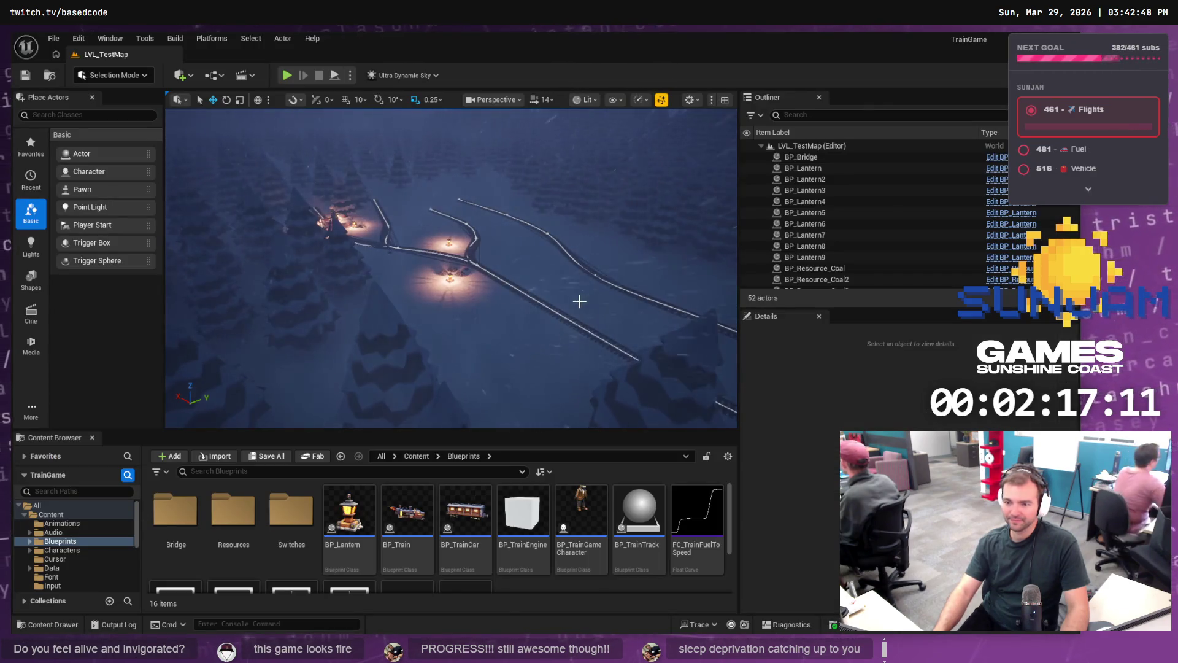
Step: Play-test the level twice, leaving the game-over and ALLY FELLED screens for the main menu
left_click(287, 76)
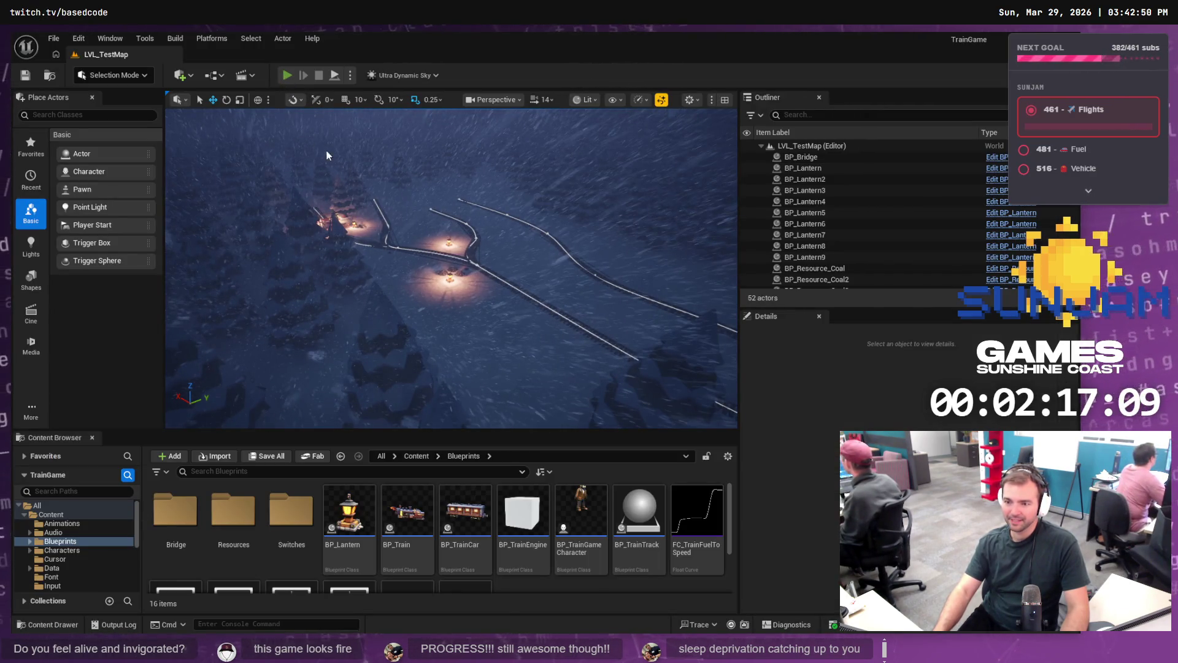
left_click(522, 199)
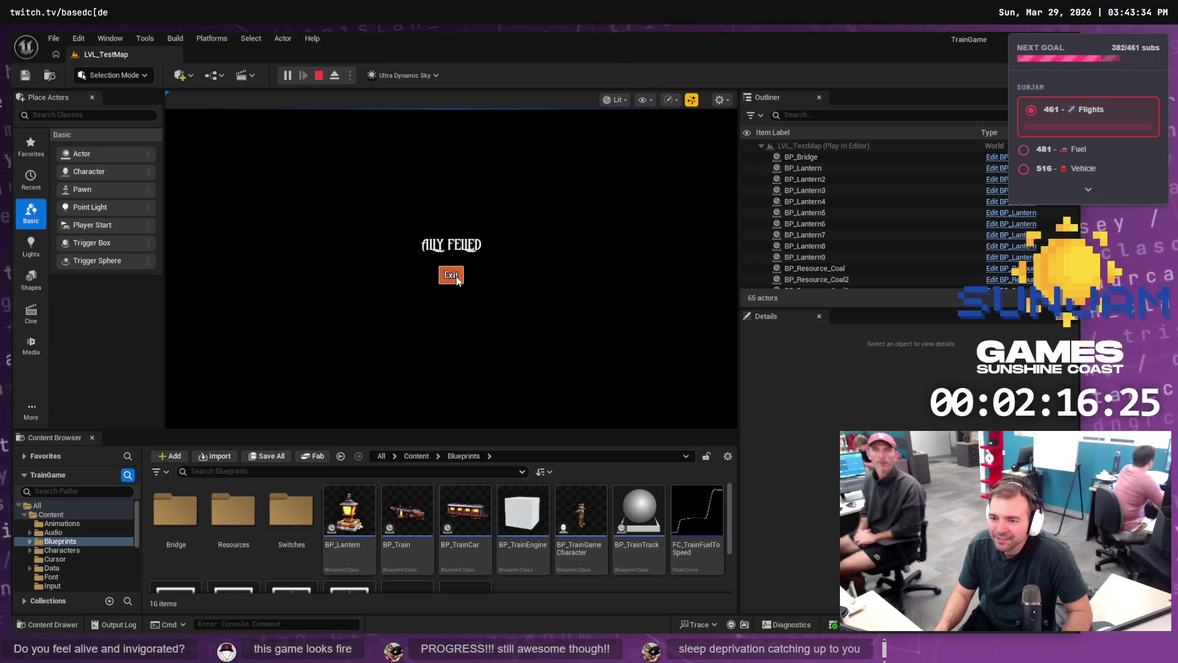
left_click(458, 277)
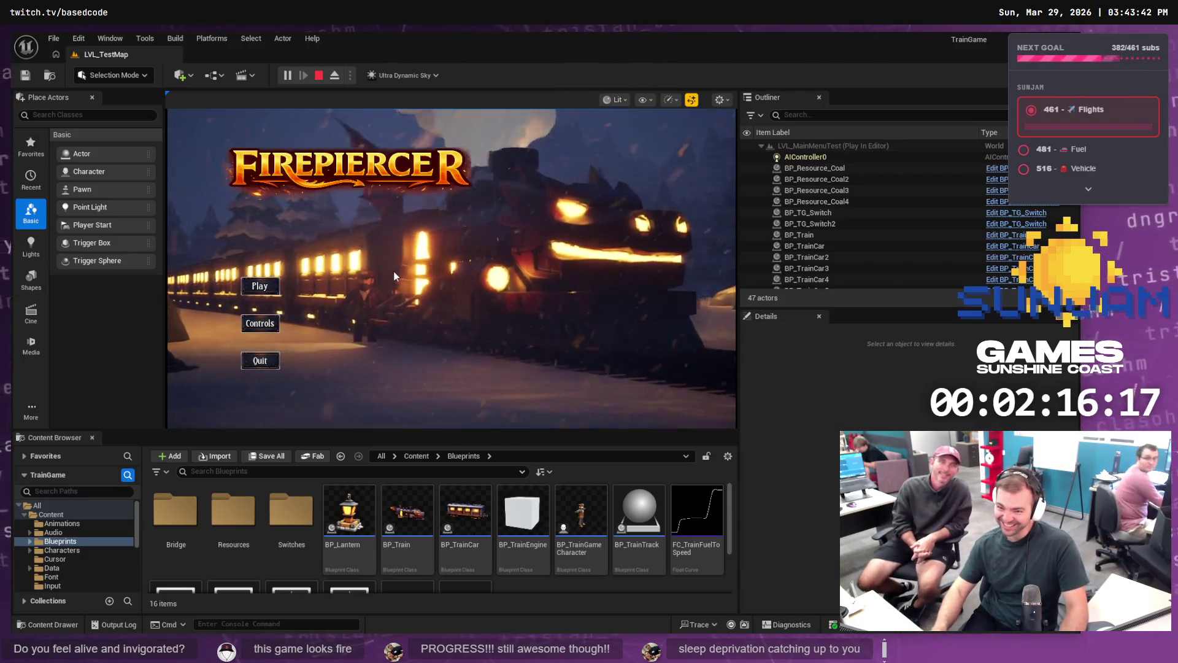
left_click(269, 289)
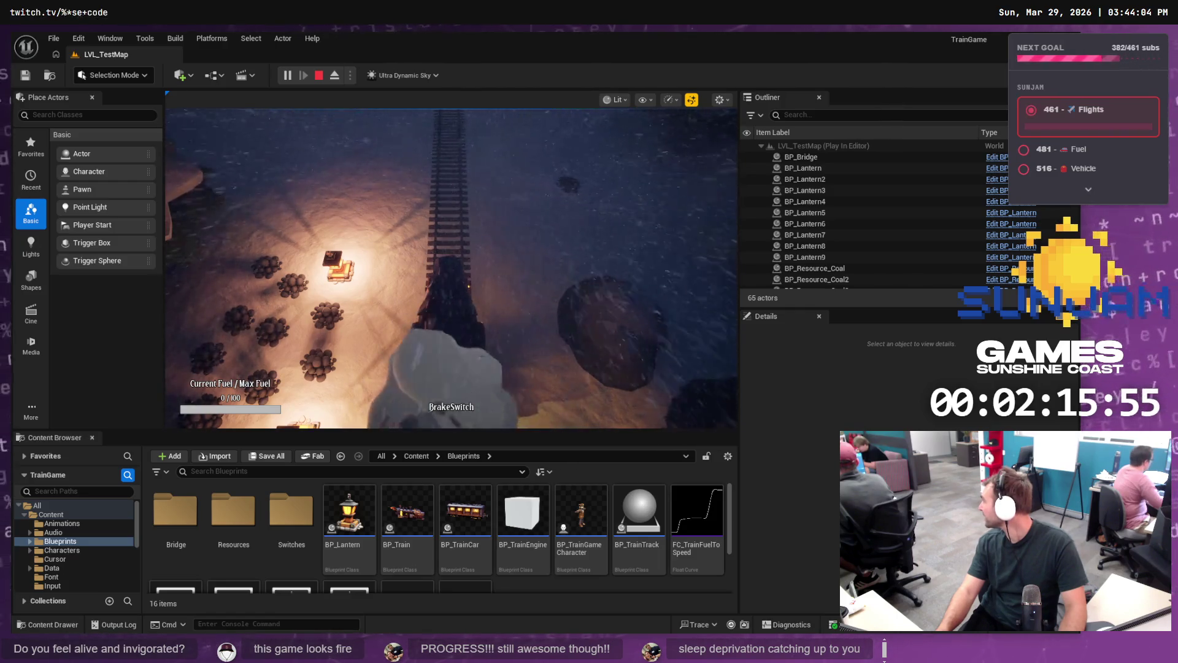
key("Escape")
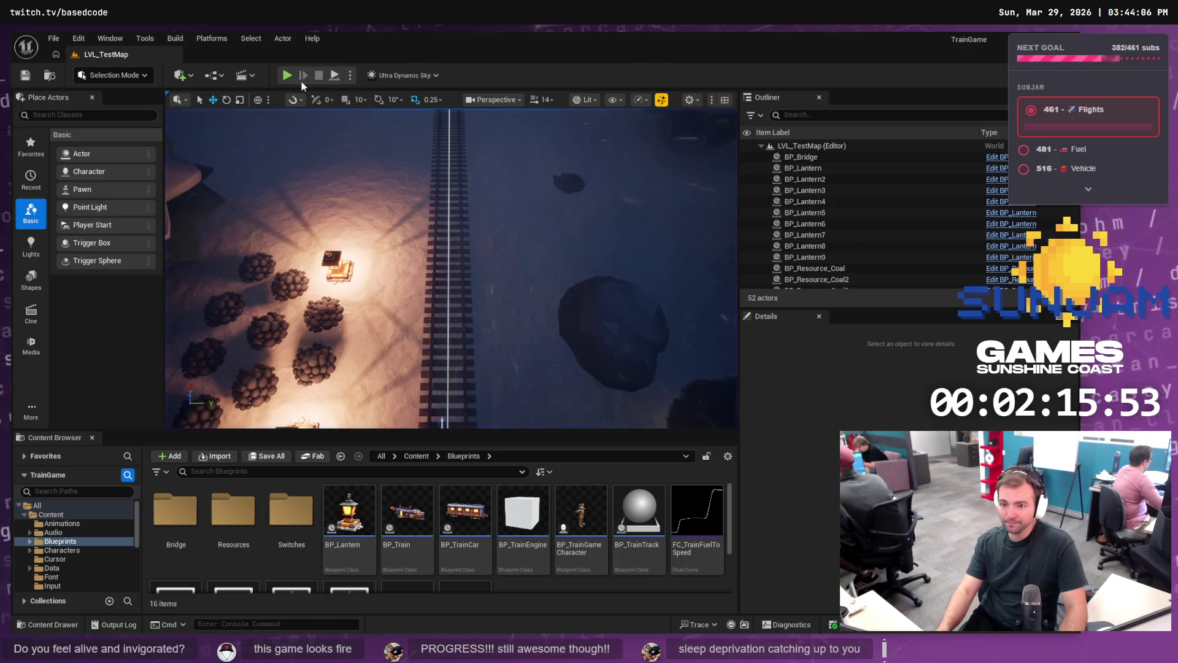
left_click(287, 76)
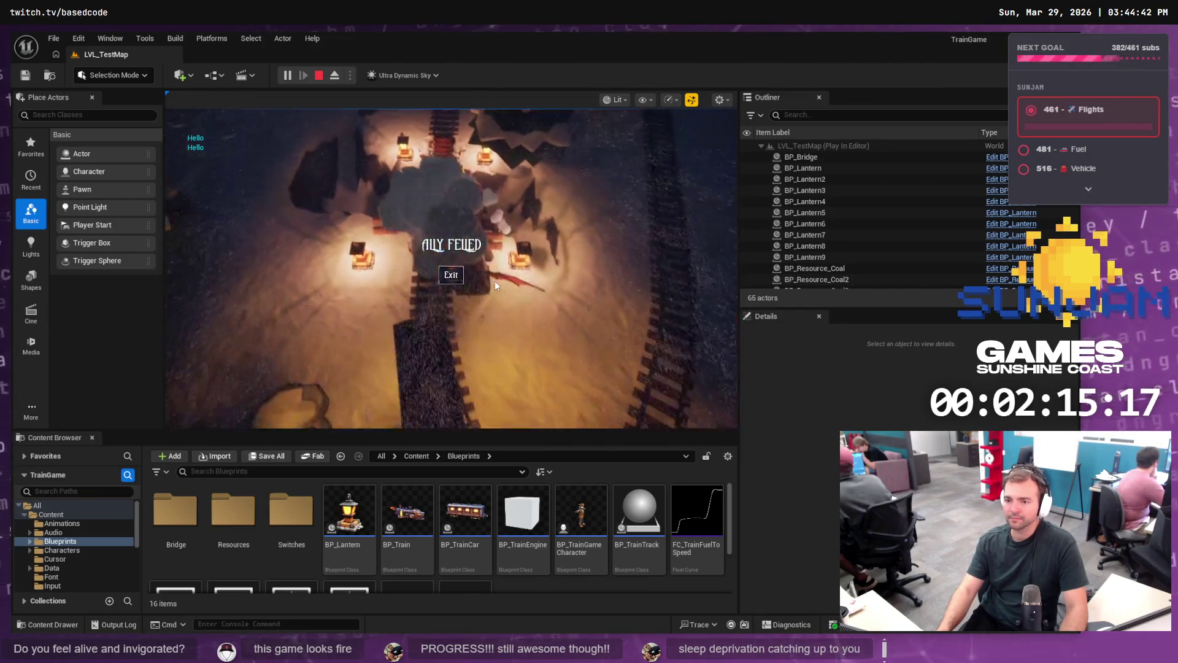
left_click(451, 275)
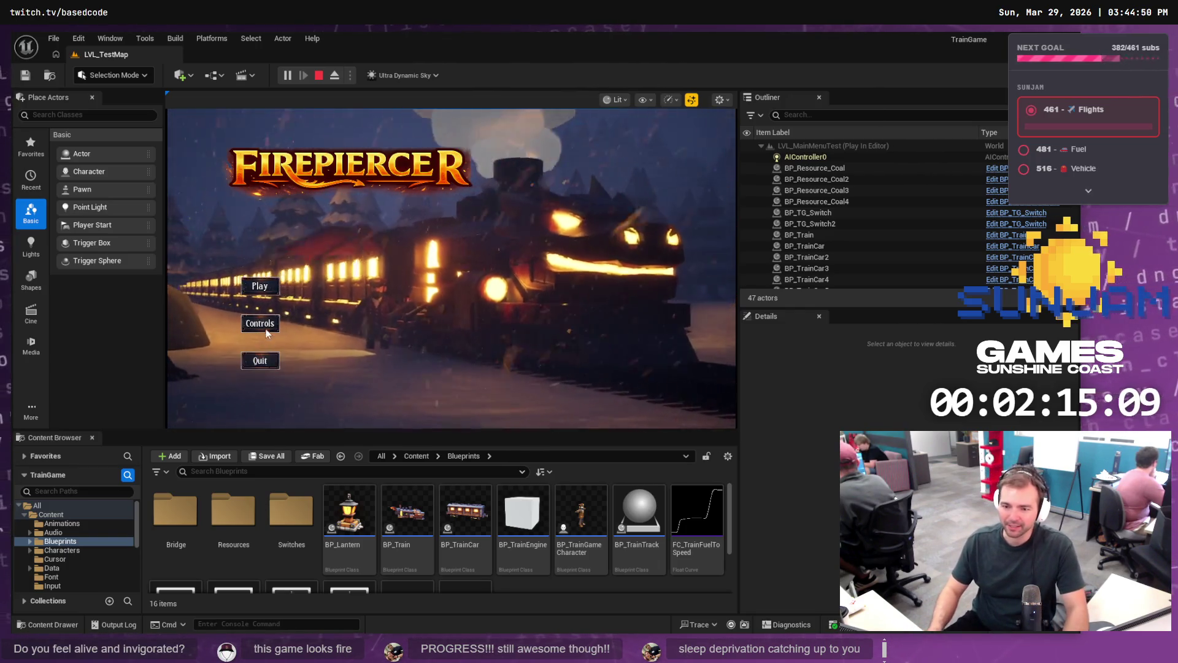
left_click(261, 362)
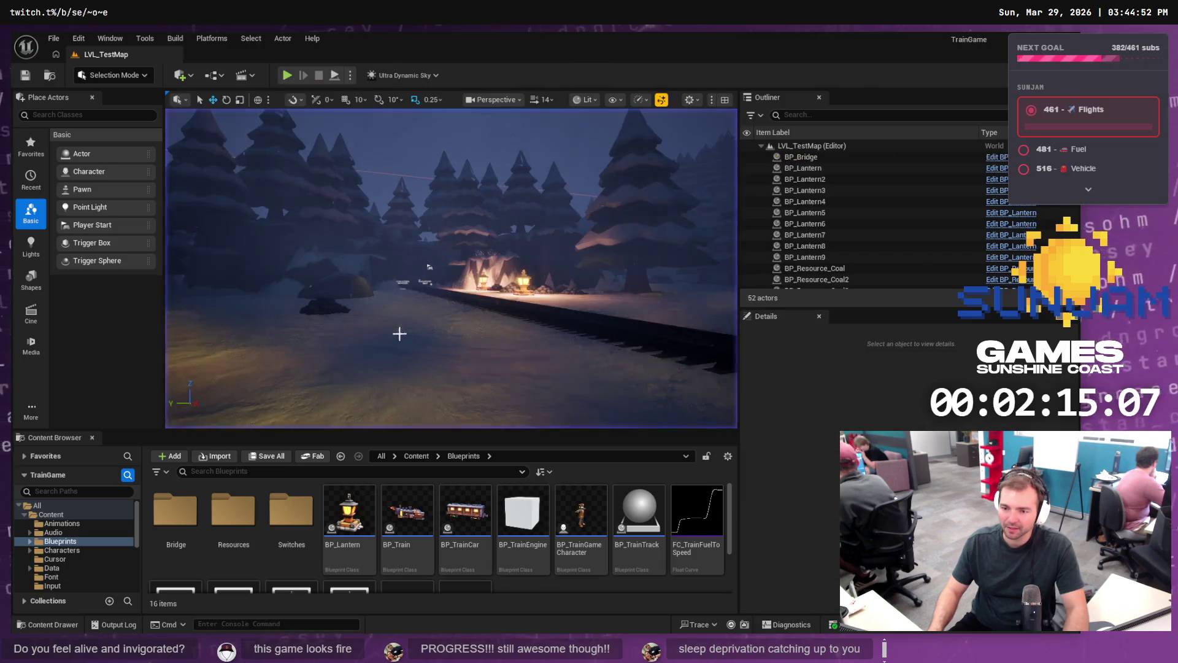
Step: Run two more play-tests of the level, then stop and return to editing
left_click(288, 76)
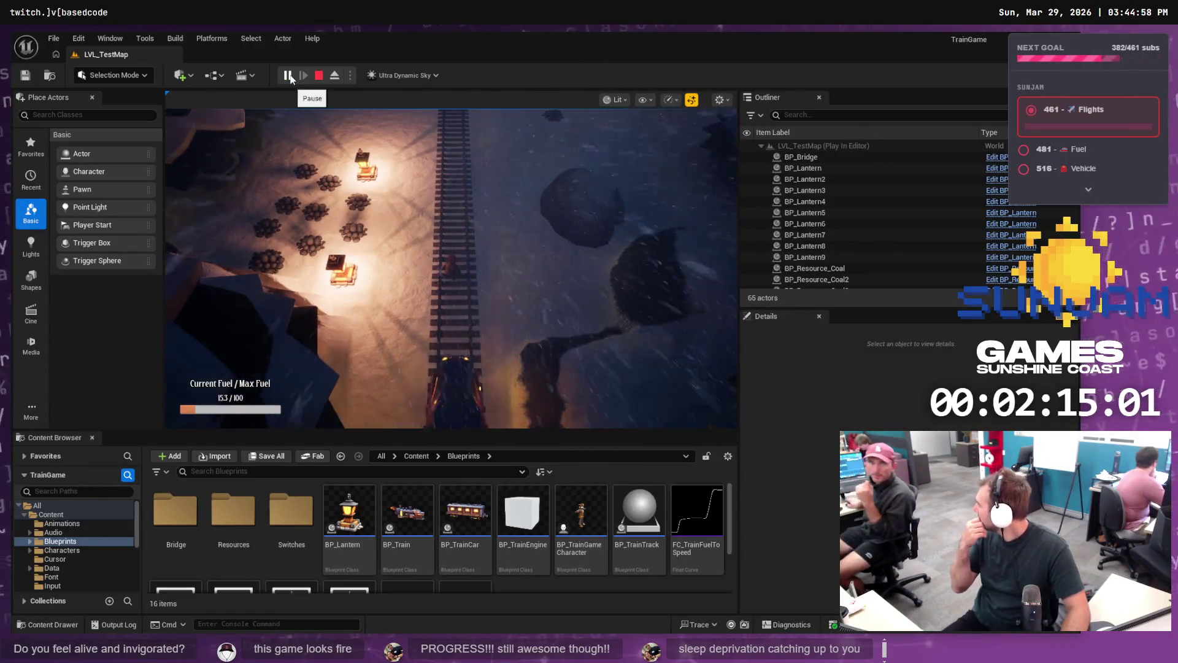
left_click(464, 144)
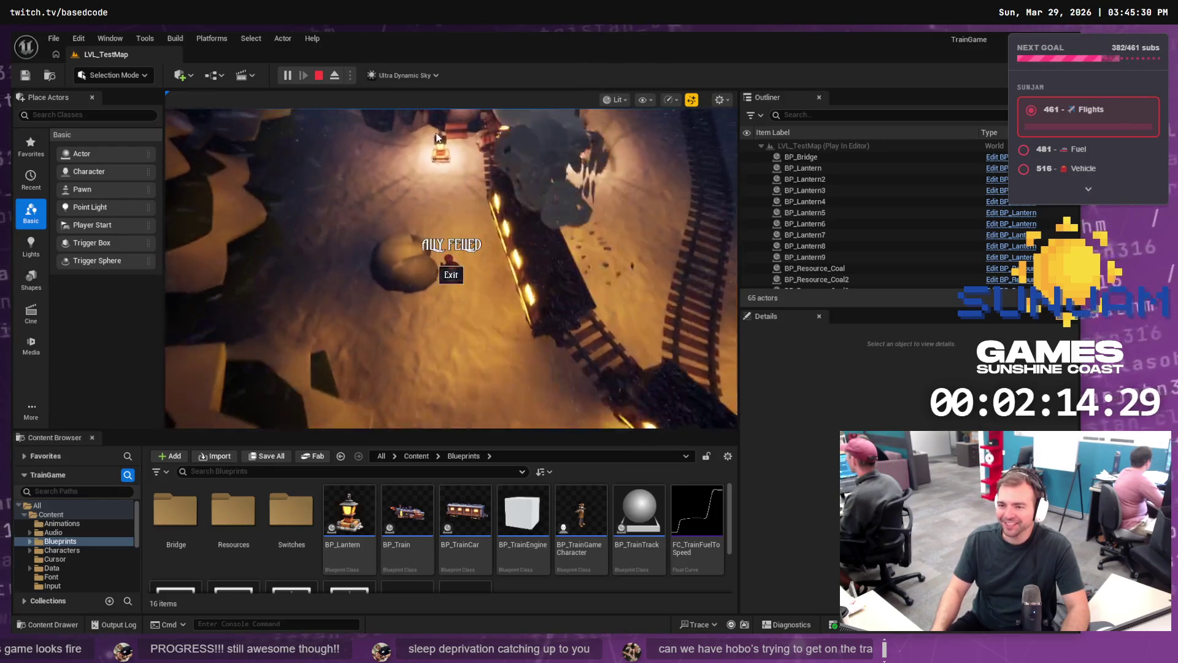
left_click(451, 275)
key("Escape")
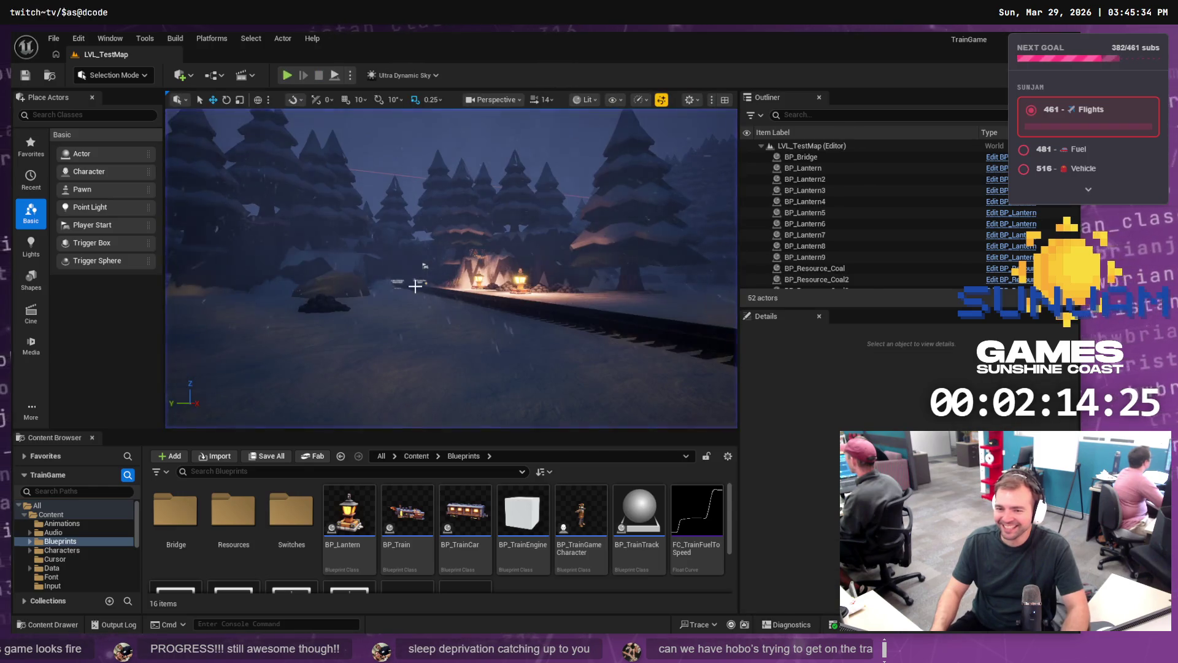
left_click(287, 76)
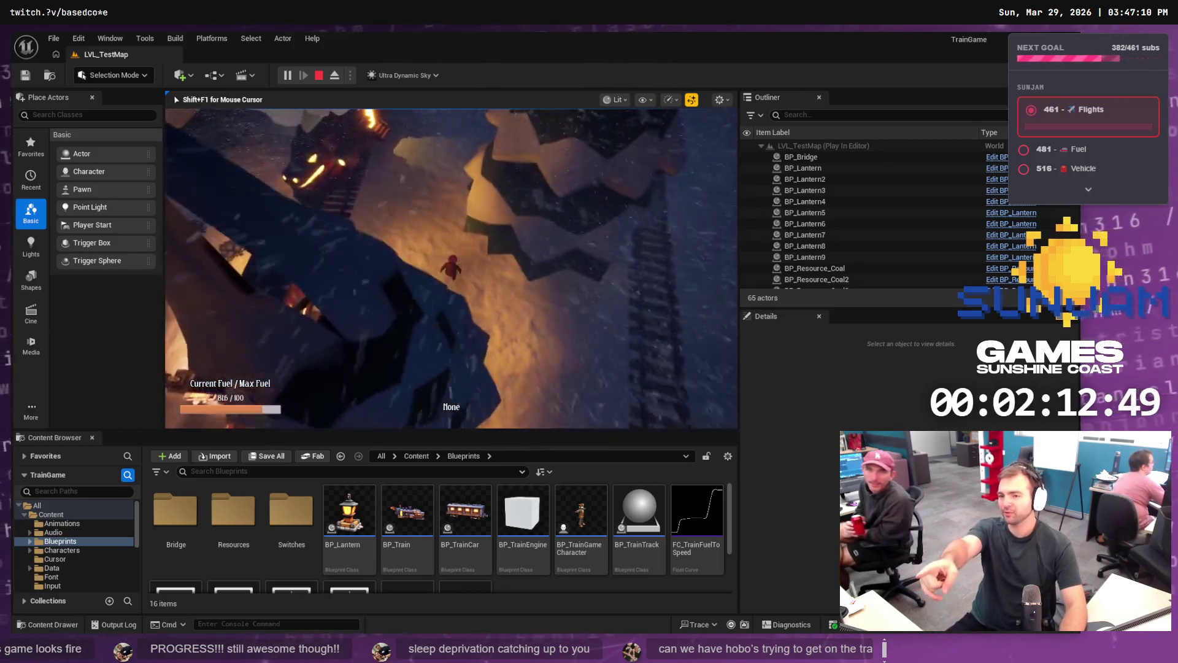
key("Escape")
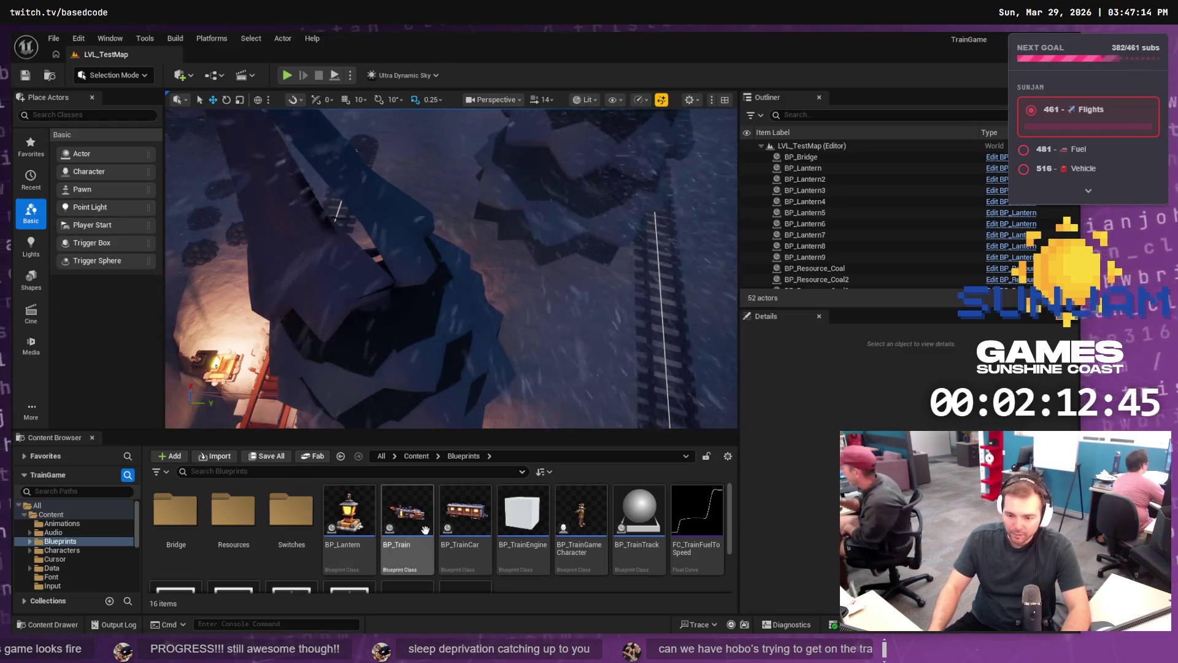
Step: Select the PCG_SnowyForest volume, open its graph, and pan to the Trees section
left_click(514, 252)
left_click(823, 250)
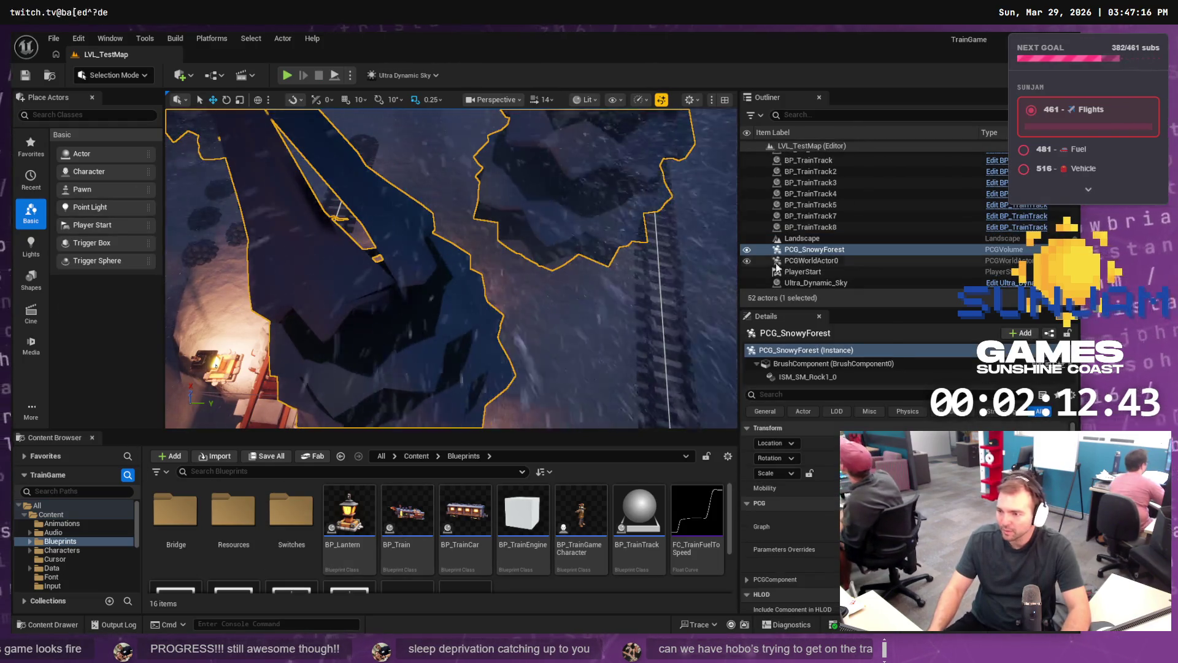
scroll(838, 245, "down", 1)
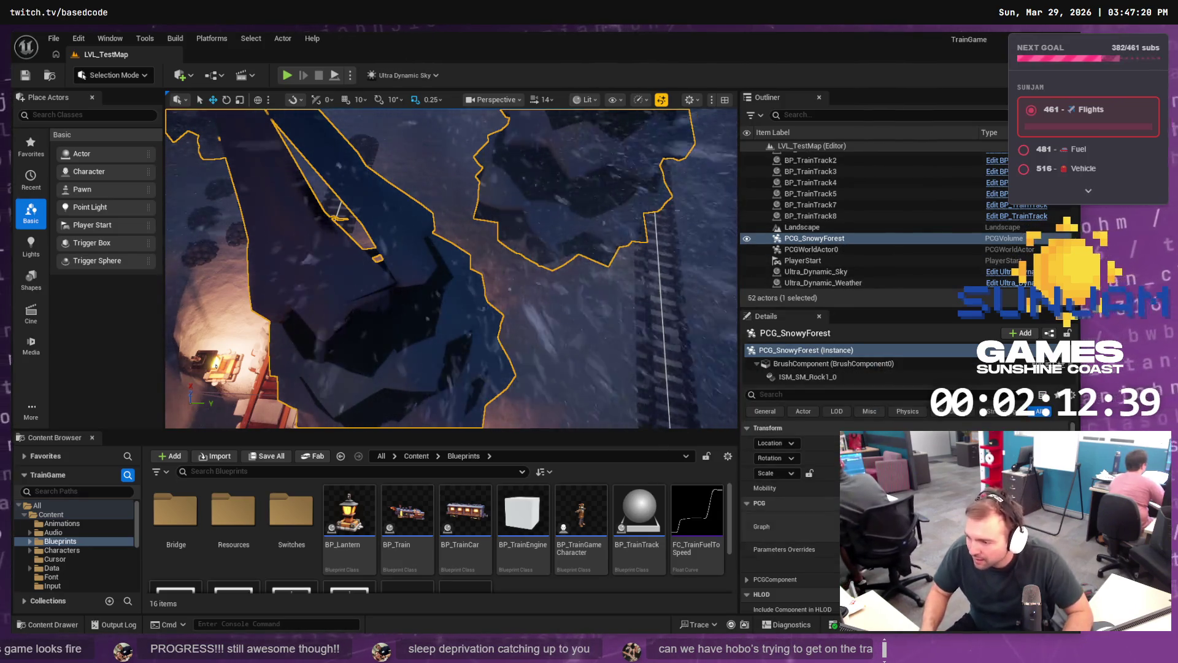
double_click(890, 527)
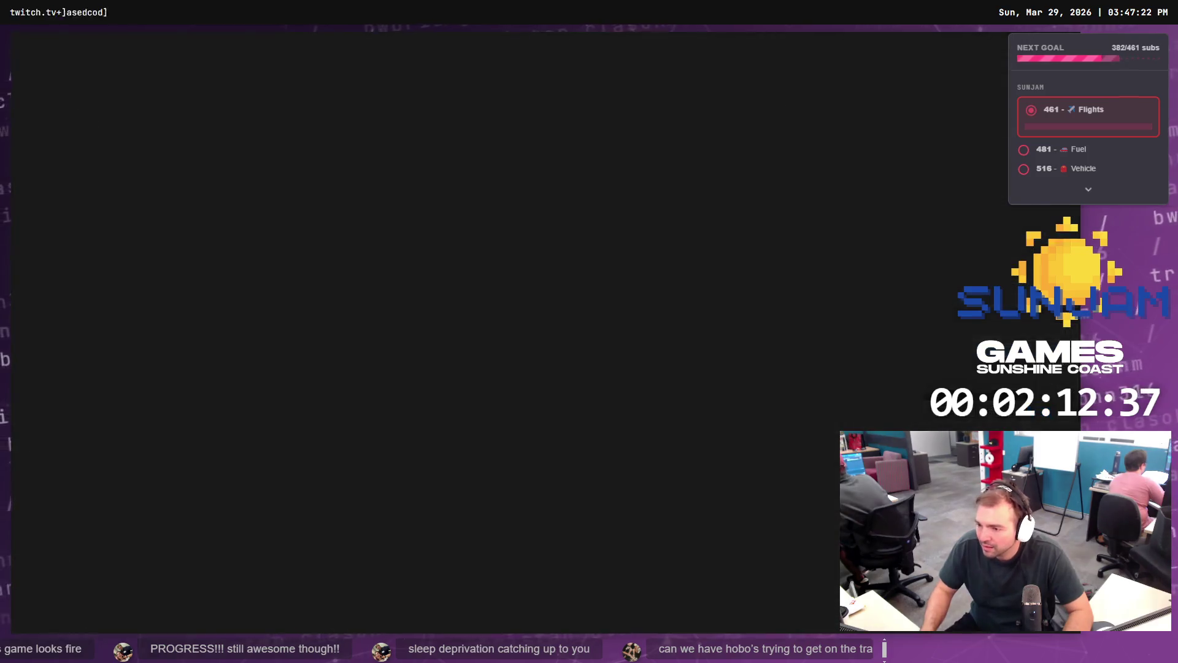
scroll(605, 241, "up", 7)
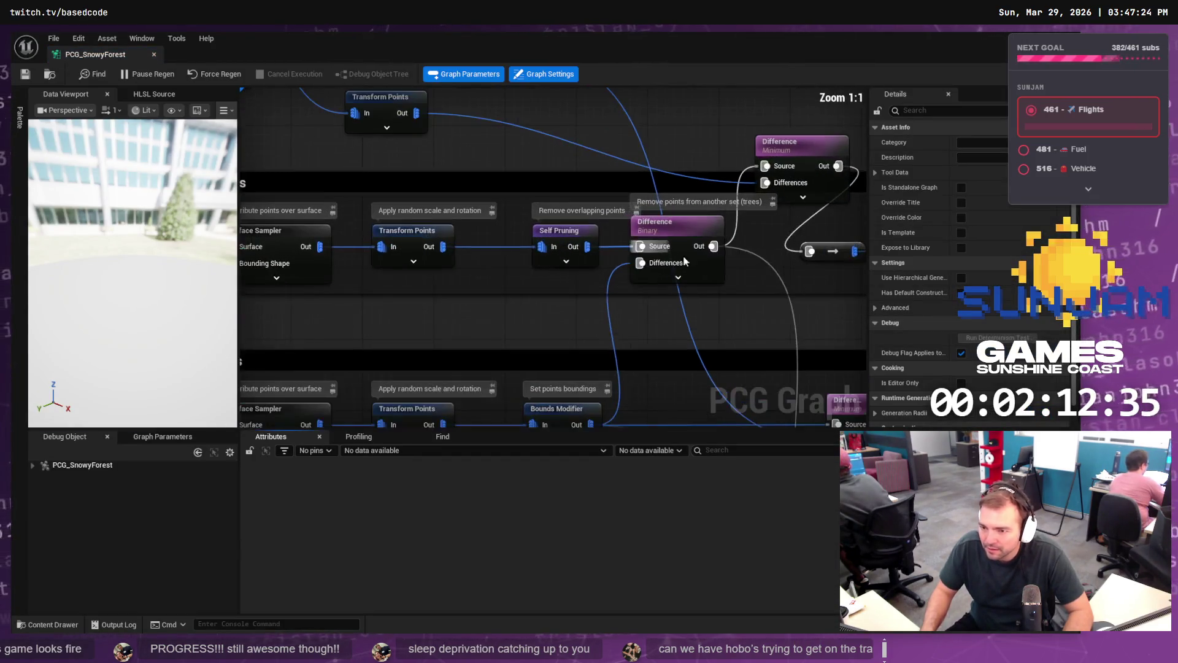
mouse_move(784, 315)
left_mouse_down()
mouse_move(575, 319)
mouse_move(998, 327)
mouse_move(823, 179)
mouse_move(561, 197)
left_mouse_up()
left_click_drag(807, 283, 640, 264)
Step: Select the Trees Transform Points node and change its scale range to 1.0–2.0
left_click(715, 282)
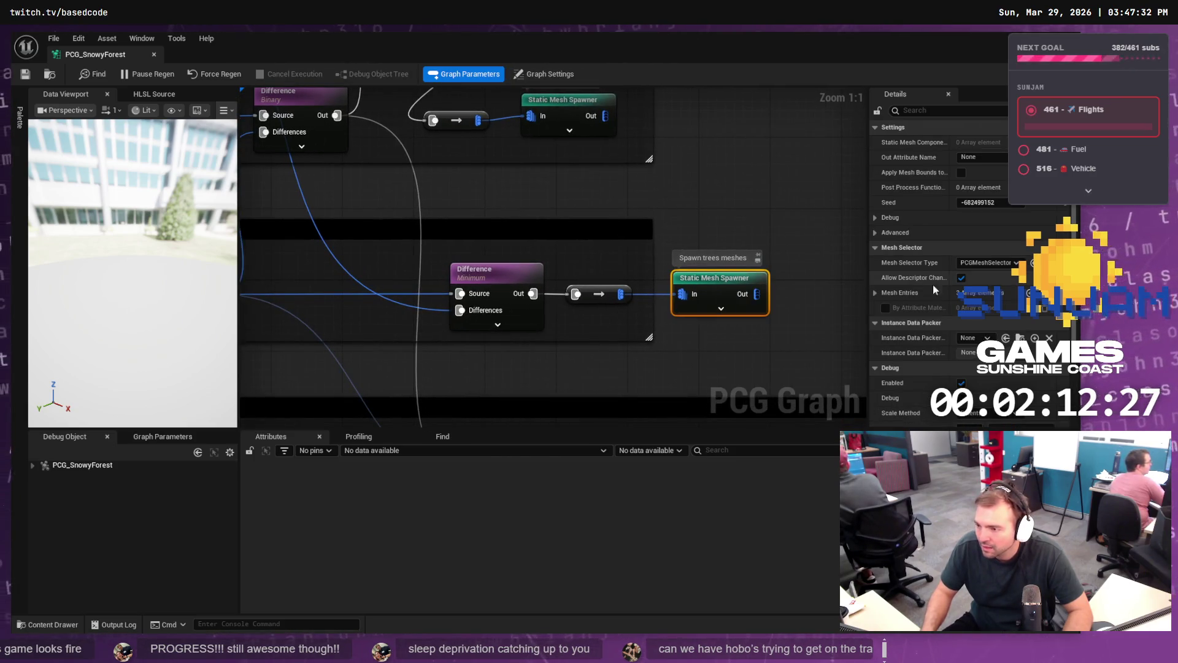
scroll(1013, 280, "down", 1)
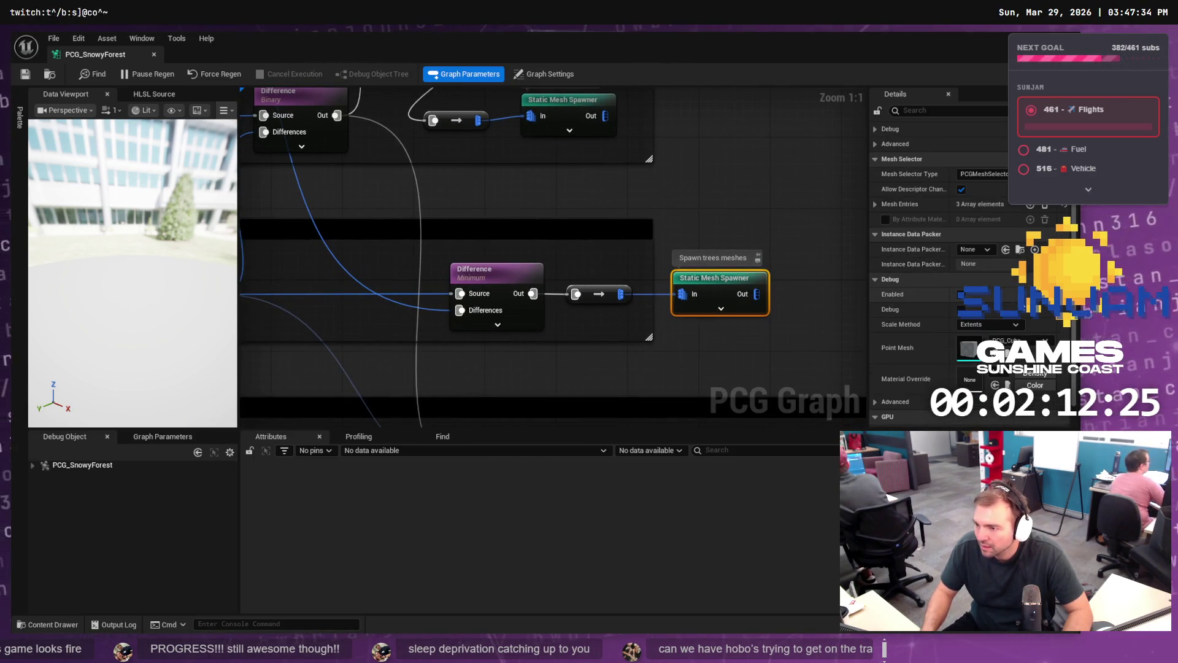
scroll(982, 276, "up", 1)
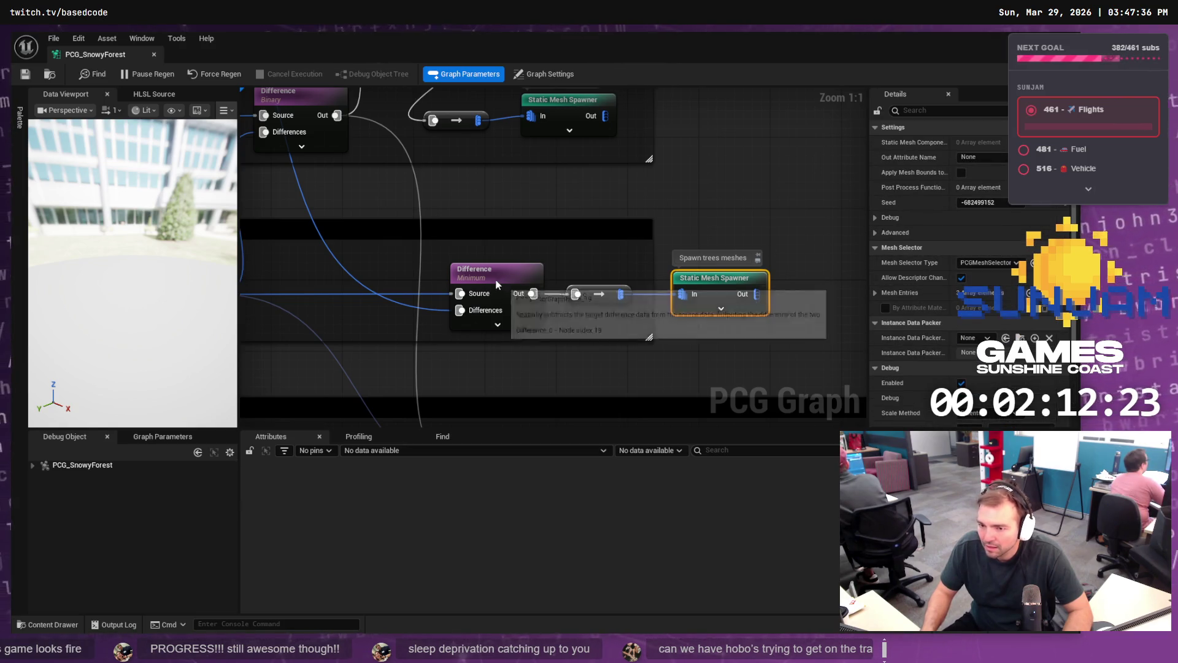
left_click_drag(394, 273, 765, 241)
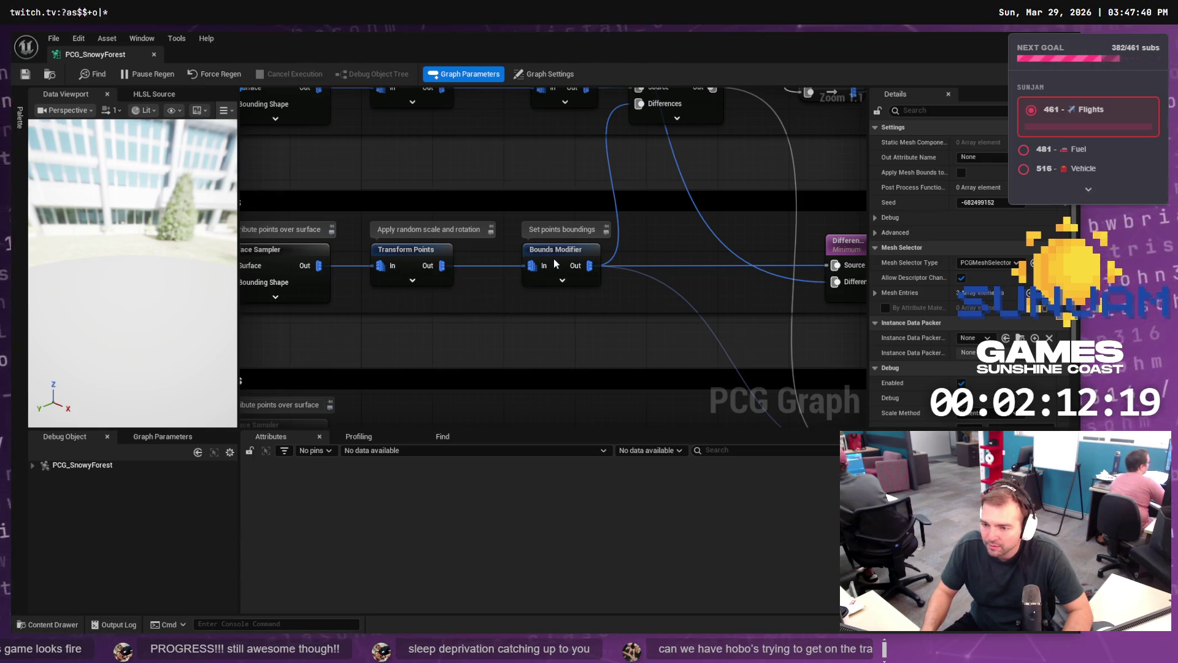
left_click_drag(381, 258, 610, 249)
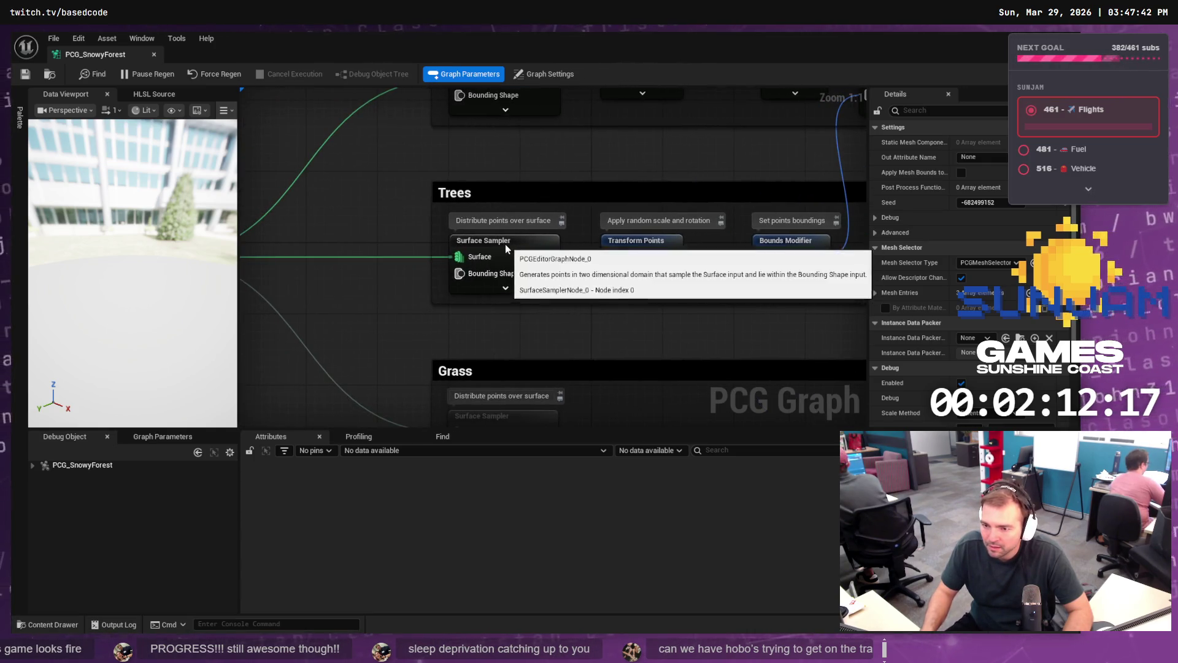
left_click_drag(640, 303, 469, 329)
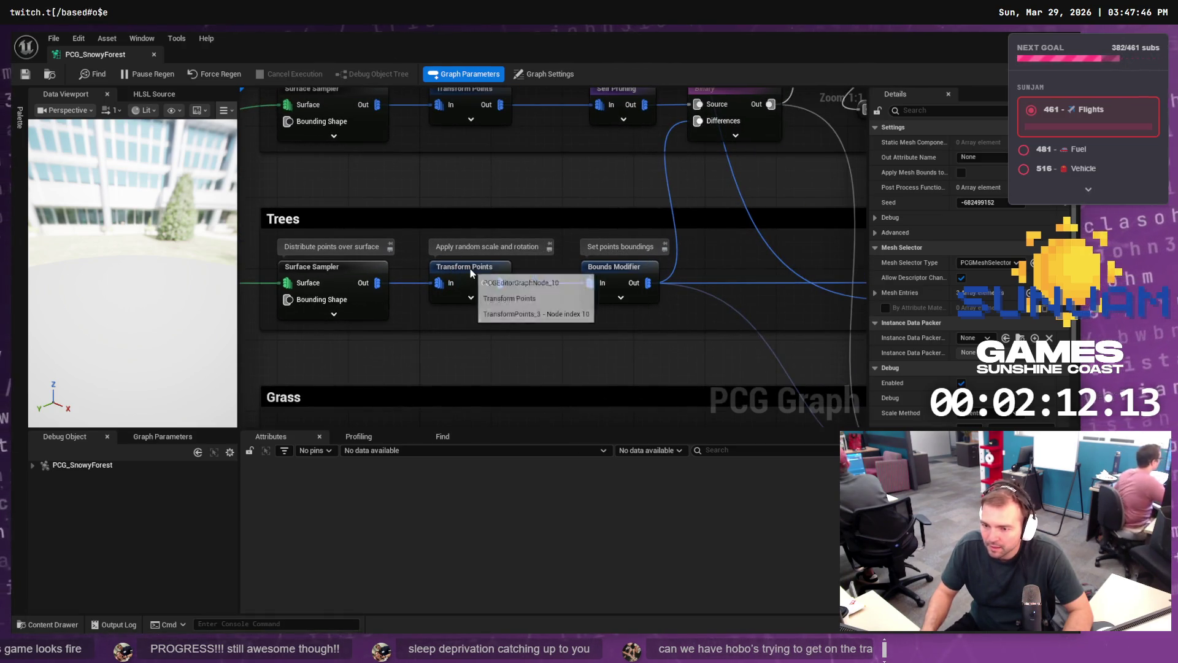
left_click(489, 283)
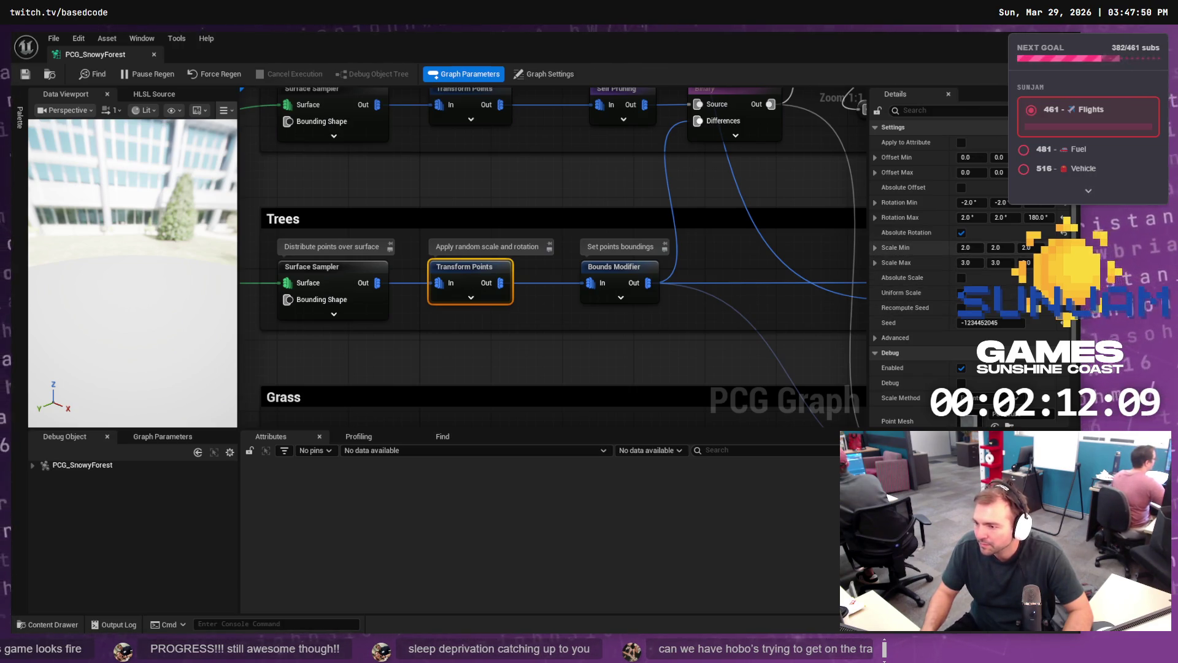
left_click(969, 249)
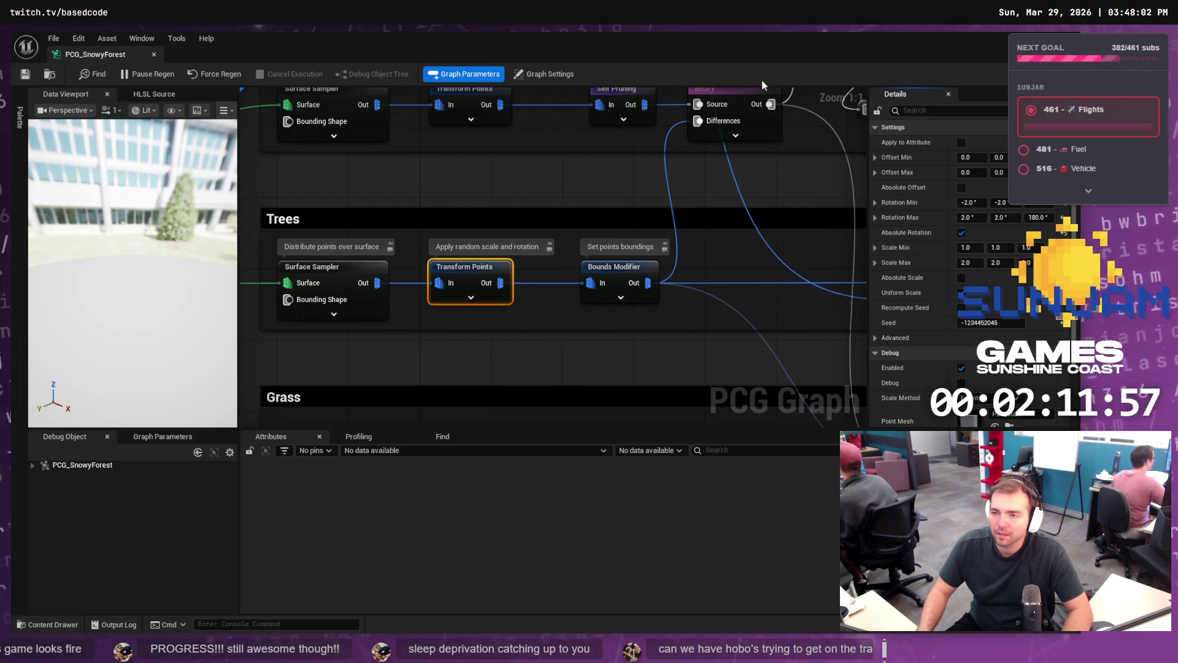
Step: Back in LVL_TestMap, view the tracks overhead and play-test the level with the smaller trees
key("alt+Tab")
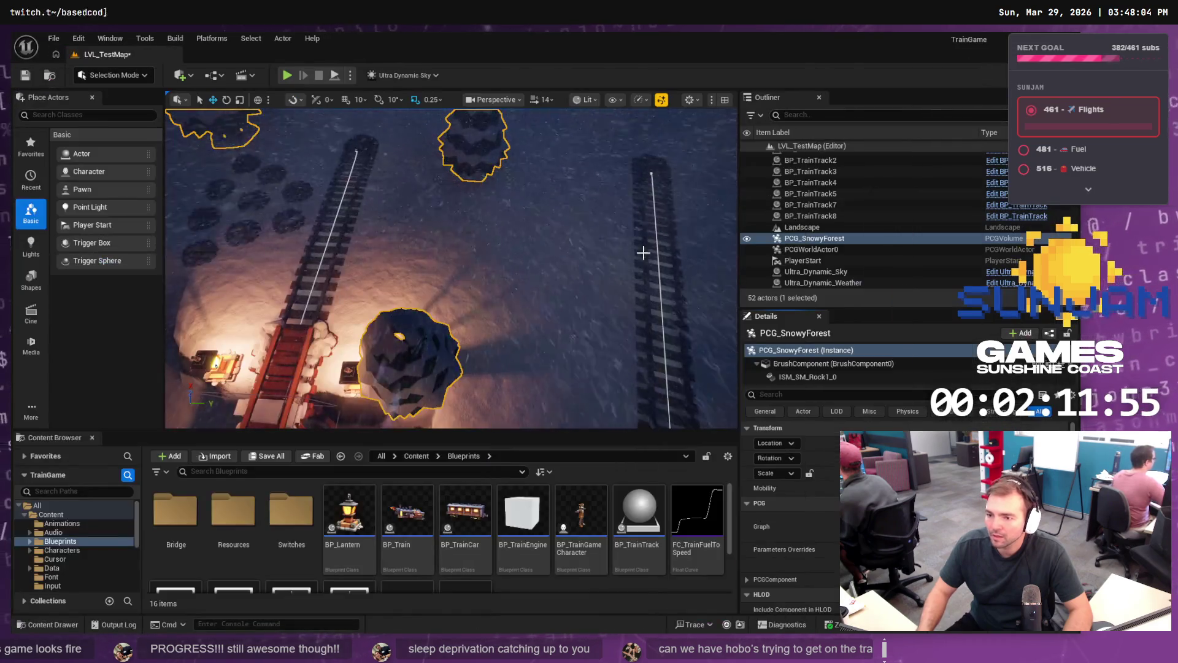
right_click(574, 257)
right_click(573, 257)
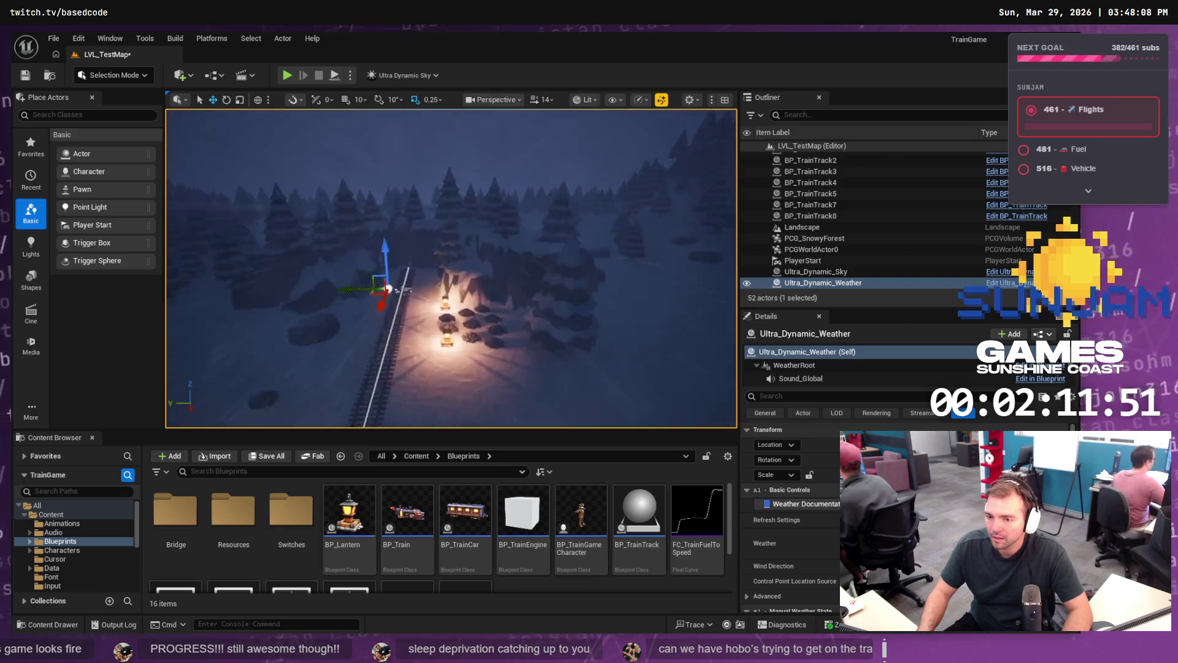
left_click(288, 76)
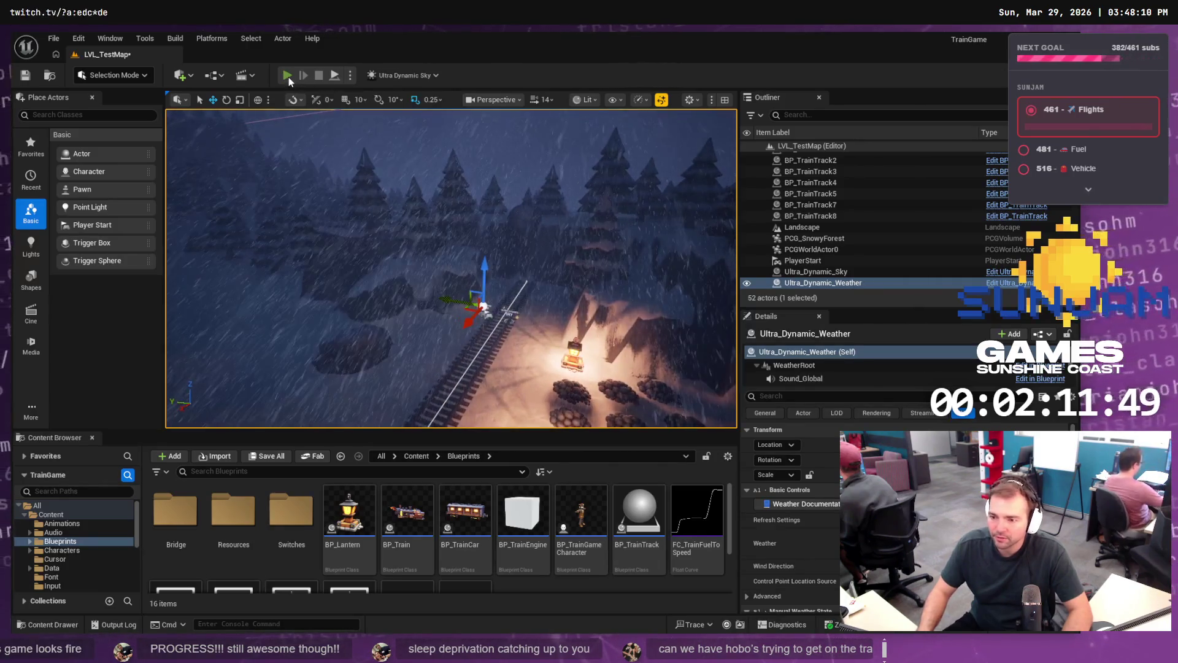
left_click(495, 277)
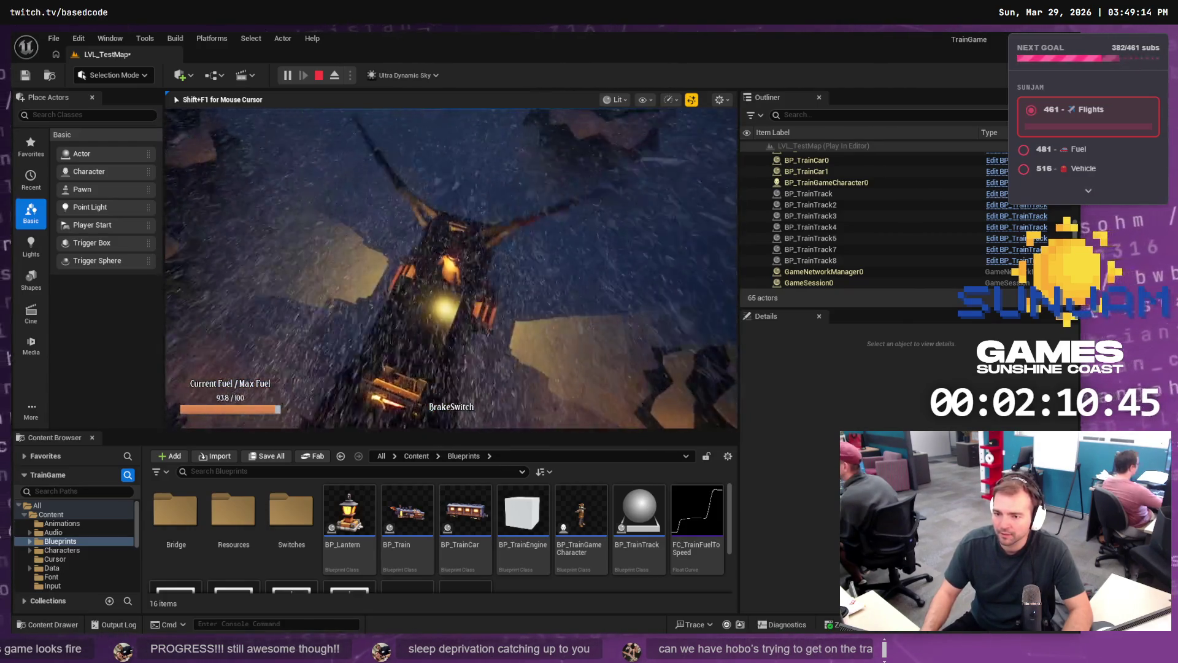
key("Escape")
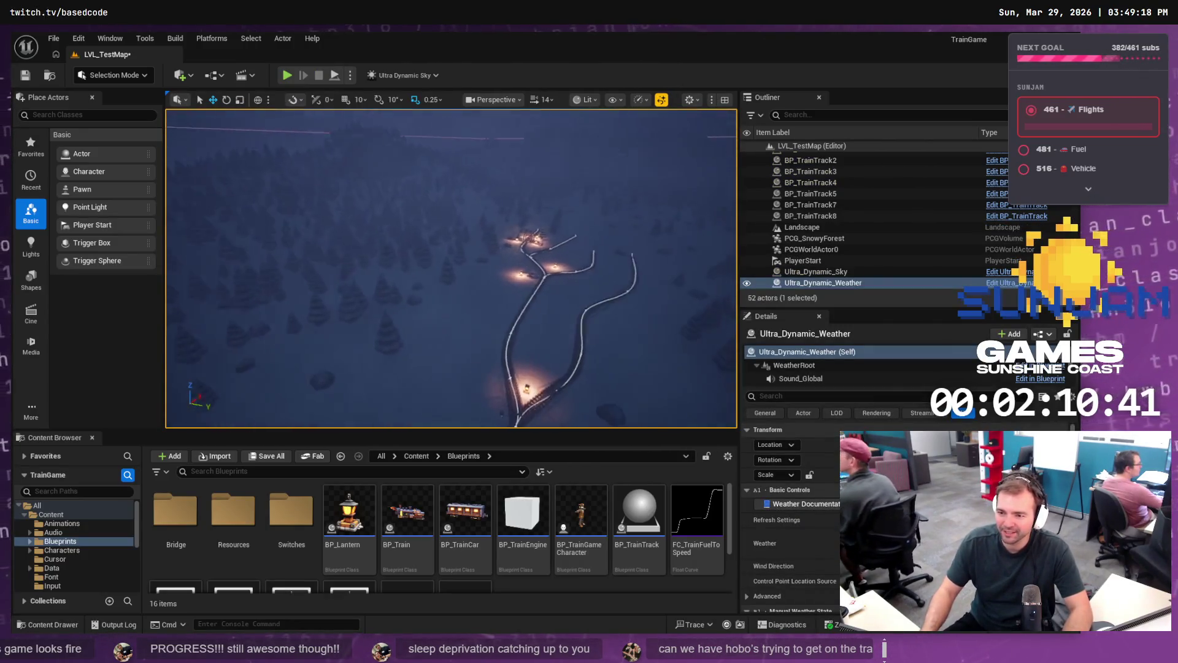
scroll(526, 250, "down", 5)
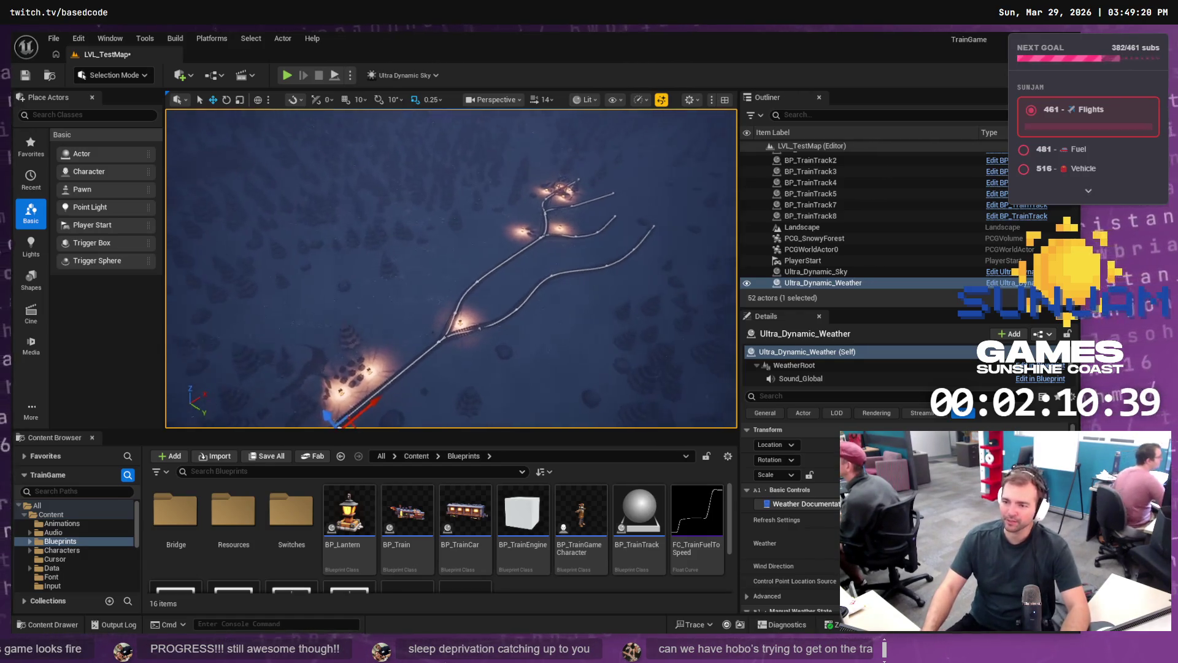
scroll(452, 268, "up", 5)
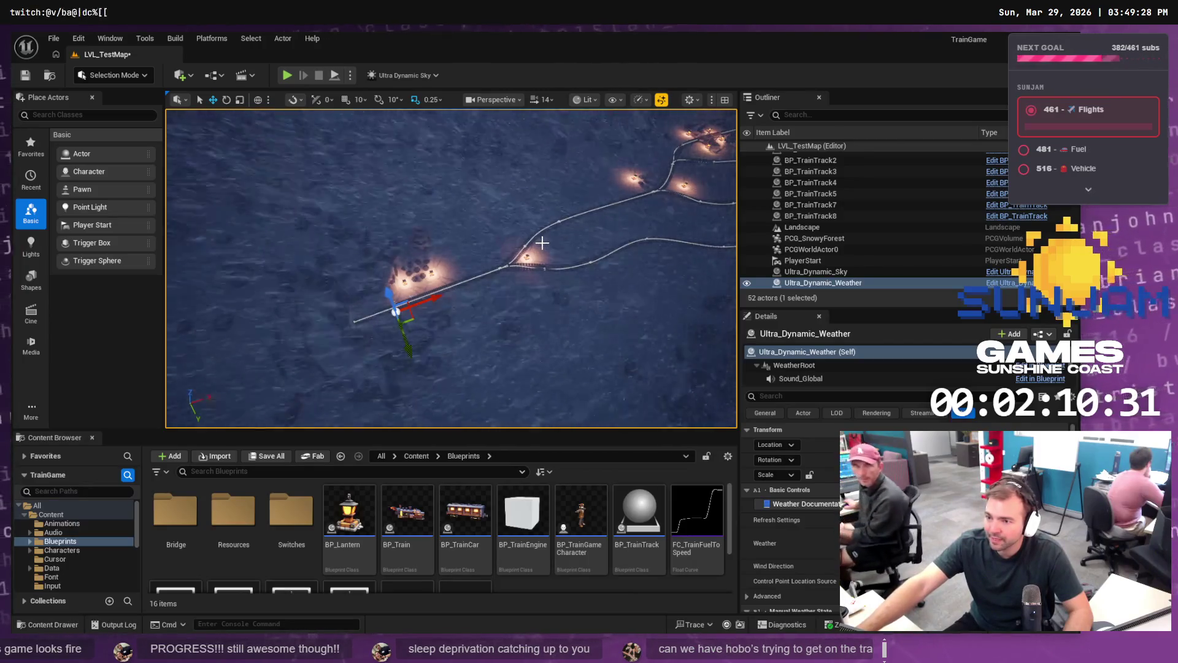
left_click_drag(542, 243, 540, 306)
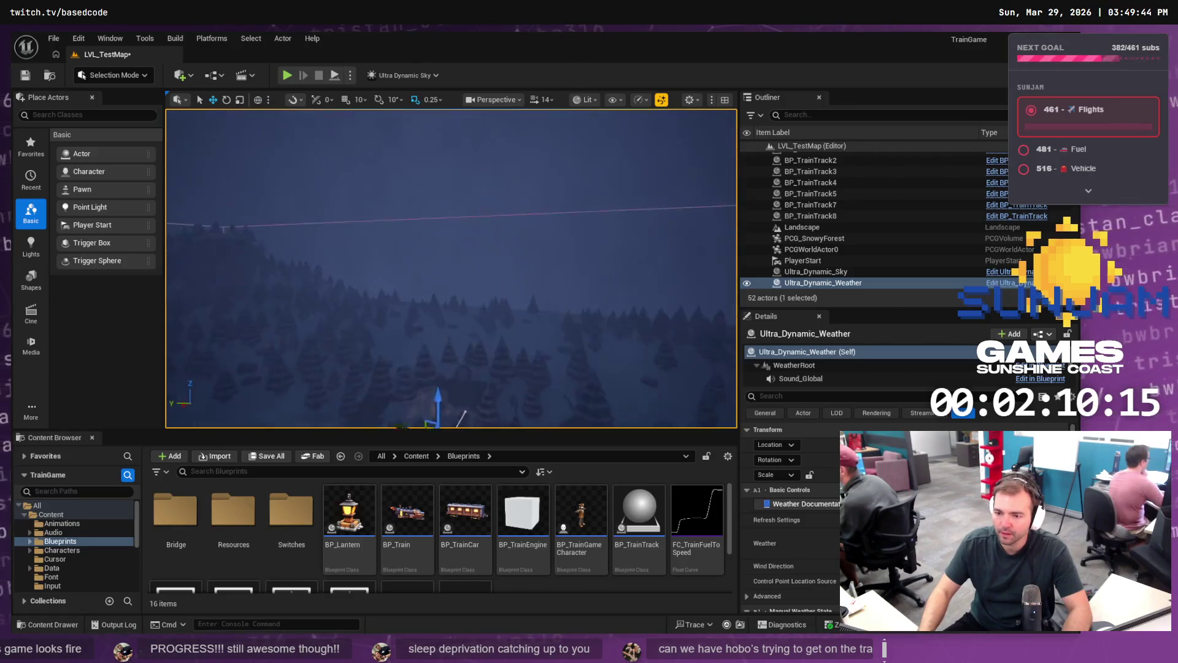
key("f")
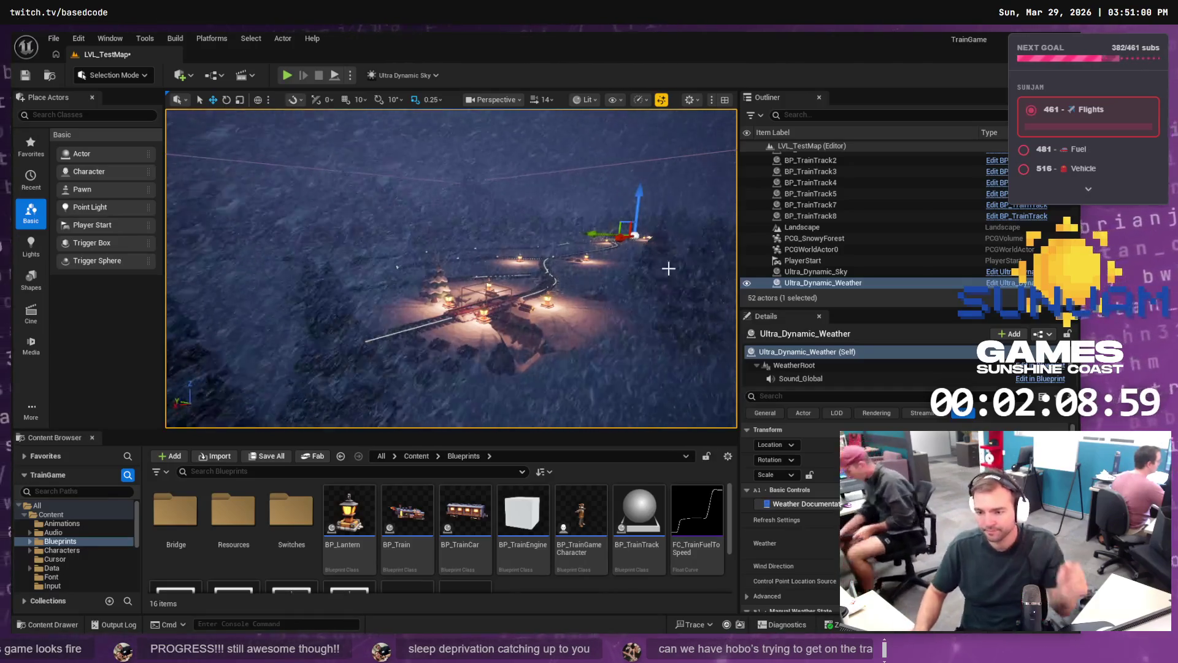
mouse_move(451, 268)
left_mouse_down()
mouse_move(451, 245)
mouse_move(430, 258)
mouse_move(430, 332)
mouse_move(301, 332)
left_mouse_up()
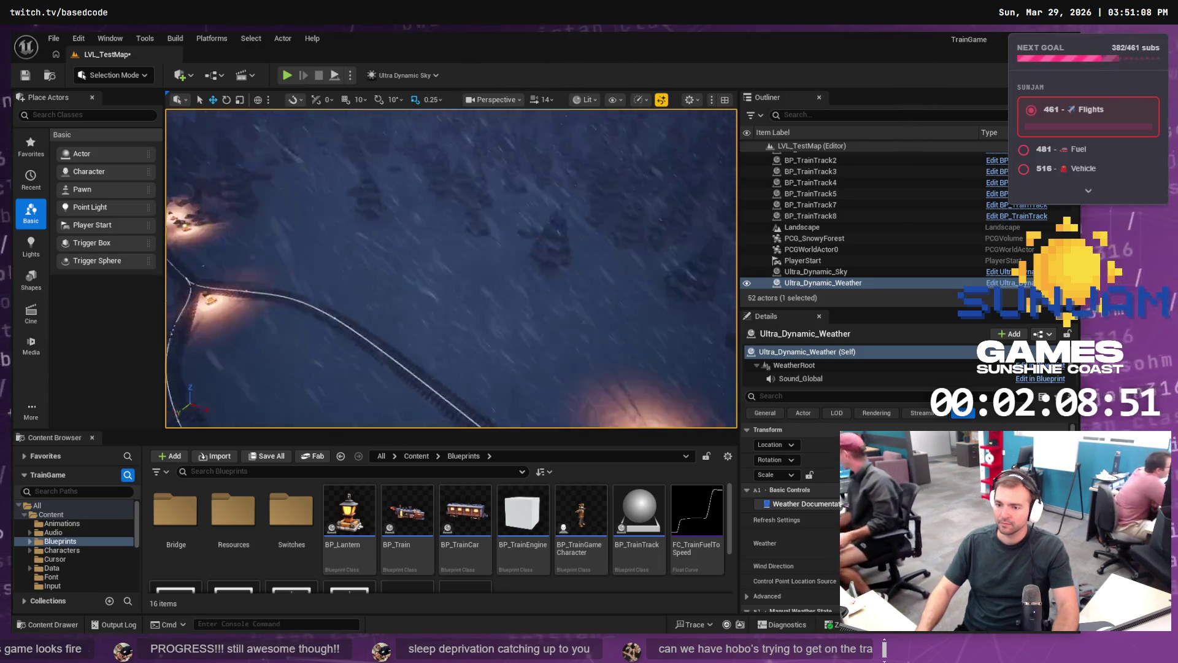
key("f")
left_click_drag(451, 268, 411, 268)
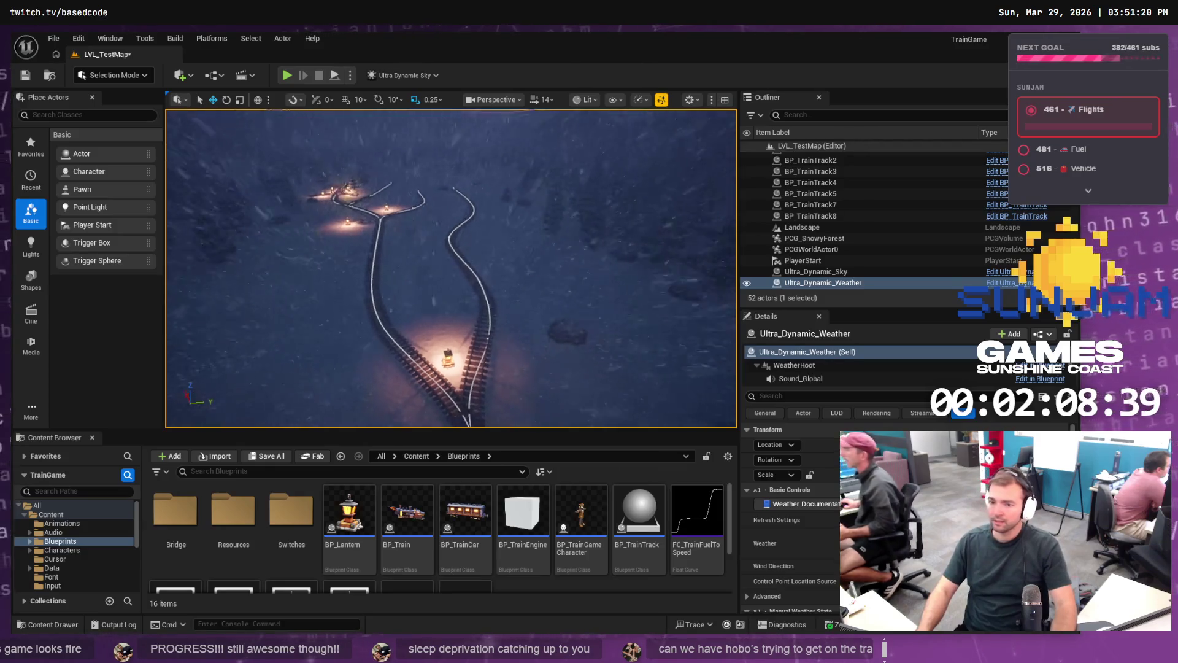
scroll(451, 268, "down", 5)
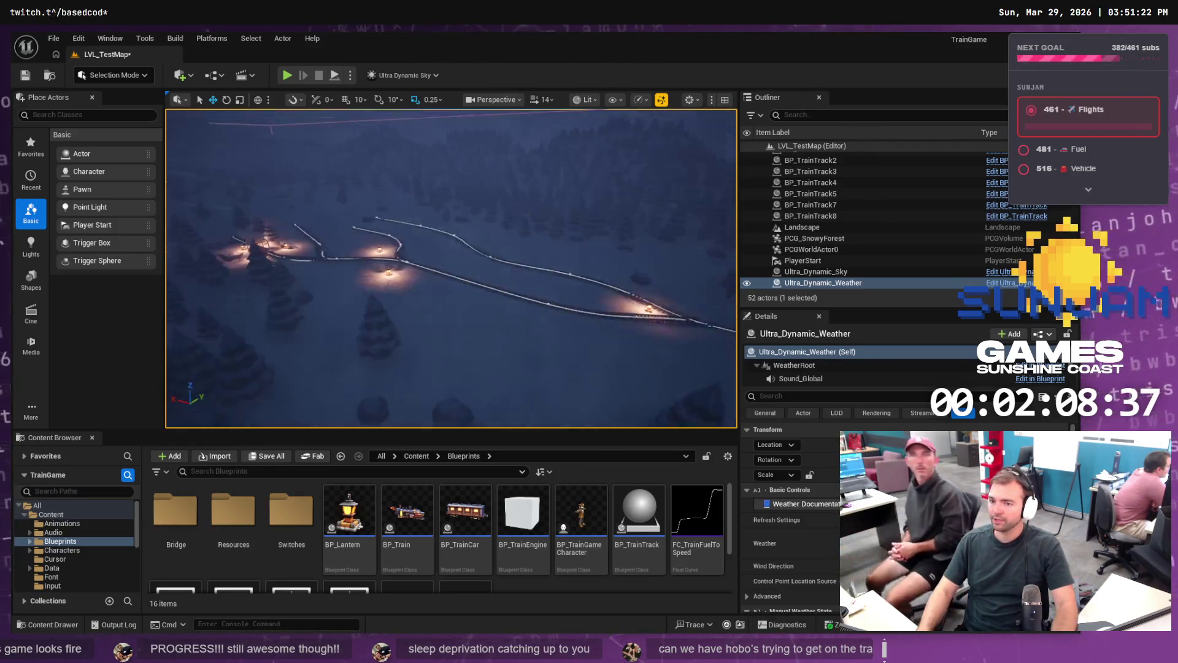
scroll(563, 282, "up", 3)
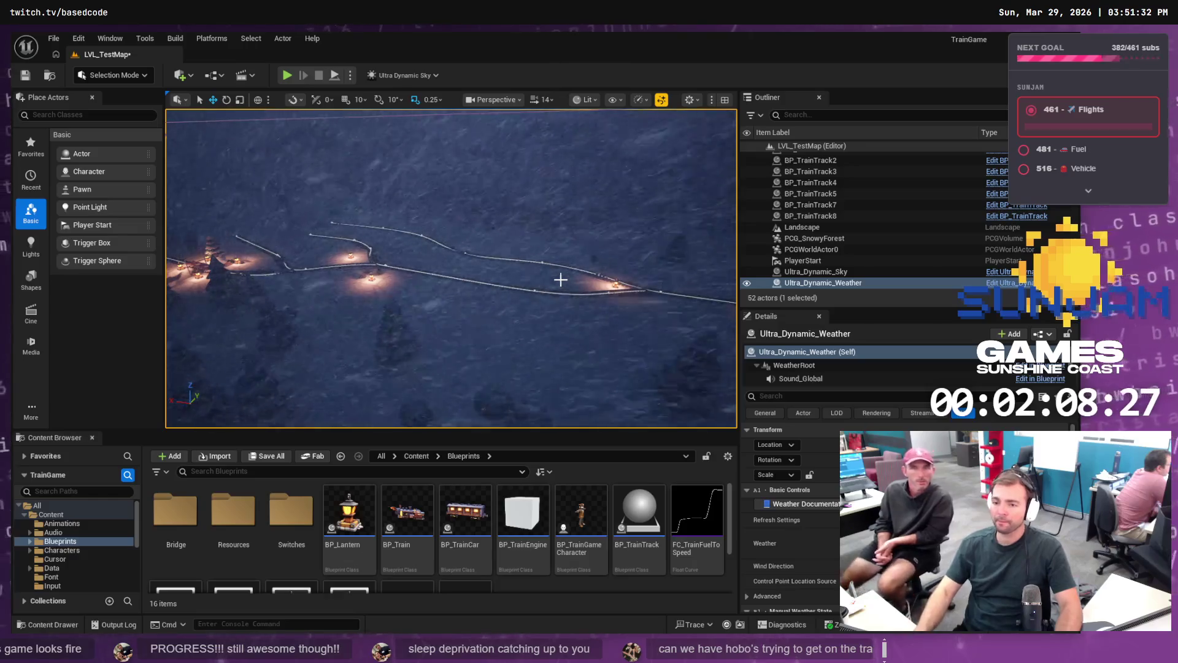
scroll(560, 276, "up", 5)
scroll(500, 278, "up", 2)
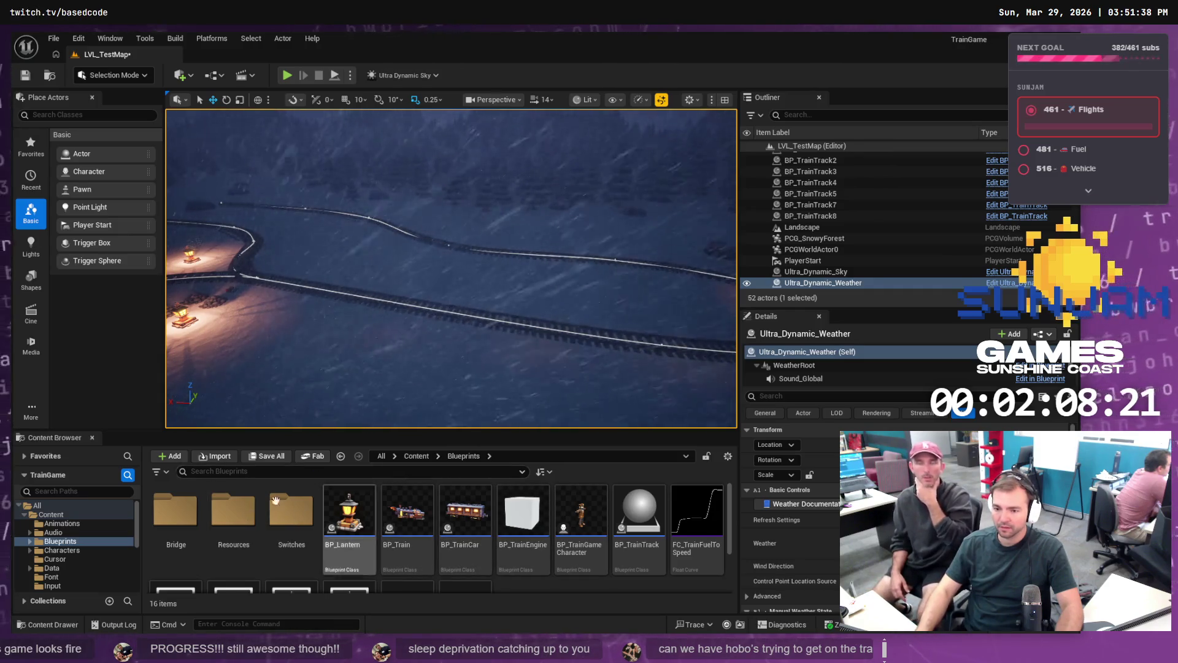
Step: Place a new BP_Bridge from the Bridge folder onto the railway track
double_click(184, 522)
mouse_move(187, 529)
left_mouse_down()
mouse_move(518, 381)
mouse_move(511, 310)
left_mouse_up()
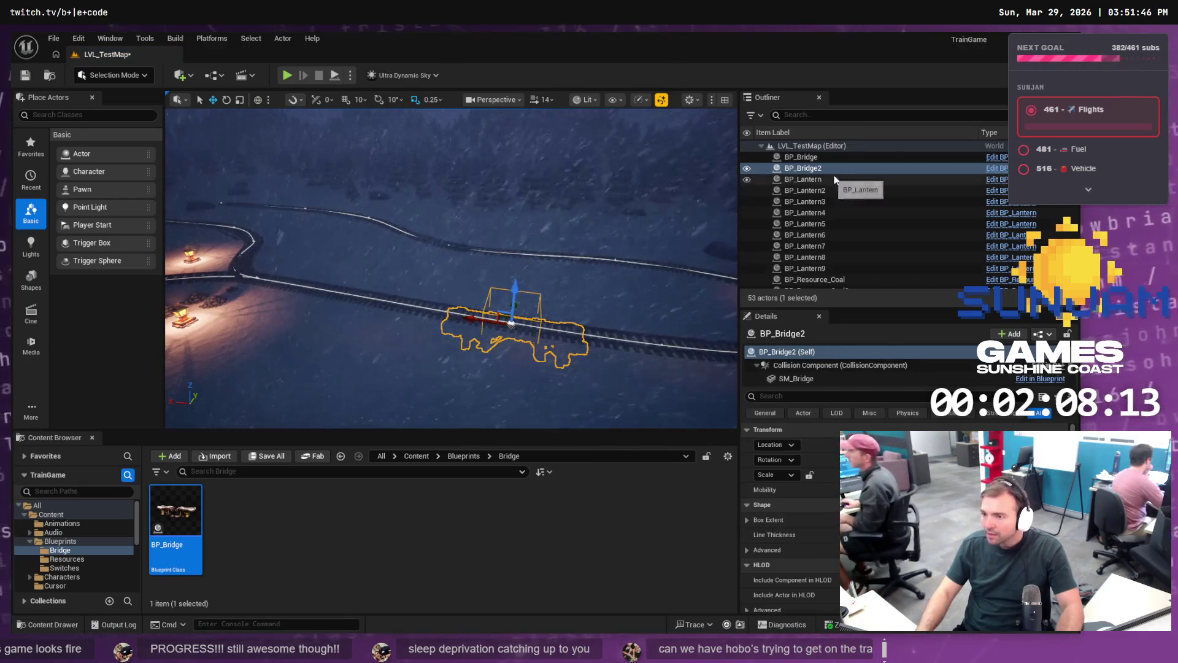
scroll(791, 516, "down", 5)
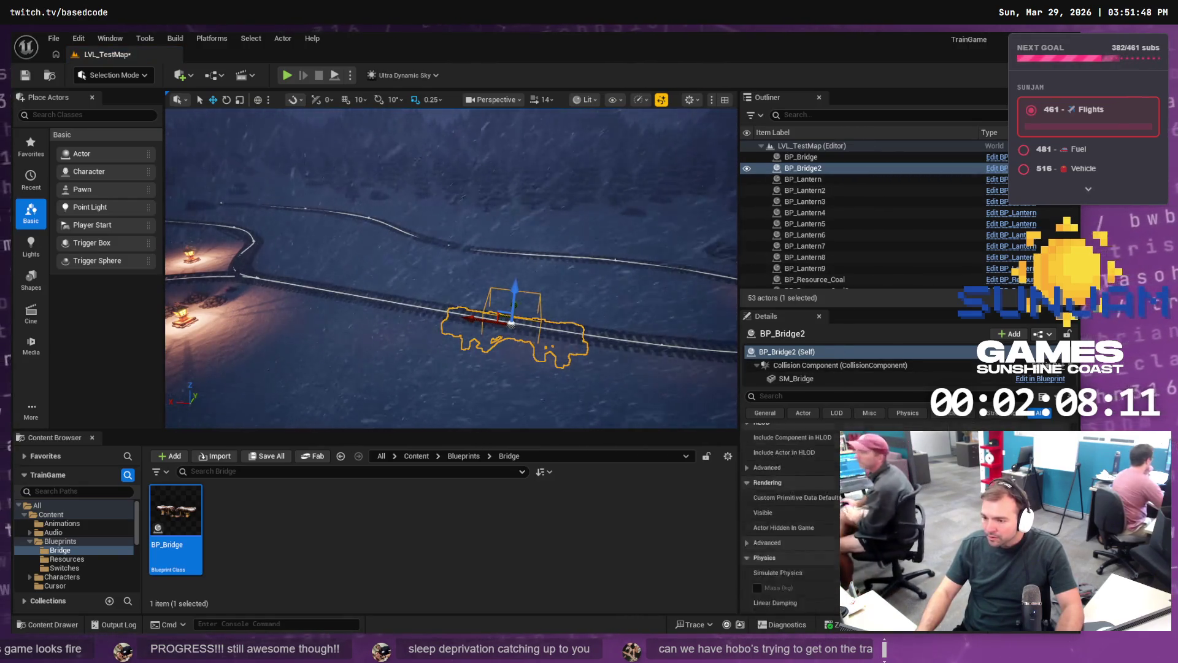
scroll(792, 515, "up", 1)
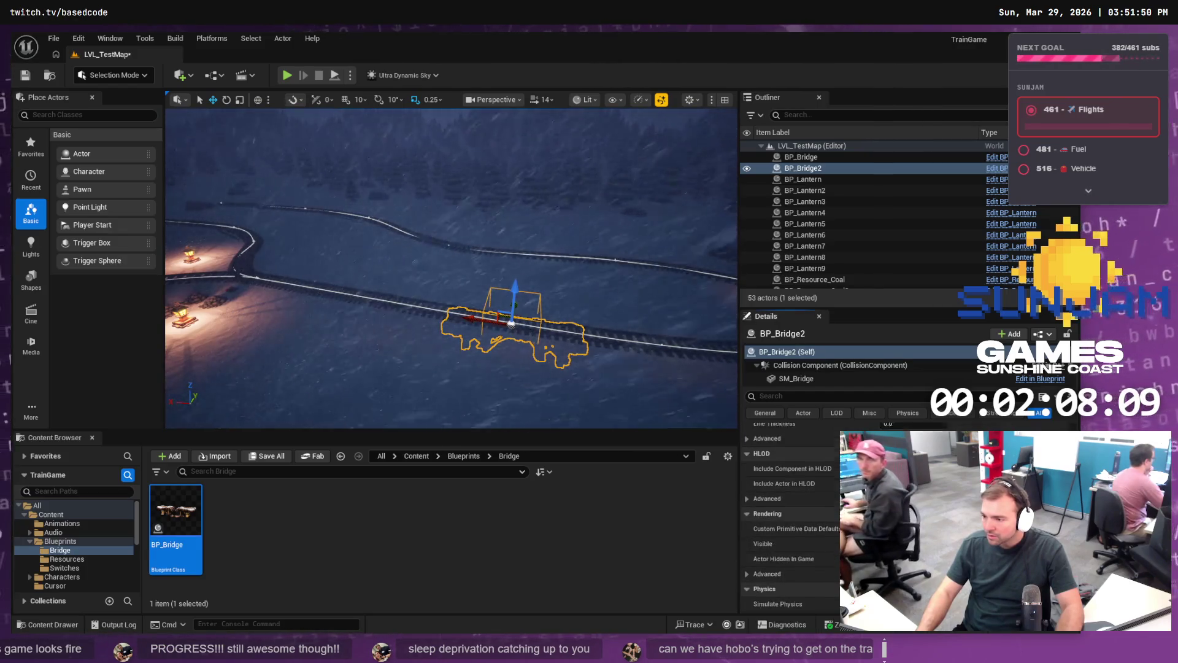
scroll(792, 491, "up", 3)
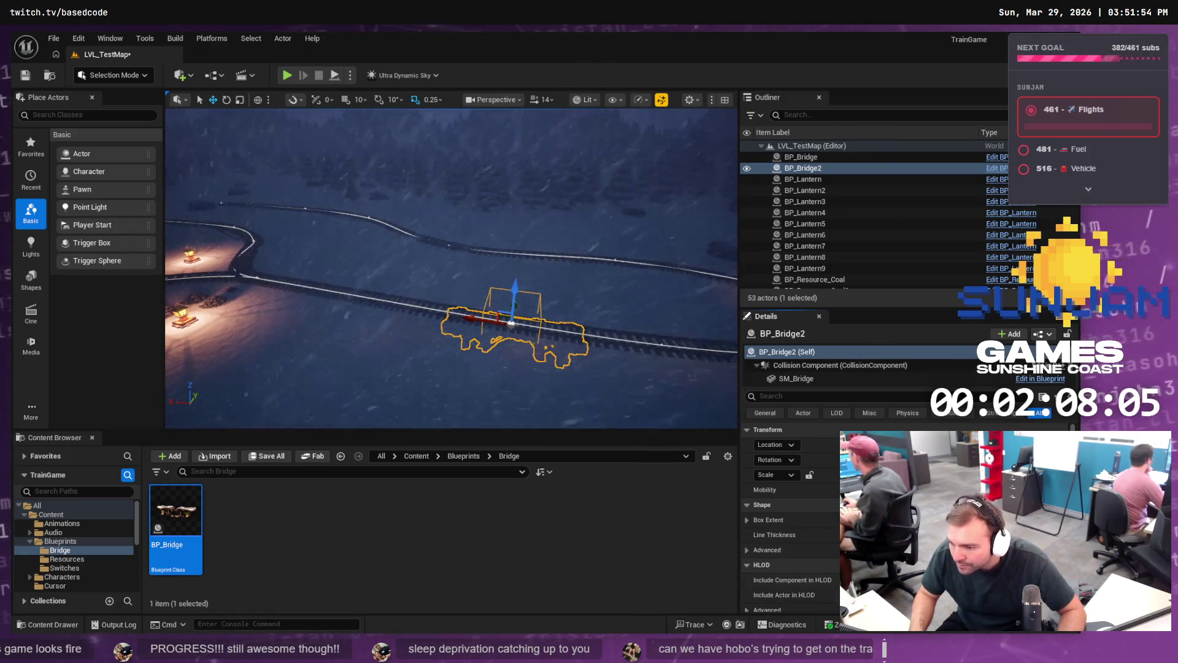
scroll(794, 556, "down", 4)
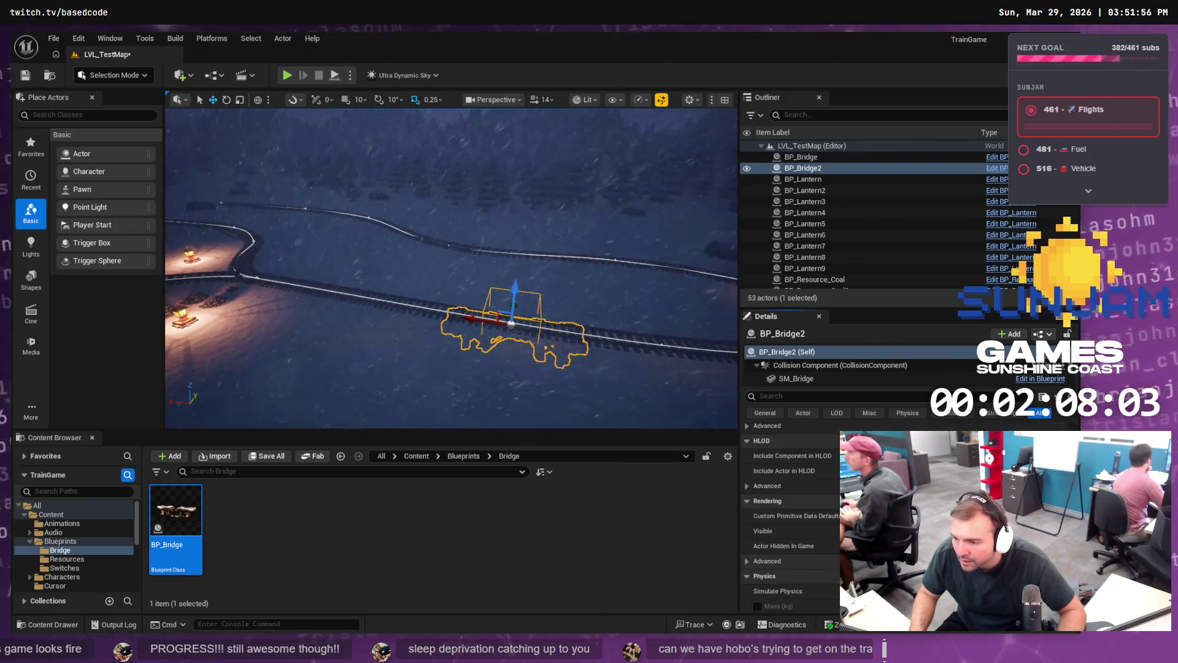
scroll(792, 522, "down", 5)
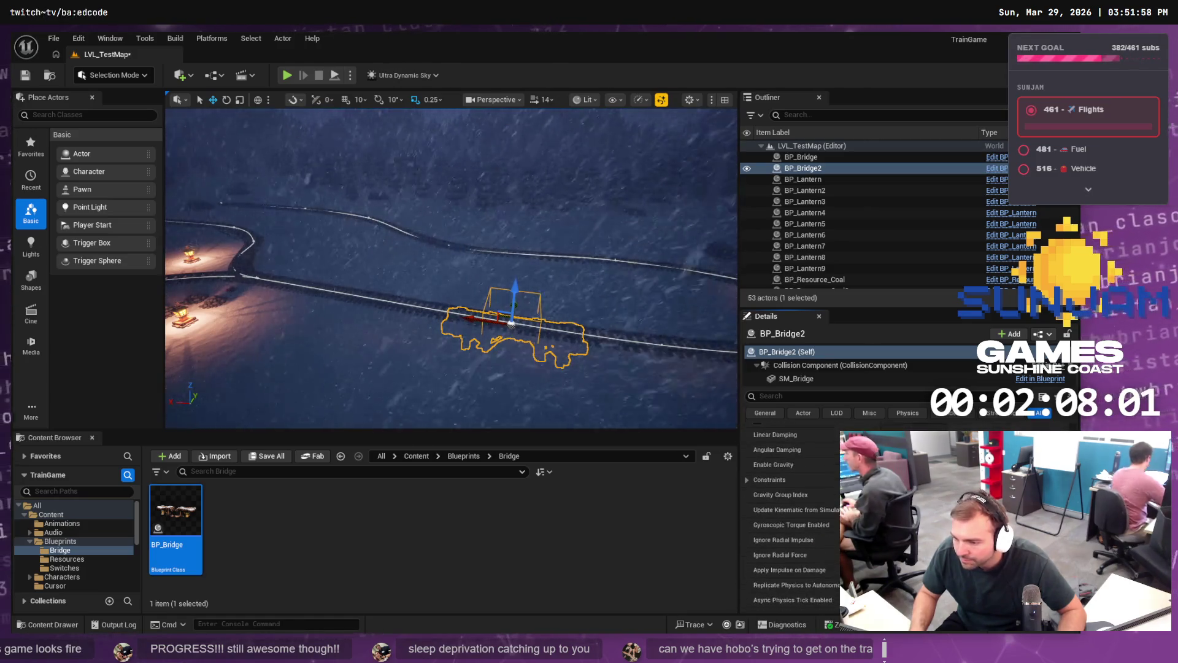
scroll(792, 522, "up", 10)
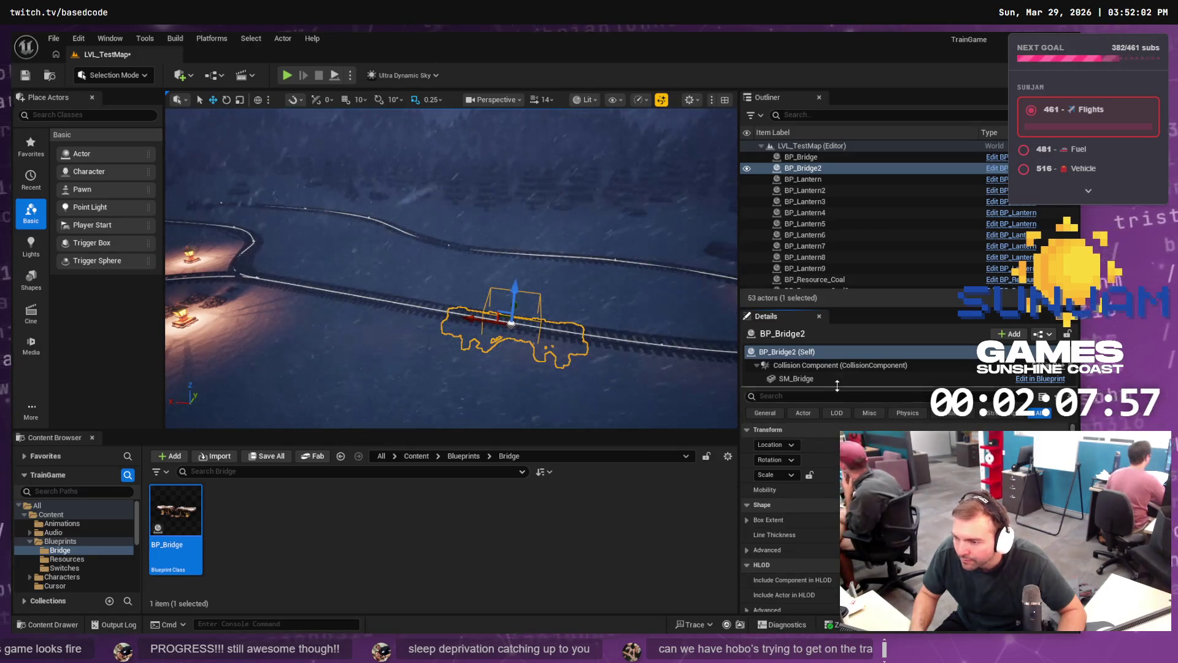
Step: Check the bridge's mesh and collision components, filter Details by 'damage', and save the level
left_click(818, 378)
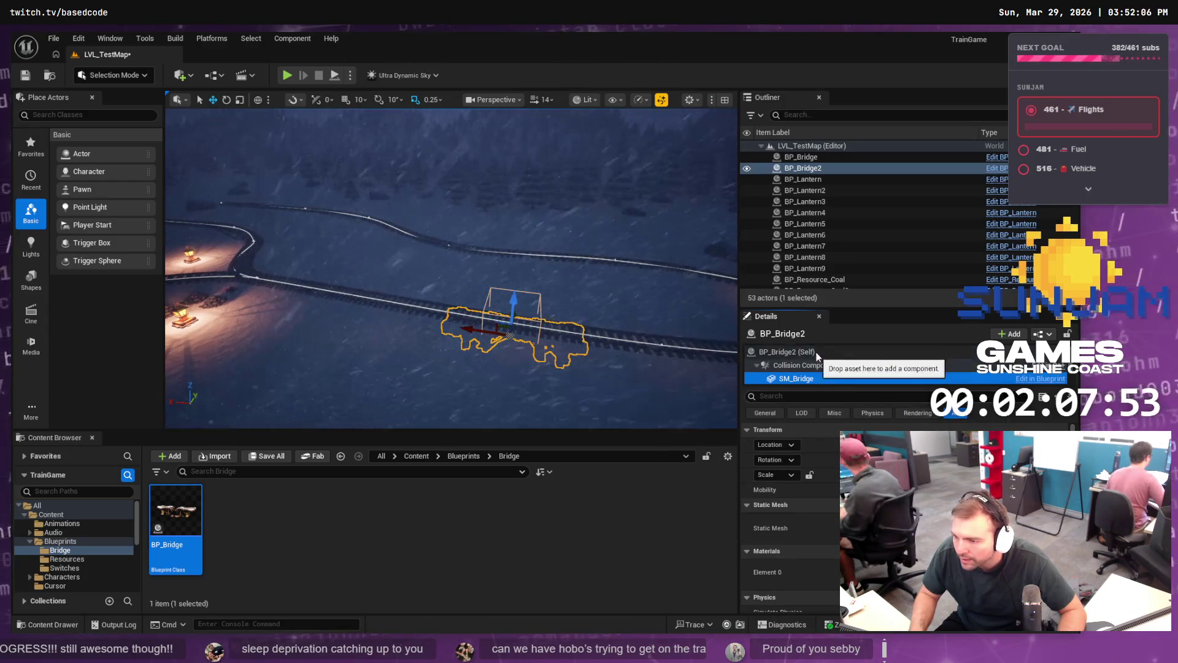
left_click(797, 352)
left_click(830, 366)
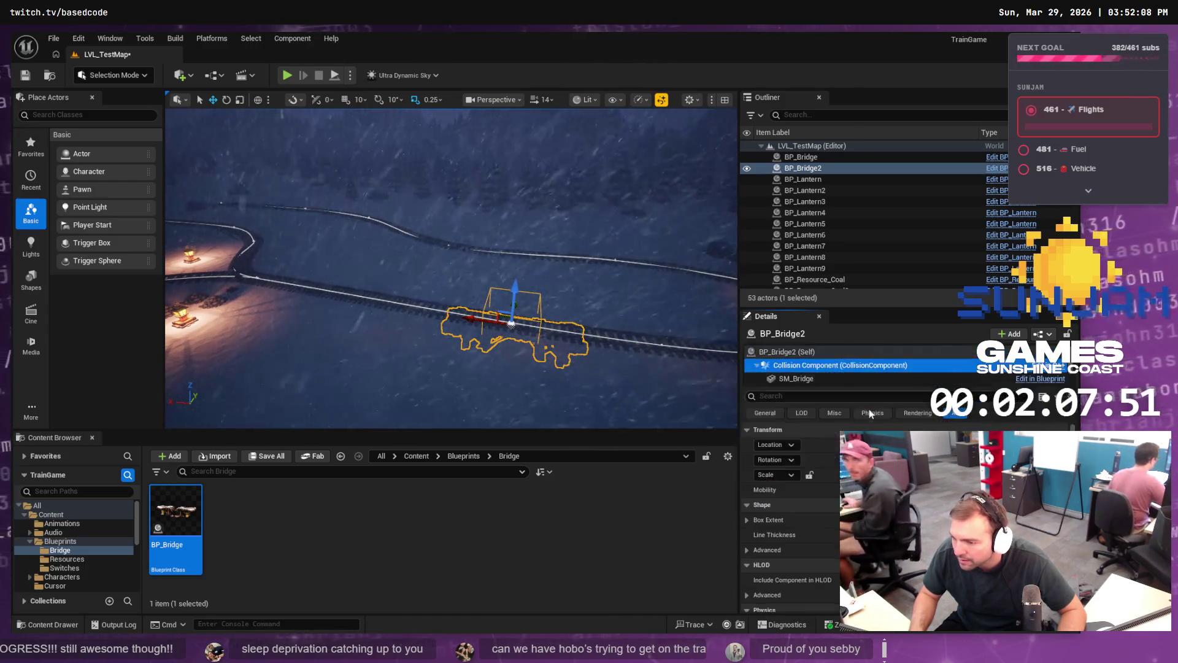
scroll(791, 522, "down", 1)
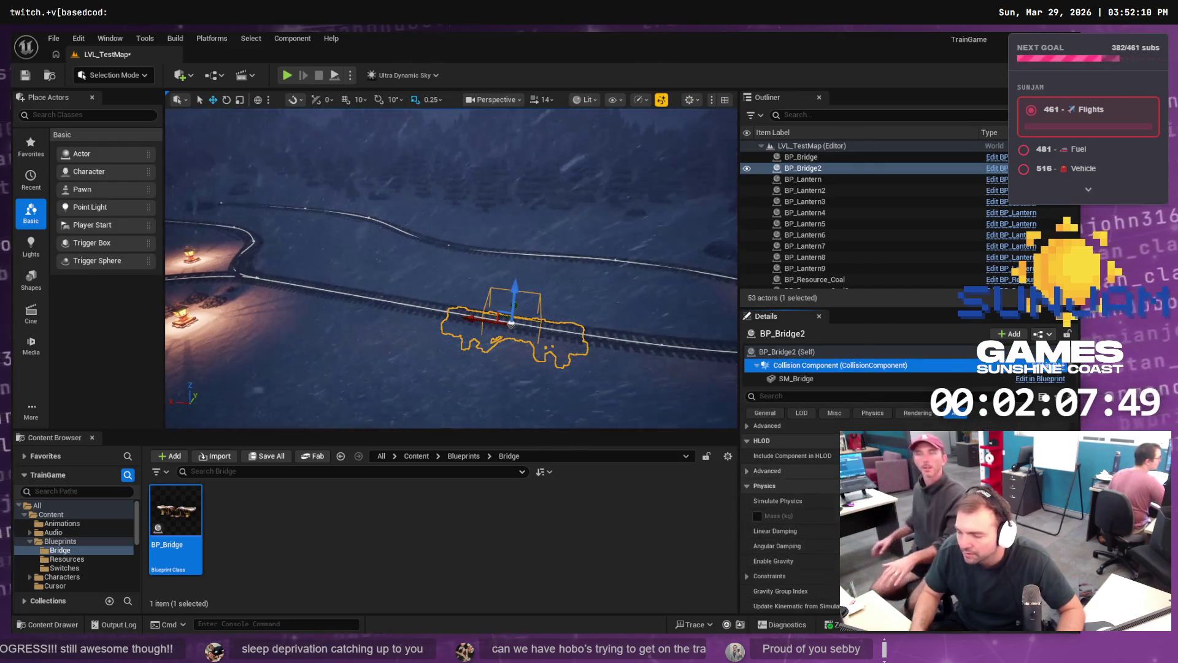
scroll(888, 423, "up", 3)
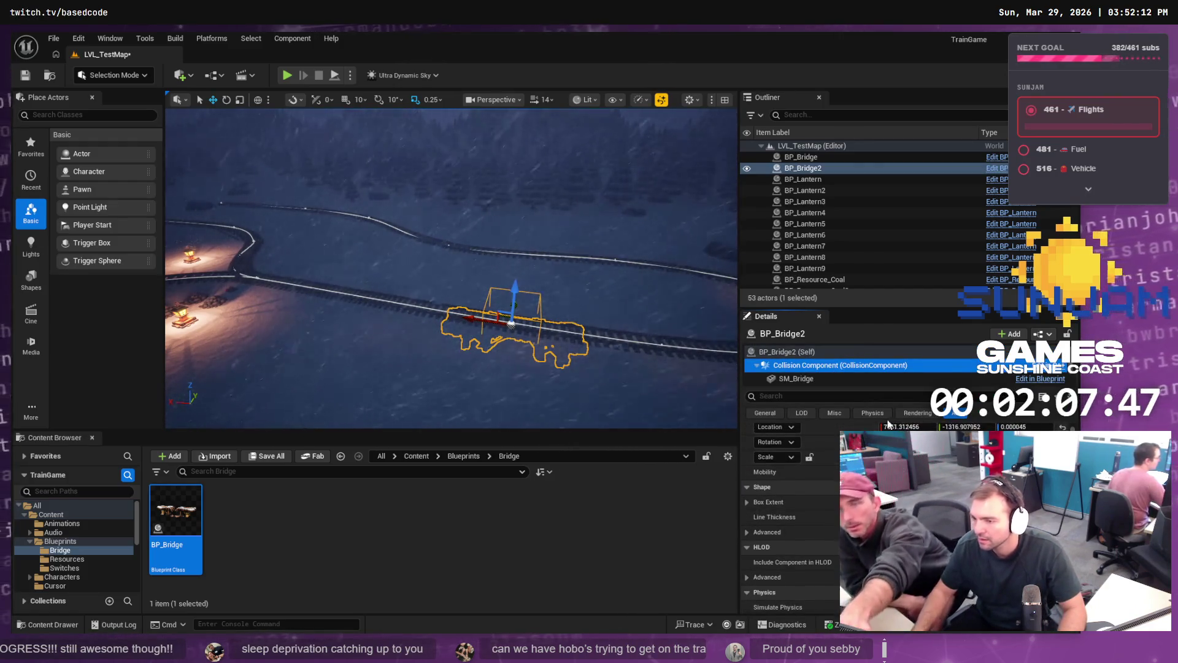
key("Up")
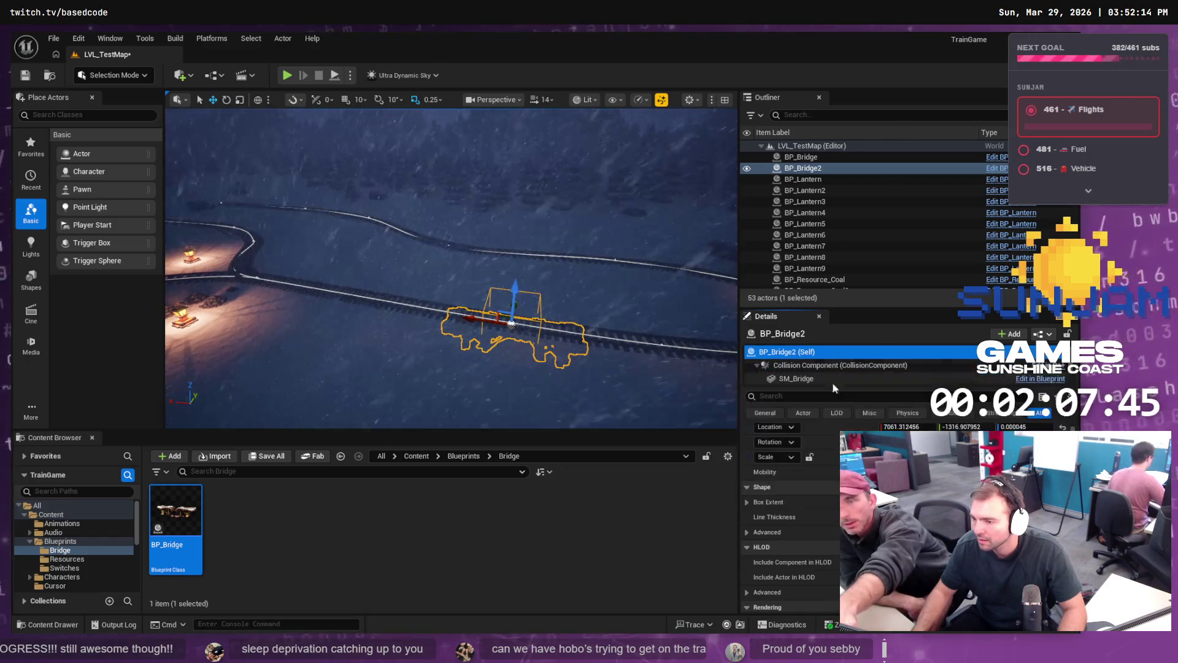
left_click(840, 397)
type("dama")
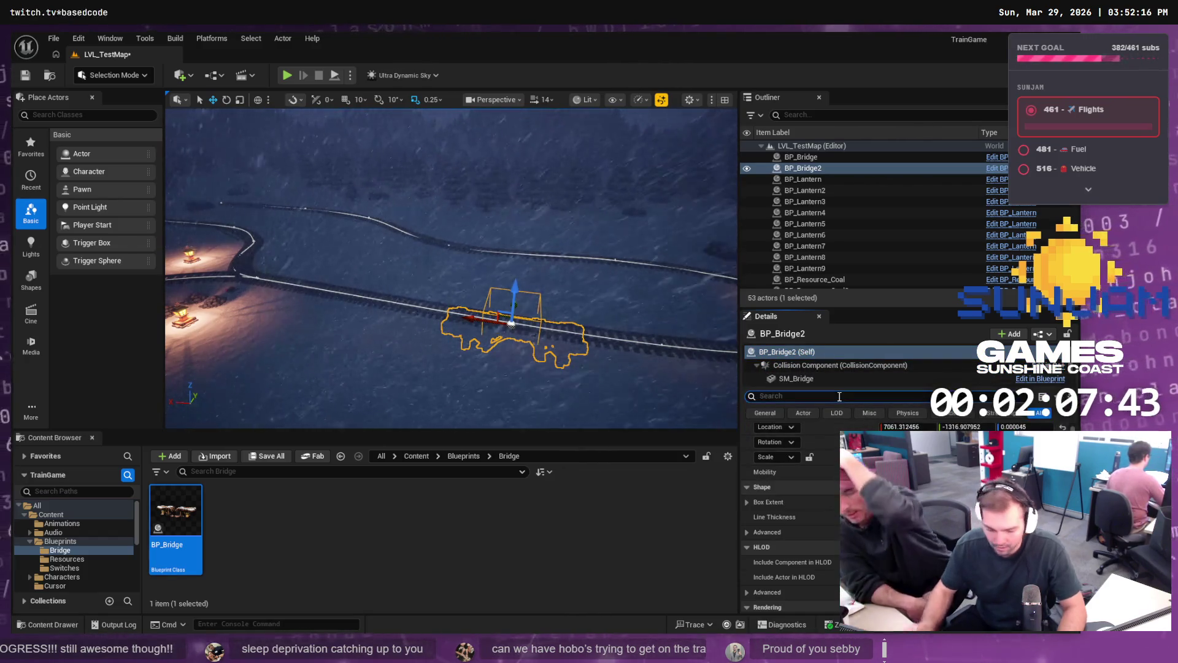
type("ge")
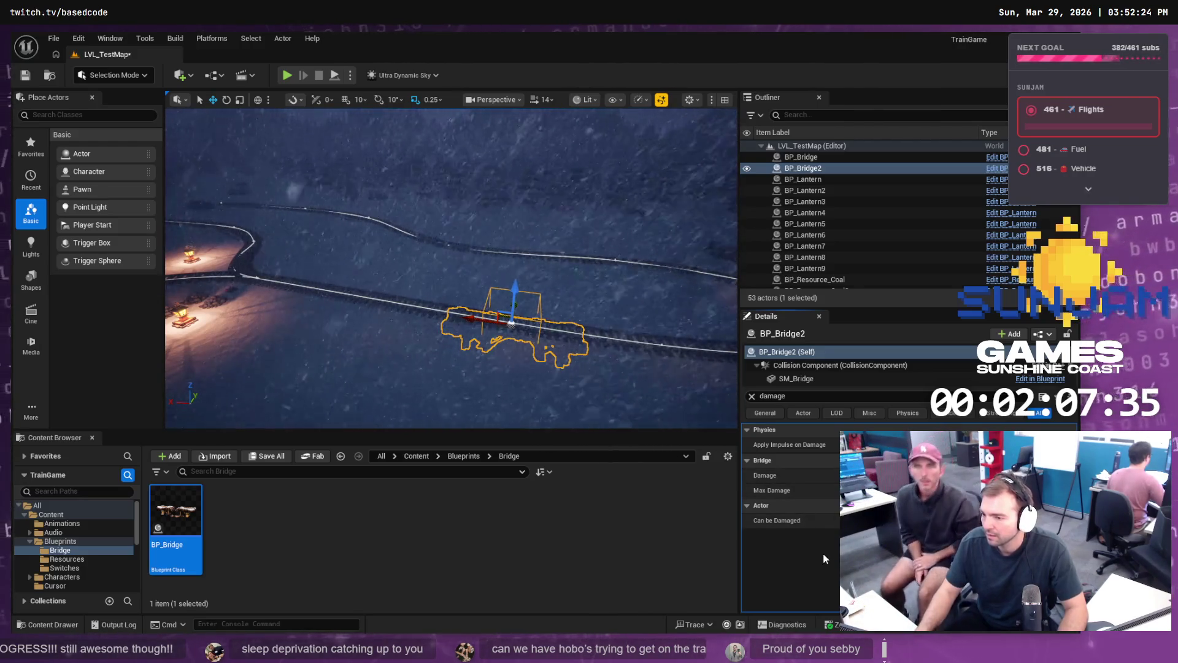
key("ctrl+s")
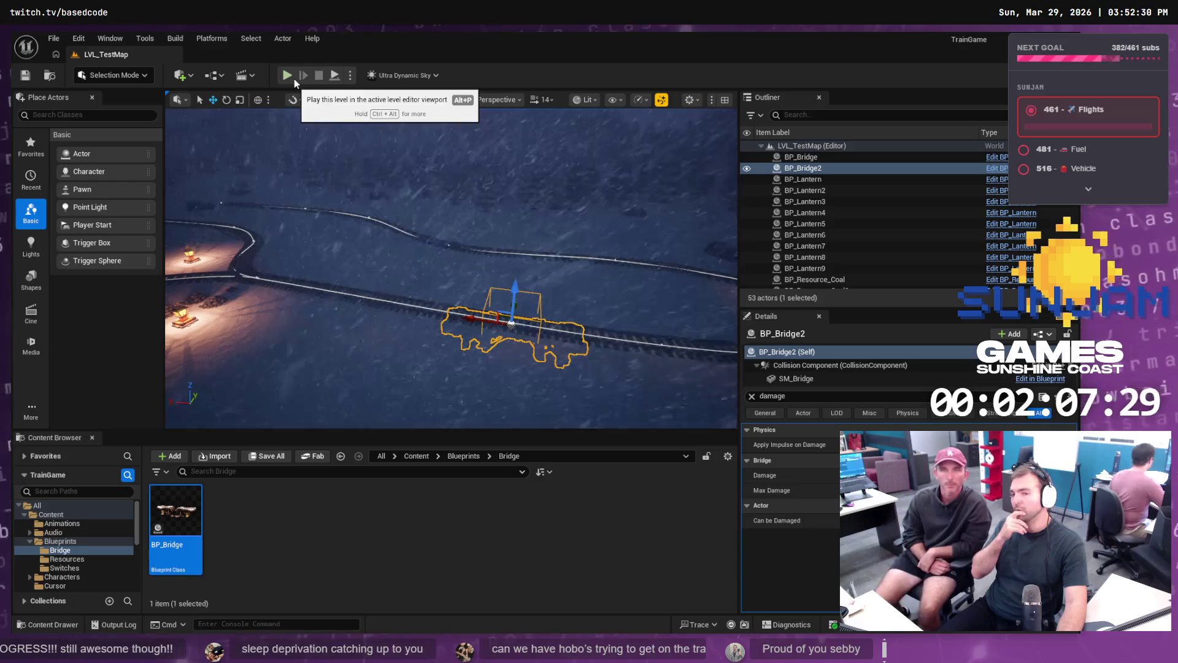
scroll(398, 177, "down", 5)
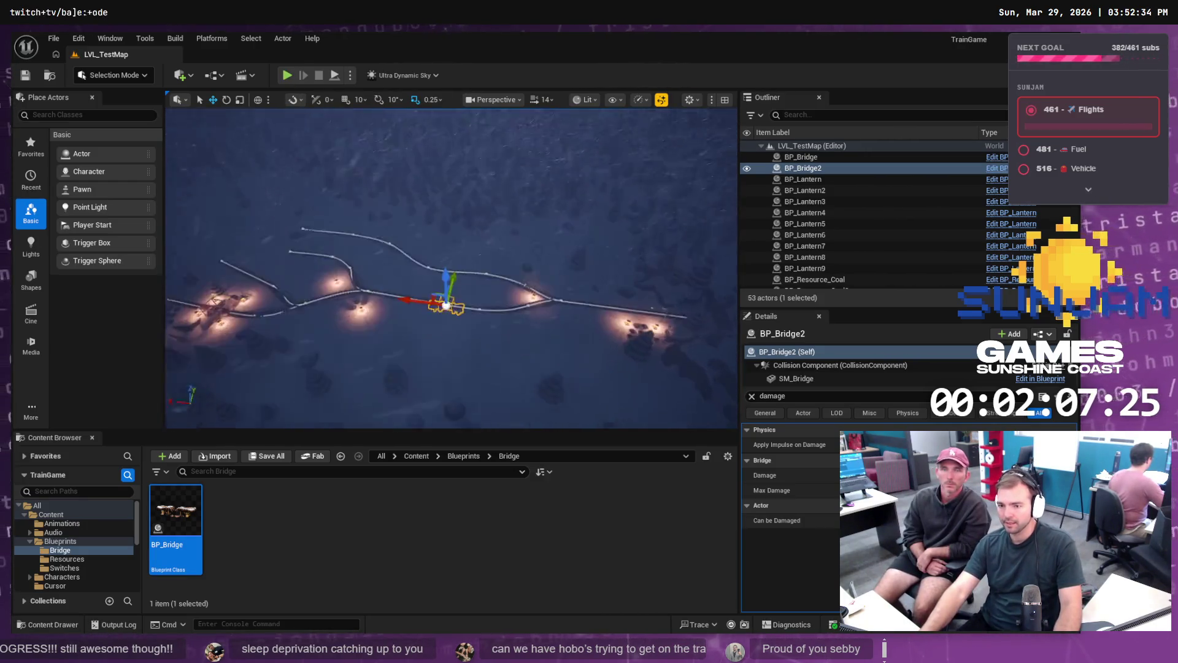
scroll(514, 213, "up", 5)
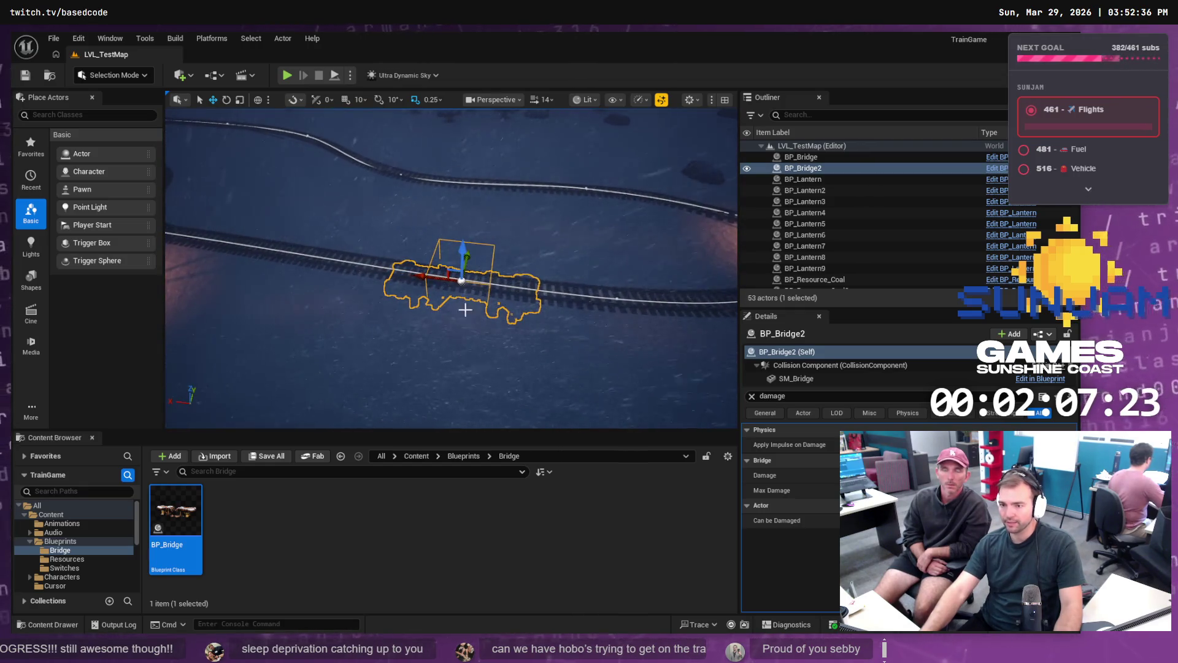
scroll(451, 268, "down", 5)
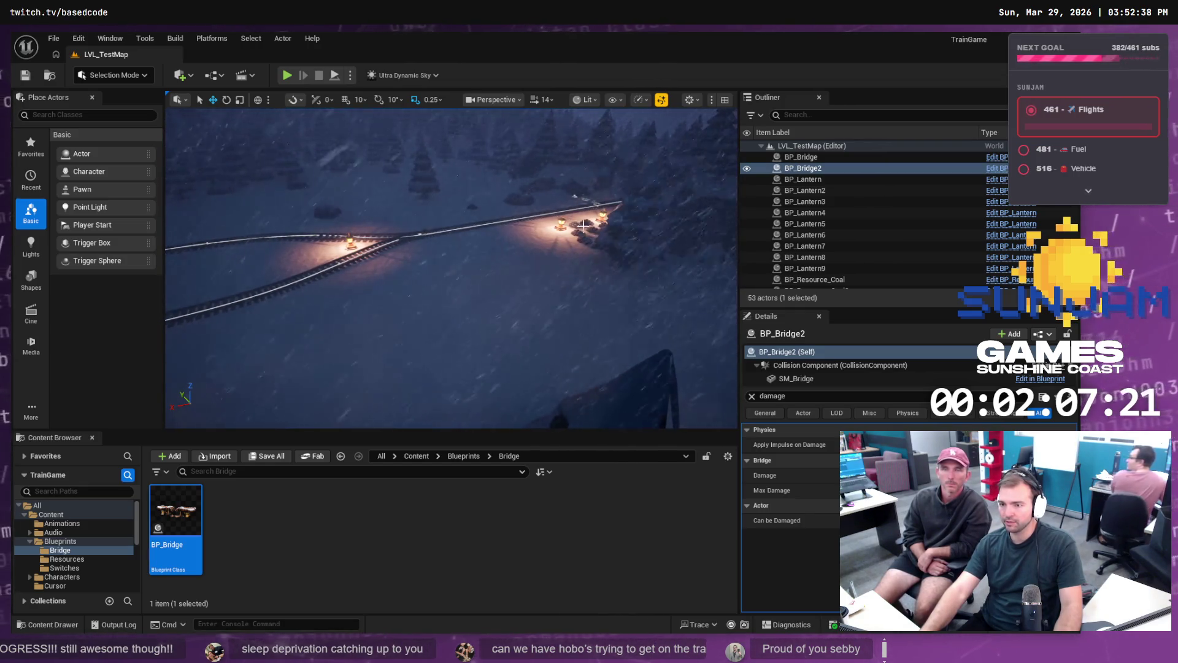
left_click_drag(499, 223, 499, 223)
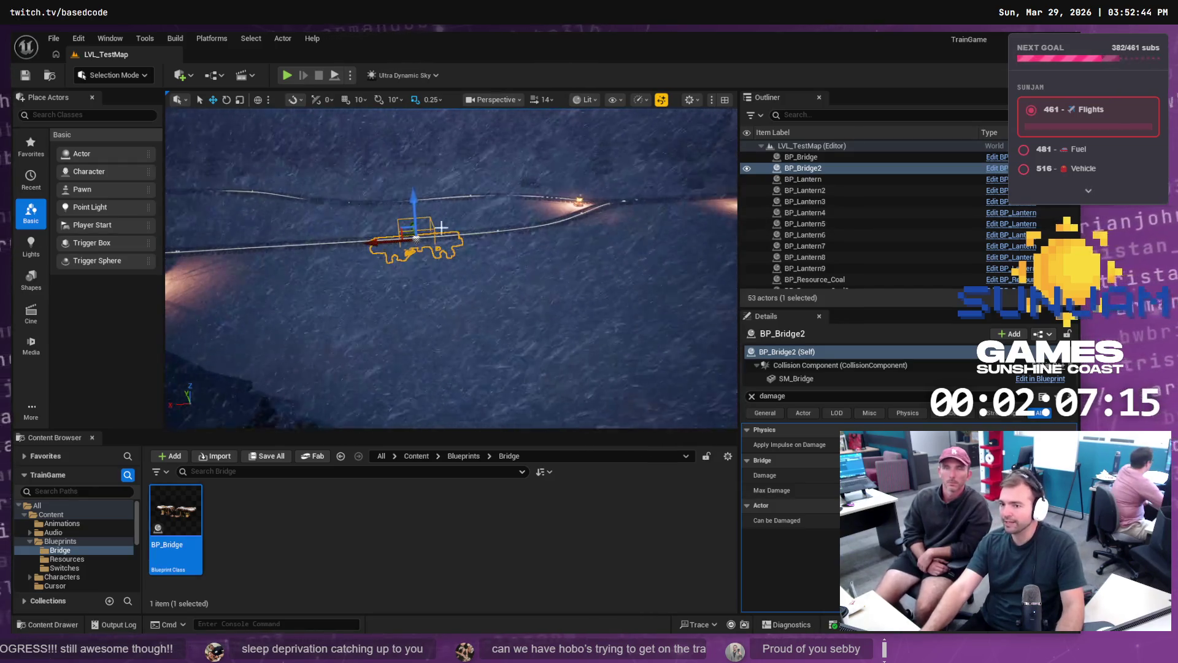
left_click_drag(446, 240, 455, 240)
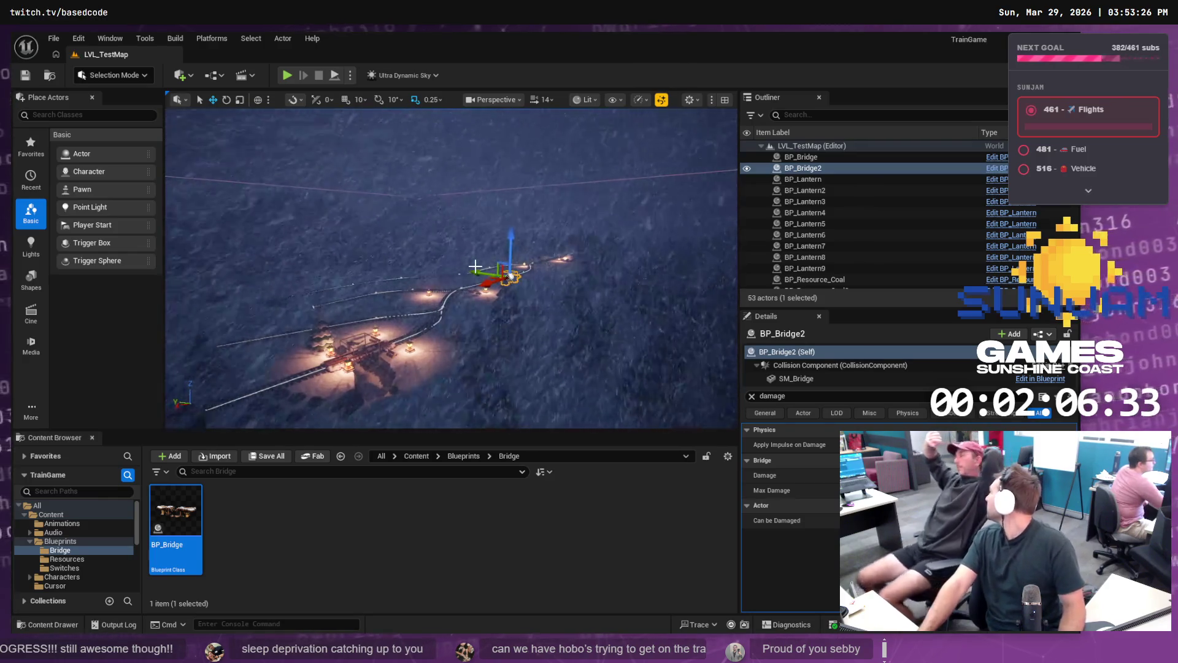
left_click_drag(475, 267, 475, 267)
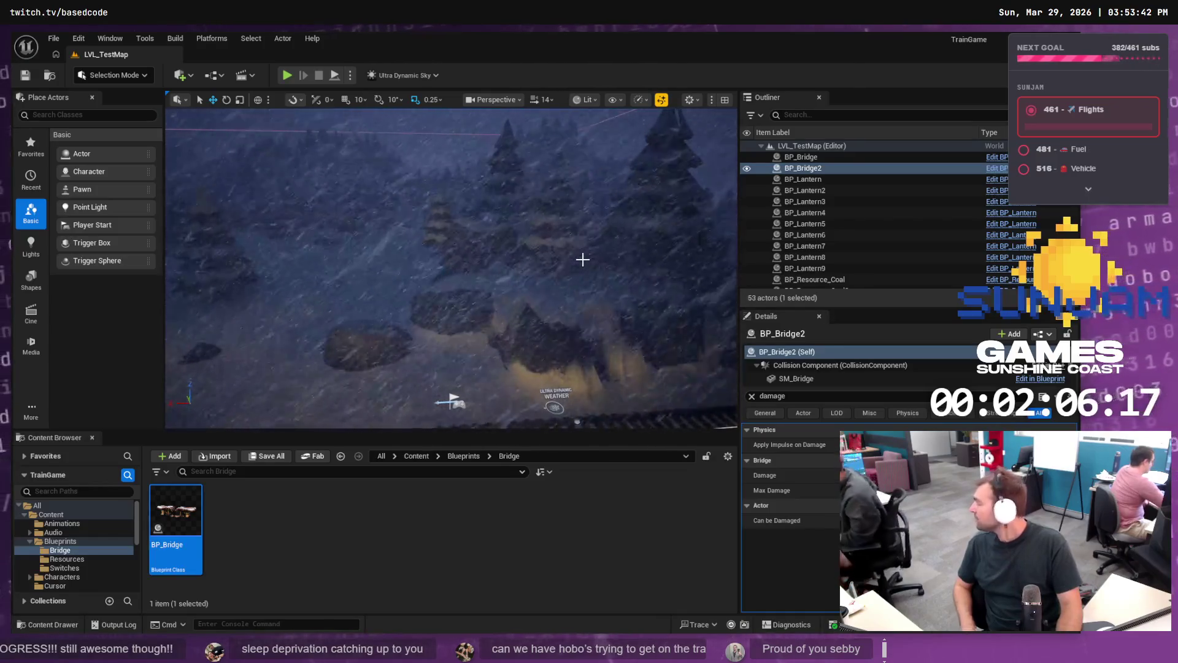
key("f")
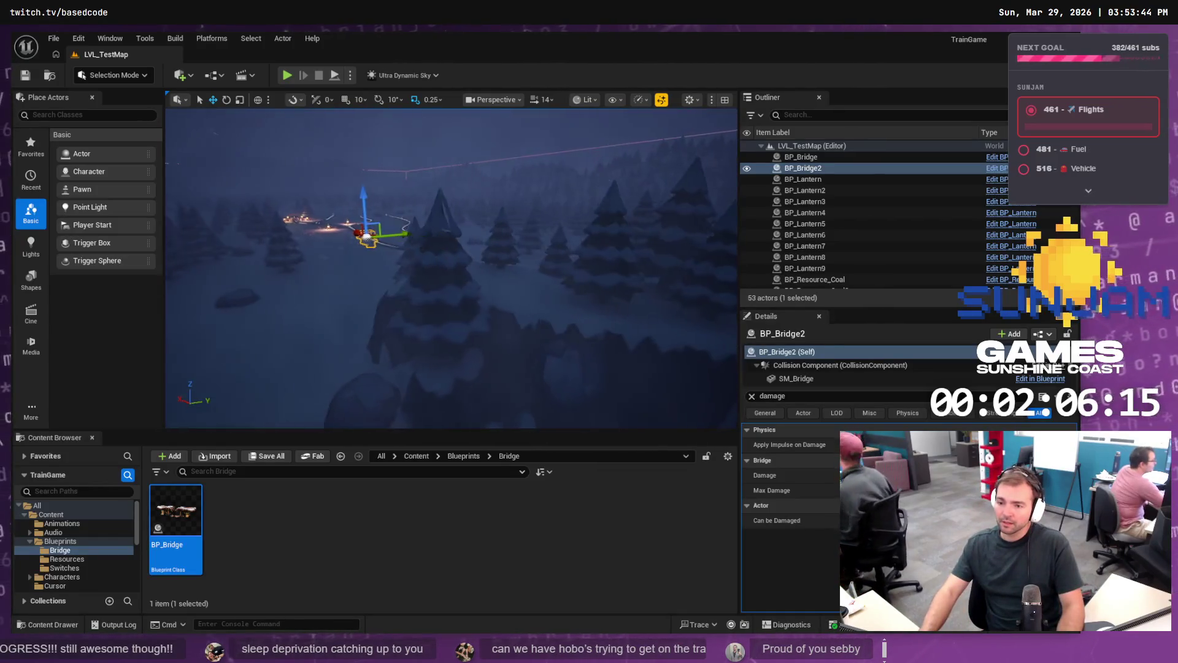
scroll(452, 269, "up", 3)
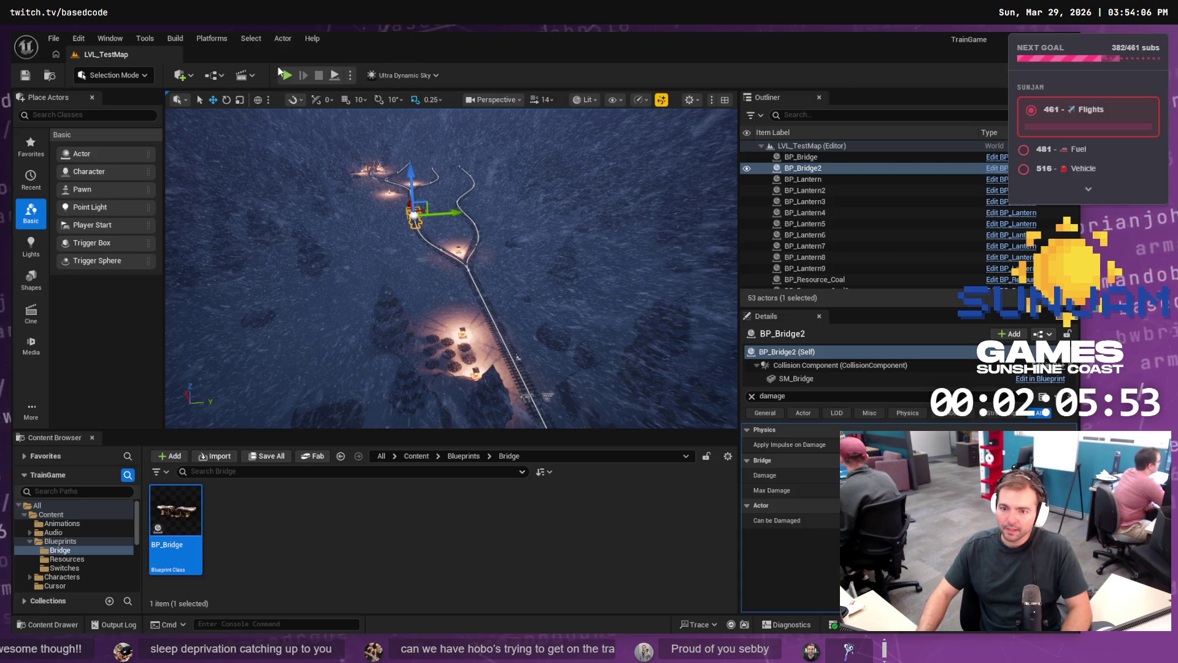
left_click(286, 74)
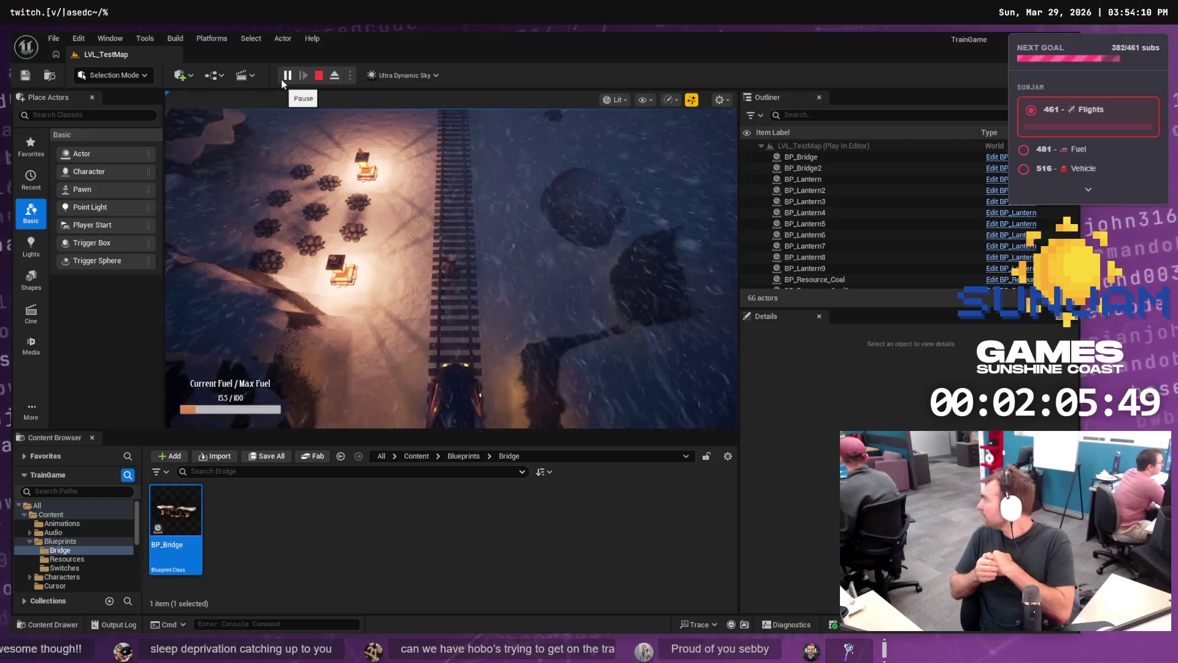
left_click(451, 264)
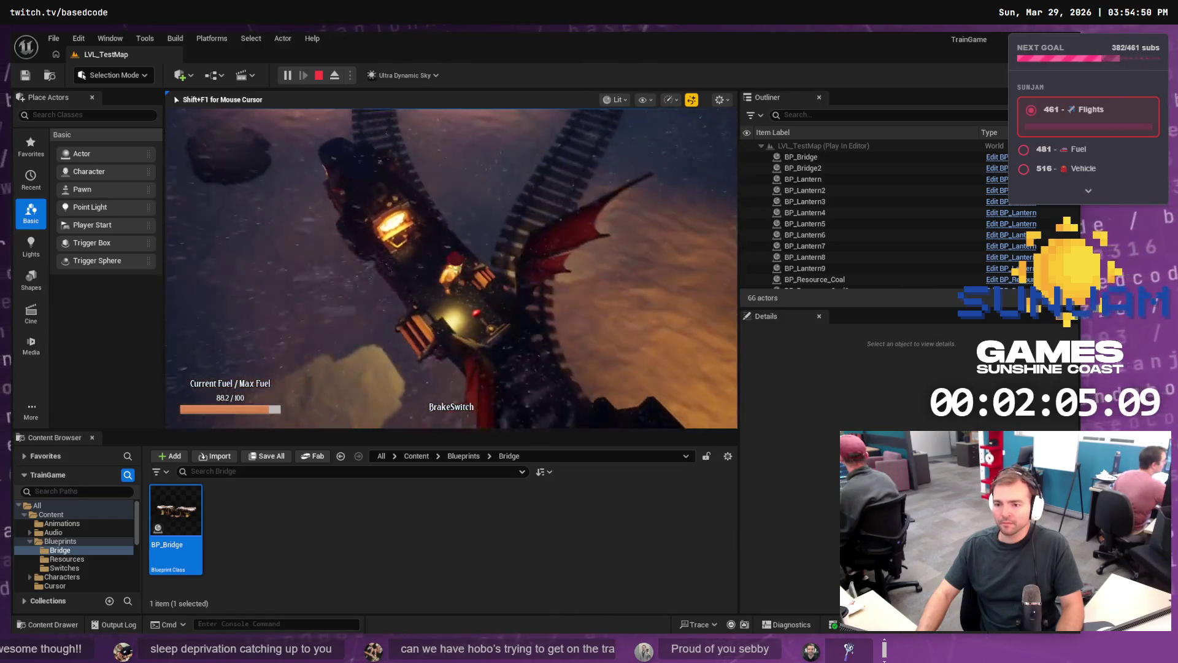
key("w")
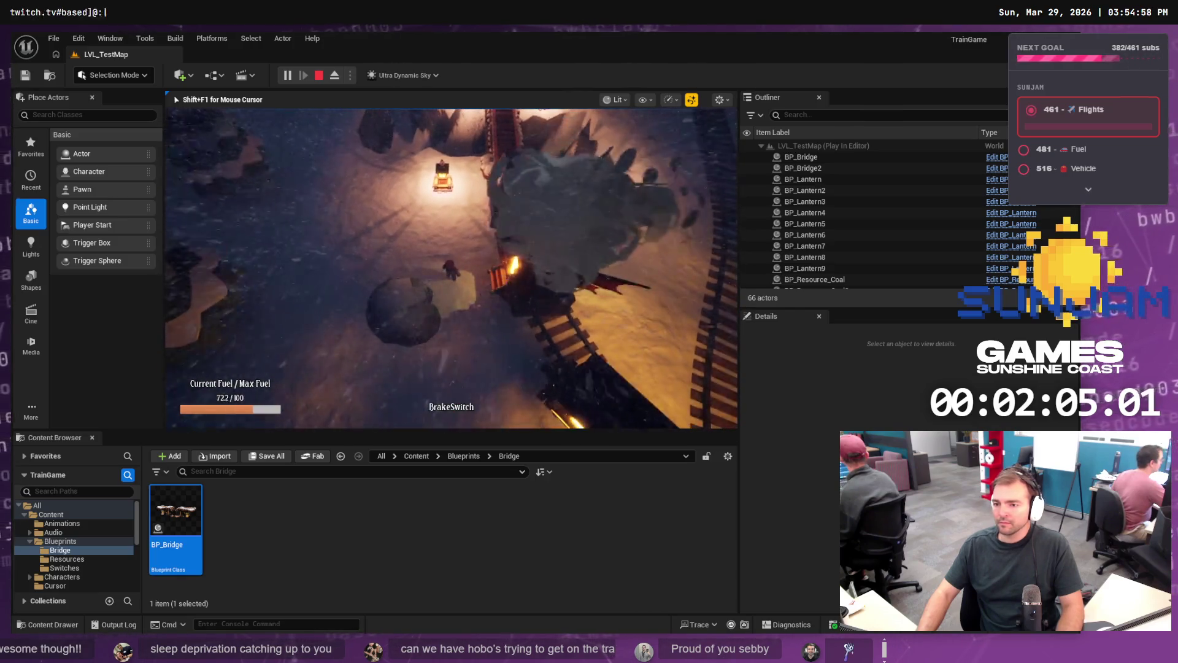
key("Escape")
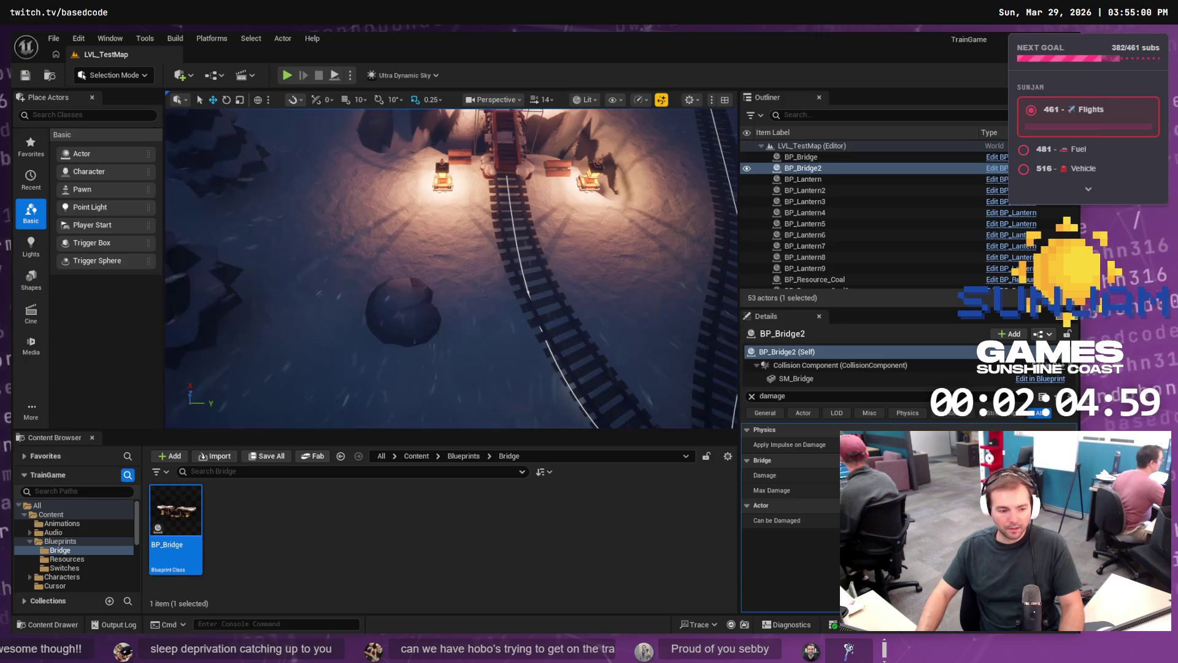
Step: Review the local changes in Fork and view the PCG_SnowyForest.uasset diff
key("alt+Tab")
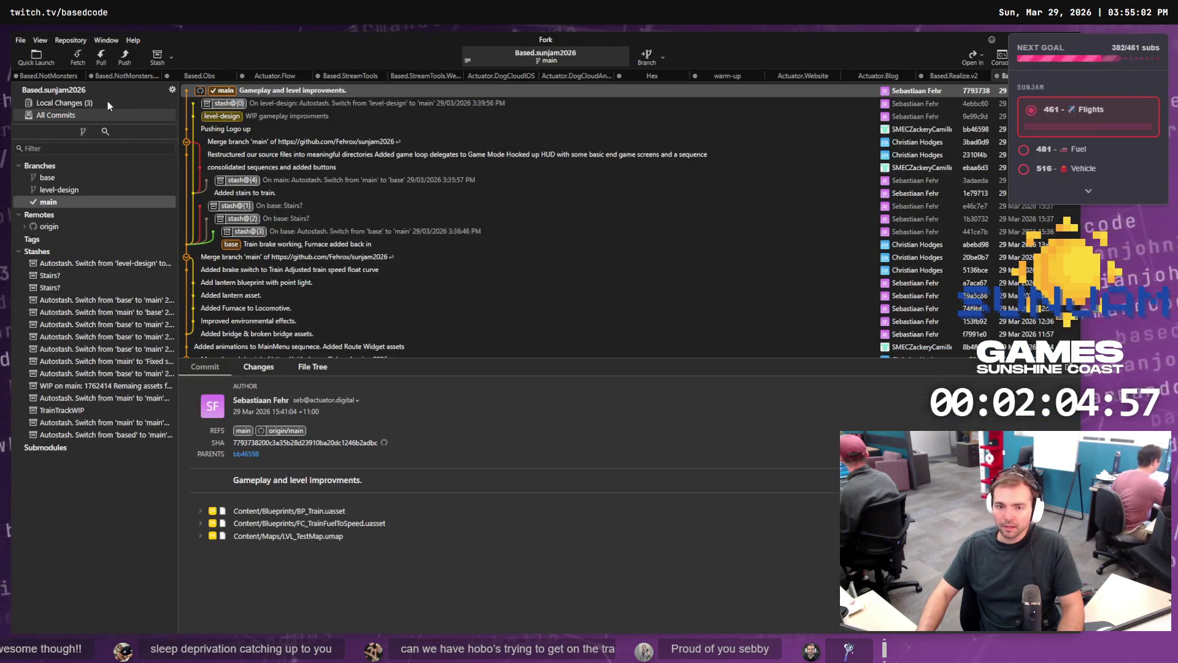
left_click(96, 104)
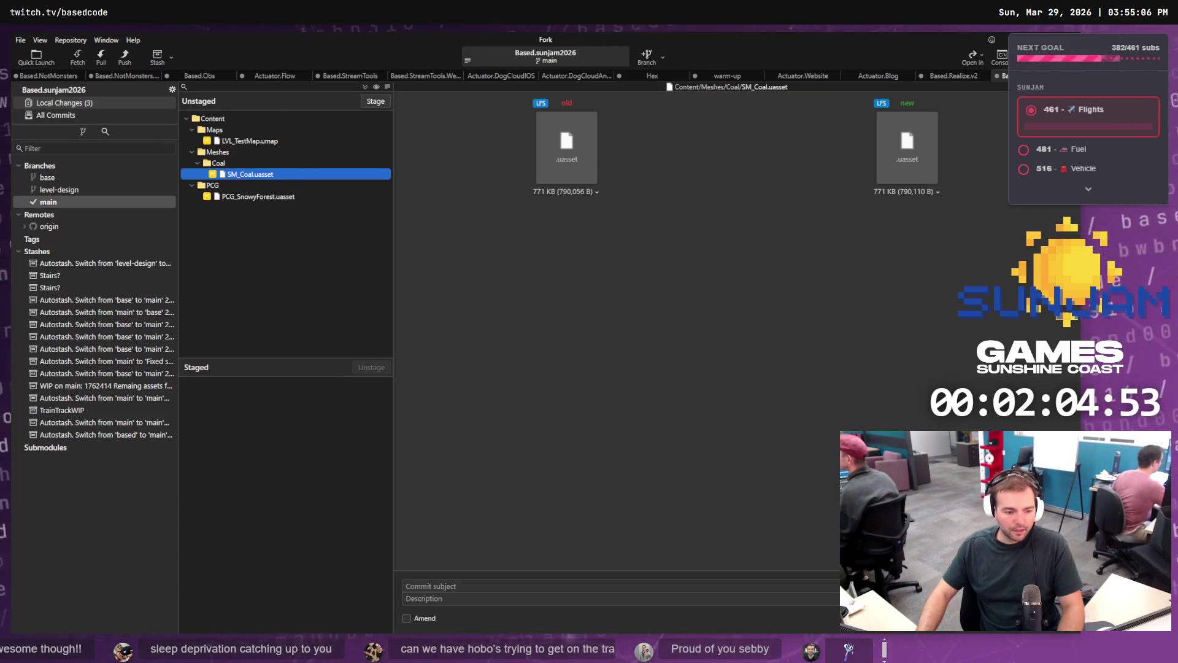
left_click(145, 559)
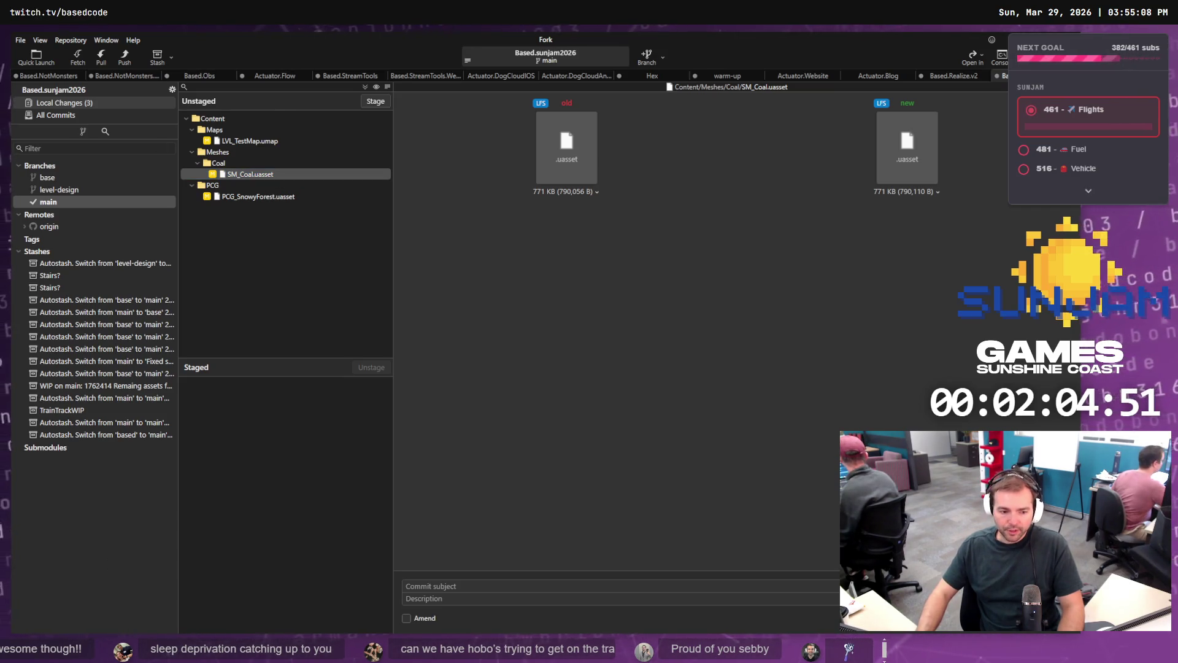
key("alt+Tab")
key("alt+Tab")
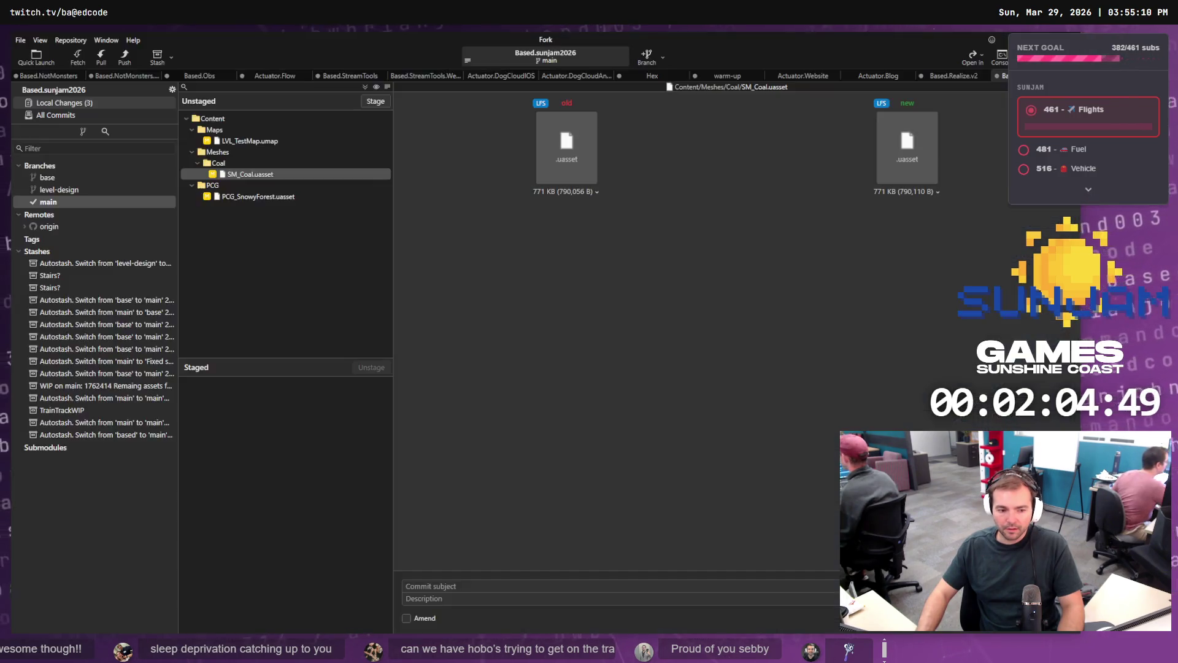
key("alt+Tab")
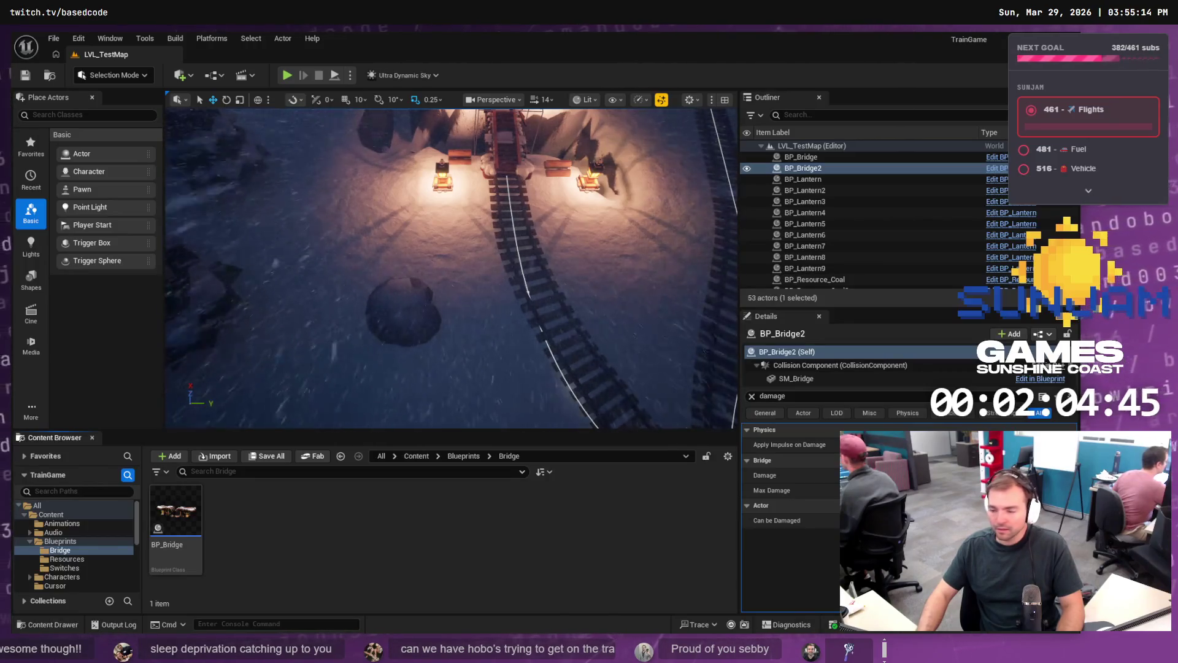
key("alt+Tab")
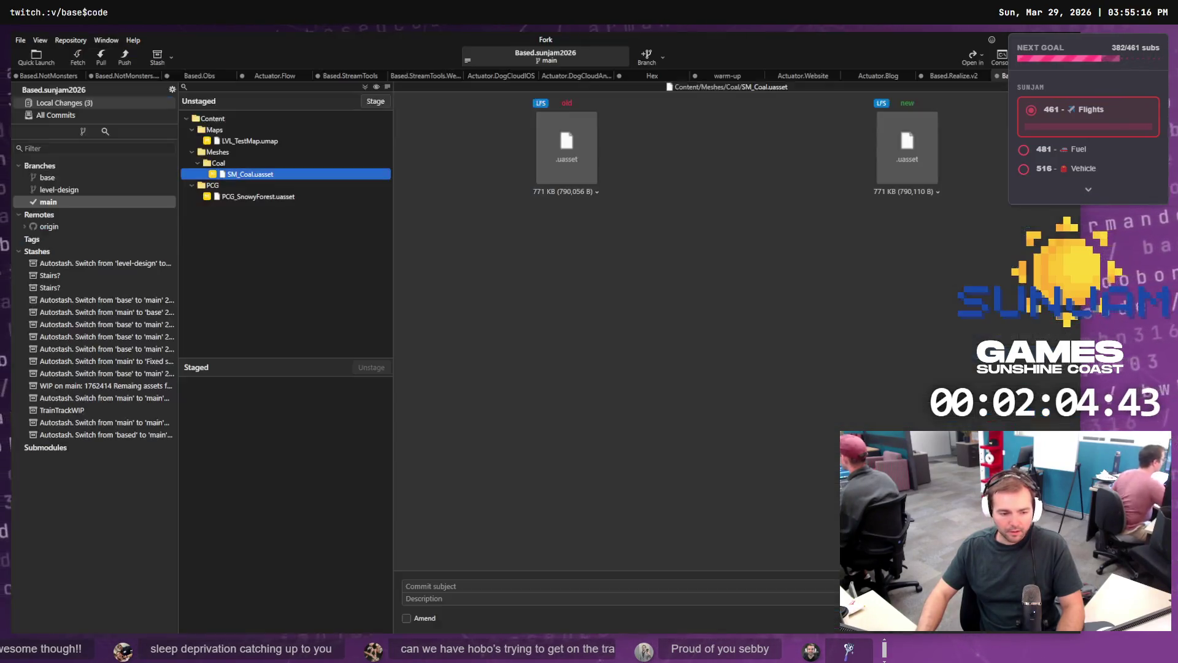
left_click(260, 197)
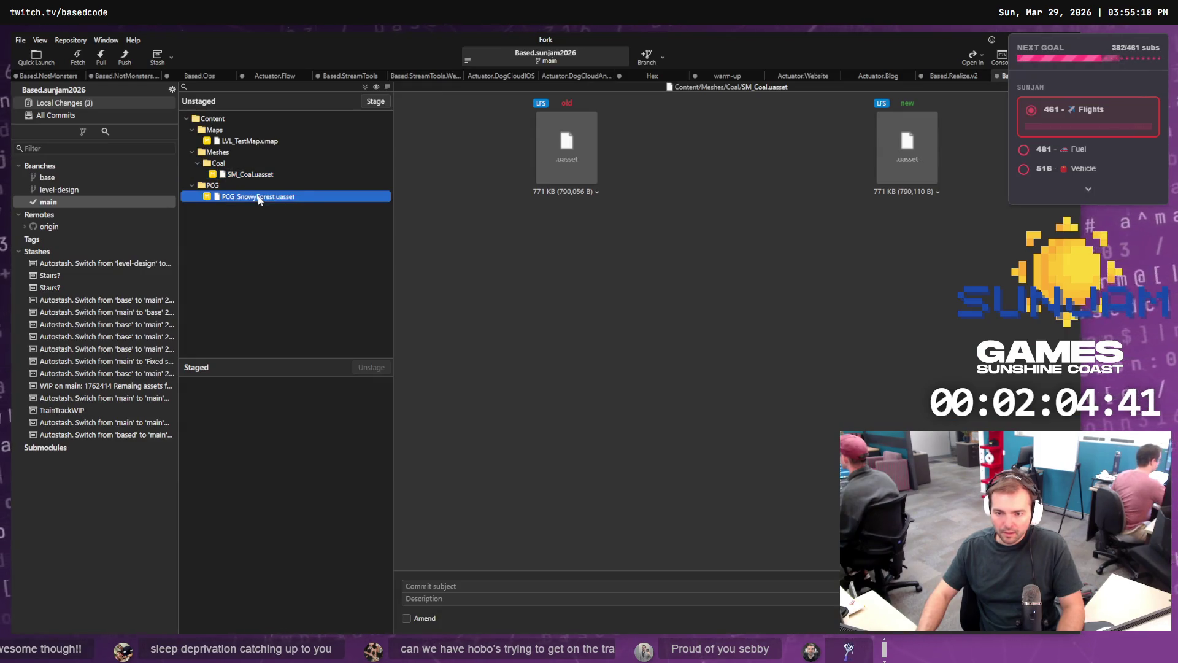
Step: Stage PCG_SnowyForest.uasset with subject 'Improve tree scale.' and show all commits
left_click(378, 102)
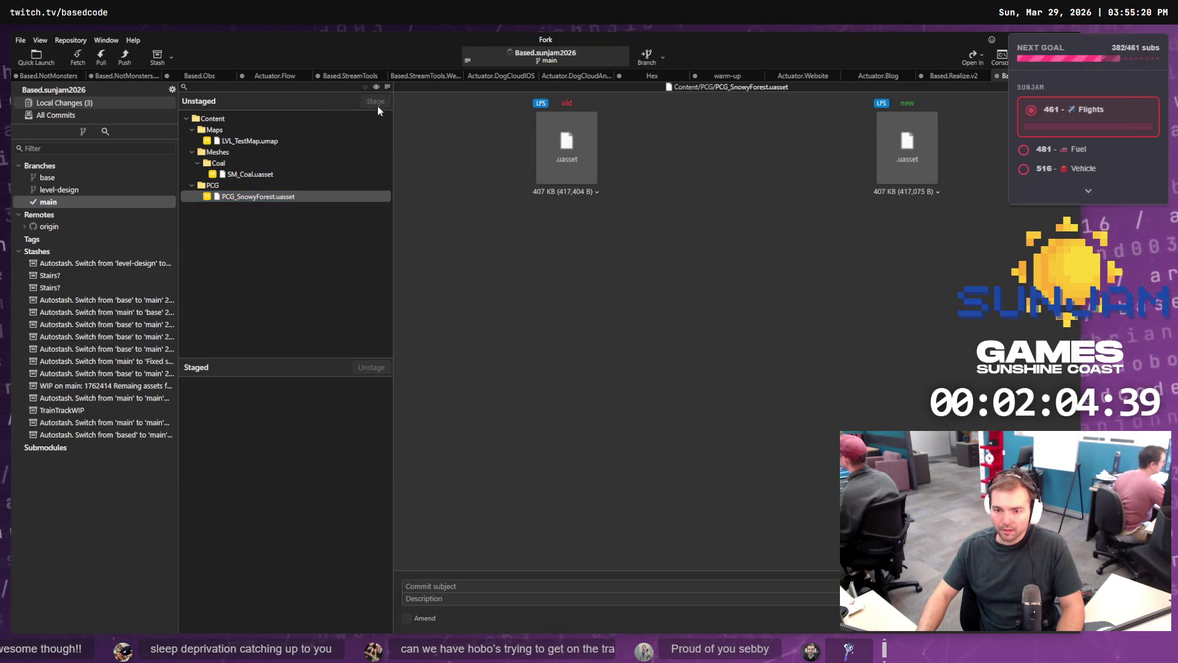
left_click(448, 585)
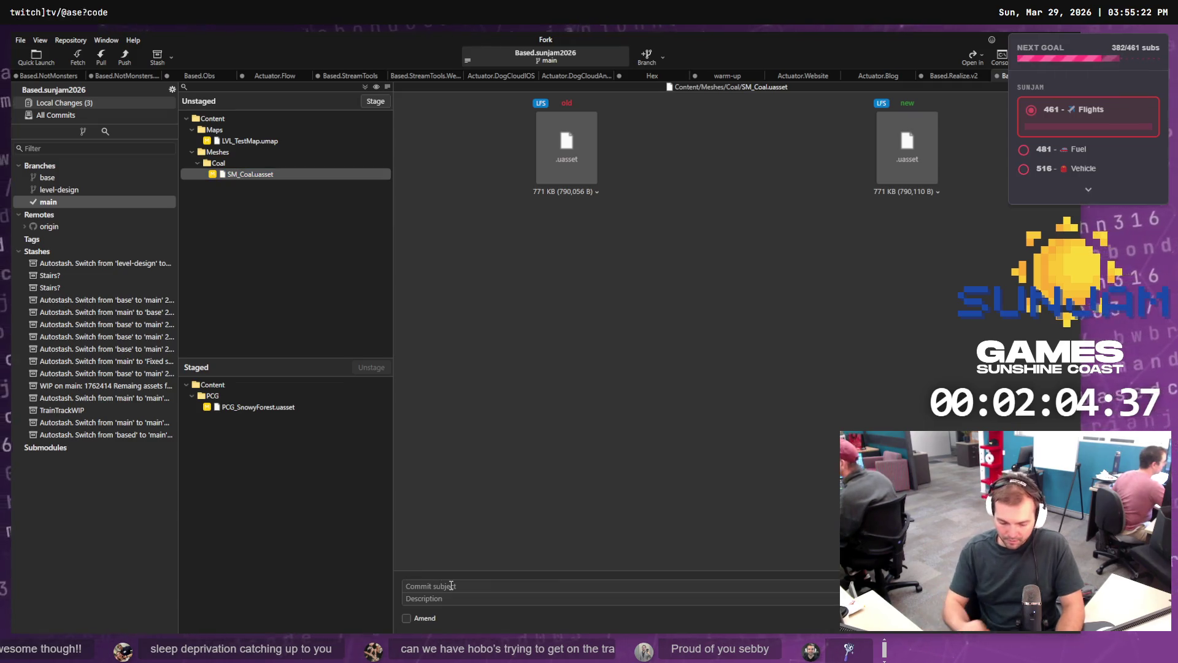
type("Improv")
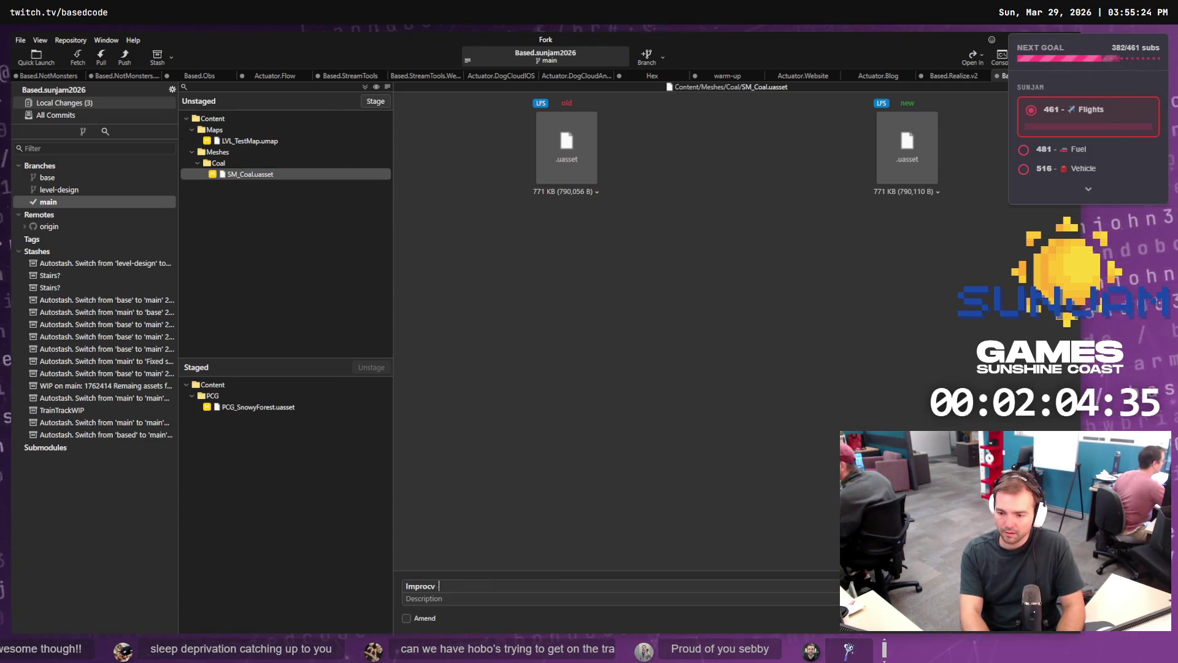
type("e")
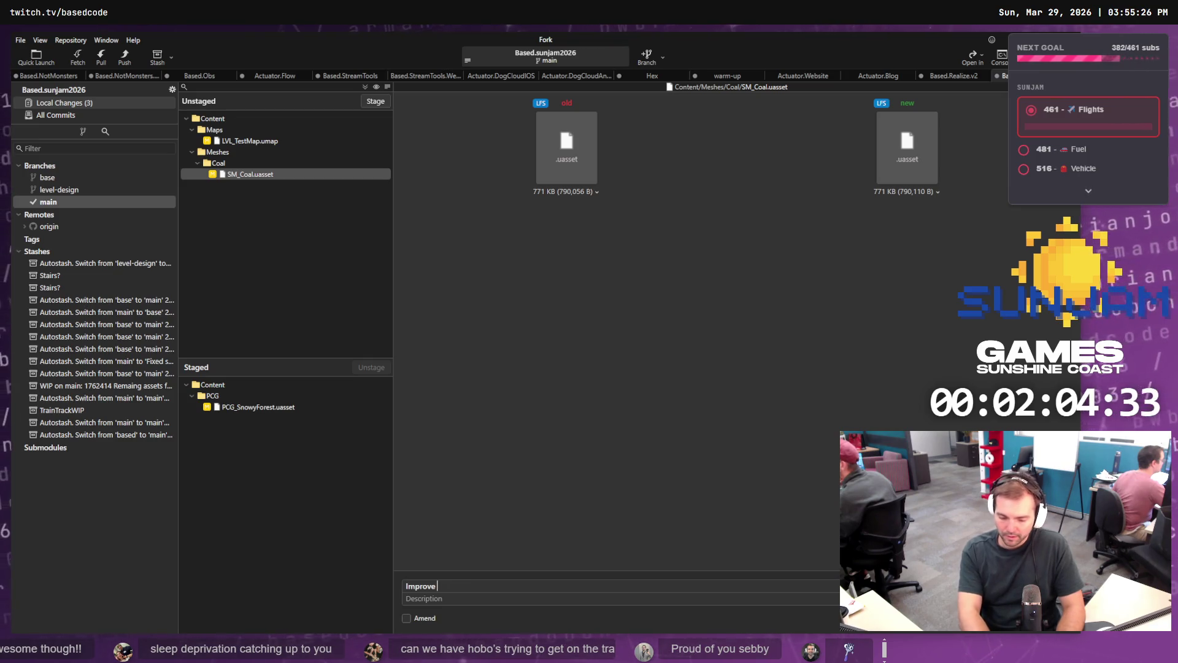
type(" tree scale.")
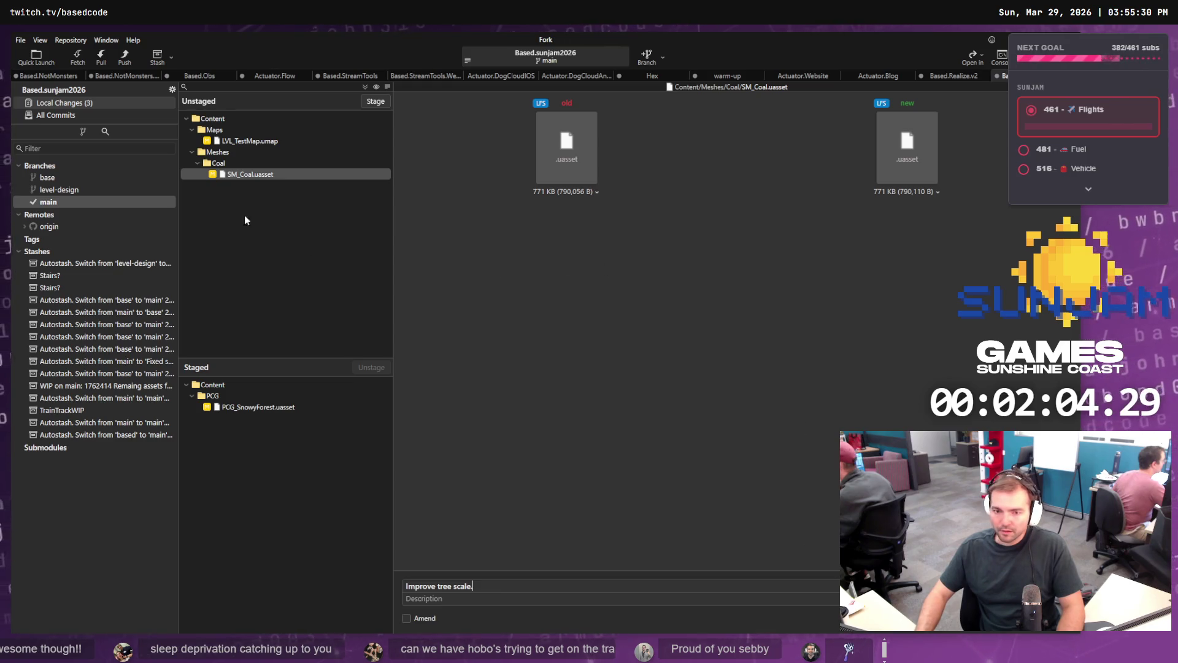
left_click(92, 202)
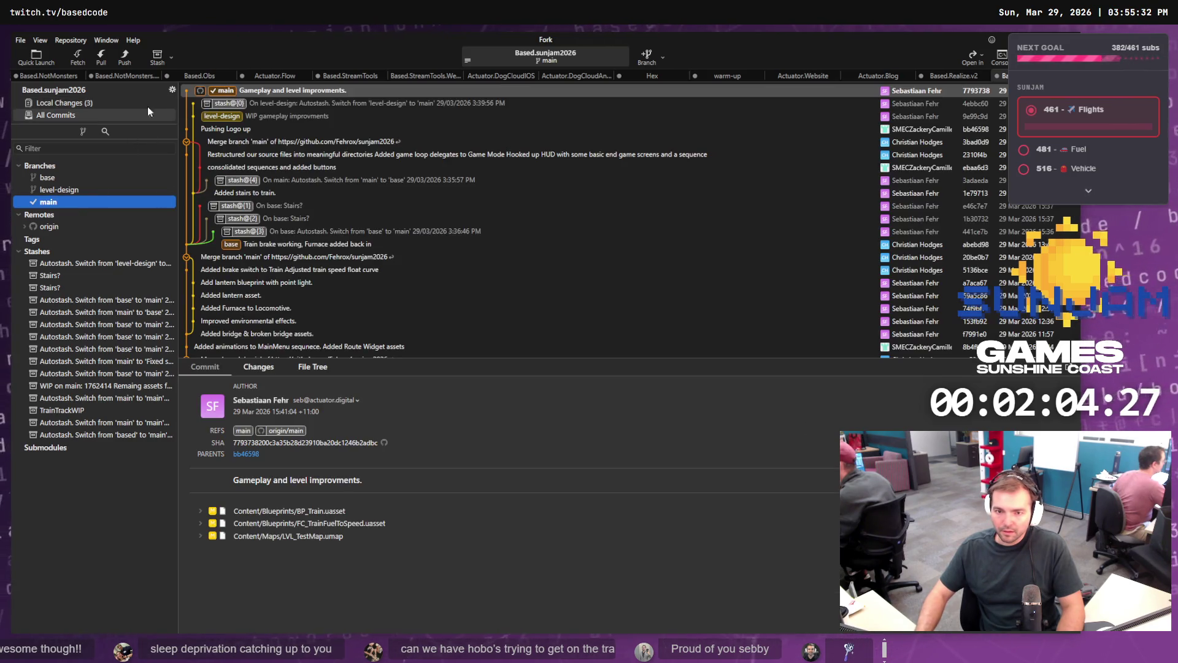
Step: Create and check out a new branch named 'tree' from the top commit
right_click(291, 92)
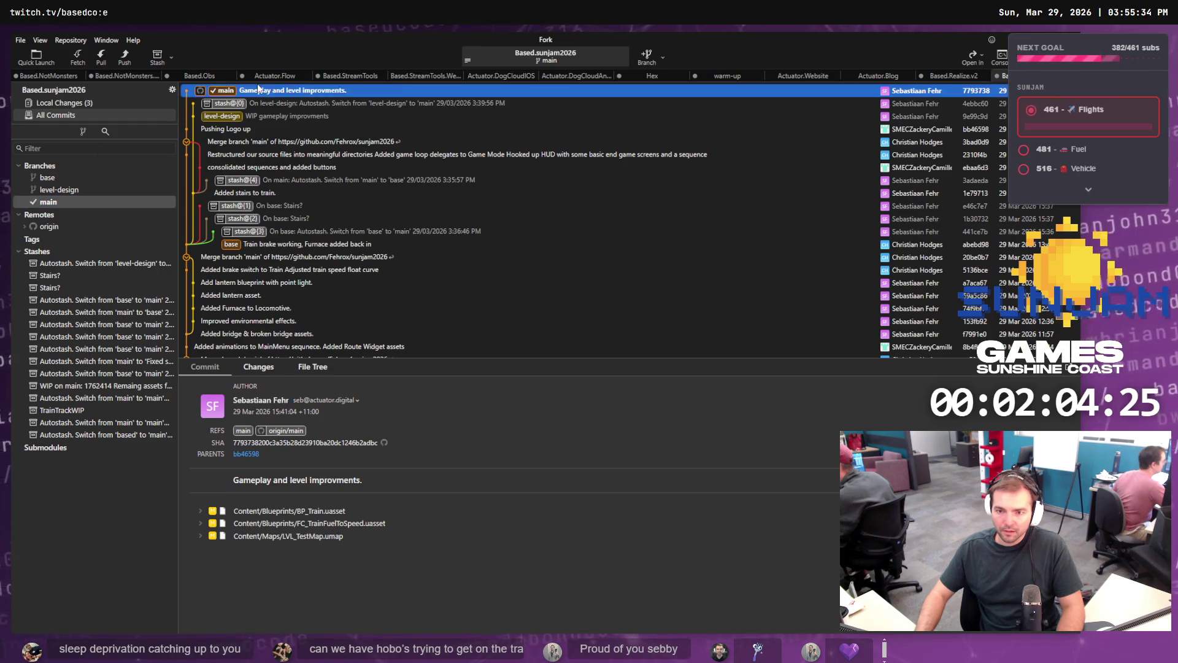
left_click(293, 118)
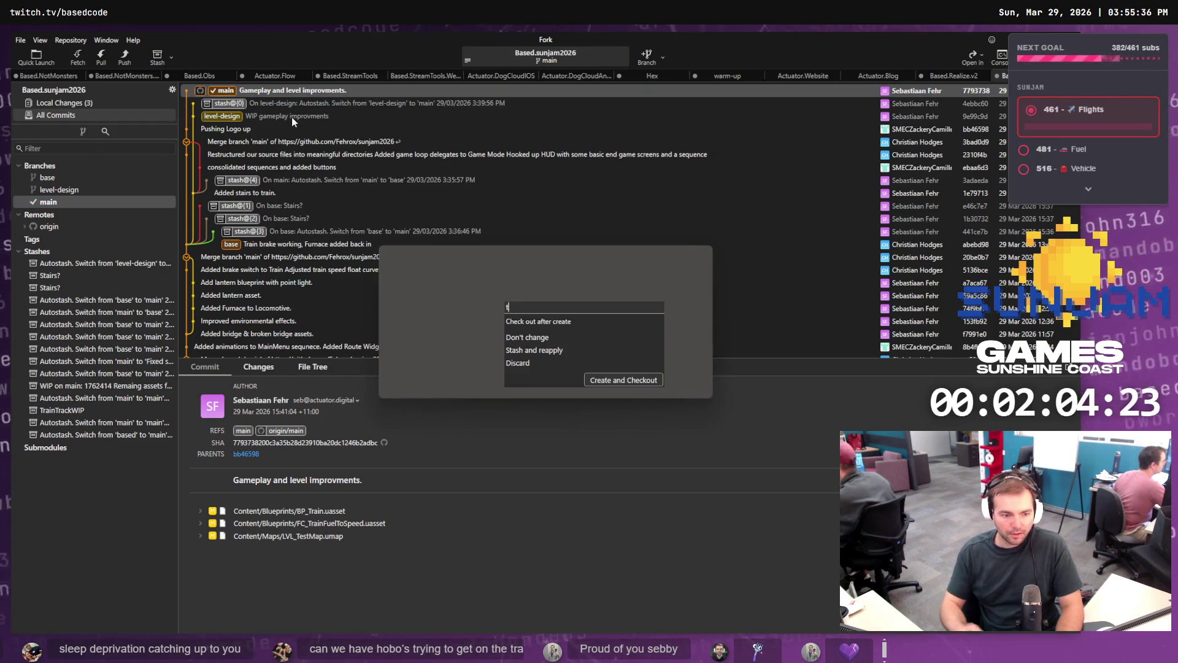
type("tree")
key("Return")
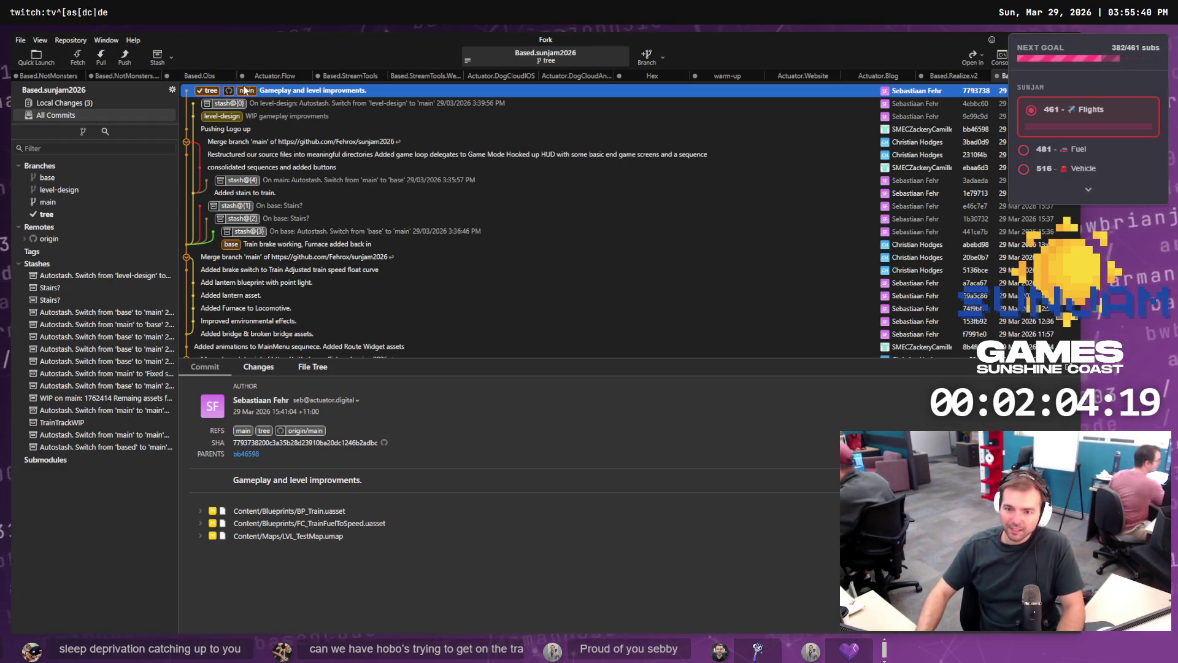
Step: Reselect the Gameplay and level improvments commit and begin a fetch from origin
left_click(100, 104)
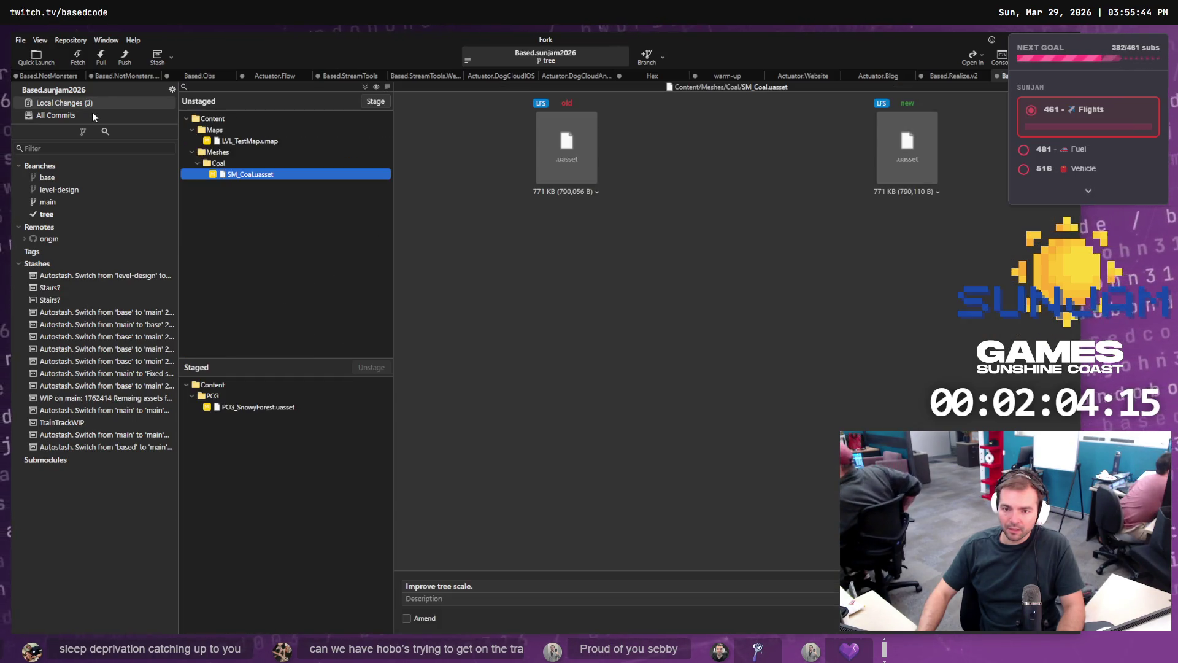
left_click(92, 113)
left_click(248, 93)
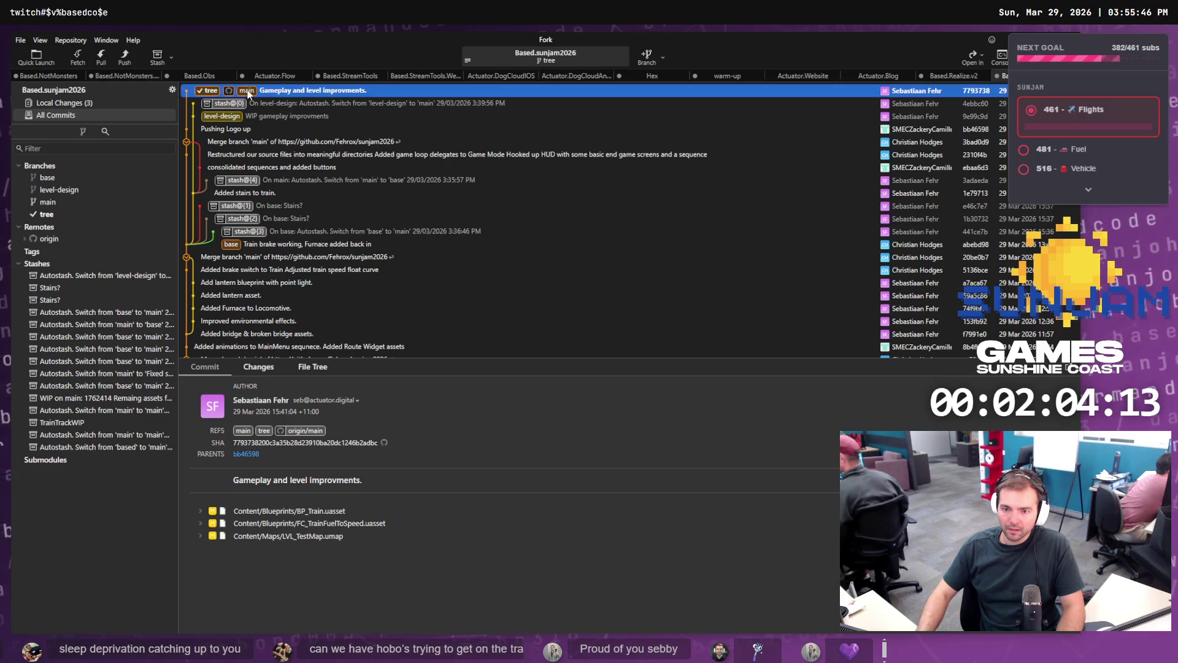
left_click(77, 57)
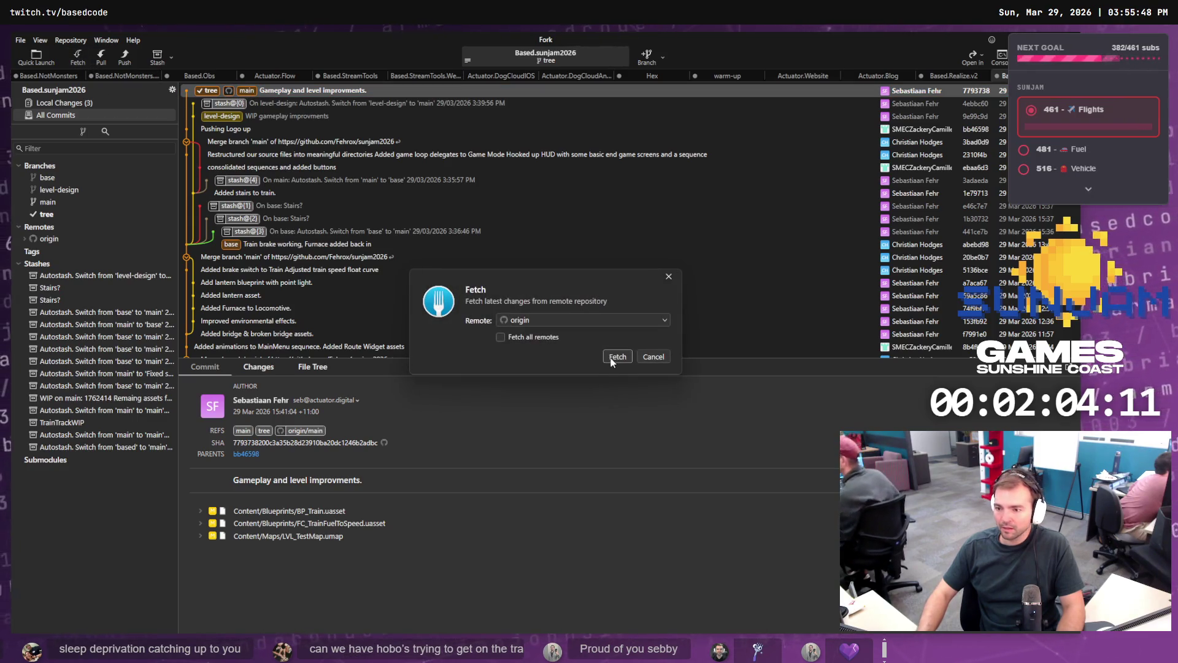
Step: Fetch from origin and delete the local main branch
key("Return")
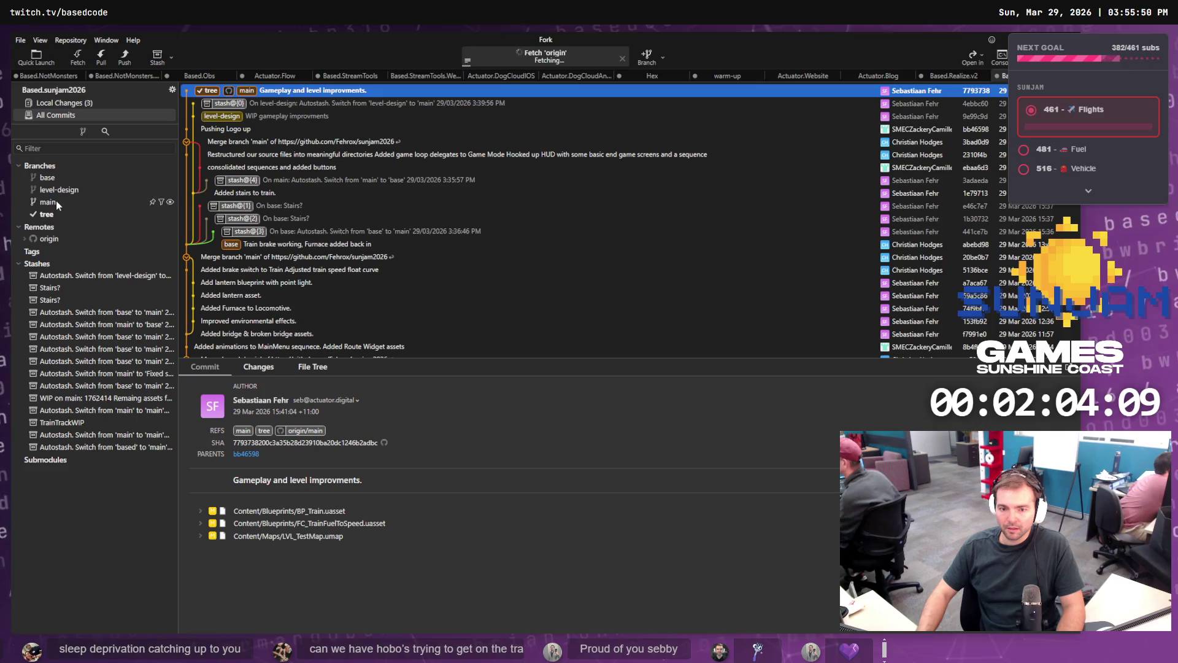
left_click(55, 202)
right_click(56, 201)
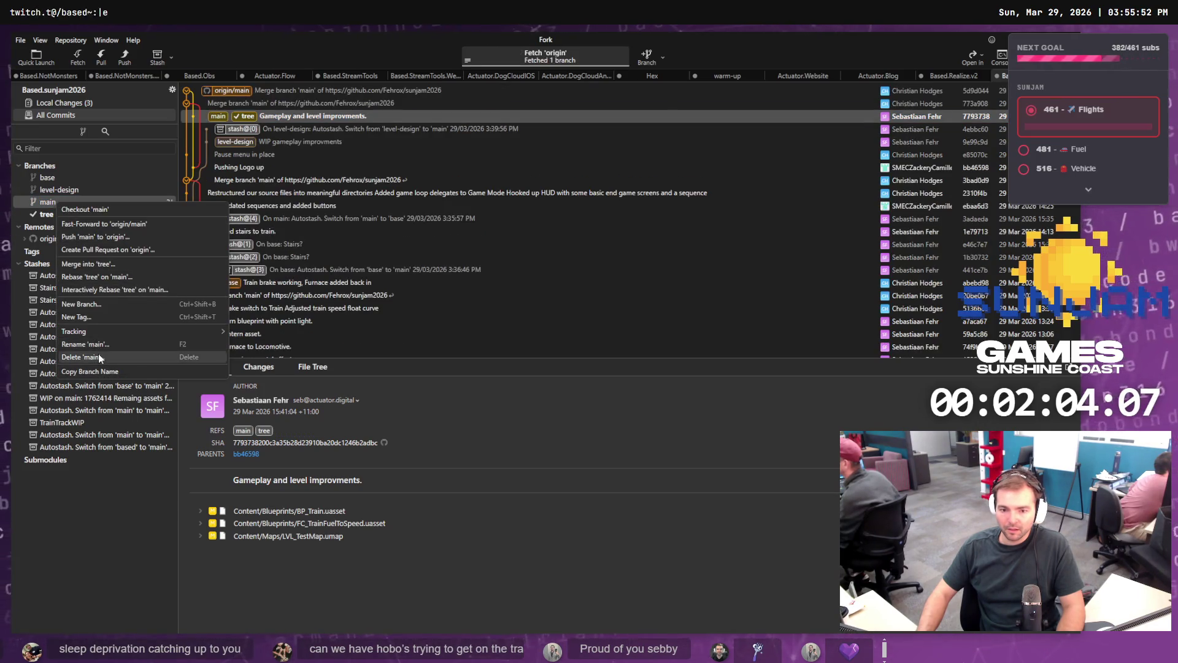
left_click(99, 356)
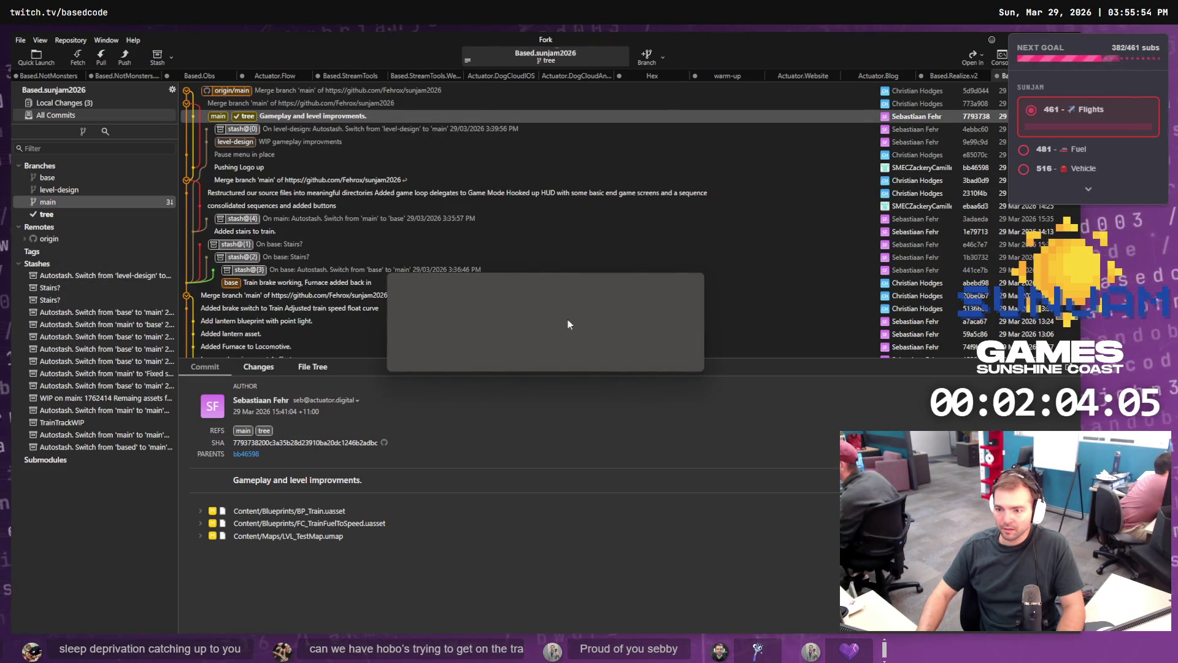
left_click(633, 356)
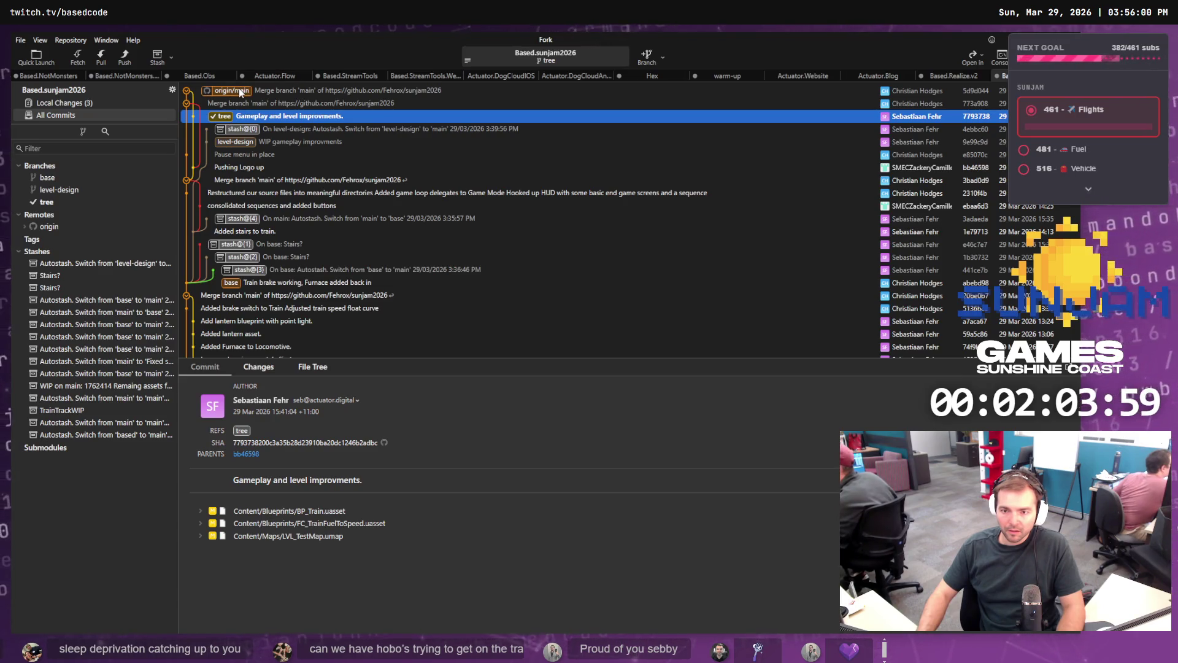
Step: Commit the staged tree scale change as 'Improve tree scale.' on the tree branch
left_click(62, 102)
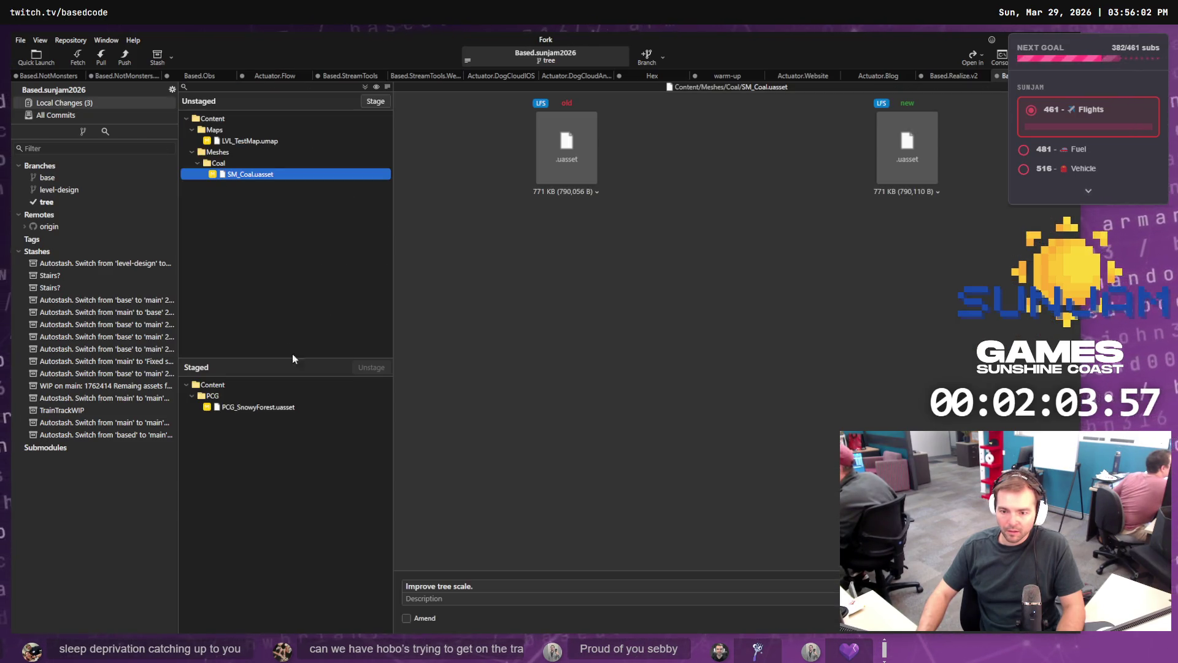
key("ctrl+Return")
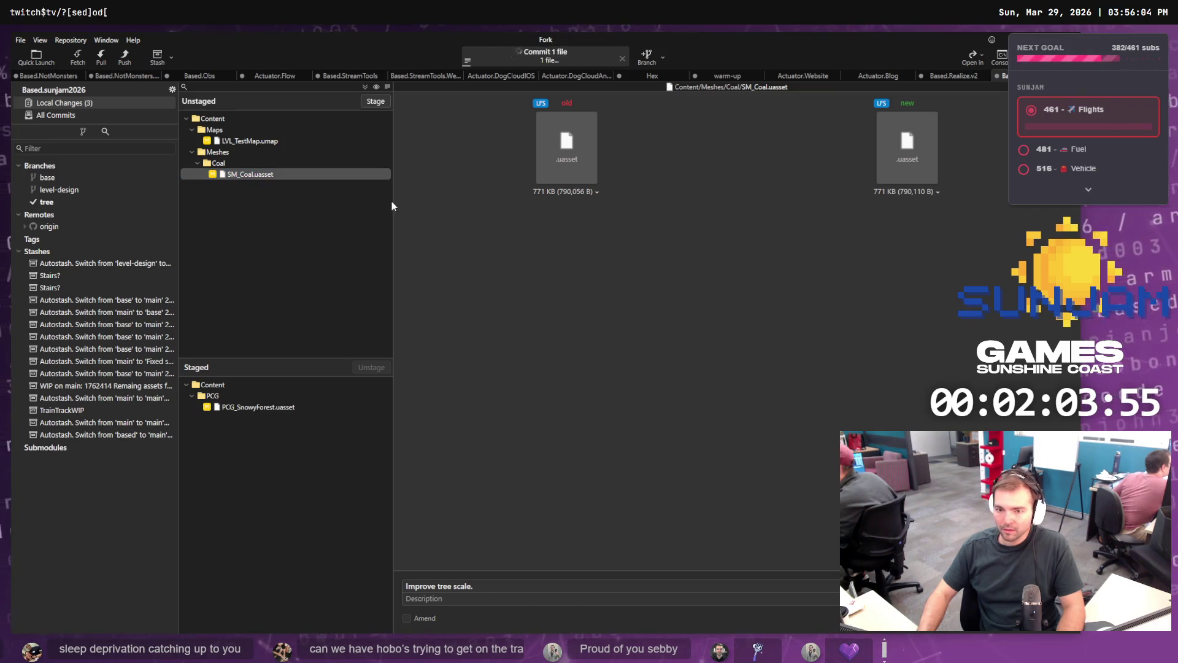
left_click(93, 115)
Step: Create a local main tracking origin/main, then bring up the 'Improve tree scale.' commit's options
double_click(232, 103)
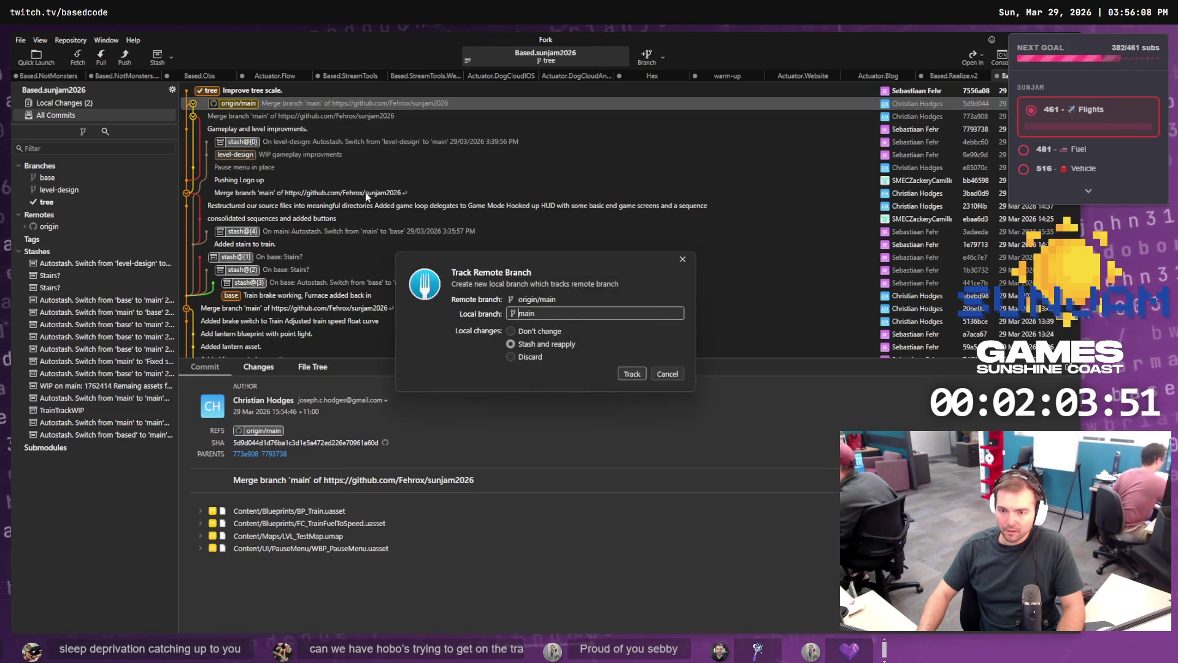
left_click(637, 374)
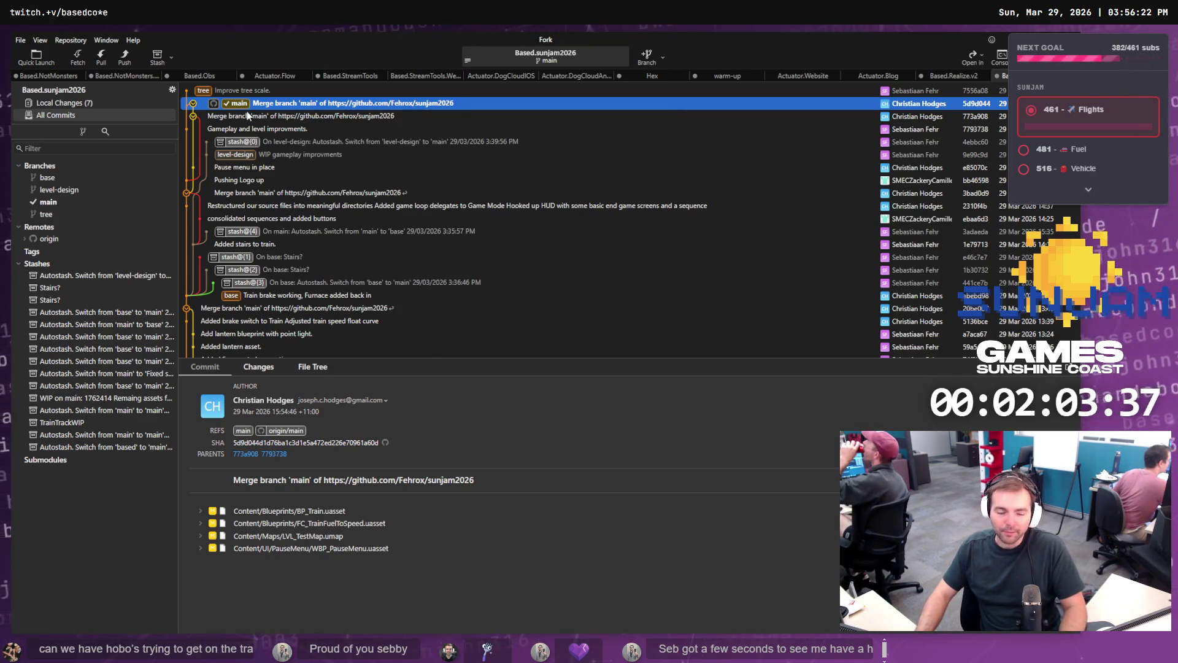
right_click(207, 92)
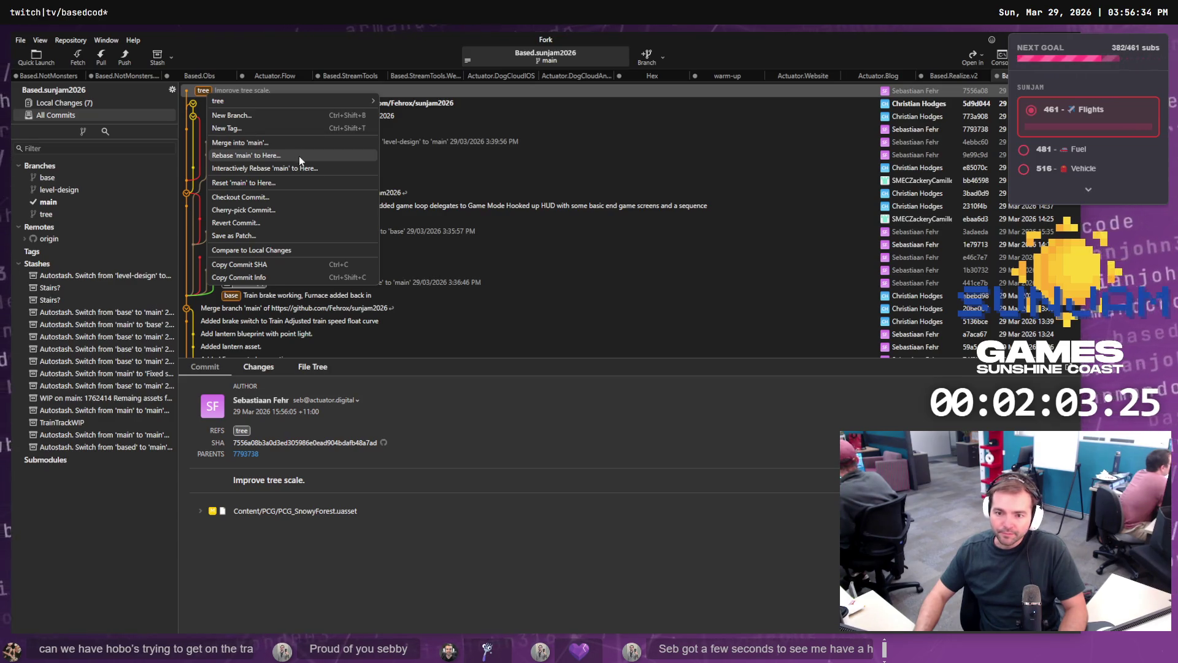
Step: Cherry-pick the tree branch's 'Improve tree scale.' commit onto main
right_click(240, 92)
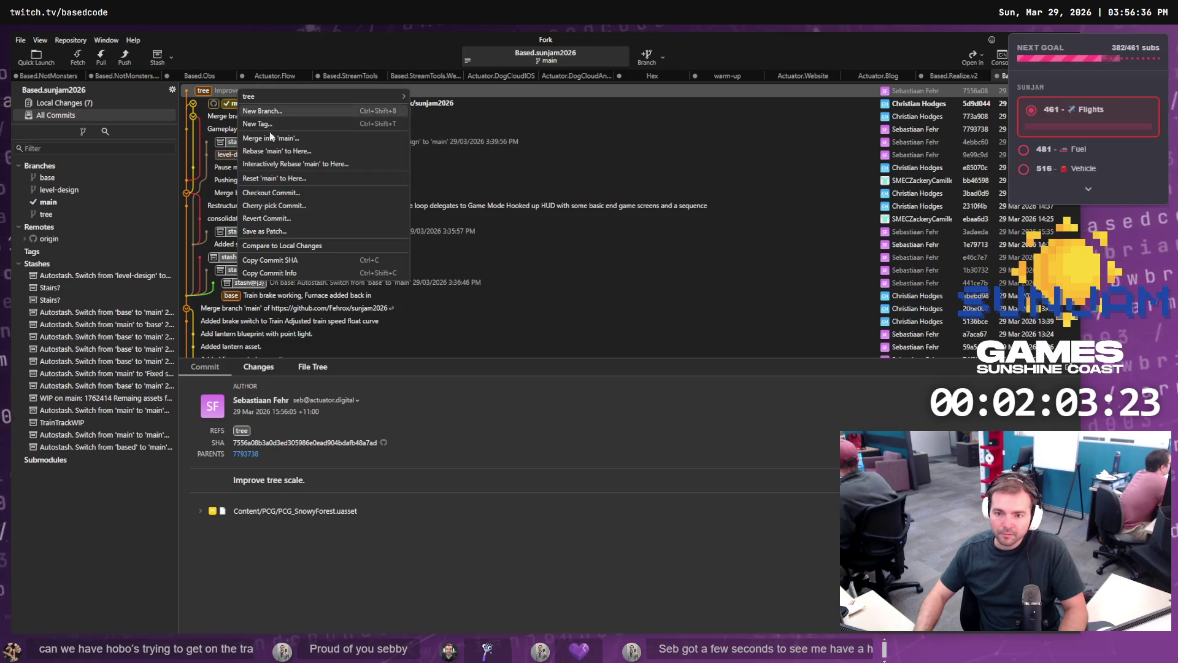
left_click(311, 205)
left_click(634, 362)
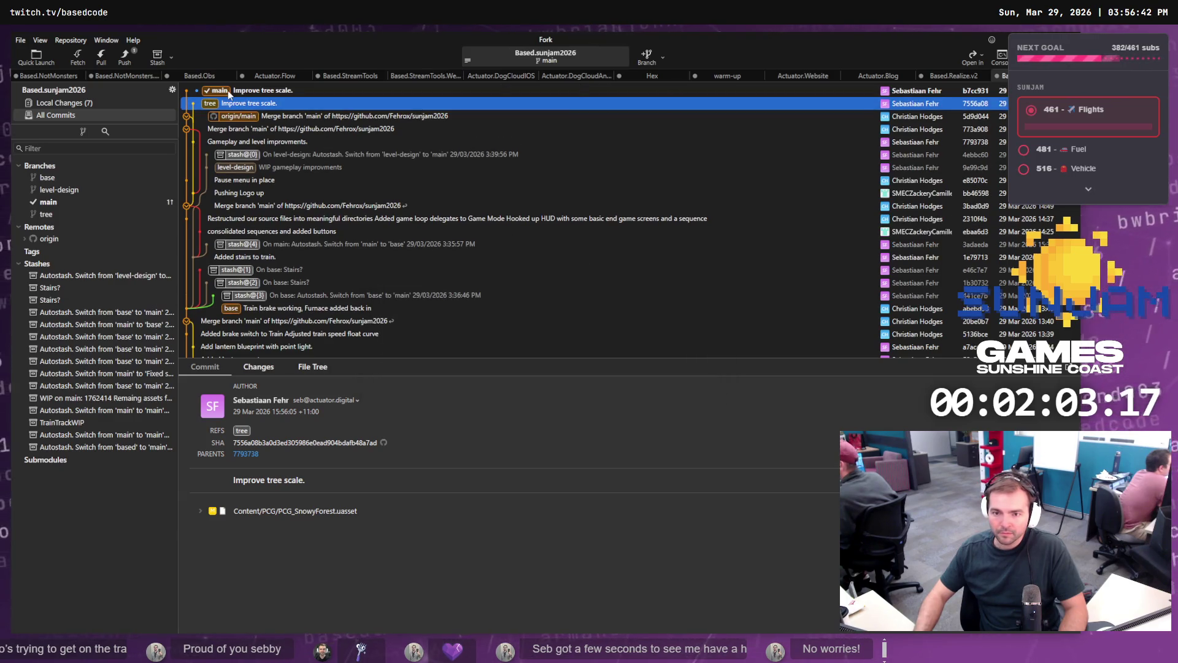
Step: Set up pushing the new main commit to origin/main
right_click(228, 93)
mouse_move(313, 99)
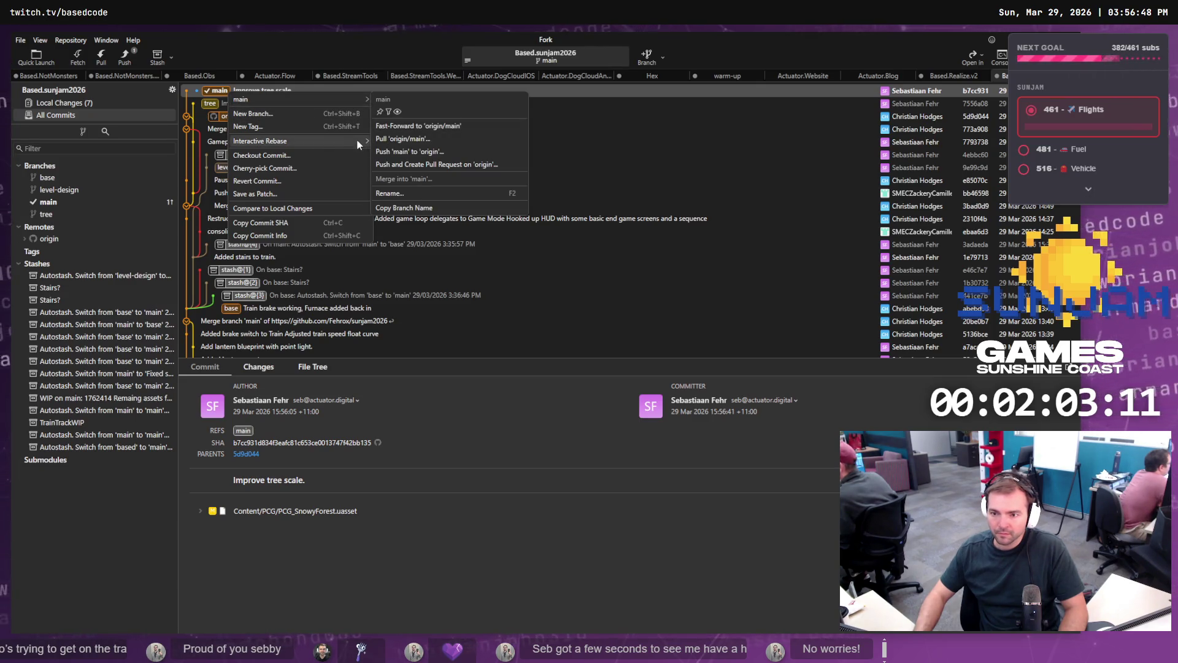
left_click(420, 152)
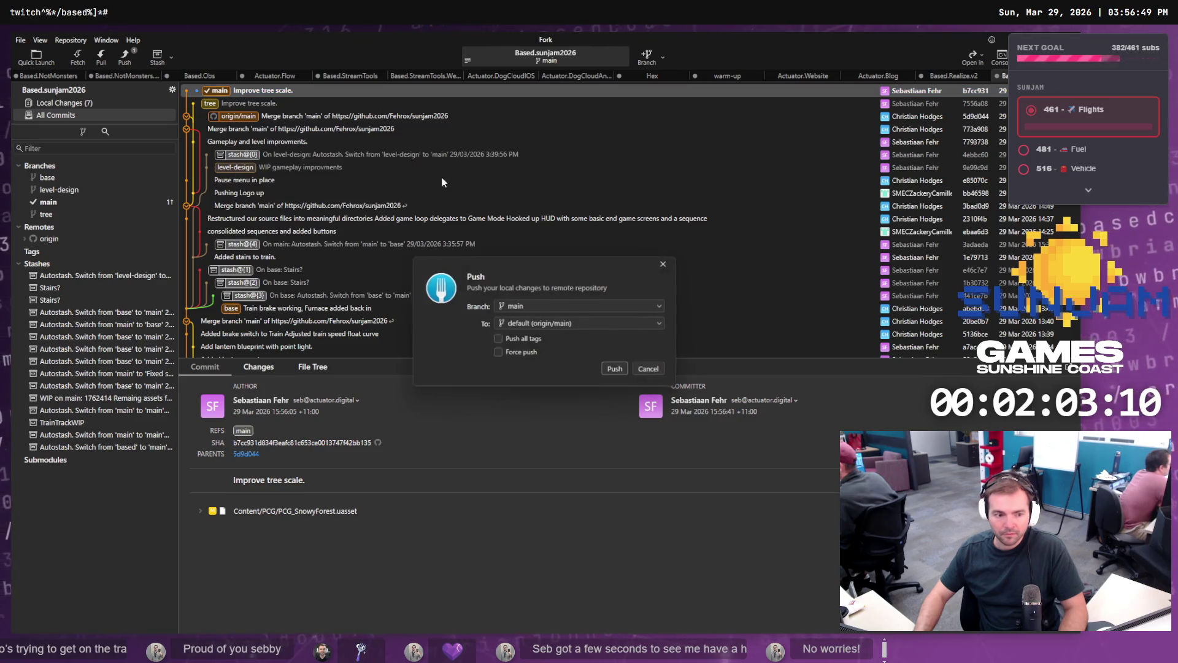
Step: Push main to origin, delete the tree branch, and return to the Unreal Editor
left_click(618, 372)
left_click(212, 107)
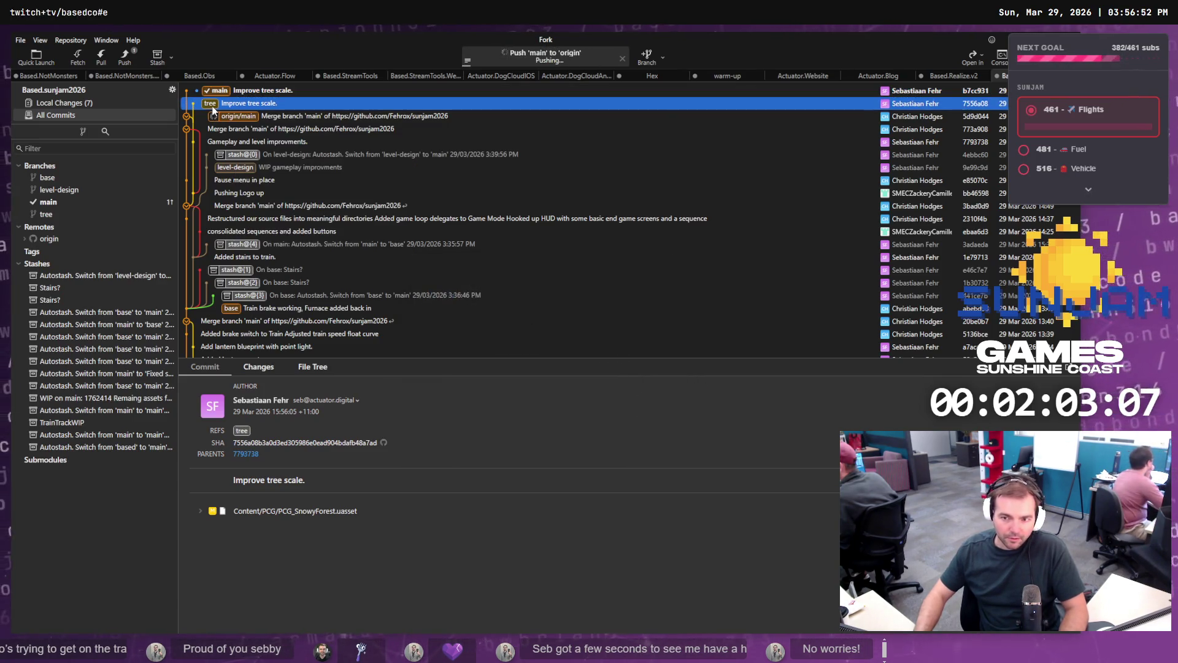
right_click(213, 108)
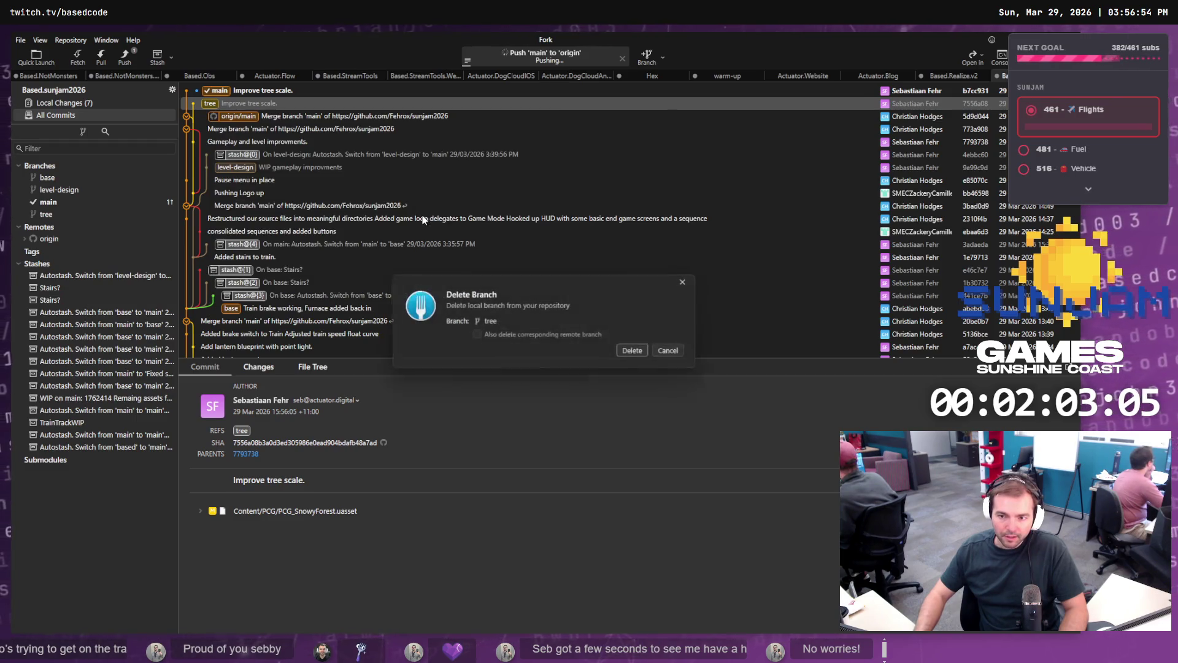
left_click(420, 210)
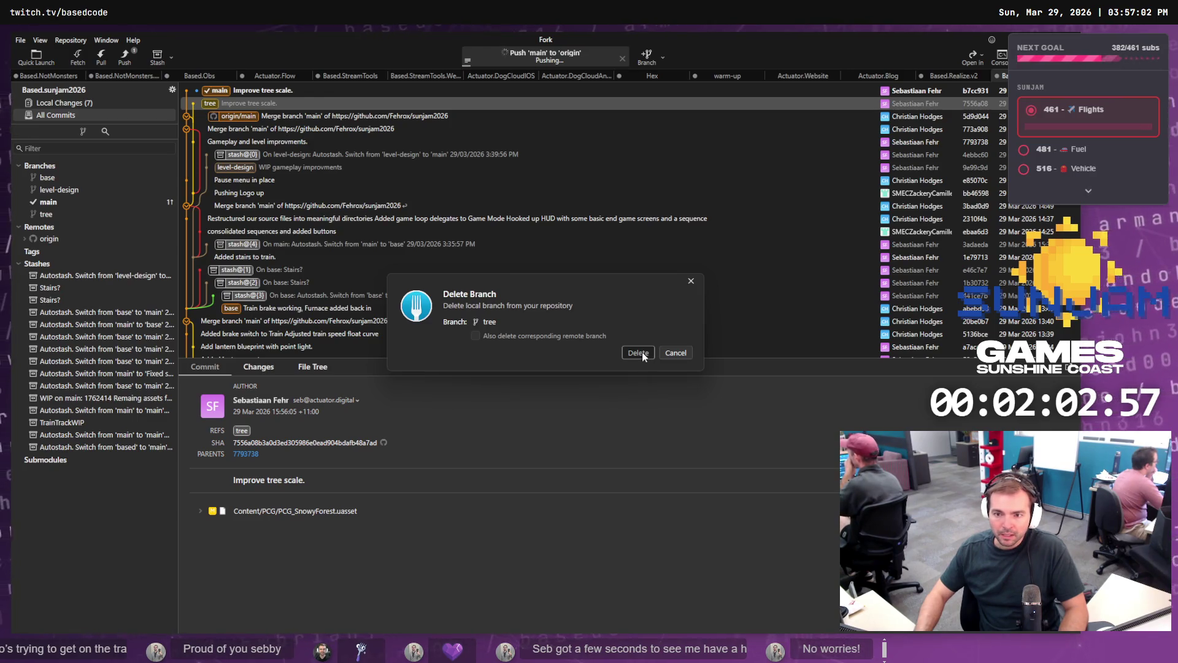
left_click(642, 352)
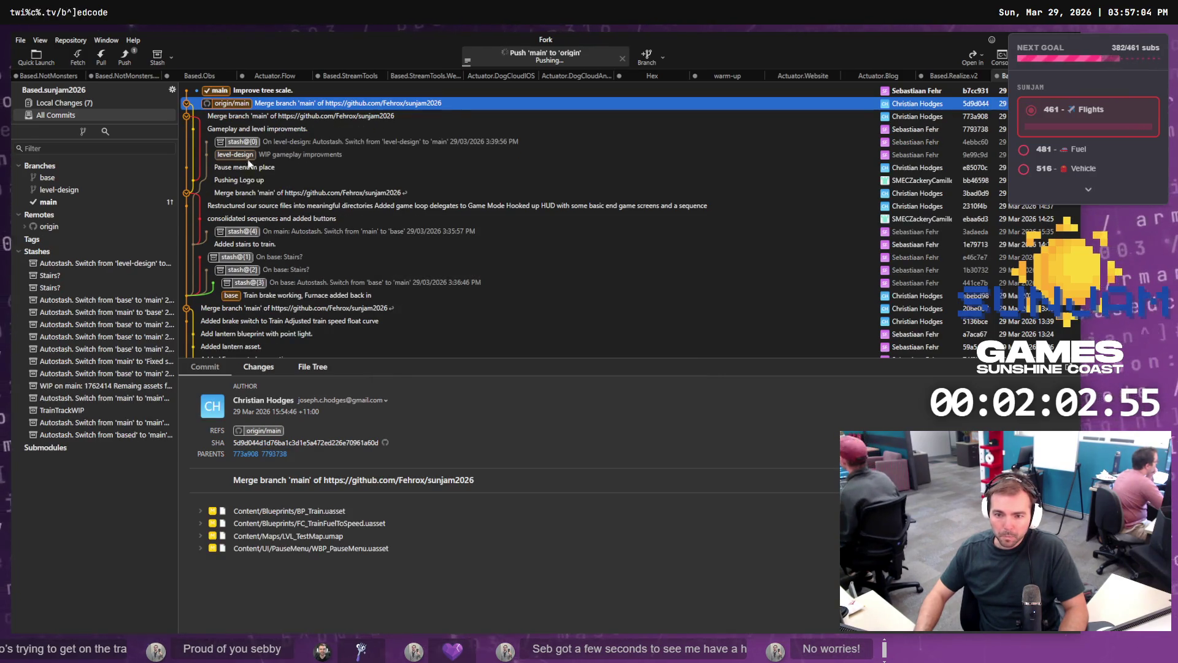
left_click(248, 91)
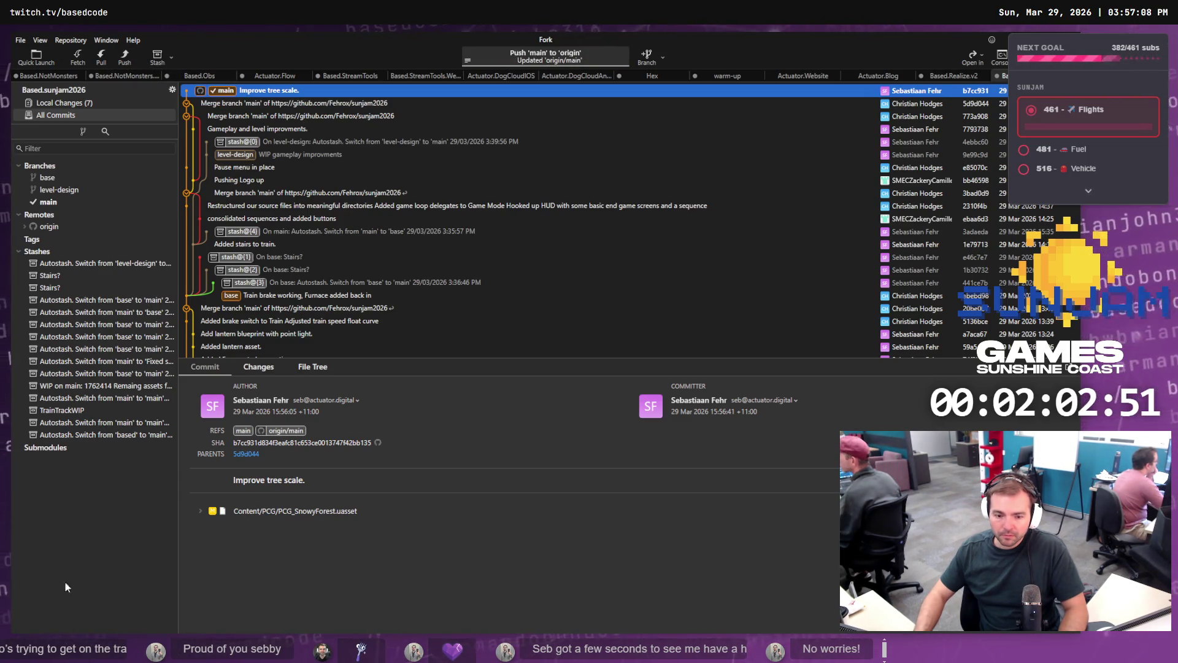
key("alt+Tab")
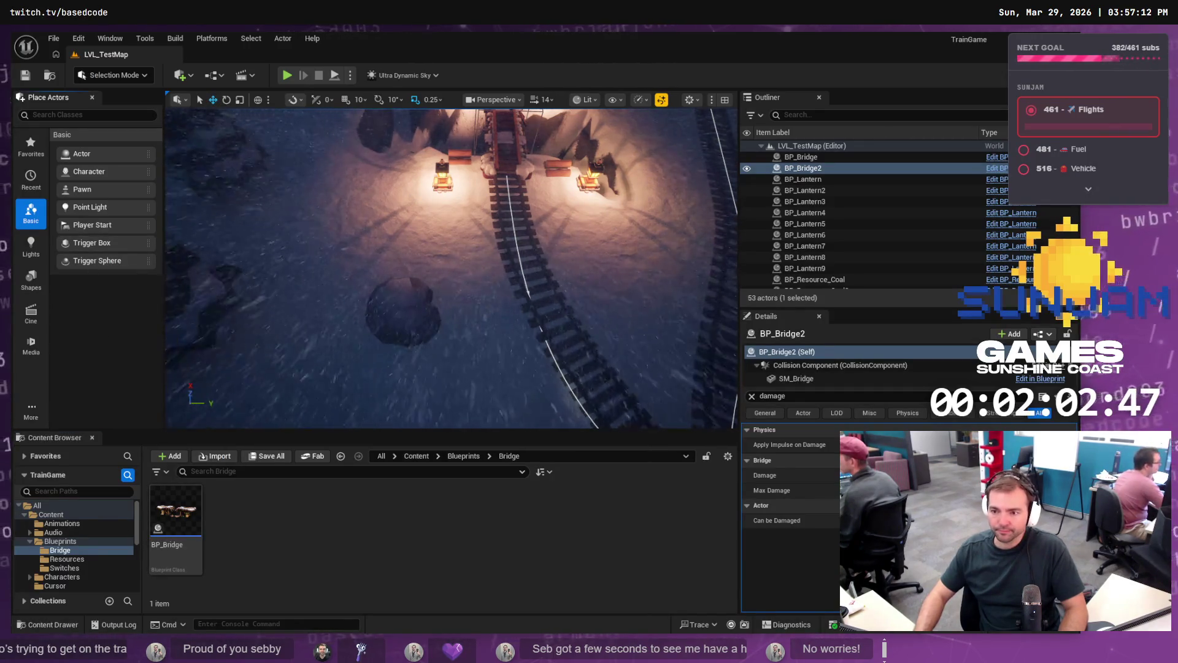
Step: Frame BP_Bridge2 and orbit the view around it
scroll(337, 158, "down", 10)
key("f")
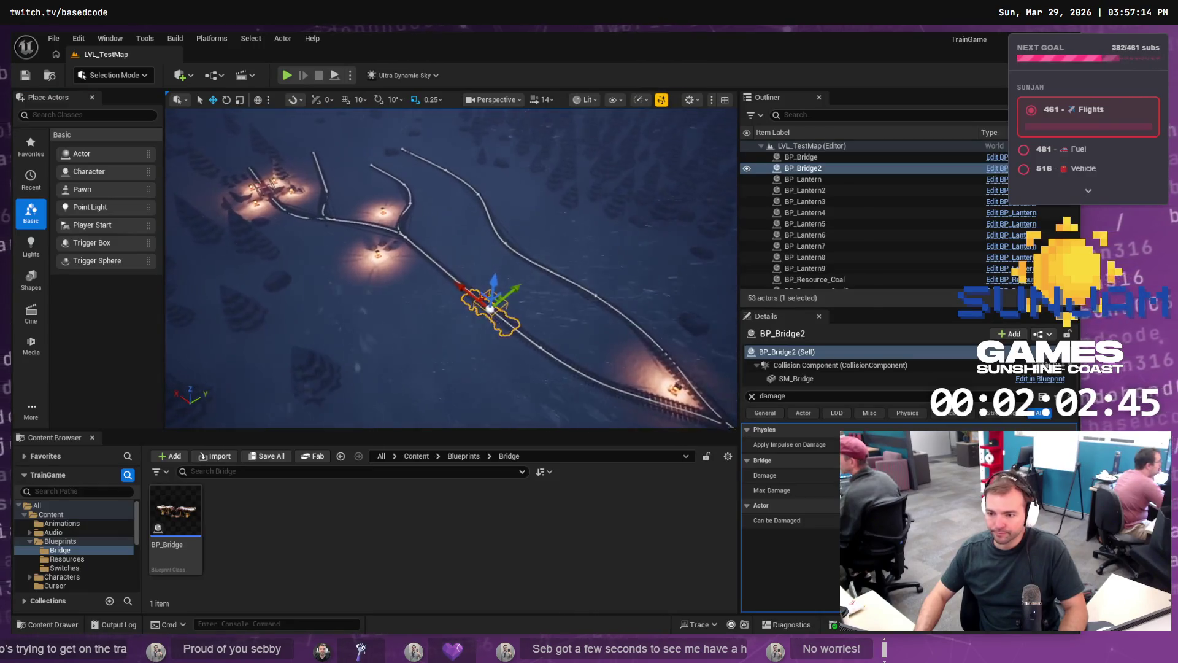
left_click_drag(455, 270, 498, 234)
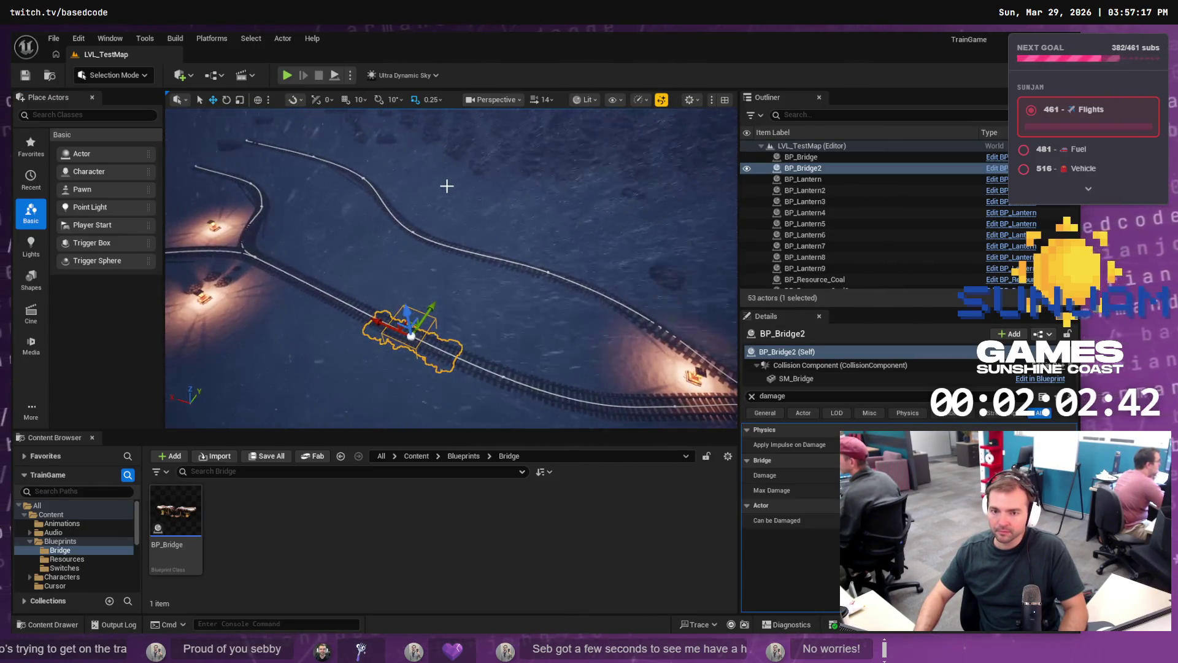
scroll(447, 186, "up", 3)
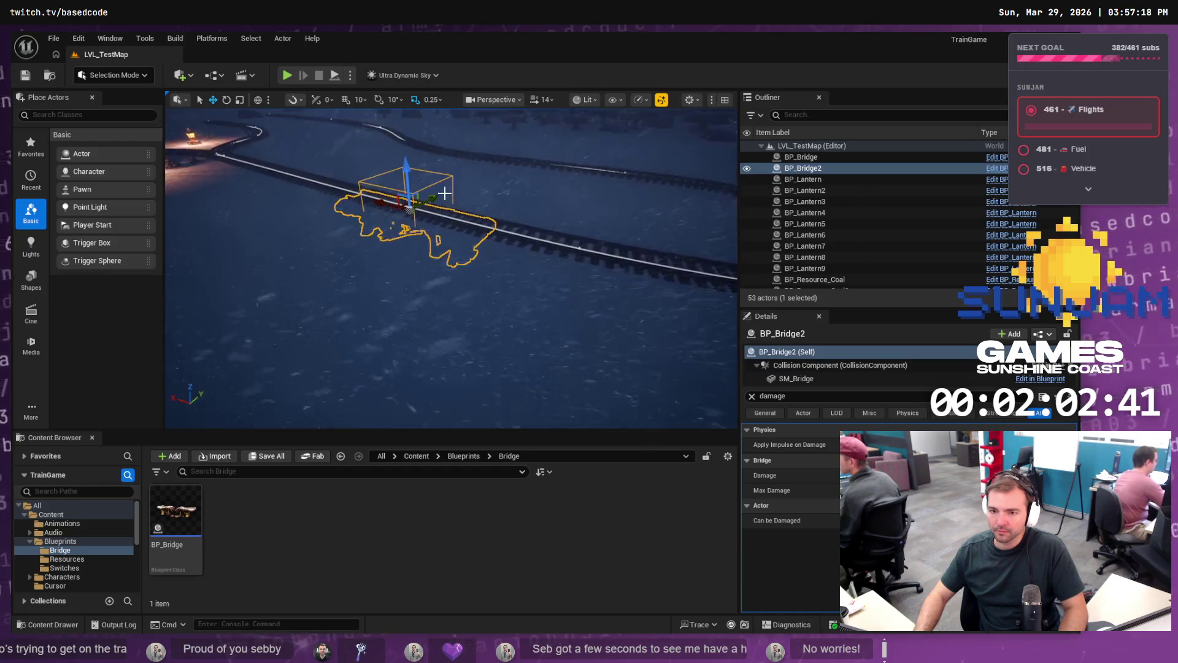
left_click_drag(424, 191, 364, 237)
Step: Select Ultra_Dynamic_Weather's WeatherRoot, then switch the editor into Landscape mode
left_click(419, 296)
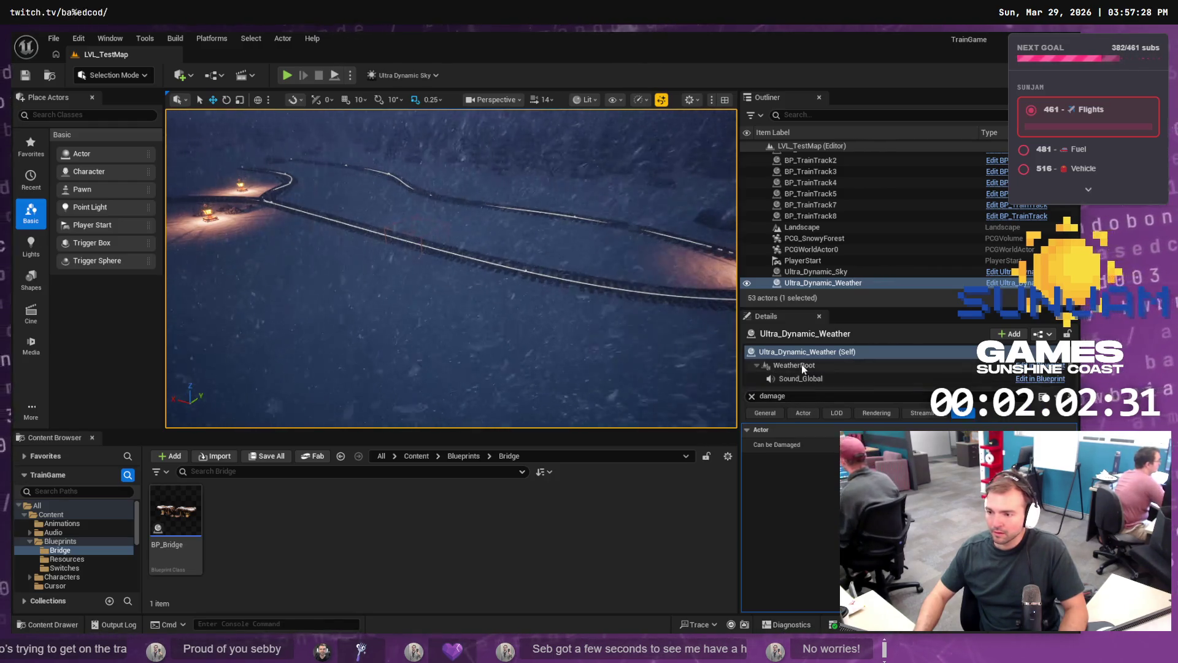
left_click(807, 367)
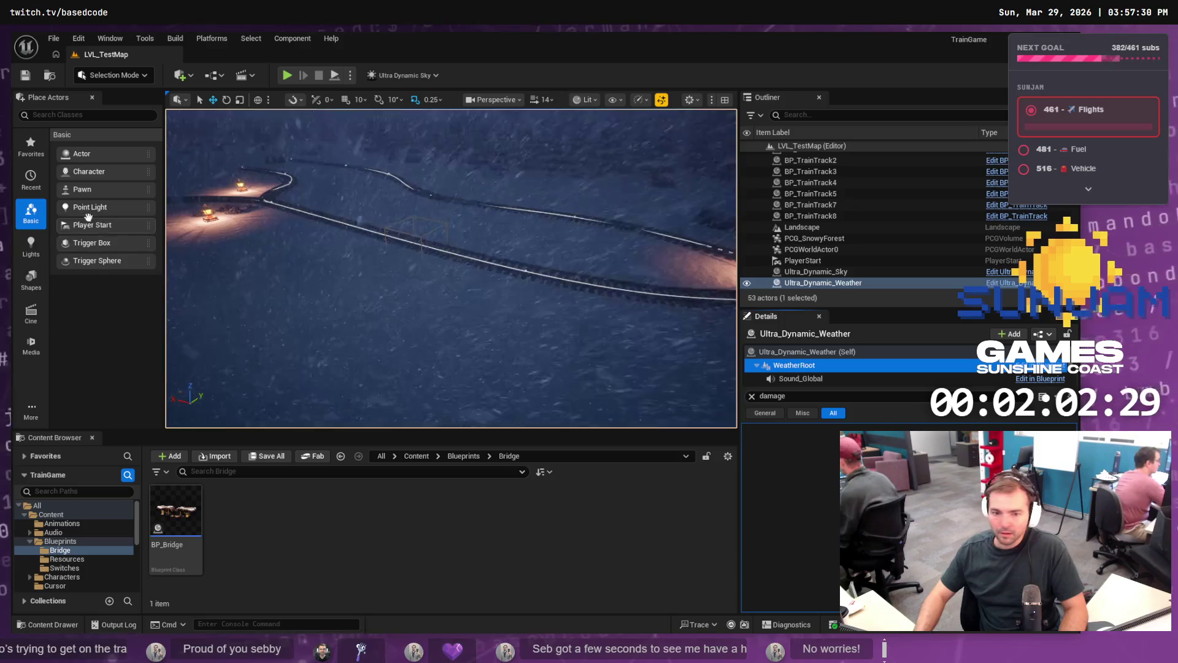
left_click(105, 76)
left_click(119, 106)
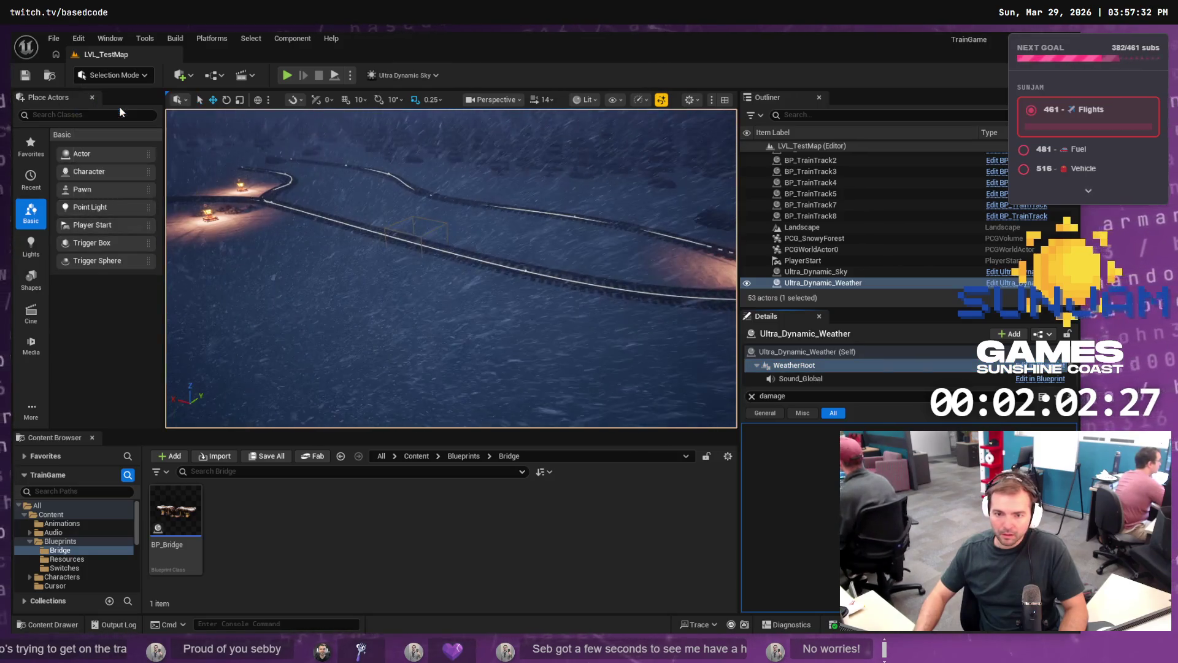
mouse_move(348, 195)
left_mouse_down()
mouse_move(295, 199)
mouse_move(287, 227)
mouse_move(304, 237)
left_mouse_up()
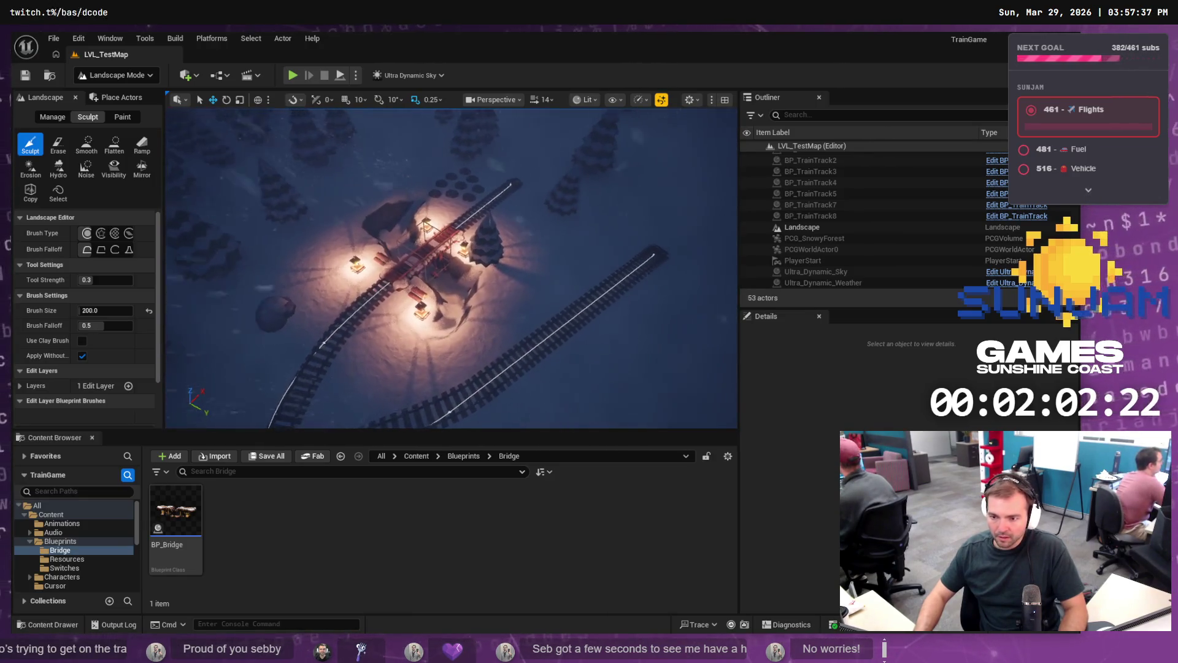
Step: Flatten the terrain around the bridge beside the track to the sampled height -378.906
left_click(114, 146)
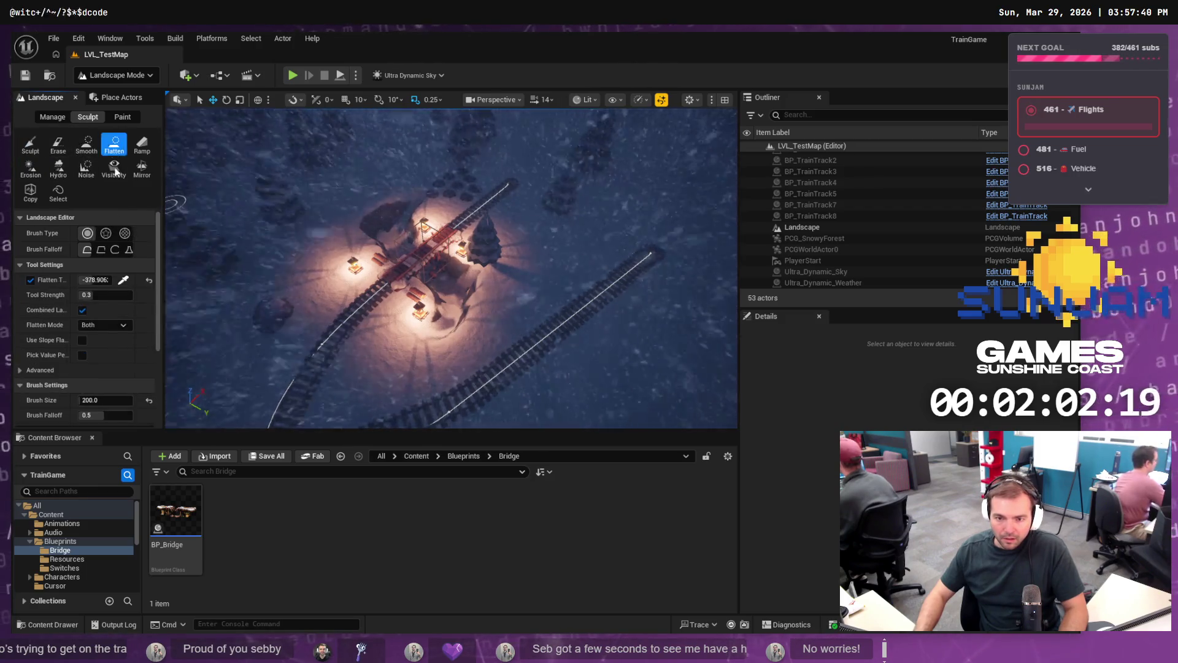
left_click(123, 279)
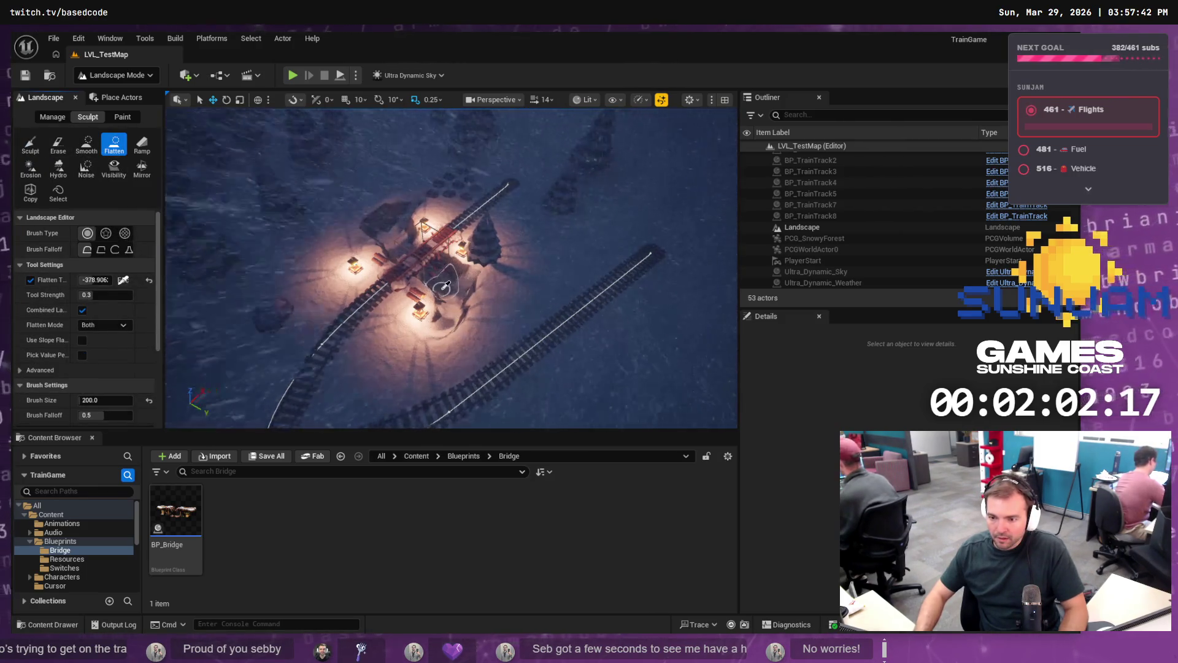
mouse_move(446, 285)
left_mouse_down()
mouse_move(426, 141)
mouse_move(446, 216)
left_mouse_up()
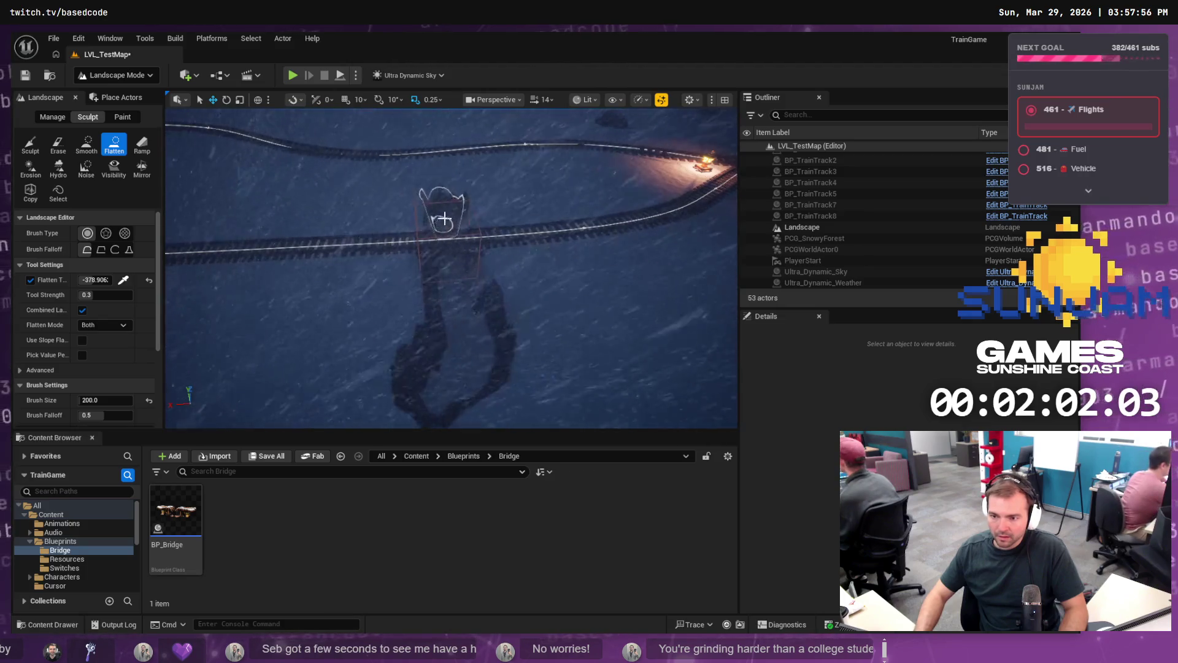
left_click_drag(448, 241, 433, 238)
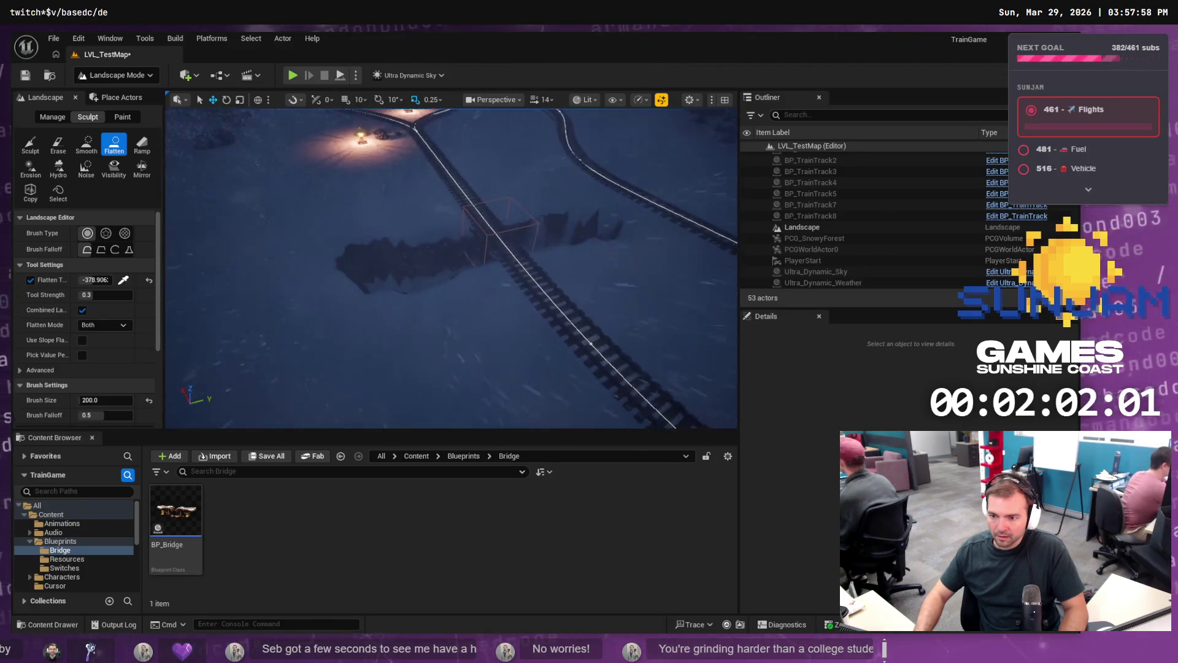
left_click_drag(503, 234, 332, 270)
mouse_move(451, 268)
left_mouse_down()
mouse_move(429, 258)
mouse_move(519, 198)
left_mouse_up()
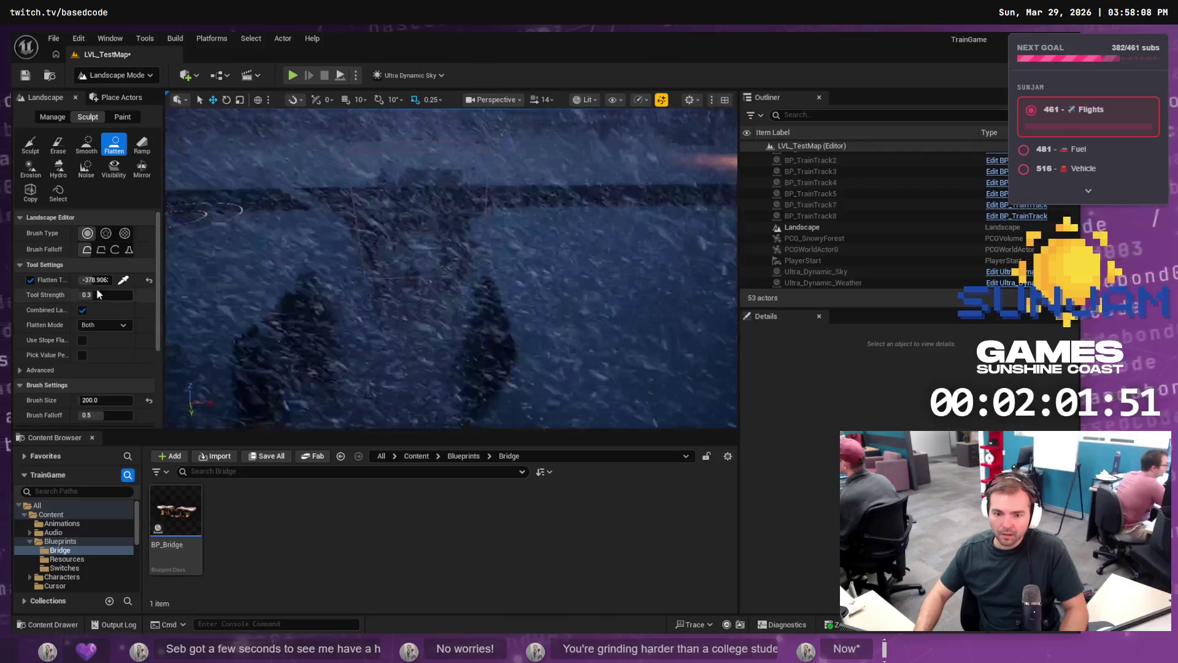
Step: Return the editor to Selection Mode and select the Ultra_Dynamic_Weather actor
left_click(116, 75)
left_click(141, 95)
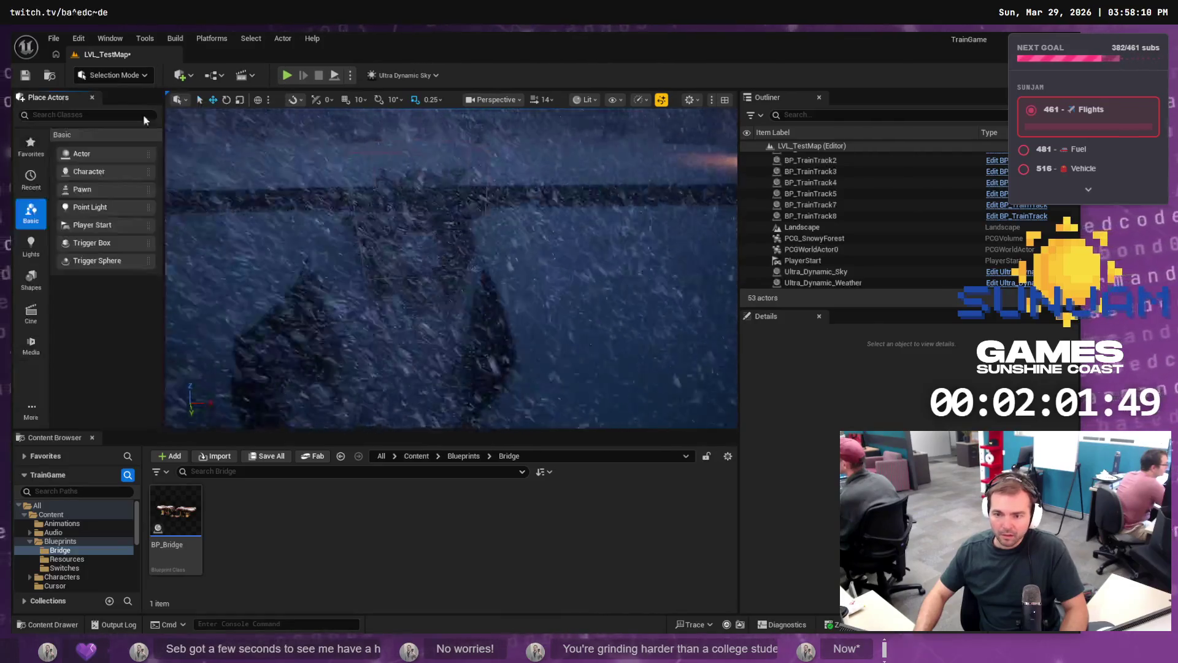
left_click(421, 226)
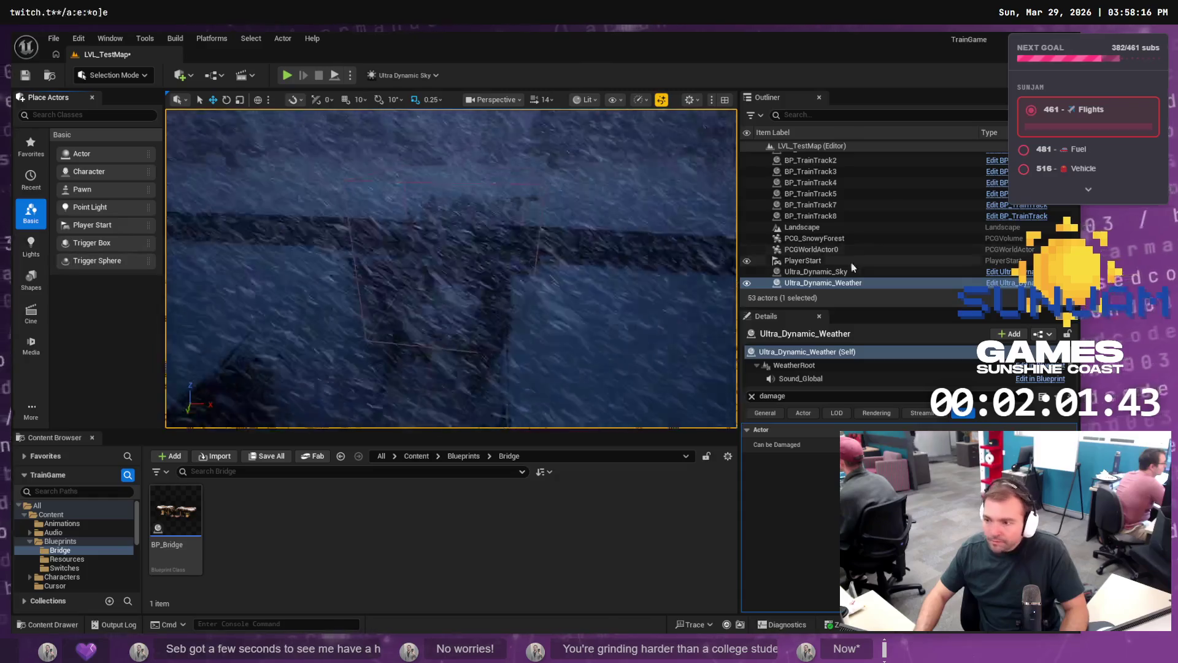
left_click(826, 272)
left_click(811, 216)
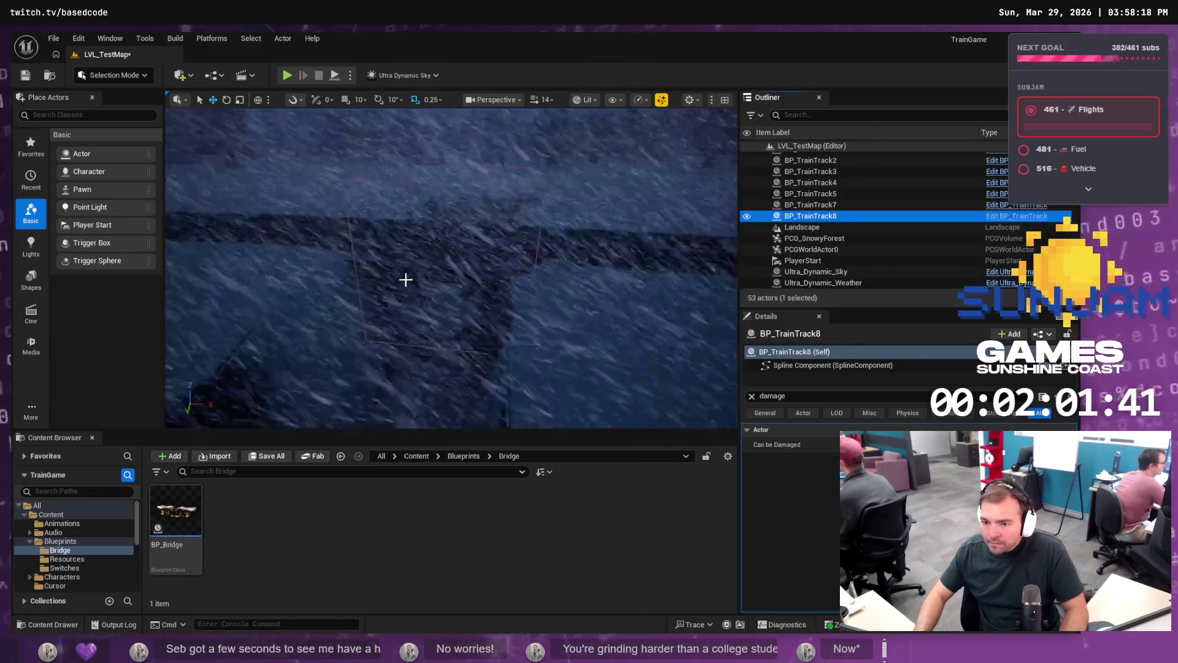
left_click(415, 272)
Step: Save LVL_TestMap and frame the view for a distant overview of the track
scroll(453, 265, "down", 2)
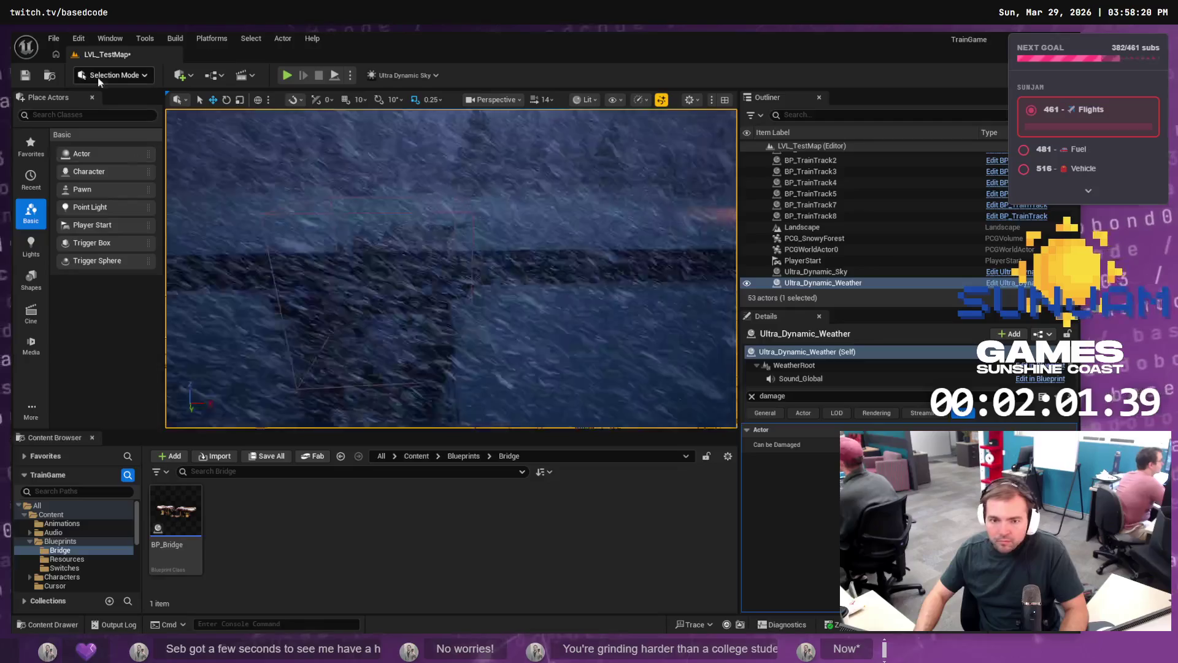
key("ctrl+s")
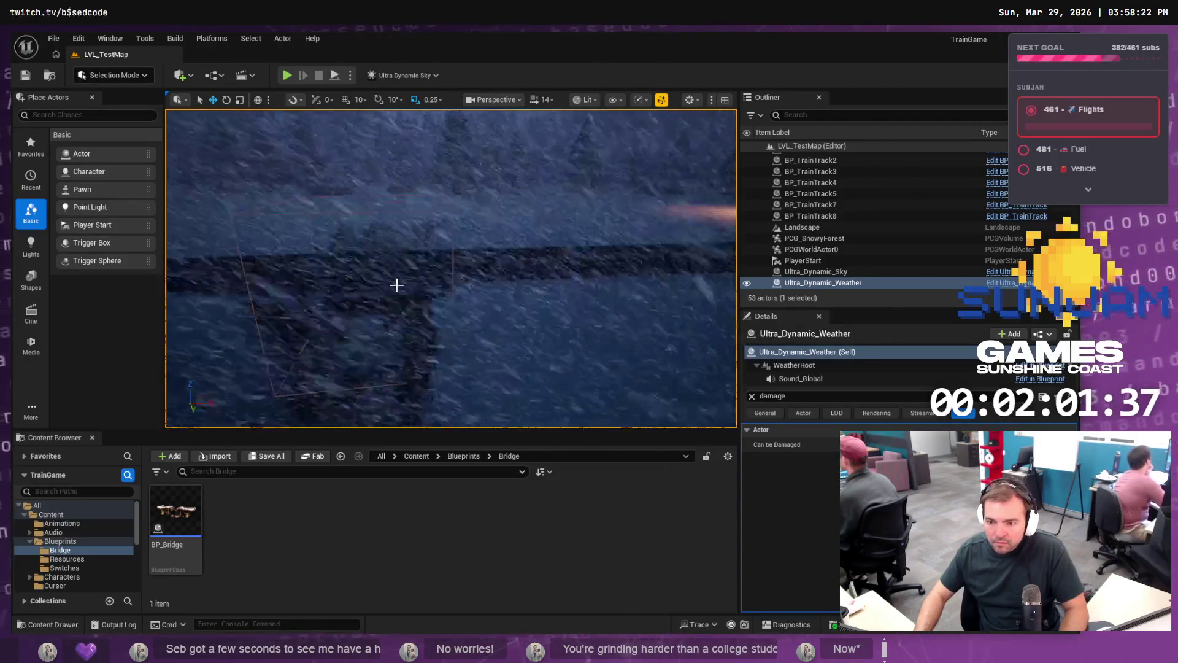
key("f")
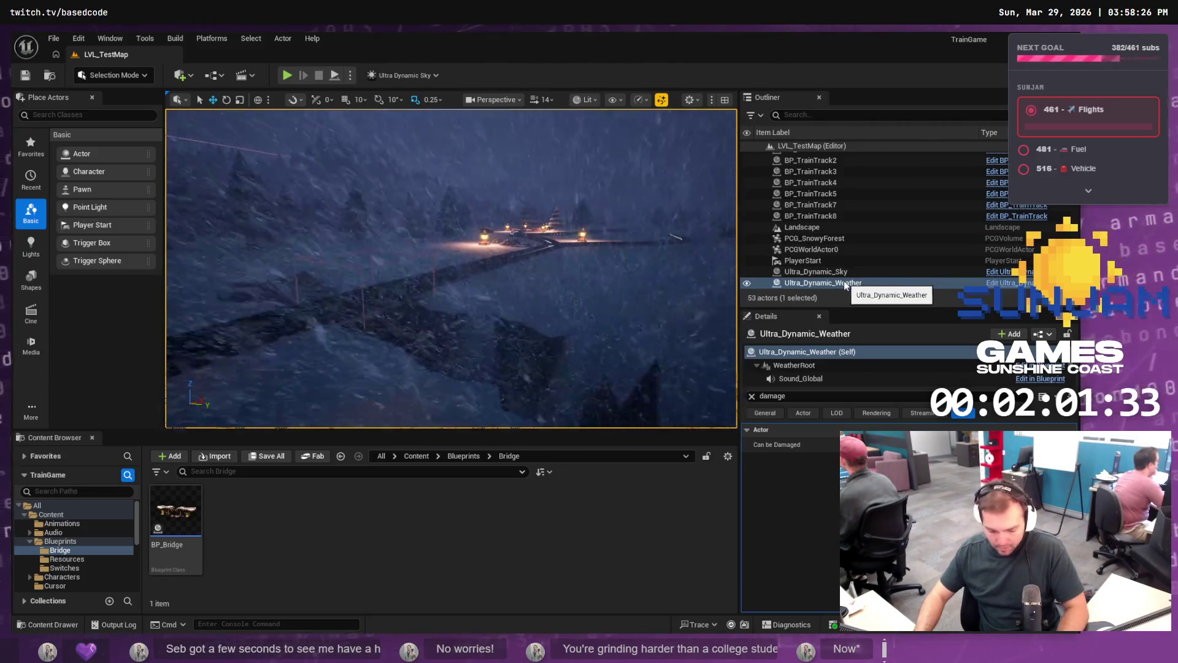
Step: Hide the falling snow, then select and frame BP_Bridge2 in the view
key("h")
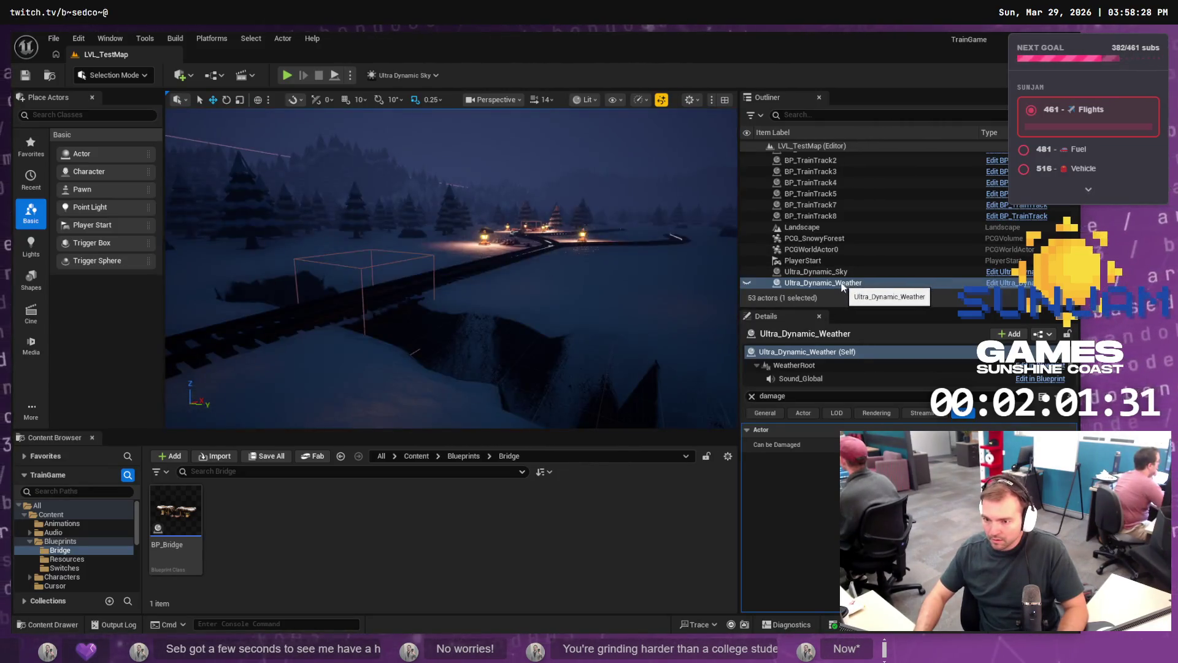
left_click(397, 300)
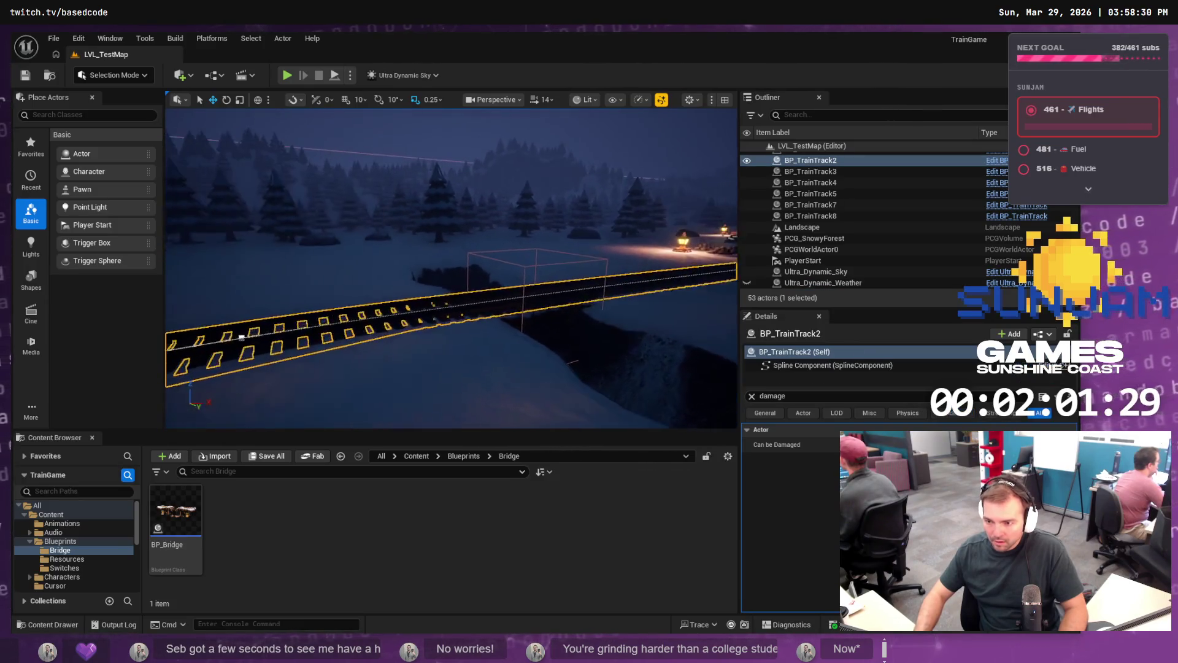
left_click(566, 305)
key("f")
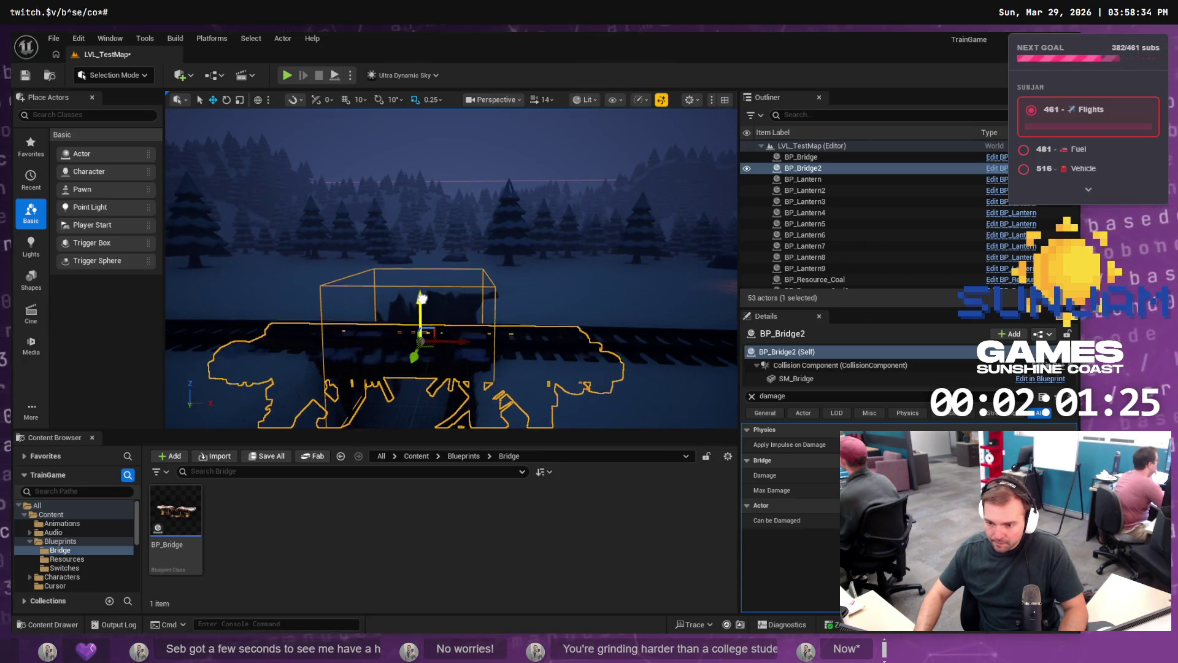
Step: Raise BP_Bridge2 slightly, nudge it along Y, and save the level
left_click_drag(422, 304, 456, 254)
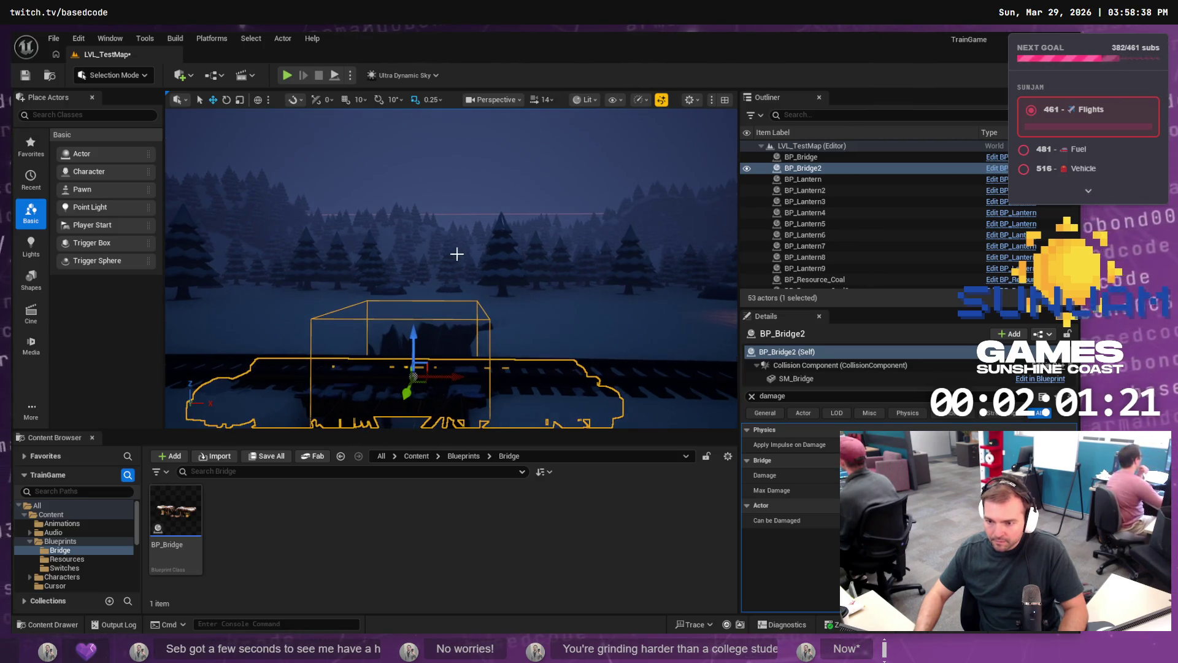
key("ctrl+s")
mouse_move(491, 192)
left_mouse_down()
mouse_move(522, 233)
mouse_move(573, 202)
left_mouse_up()
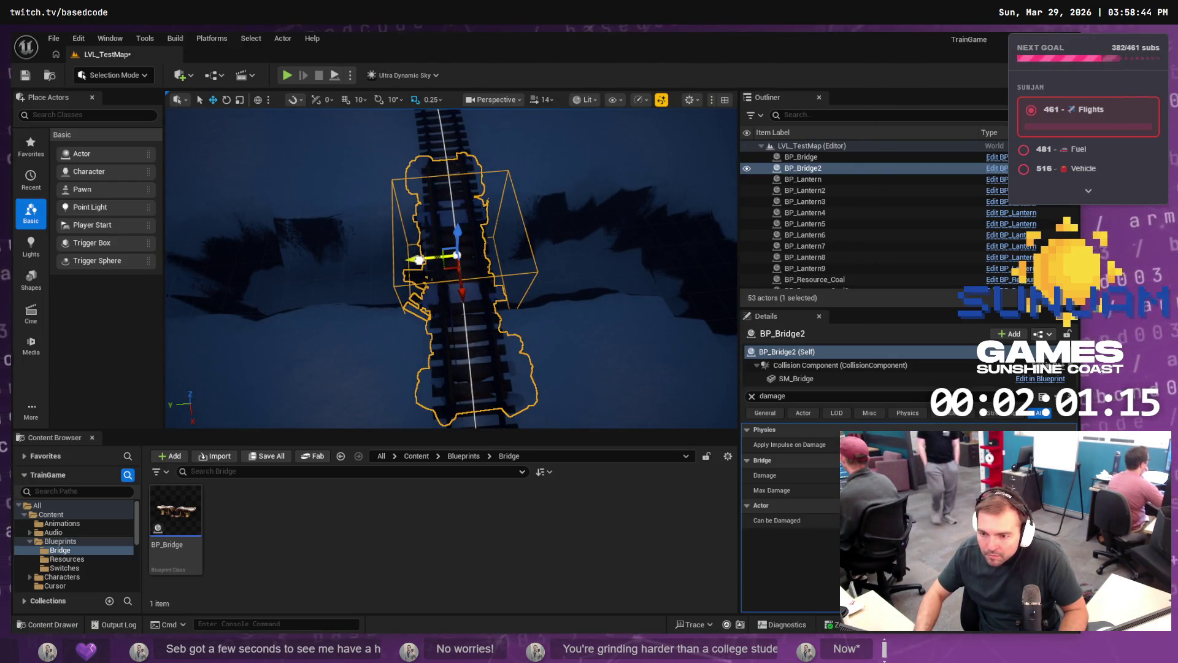
left_click_drag(419, 260, 418, 260)
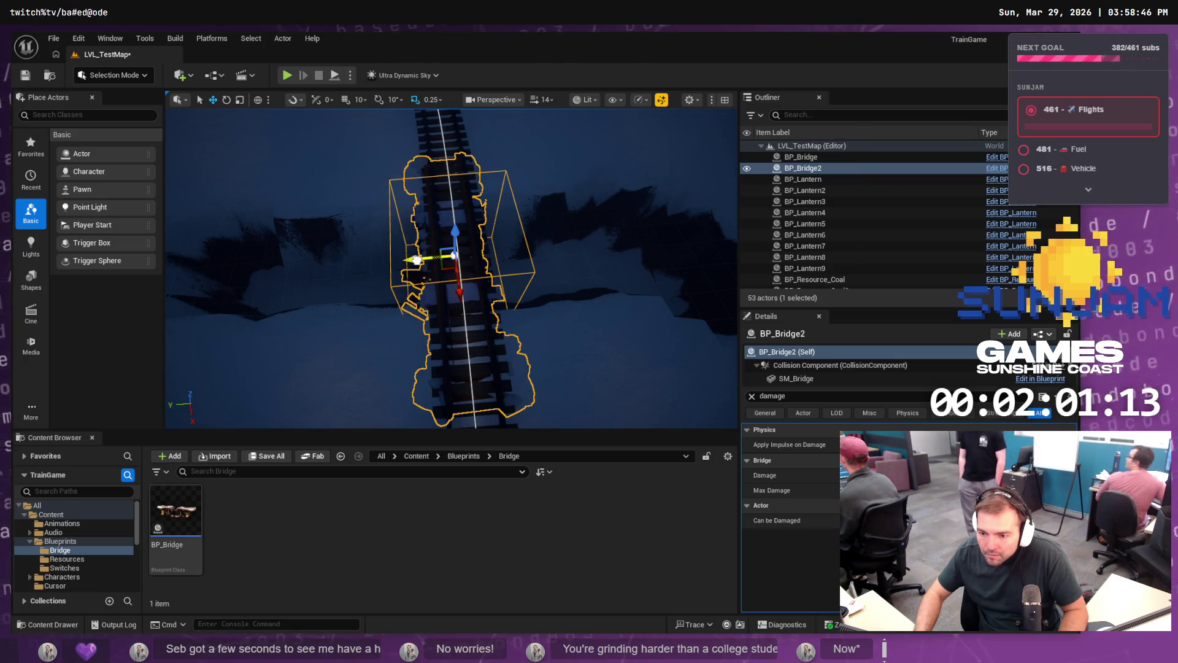
key("ctrl+s")
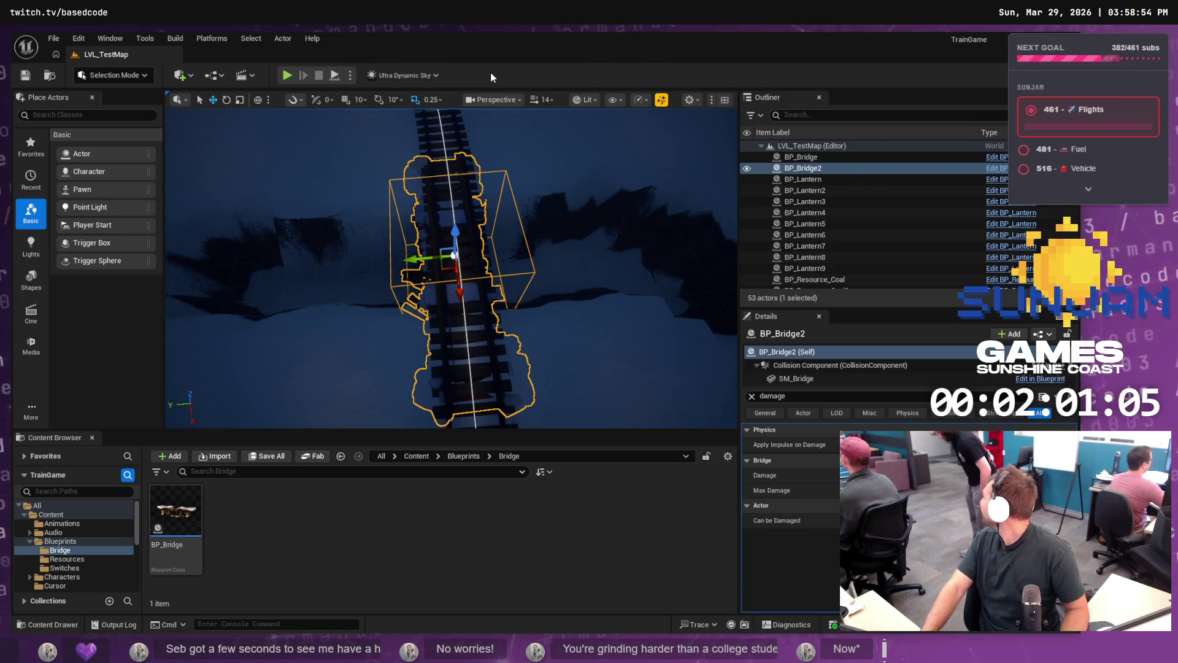
Step: Play-test the level with the moved bridge, then switch over to Fork
left_click(288, 74)
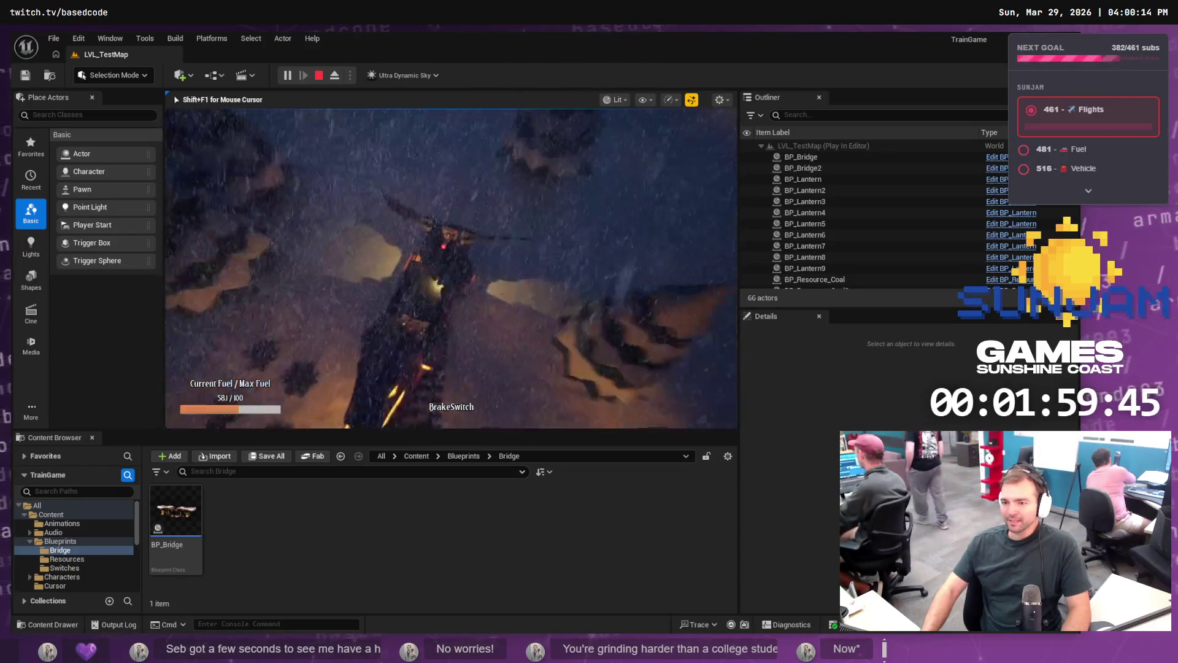
key("Escape")
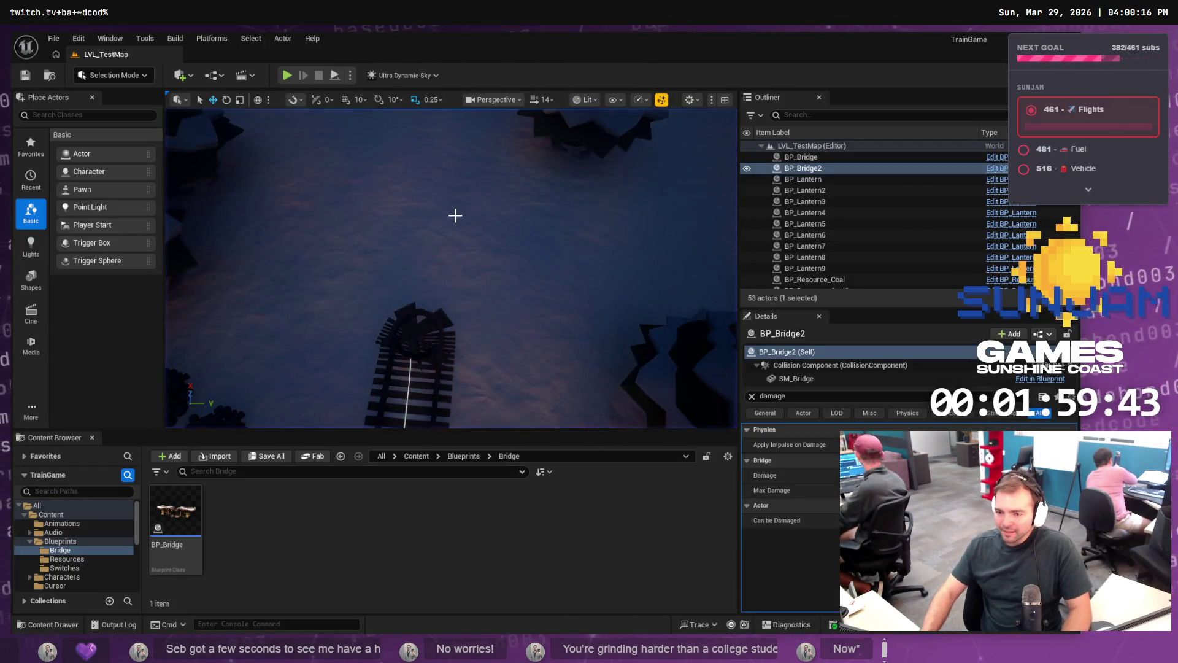
mouse_move(451, 270)
left_mouse_down()
mouse_move(573, 356)
mouse_move(448, 292)
mouse_move(542, 263)
left_mouse_up()
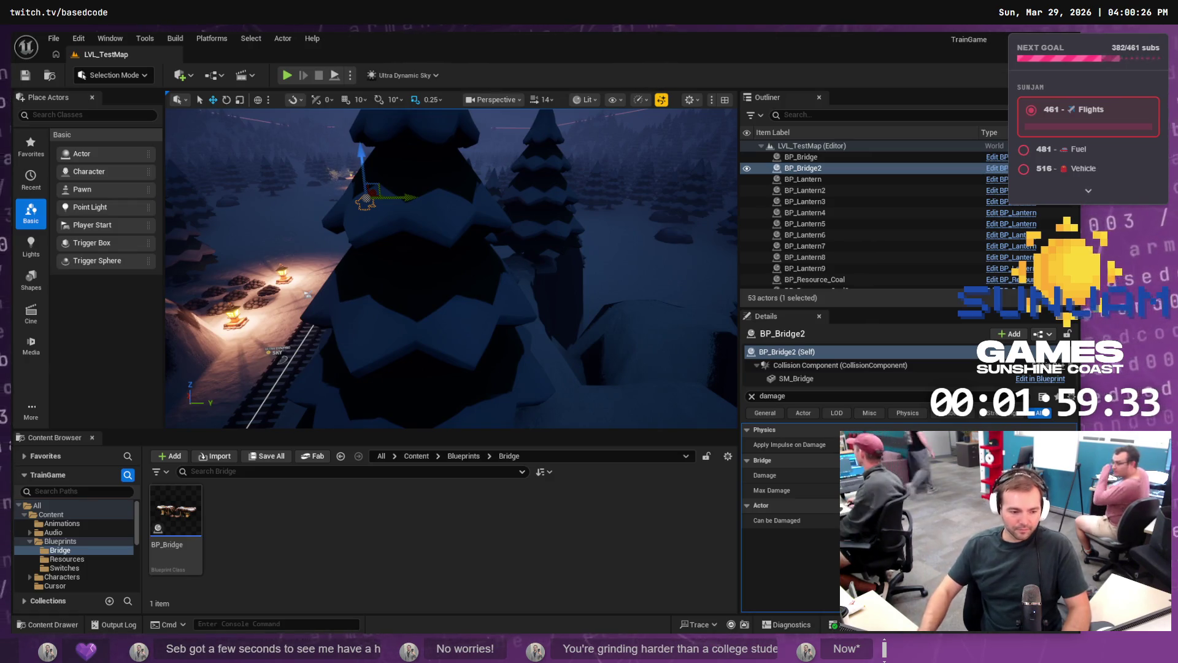
key("alt+Tab")
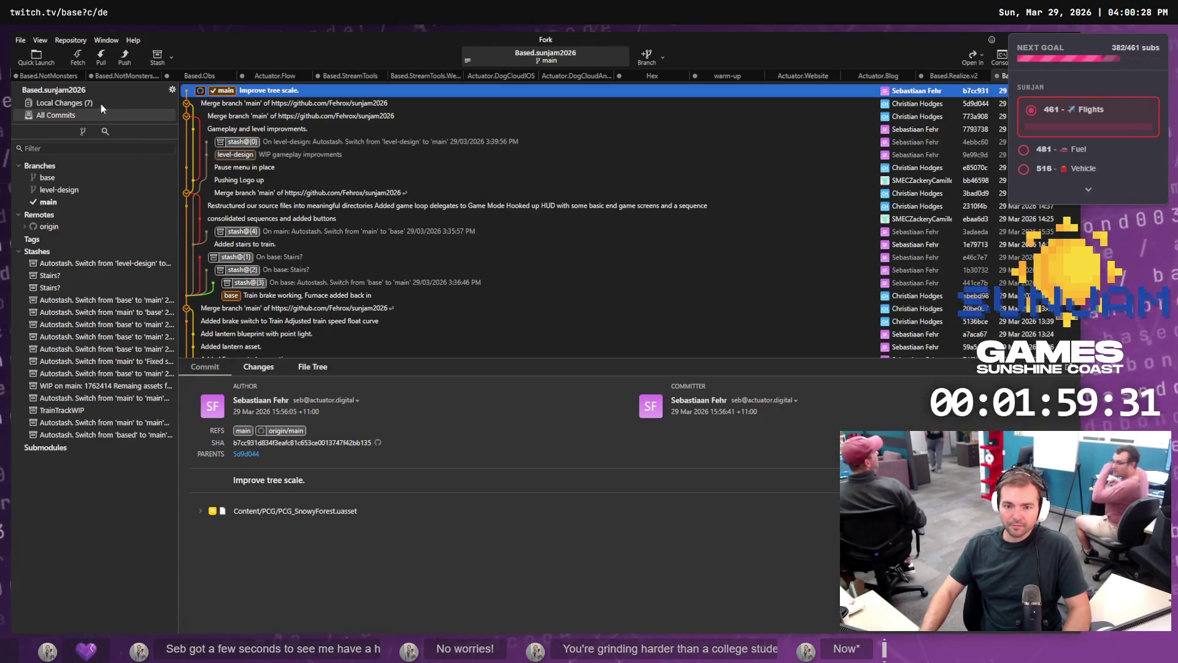
Step: Review the WBP_Loss.uasset and WBP_Win.uasset diffs in Local Changes, then return to Unreal
left_click(101, 103)
left_click(278, 252)
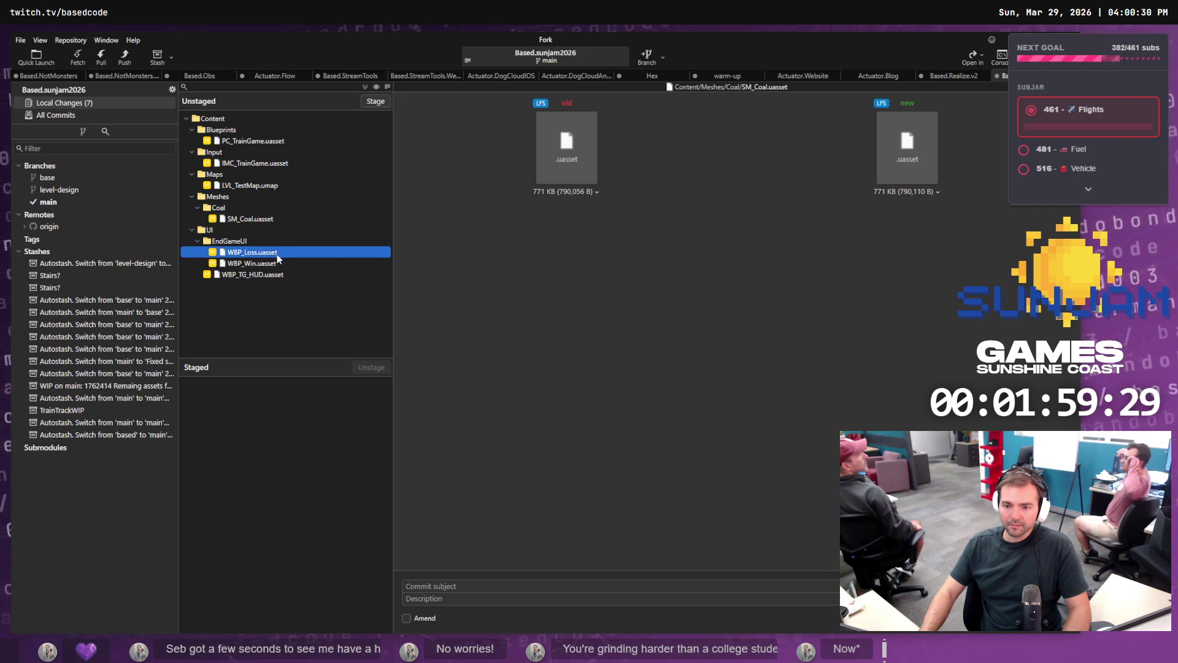
left_click(279, 263)
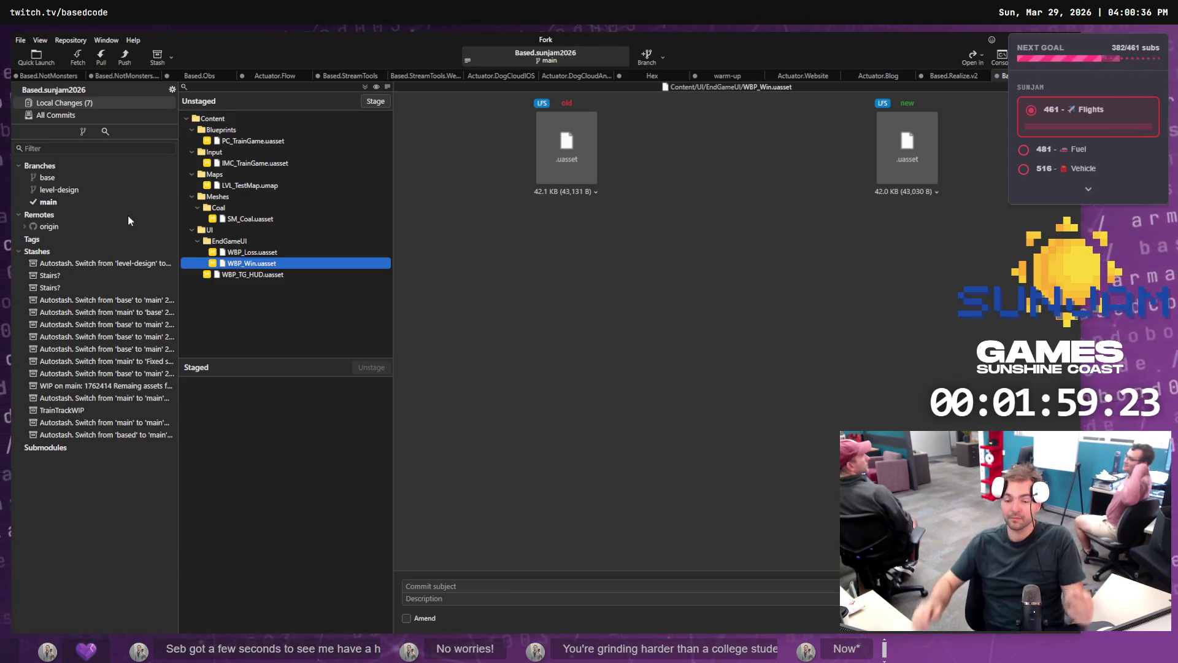
key("alt+Tab")
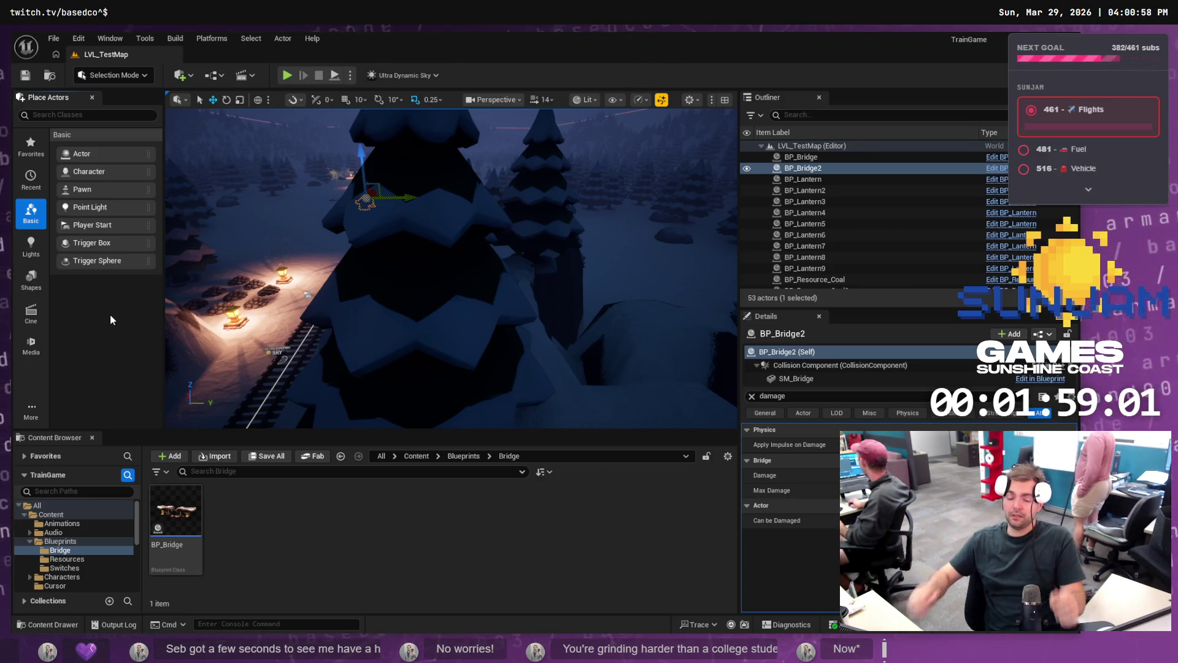
Step: Switch to Landscape mode and sample a flatten target height of -378.906 from the terrain
mouse_move(334, 276)
left_mouse_down()
mouse_move(334, 326)
mouse_move(358, 313)
mouse_move(358, 278)
left_mouse_up()
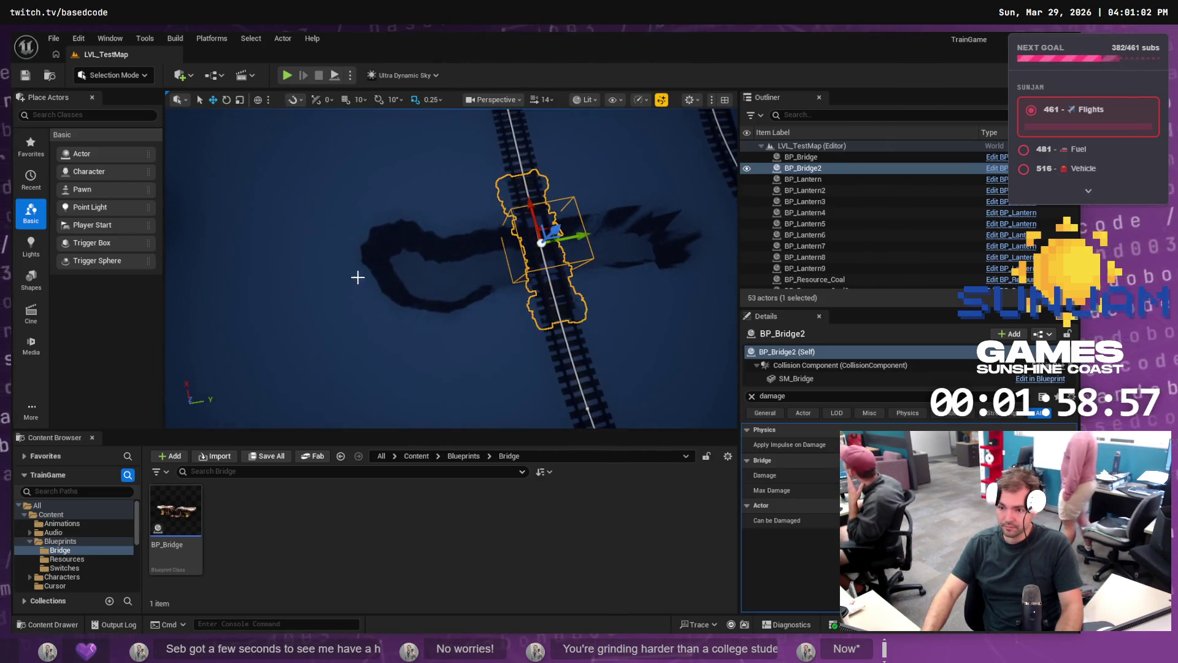
left_click(114, 75)
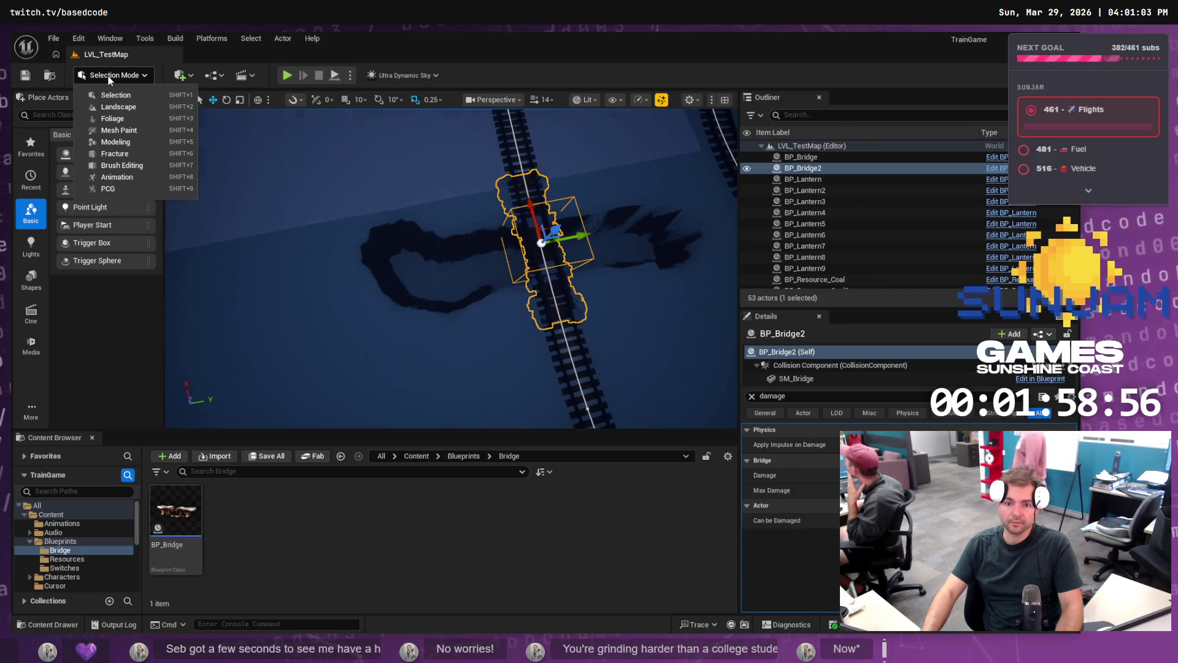
left_click(130, 109)
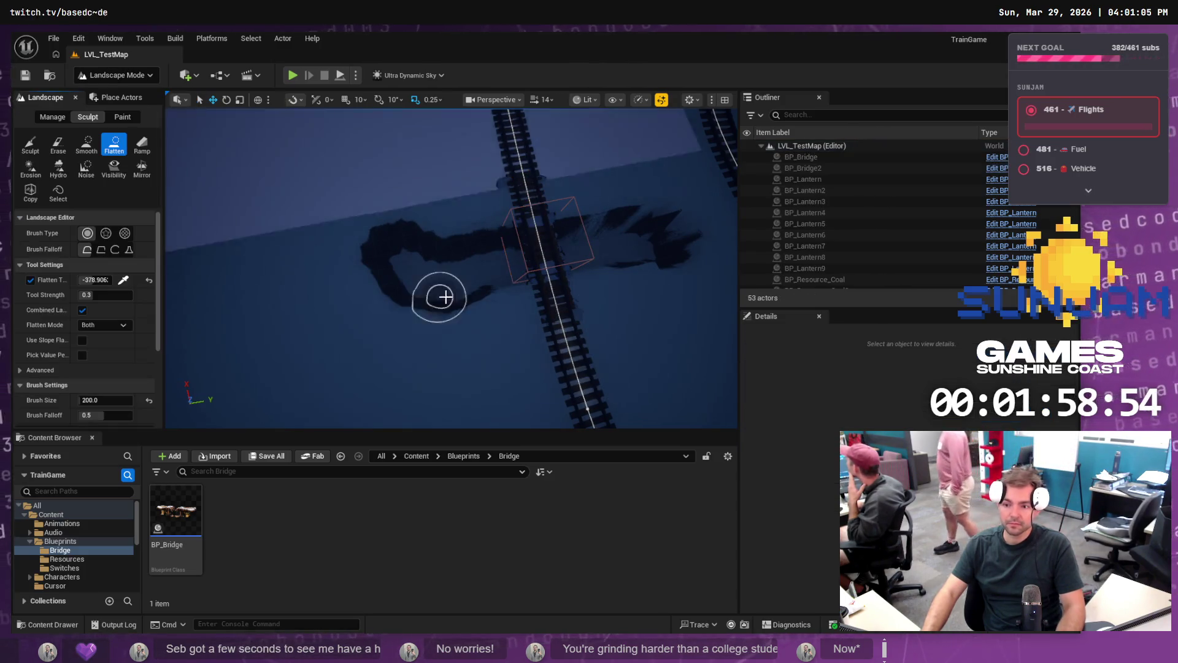
left_click(123, 280)
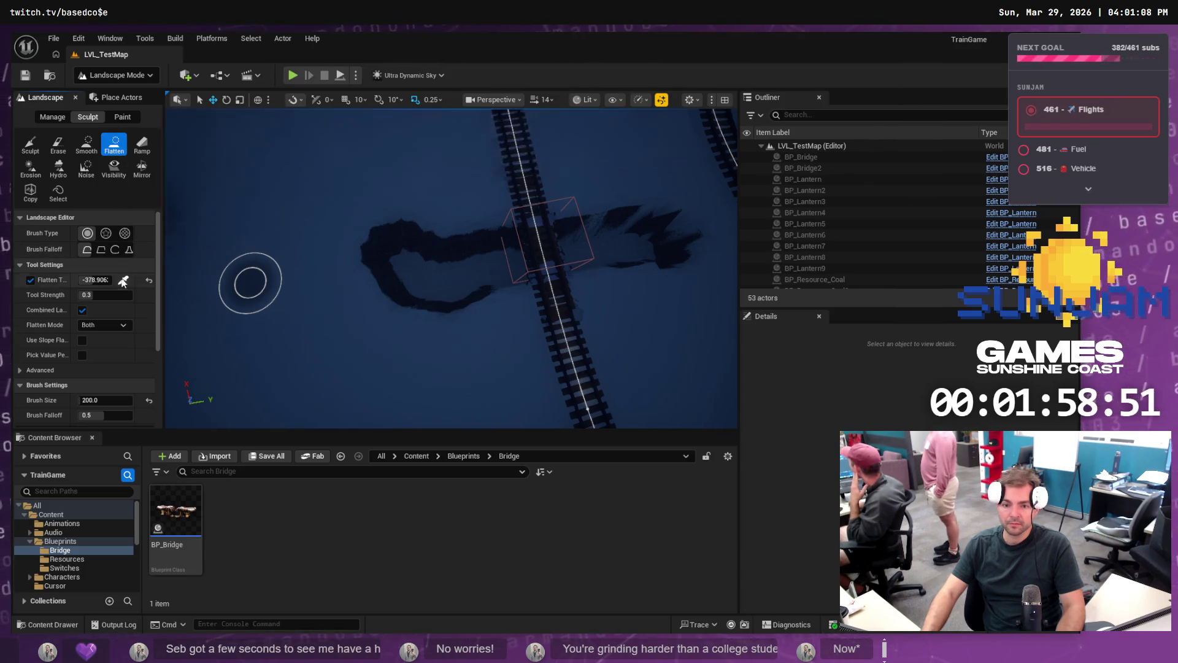
left_click(453, 275)
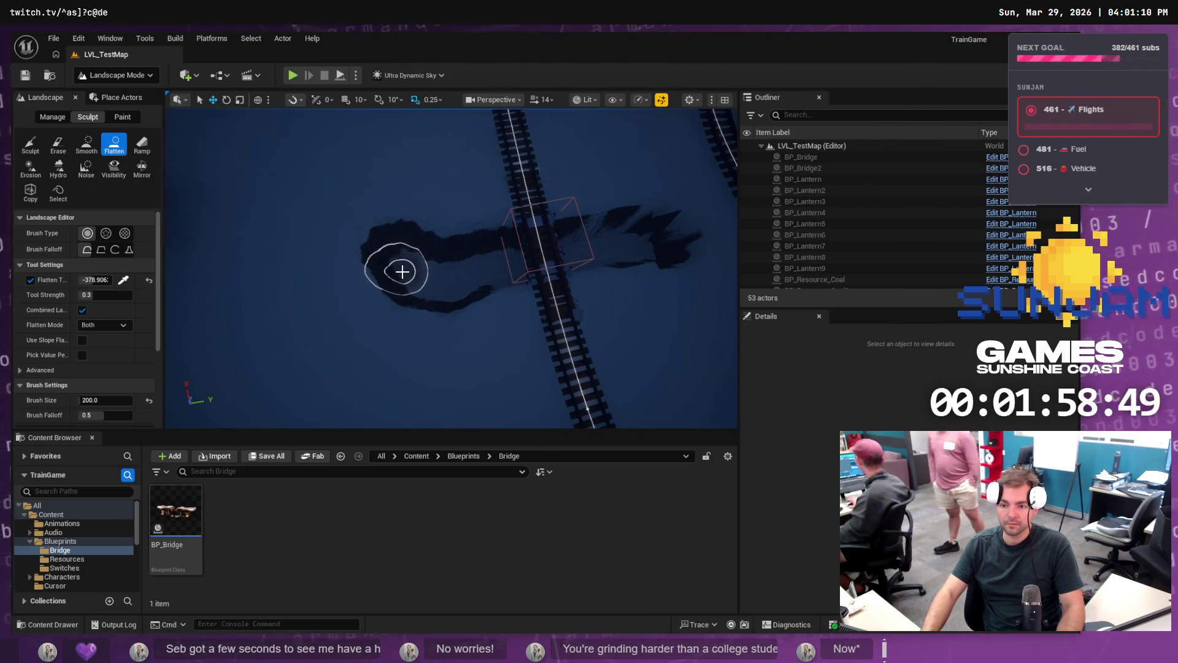
Step: Flatten a long strip of terrain beside the bridge and further down the track
mouse_move(403, 272)
left_mouse_down()
mouse_move(316, 255)
mouse_move(175, 263)
left_mouse_up()
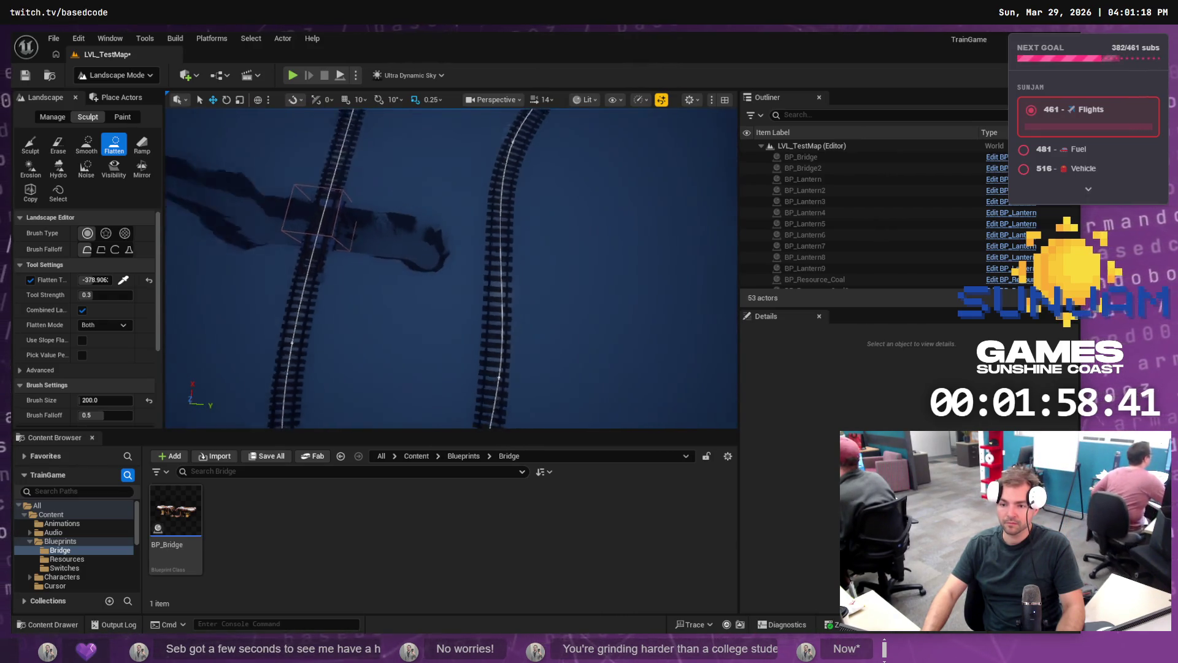
mouse_move(410, 274)
left_mouse_down()
mouse_move(418, 265)
mouse_move(429, 282)
mouse_move(434, 312)
mouse_move(429, 253)
mouse_move(463, 208)
mouse_move(449, 232)
mouse_move(545, 248)
mouse_move(450, 218)
mouse_move(508, 182)
mouse_move(587, 197)
left_mouse_up()
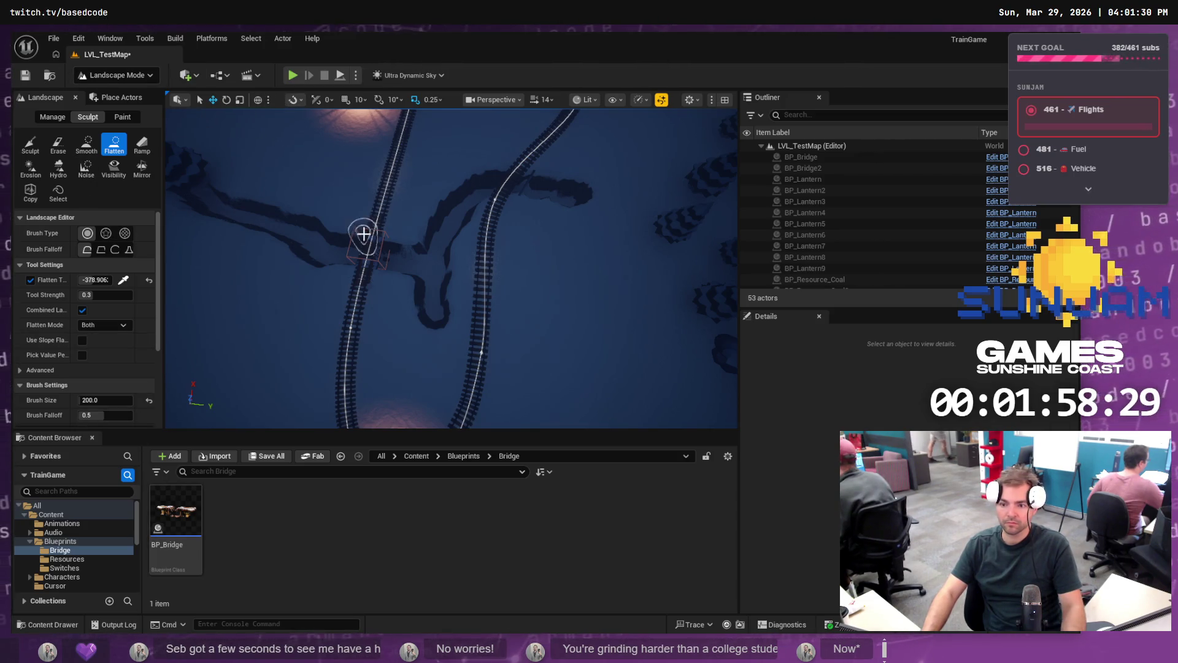
left_click(129, 75)
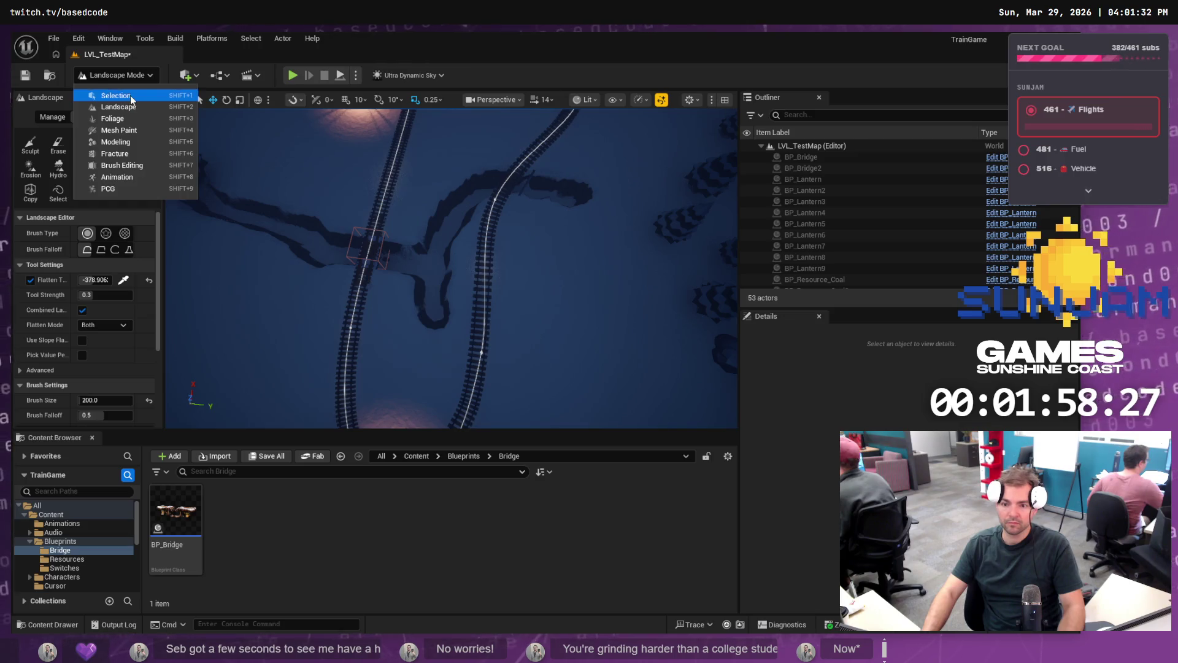
Step: Return to Selection Mode and duplicate BP_Bridge2 as BP_Bridge3 on the right-hand track
left_click(123, 101)
left_click(383, 256)
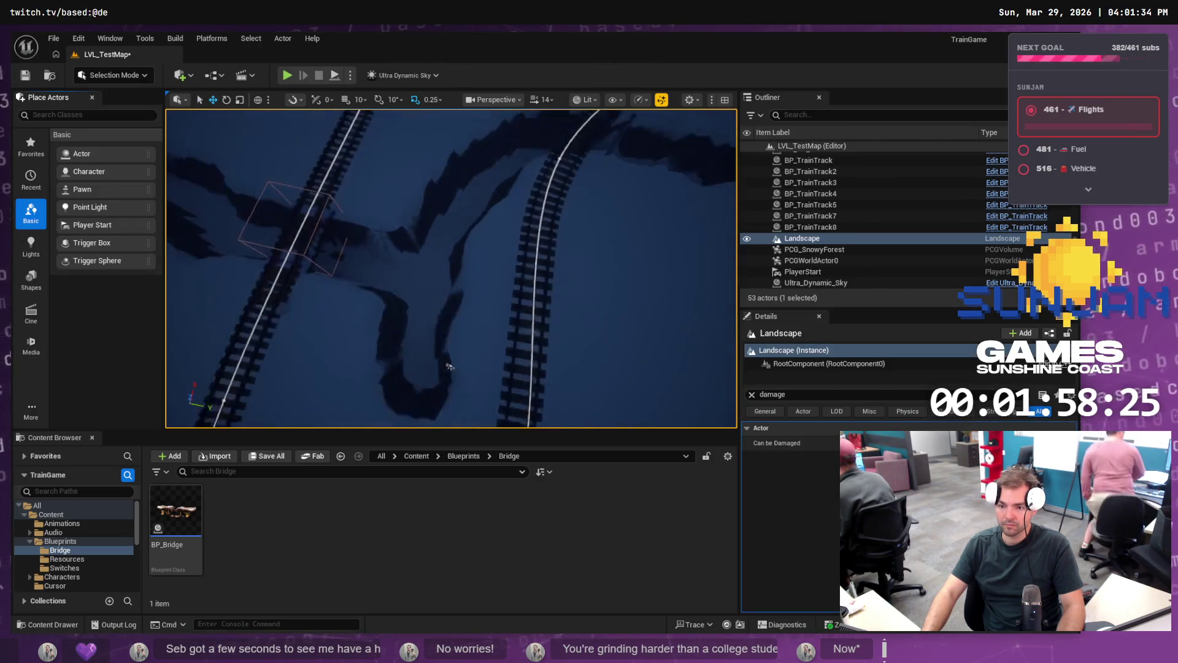
left_click(433, 198)
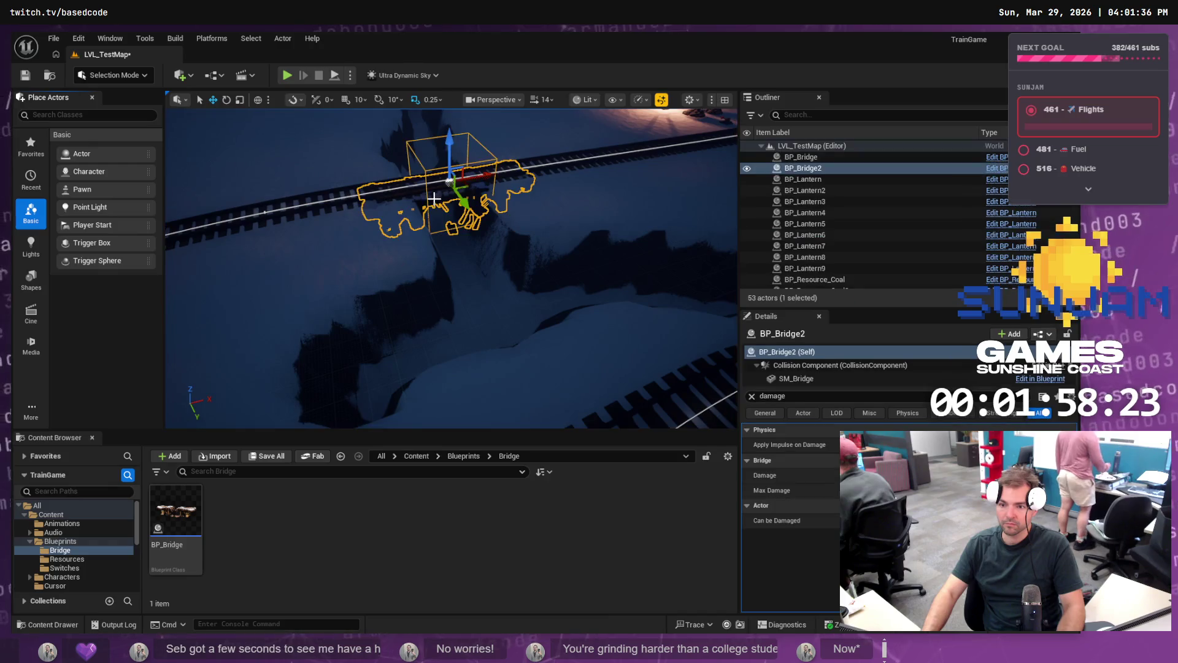
scroll(462, 212, "down", 8)
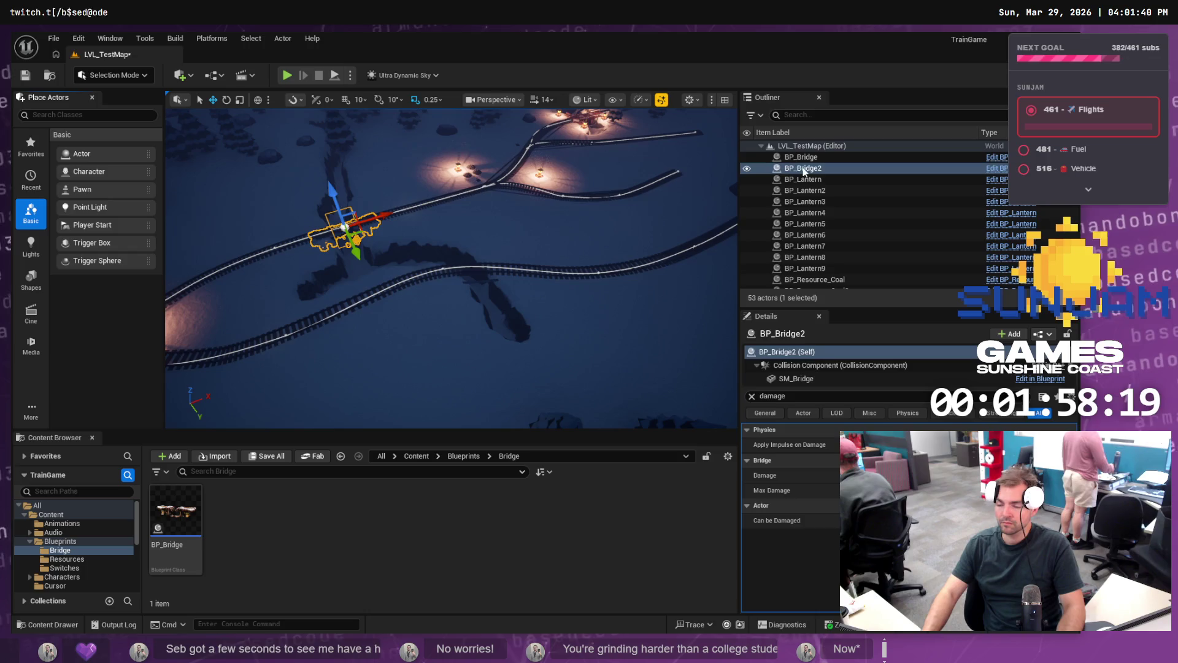
key("Escape")
left_click(796, 147)
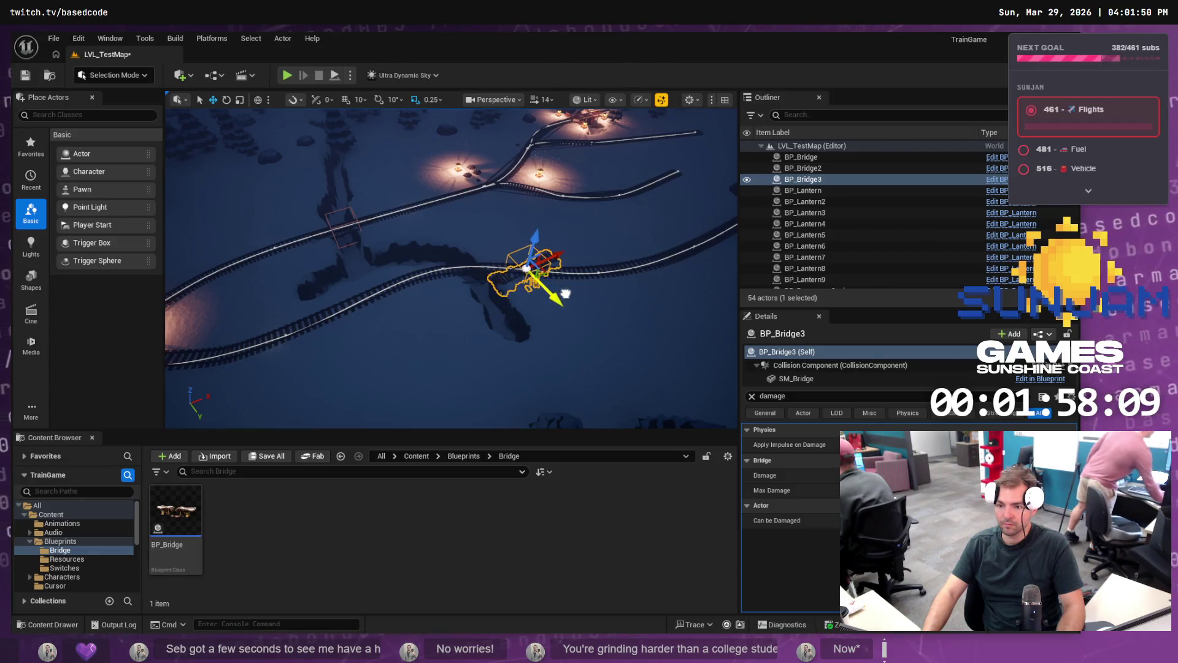
Step: Rotate BP_Bridge3 about 35° to match the track's curve
key("f")
key("e")
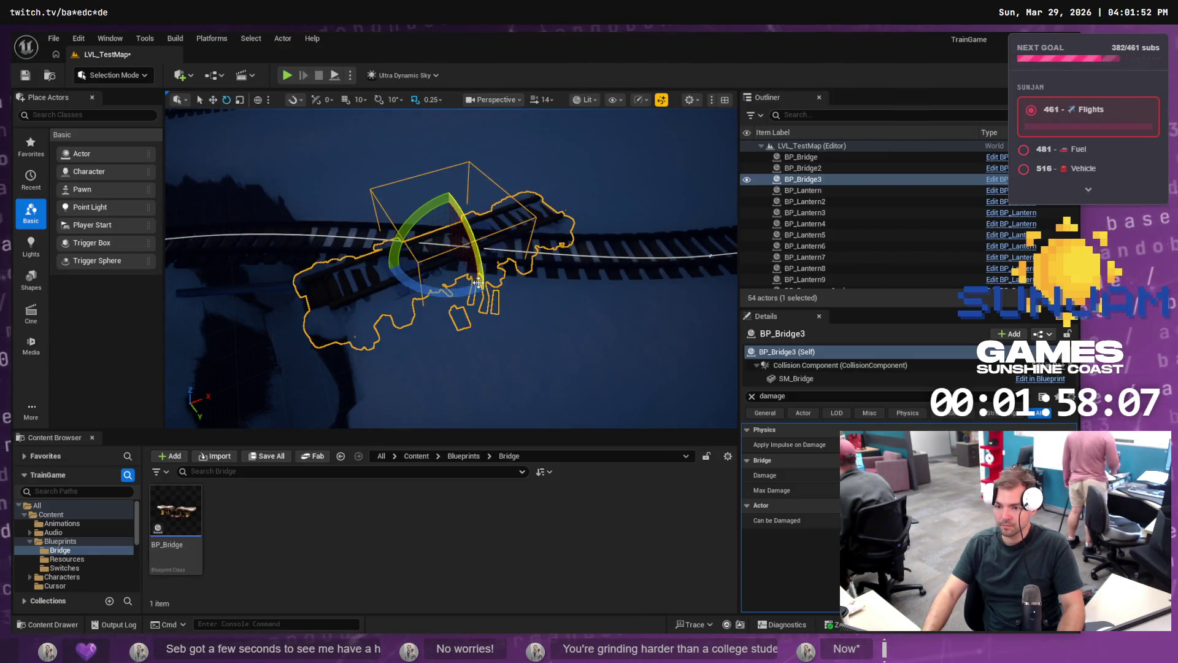
left_click_drag(514, 243, 519, 261)
scroll(452, 268, "down", 10)
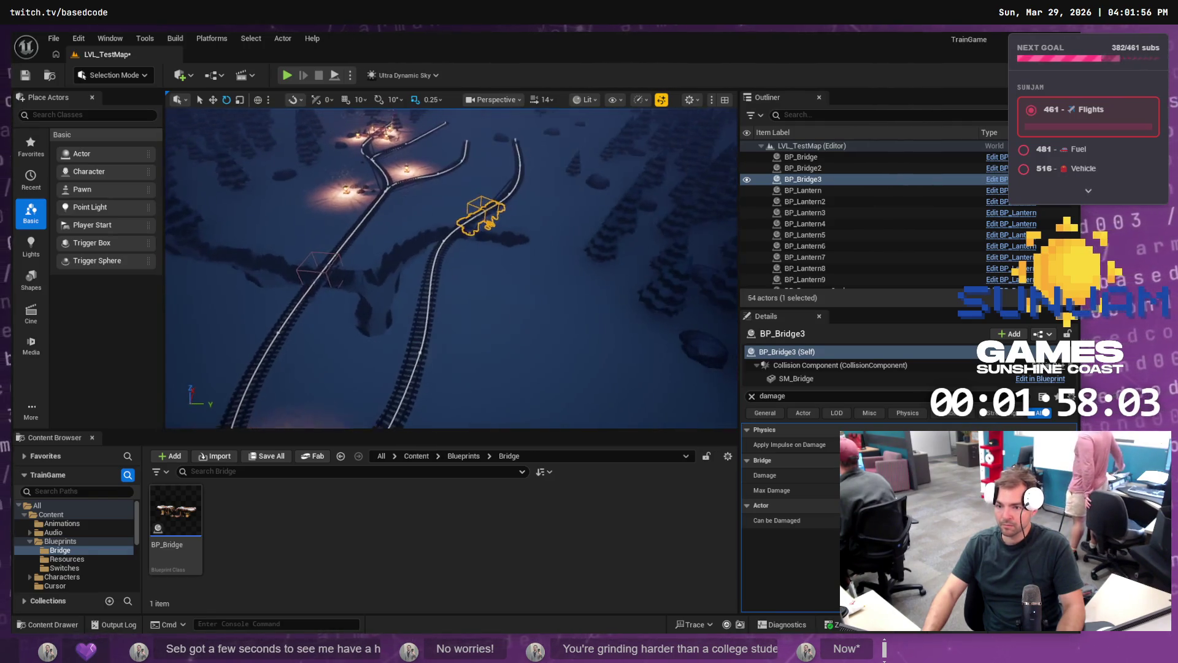
scroll(613, 284, "up", 5)
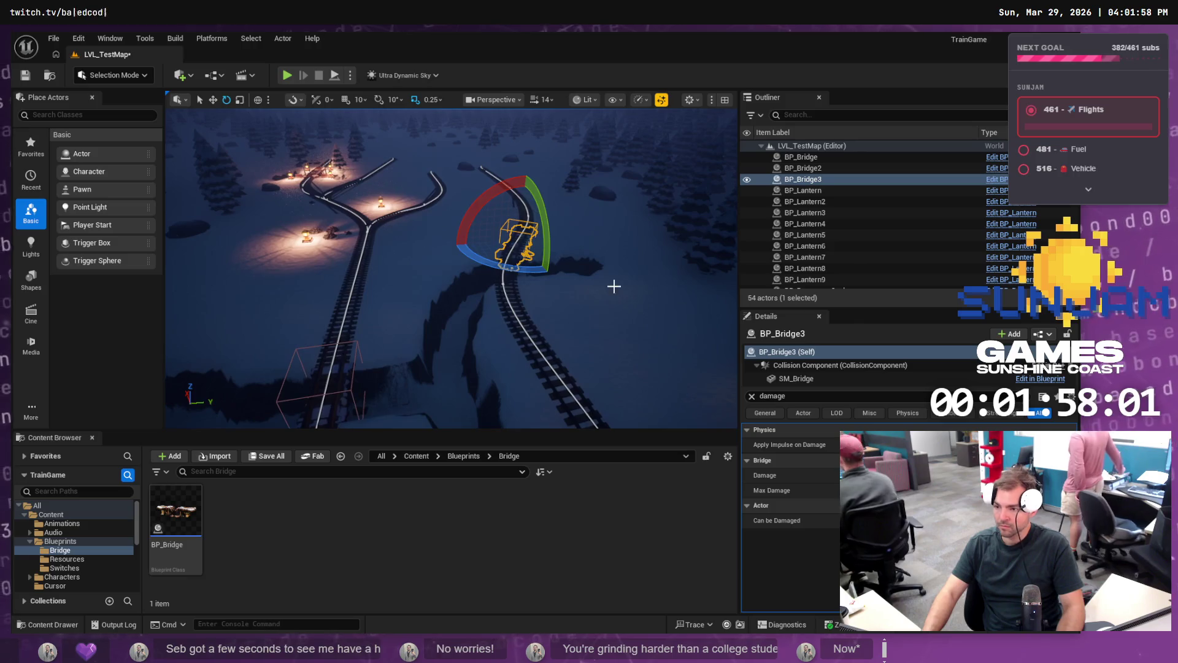
left_click(706, 187)
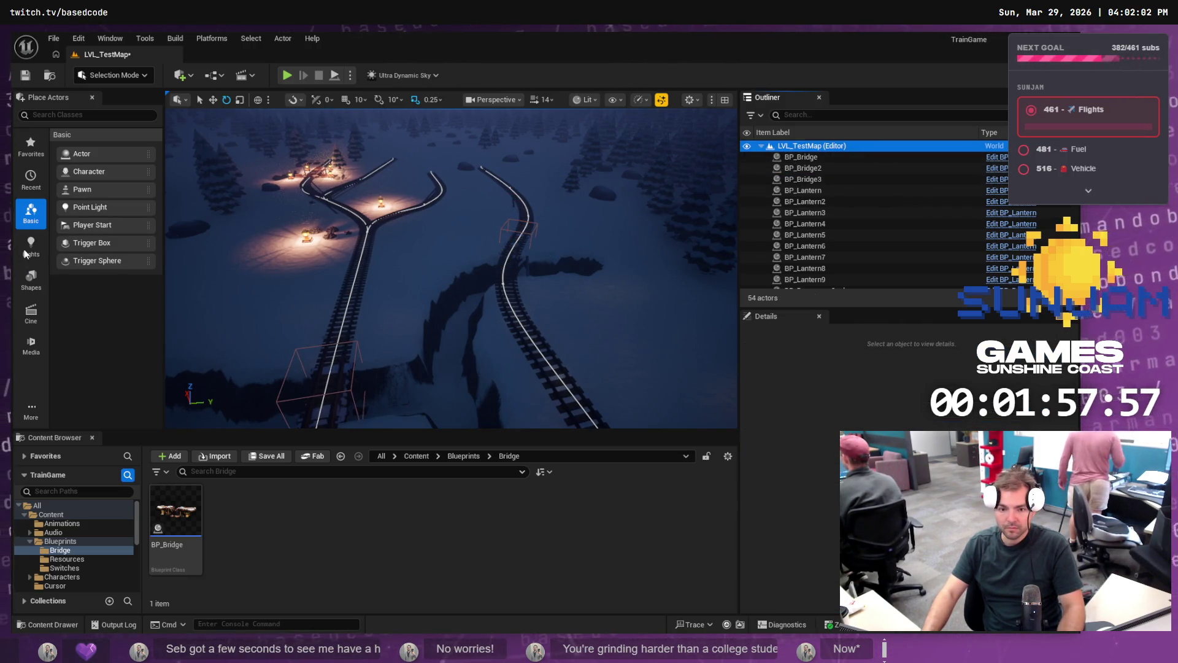
left_click(120, 82)
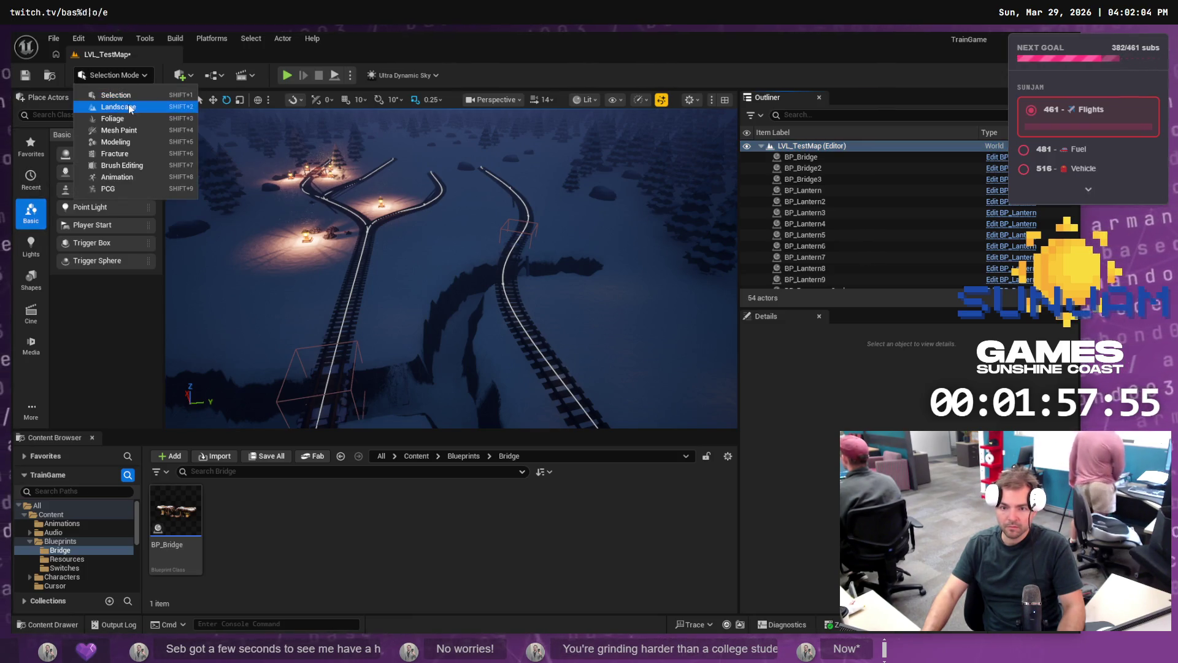
Step: Switch back to Landscape Flatten, sample the ground, and flatten terrain beside the right track
left_click(104, 106)
left_click(122, 280)
left_click(319, 307)
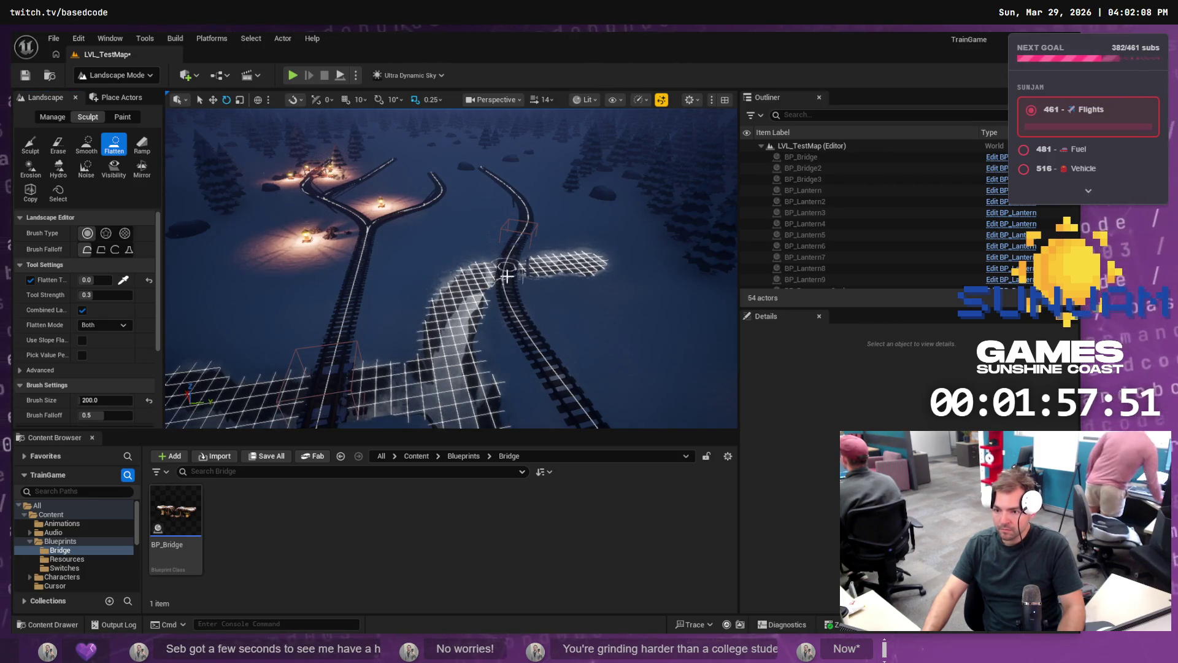
mouse_move(507, 273)
left_mouse_down()
mouse_move(491, 273)
mouse_move(540, 279)
mouse_move(594, 253)
mouse_move(583, 265)
left_mouse_up()
scroll(583, 264, "up", 10)
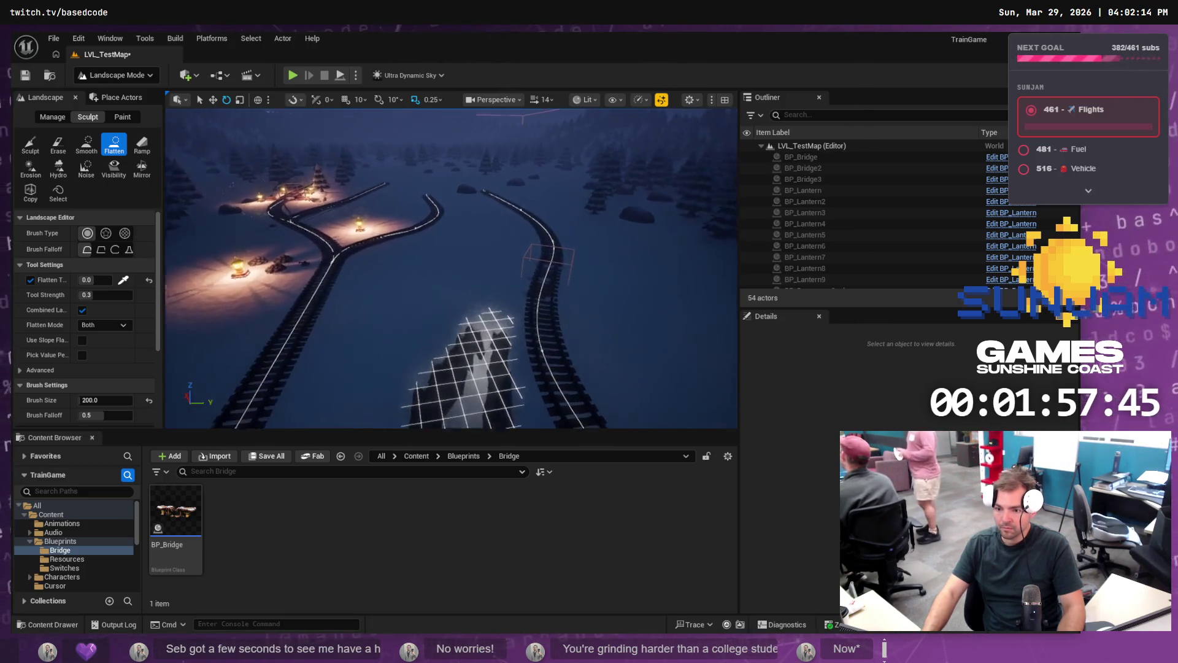
scroll(241, 427, "down", 10)
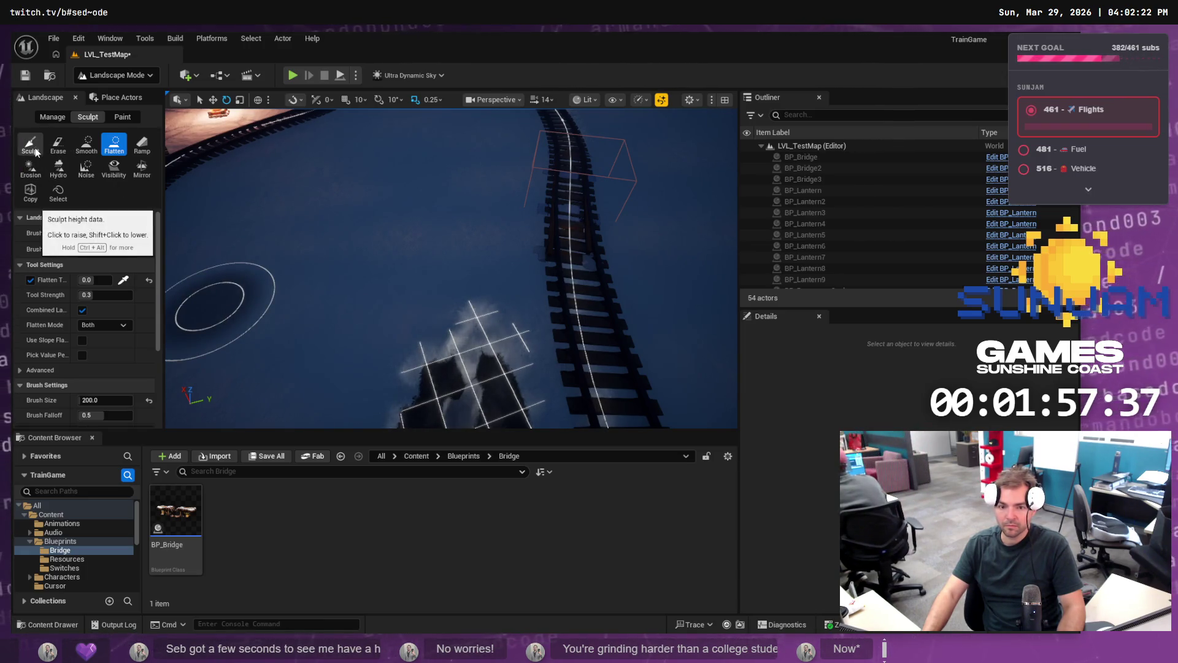
Step: Resample the target height to -355.468 and flatten along the dark crevasse
left_click(123, 280)
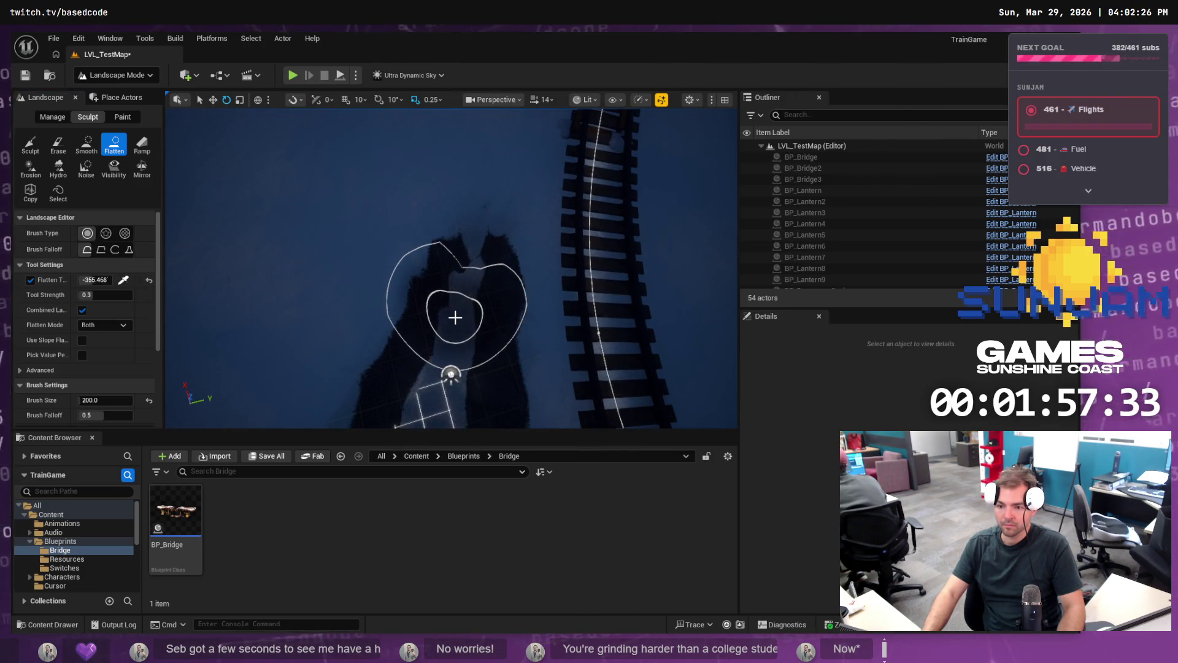
scroll(463, 291, "down", 5)
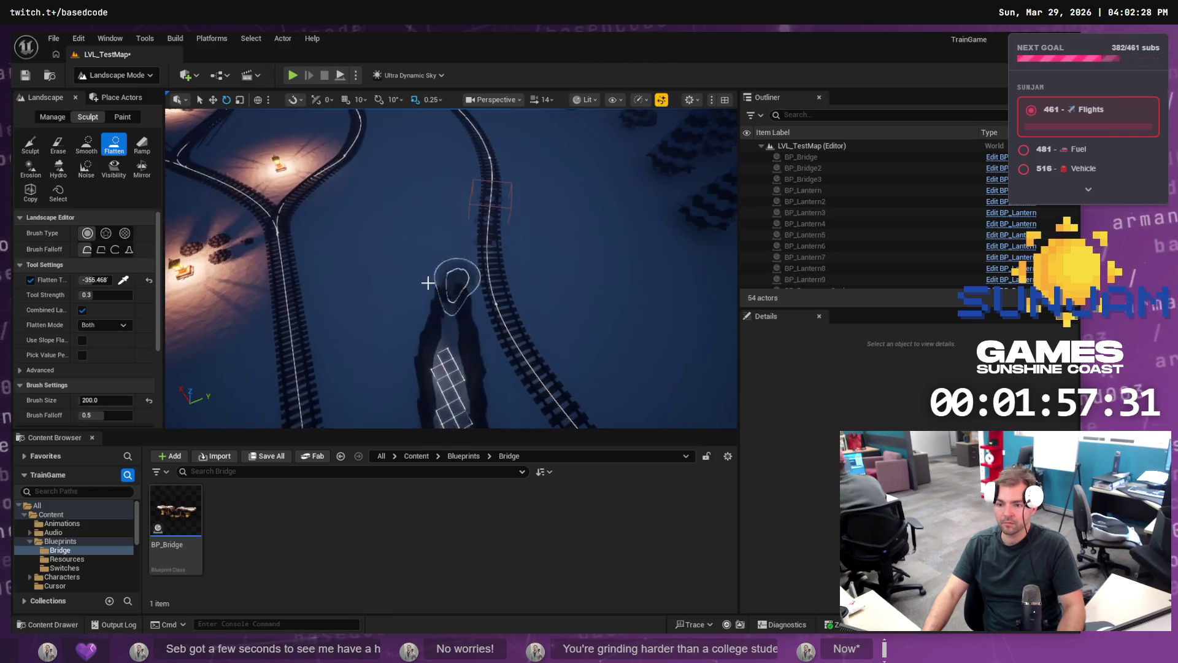
left_click_drag(453, 375, 454, 311)
left_click_drag(455, 258, 466, 231)
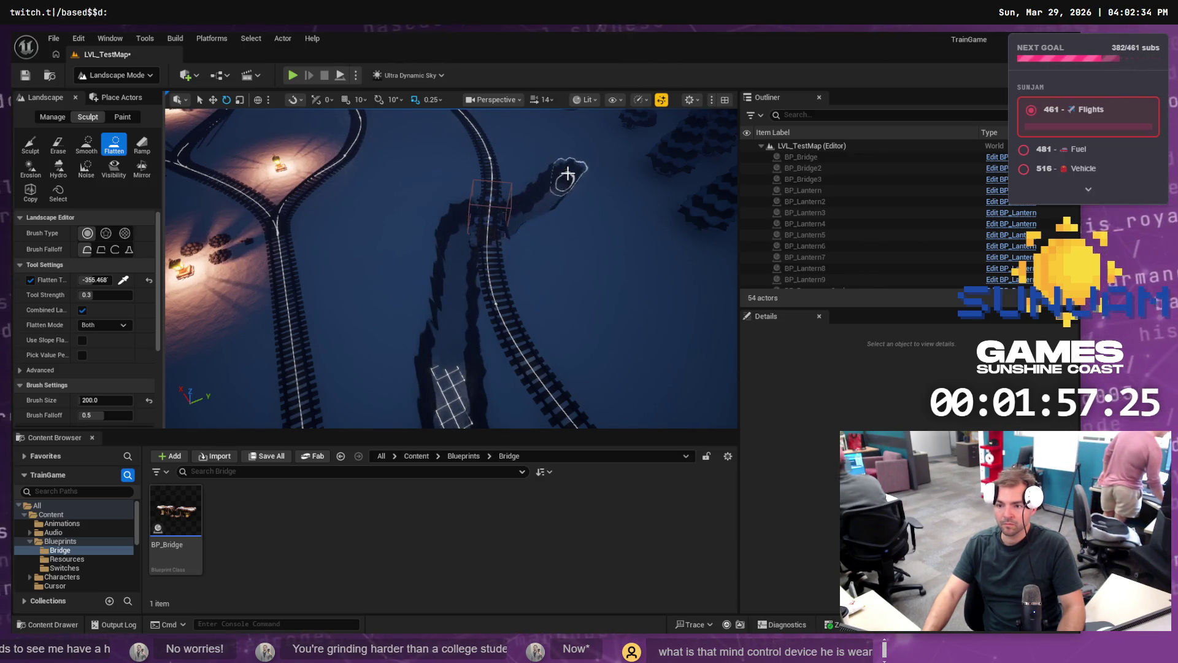
scroll(448, 393, "down", 5)
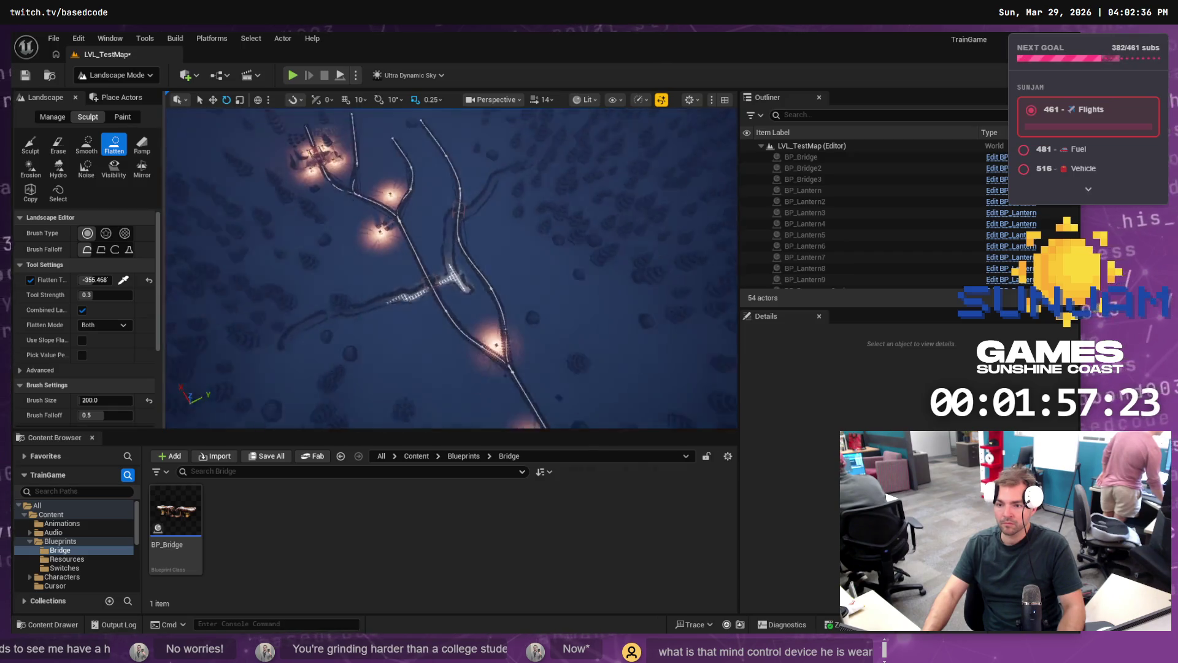
scroll(369, 375, "up", 5)
scroll(458, 236, "up", 5)
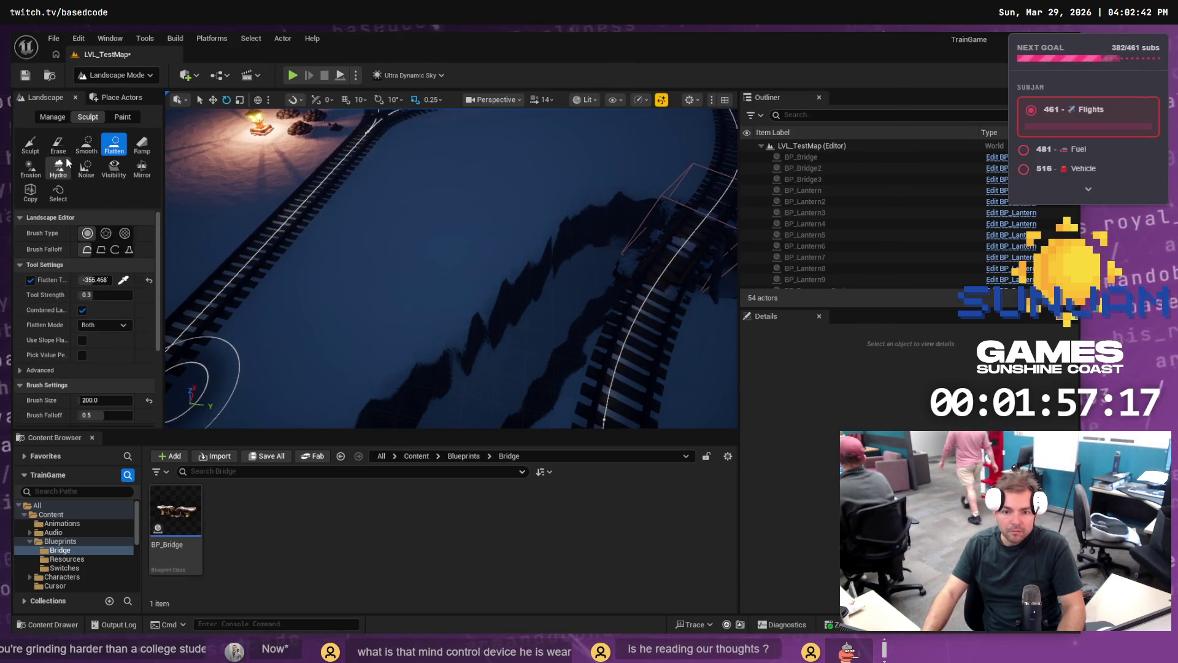
Step: Switch the landscape tool to Sculpt for raising and lowering terrain
left_click(32, 145)
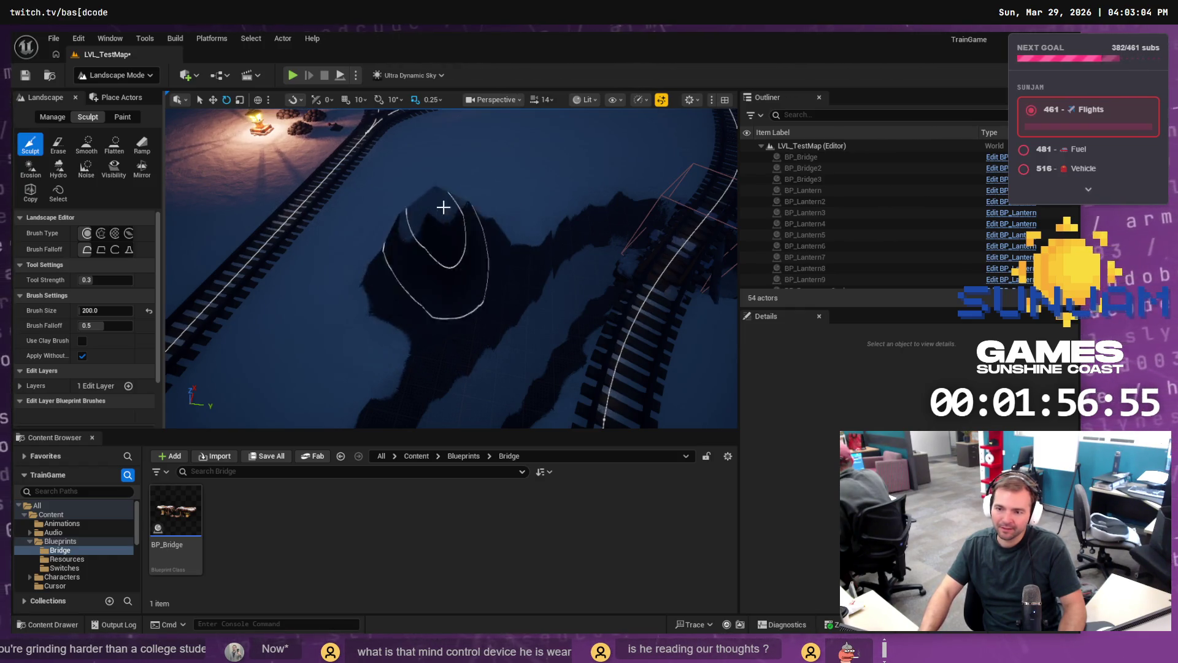
scroll(414, 225, "down", 10)
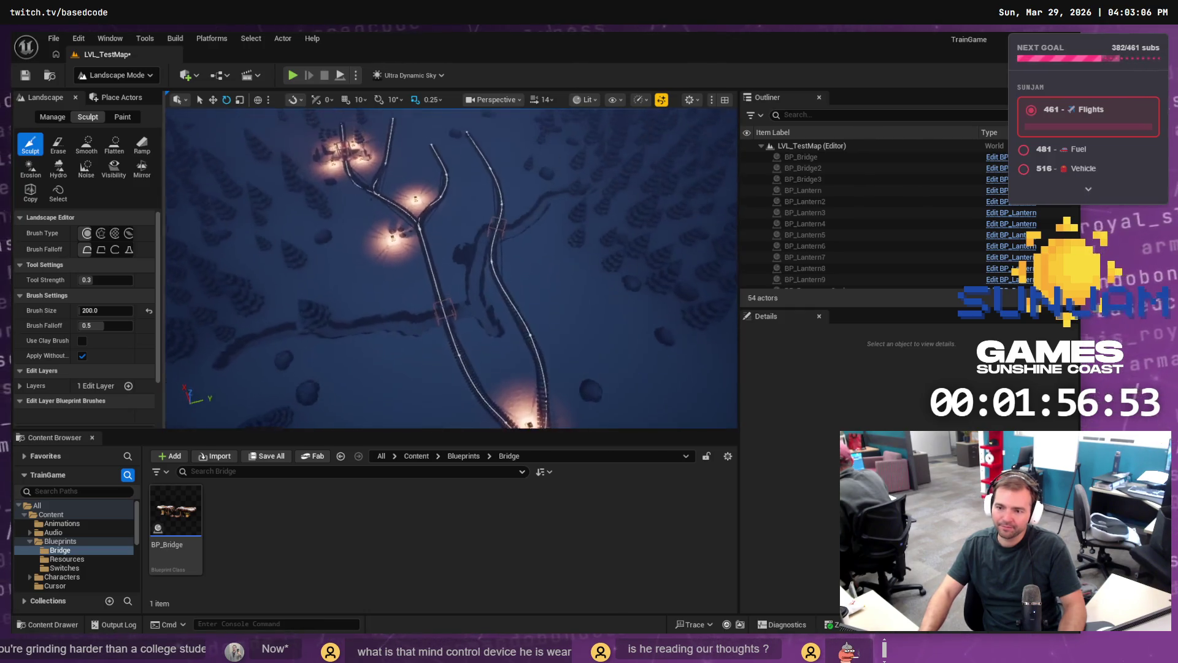
scroll(430, 221, "up", 4)
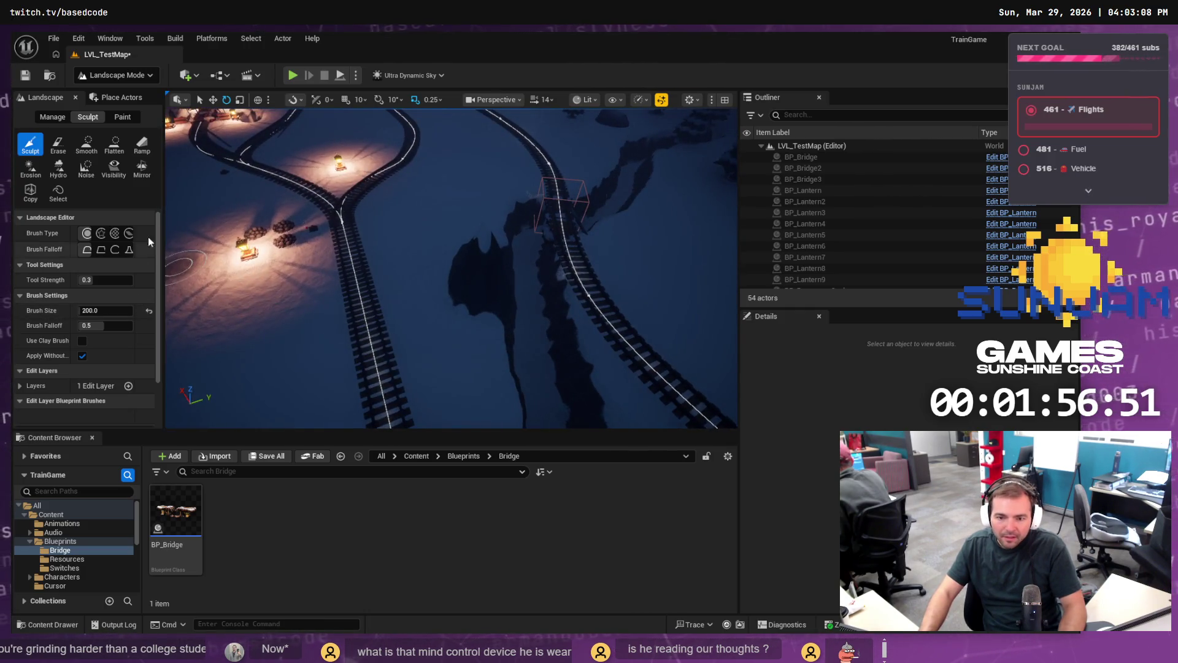
Step: Sample a flatten target of 540.625 and flatten the gaps between the tracks
left_click(115, 146)
left_click(122, 280)
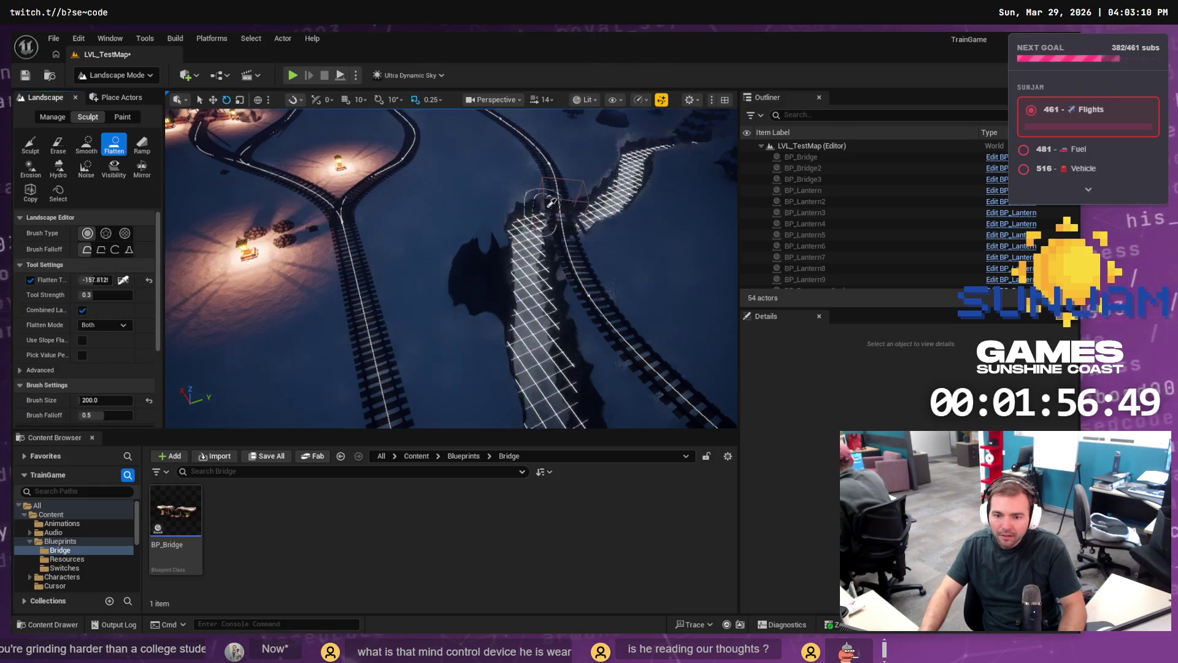
mouse_move(488, 229)
left_mouse_down()
mouse_move(418, 241)
mouse_move(501, 238)
left_mouse_up()
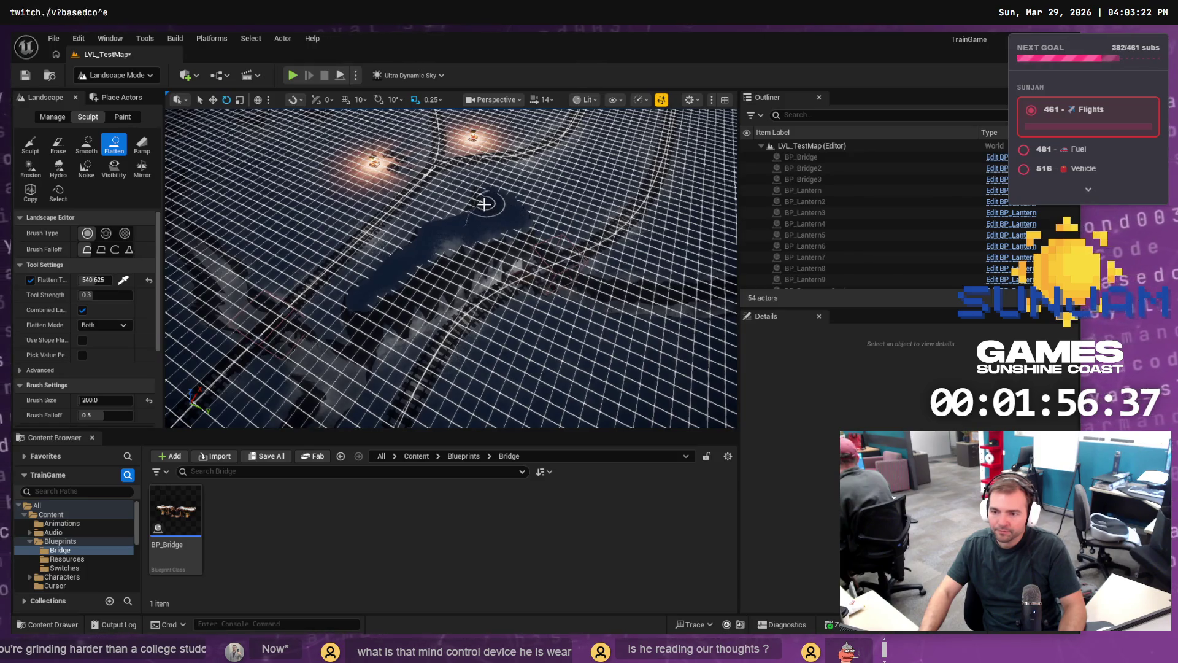
left_click_drag(571, 208, 485, 328)
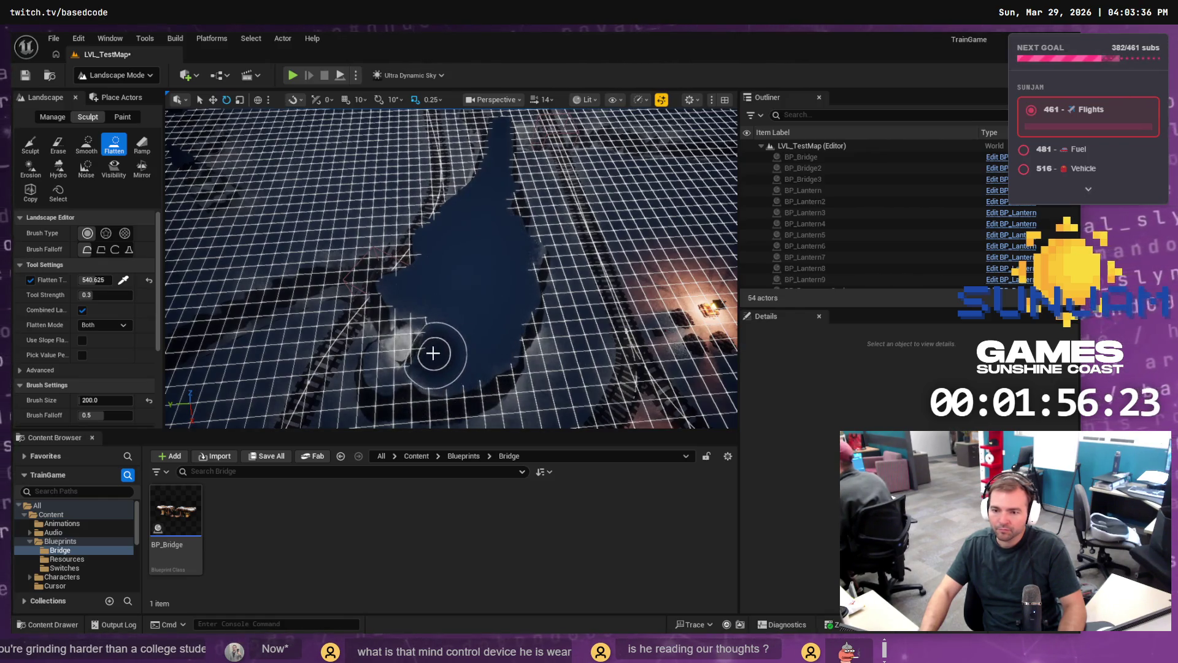
left_click_drag(415, 346, 446, 336)
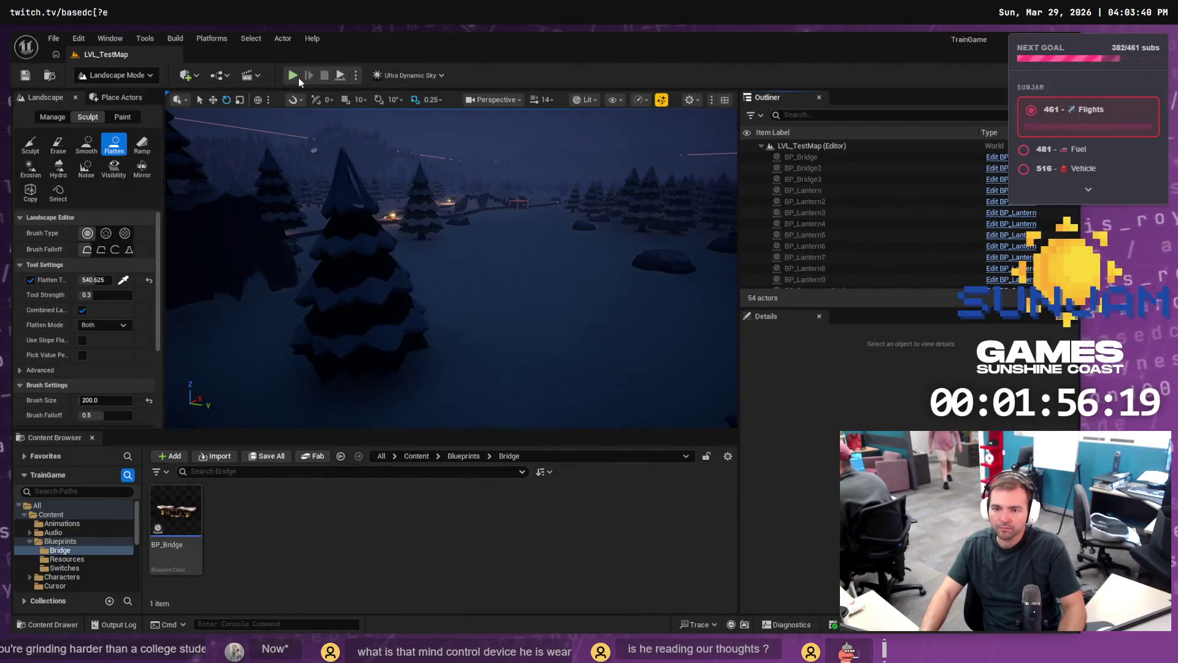
left_click(293, 75)
left_click(411, 164)
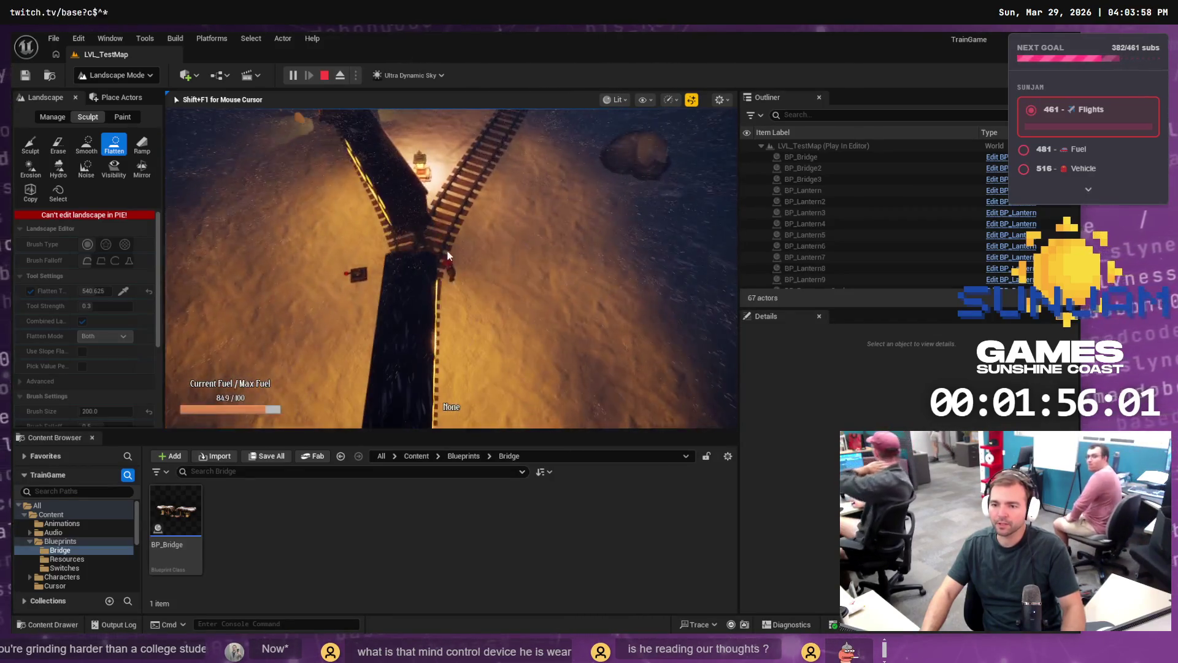
key("Escape")
left_click(293, 75)
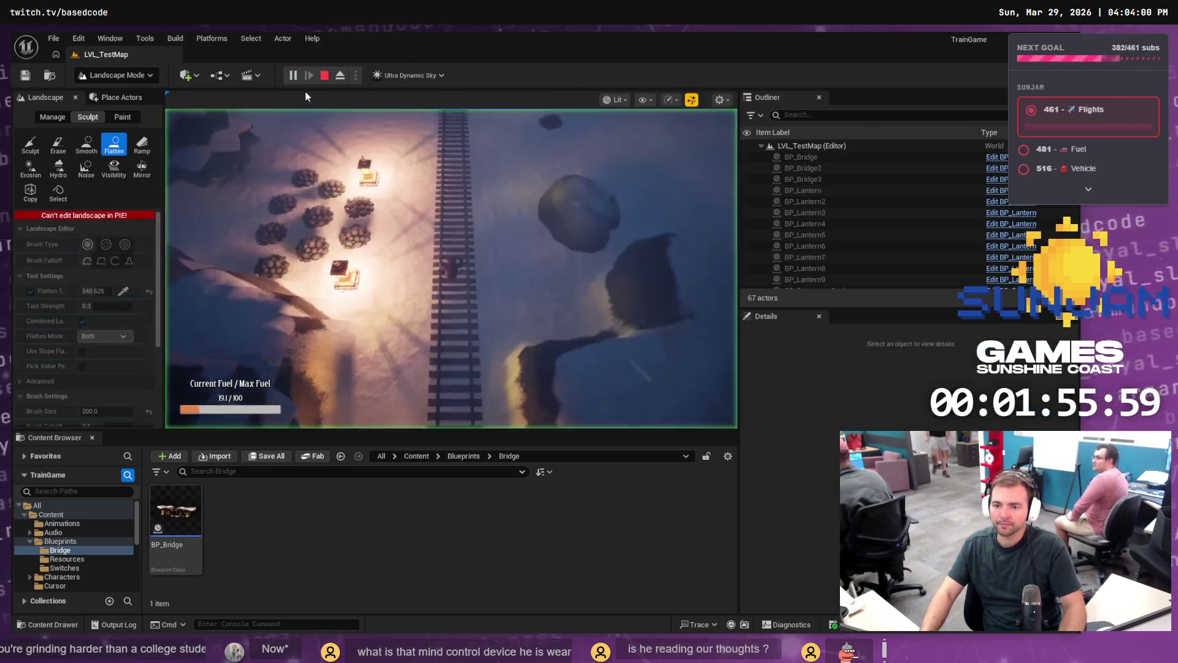
key("s")
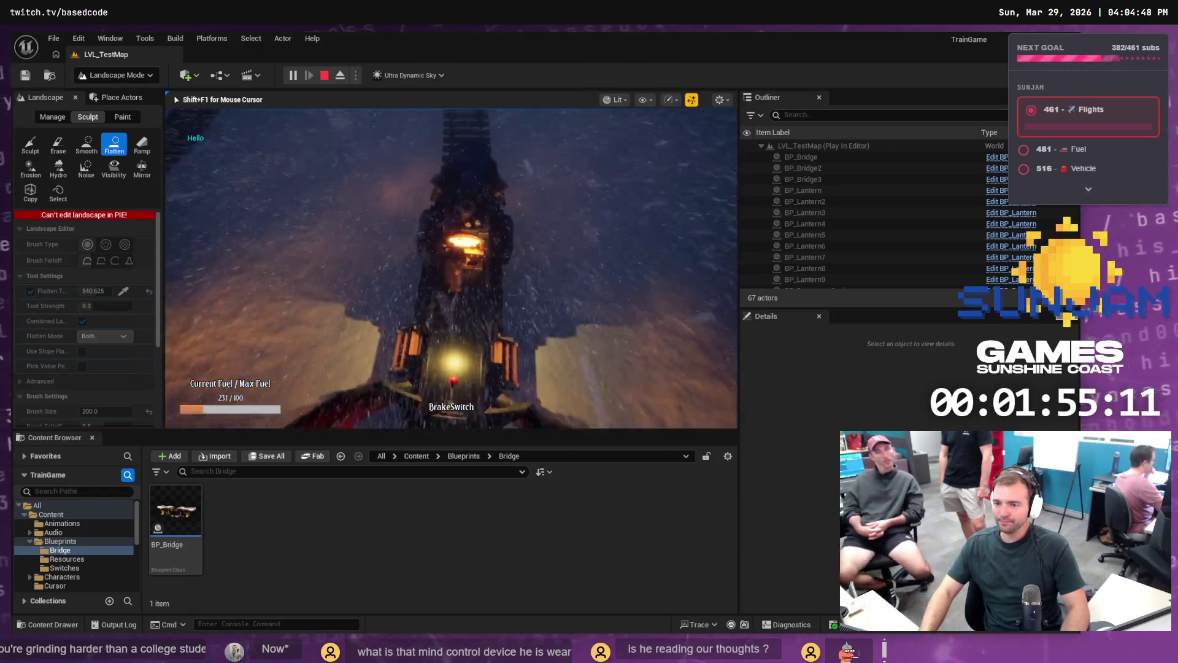
Step: End the play session, clear the landscape gizmo, and switch from Landscape Mode to Selection Mode
key("Escape")
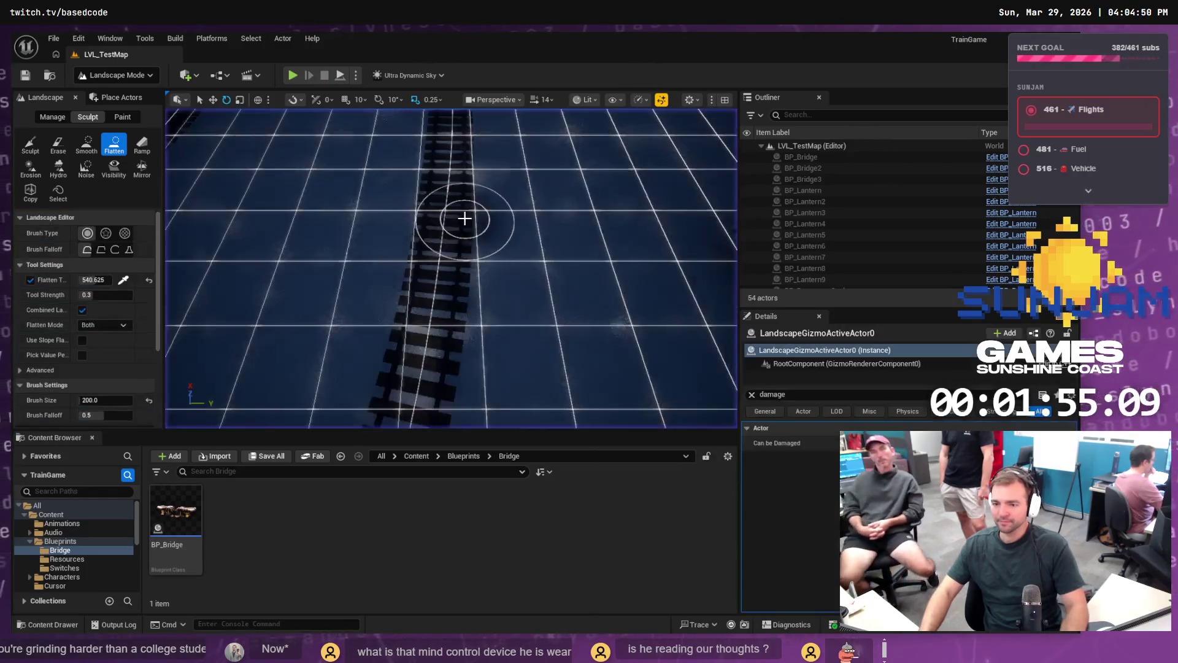
scroll(437, 190, "down", 10)
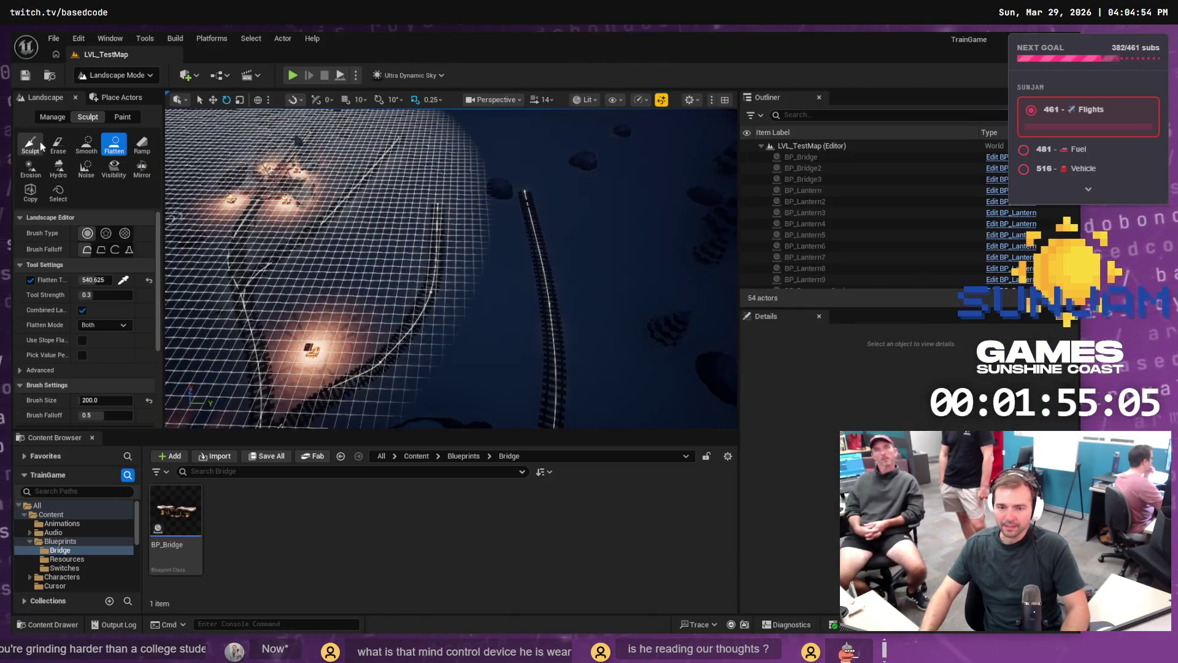
left_click(52, 97)
scroll(467, 224, "up", 5)
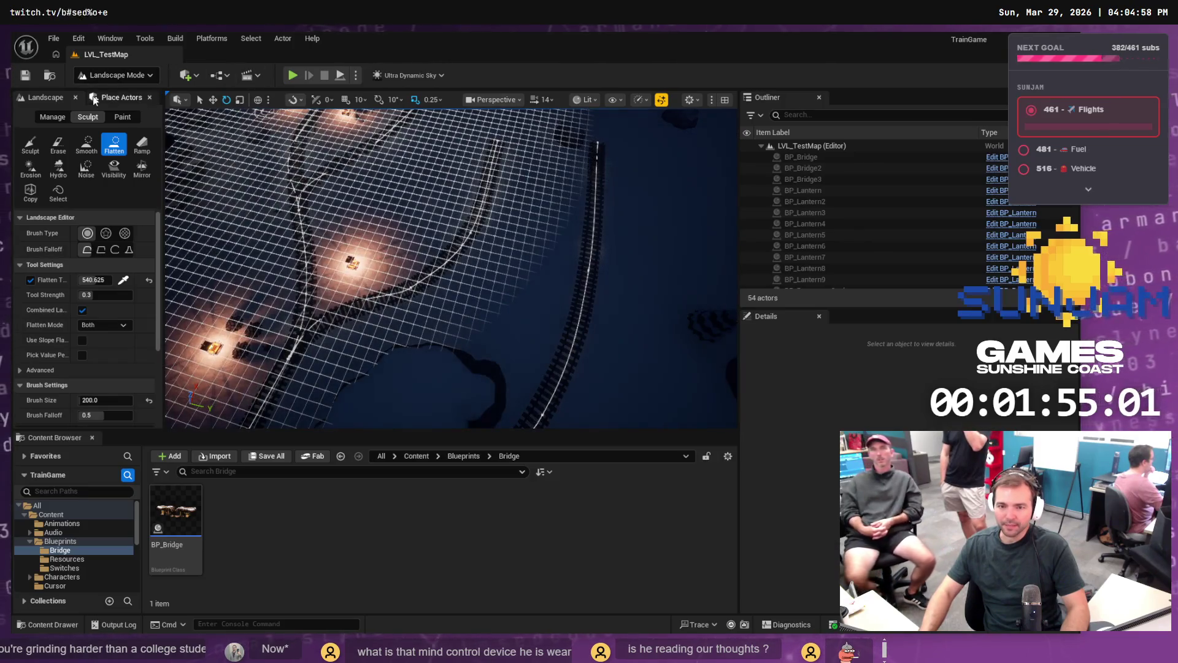
left_click(117, 75)
left_click(116, 92)
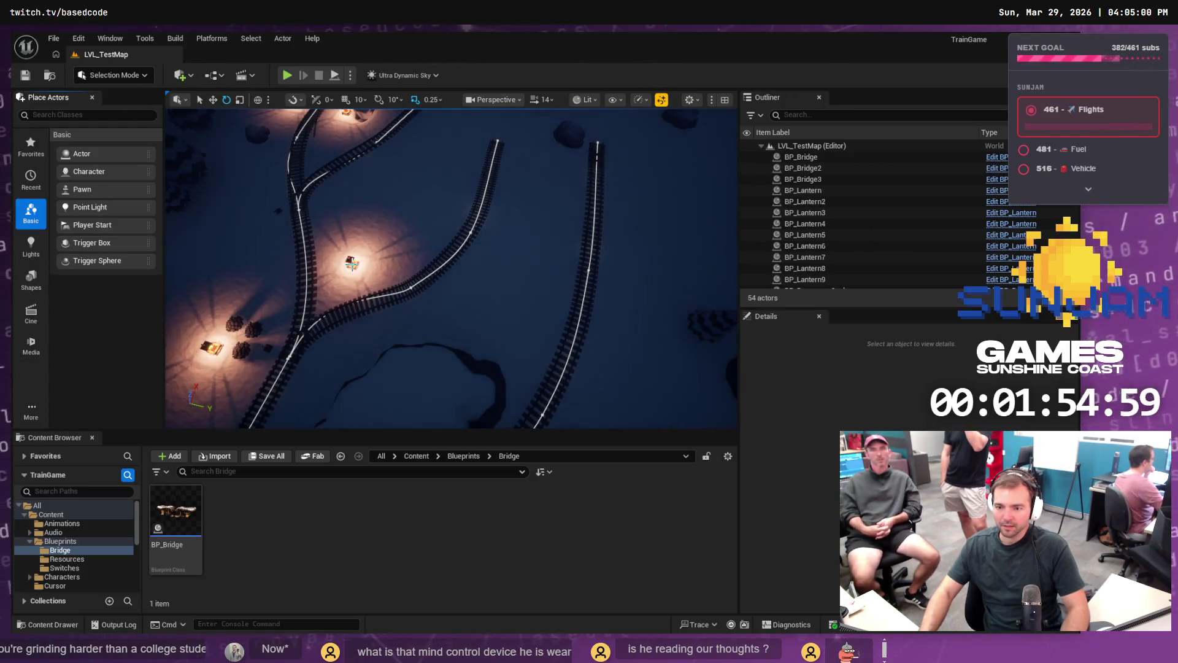
Step: Duplicate a lantern as BP_Lantern10, place it raised at the left track junction, and save
left_click(352, 263)
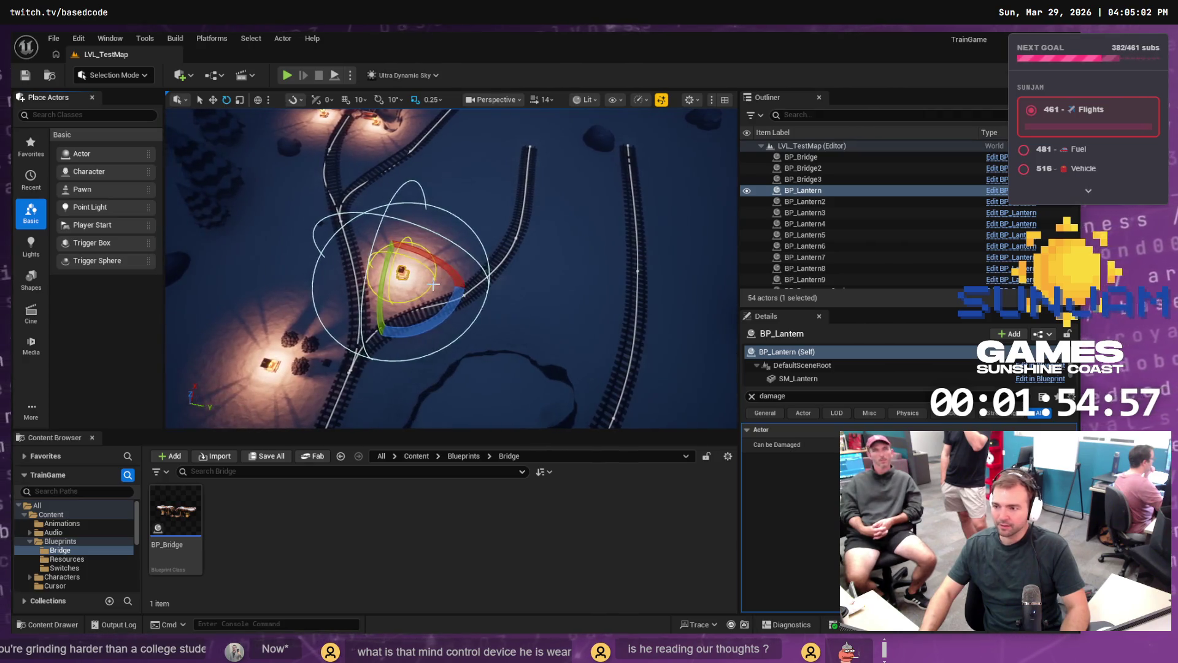
key("ctrl+d")
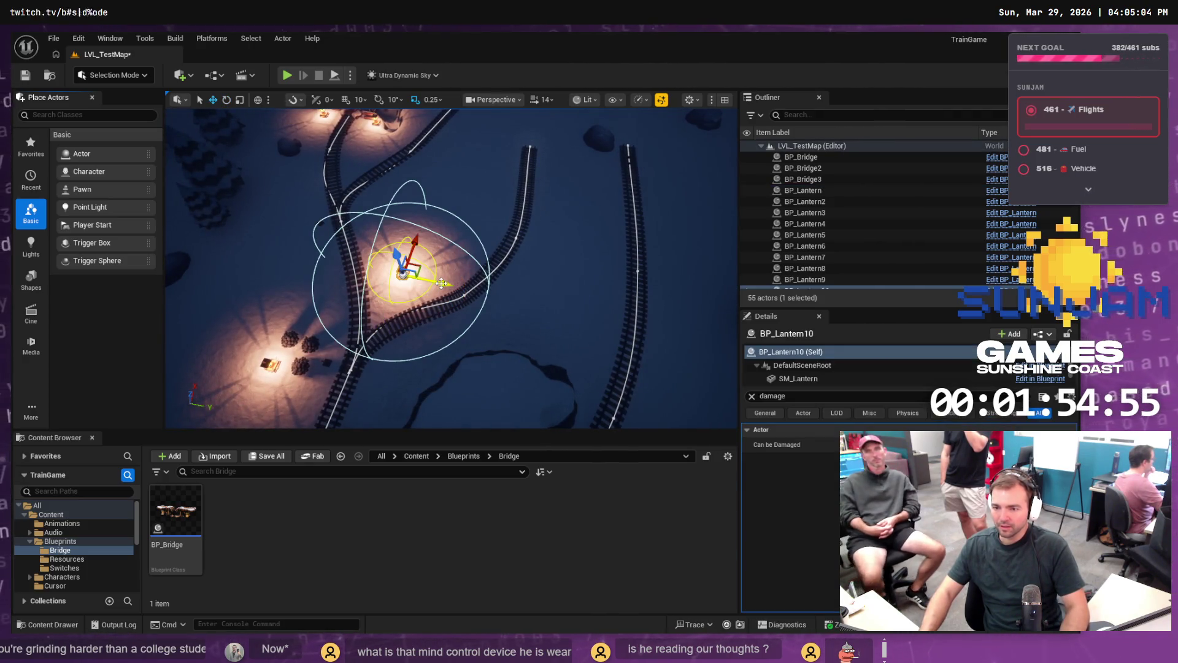
left_click_drag(442, 283, 610, 313)
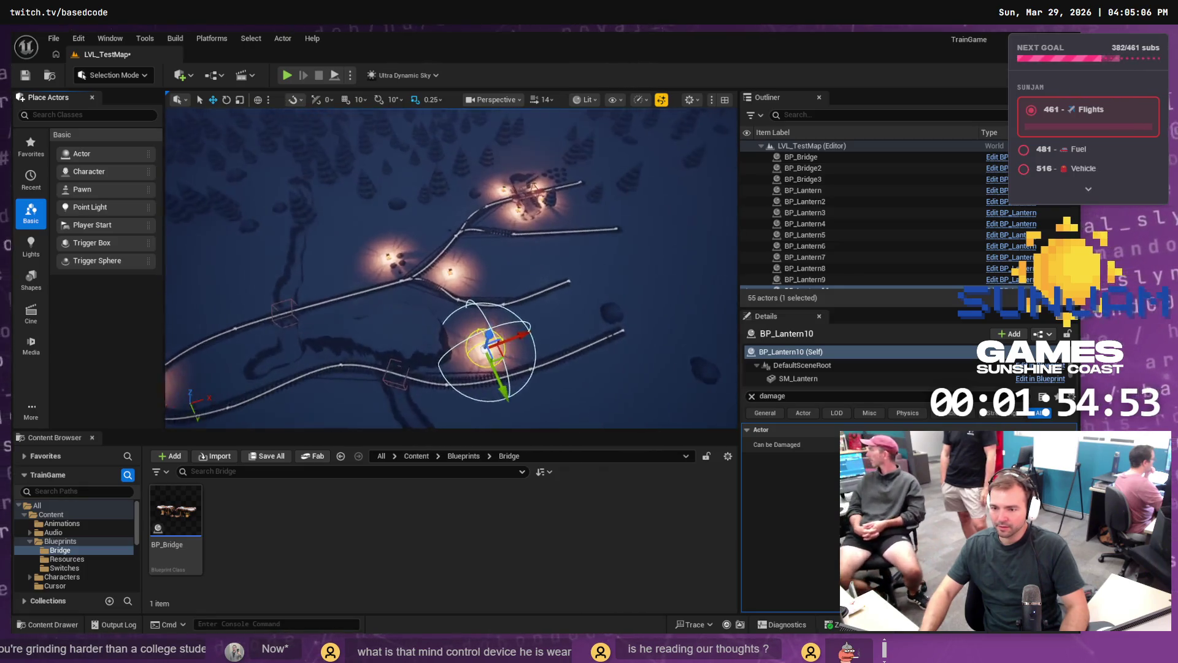
left_click_drag(617, 377, 618, 377)
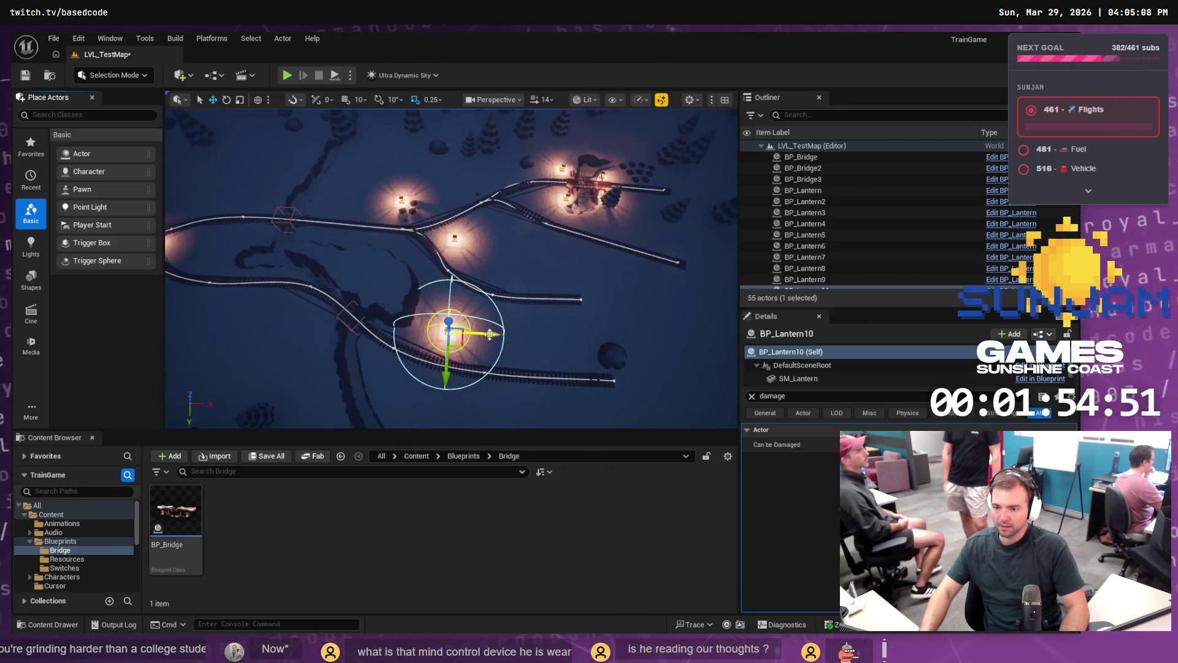
mouse_move(490, 334)
left_mouse_down()
mouse_move(362, 301)
mouse_move(303, 271)
mouse_move(353, 275)
left_mouse_up()
mouse_move(301, 346)
left_mouse_down()
mouse_move(302, 324)
mouse_move(488, 259)
left_mouse_up()
key("ctrl+s")
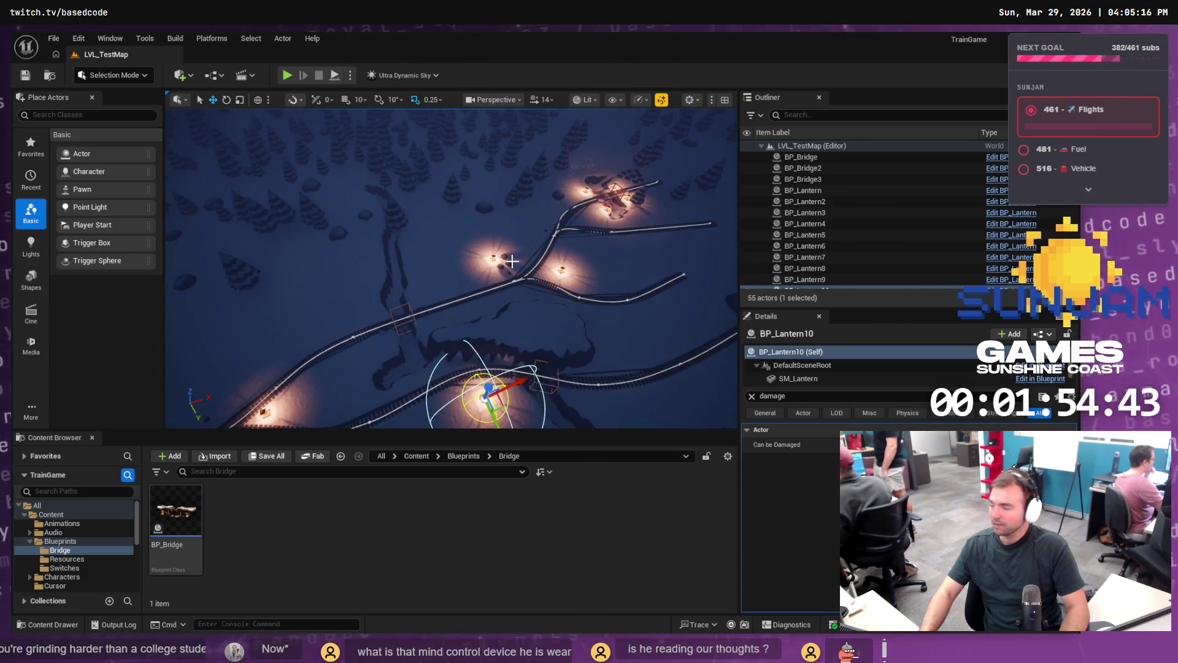
left_click(516, 274)
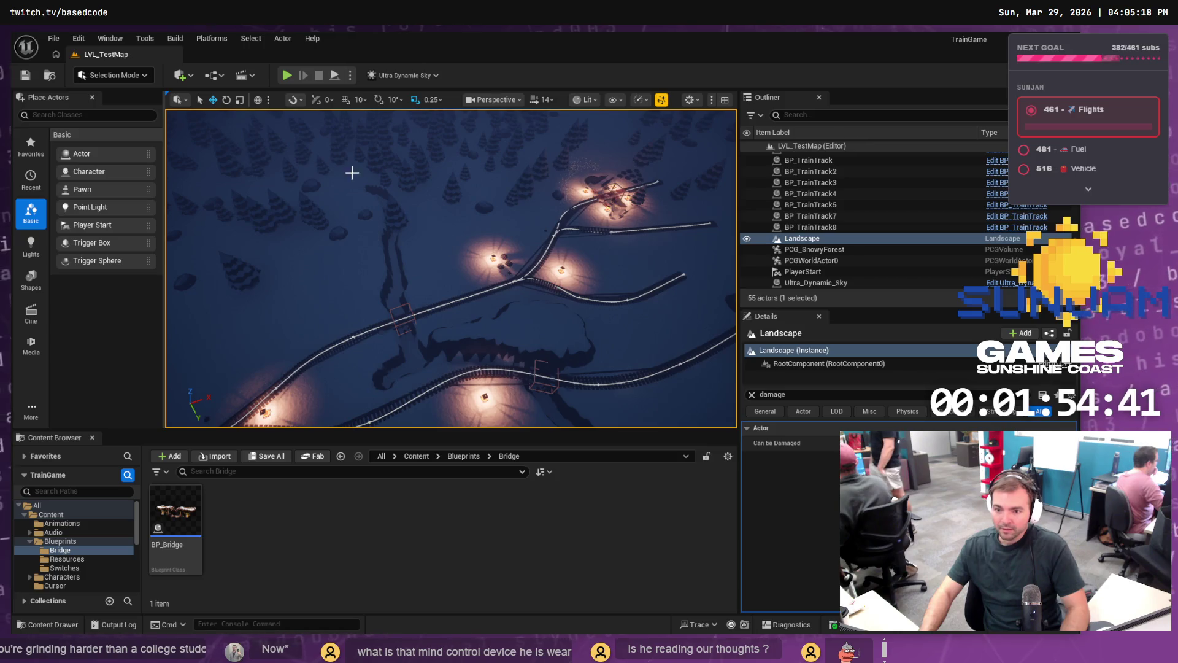
scroll(418, 283, "up", 10)
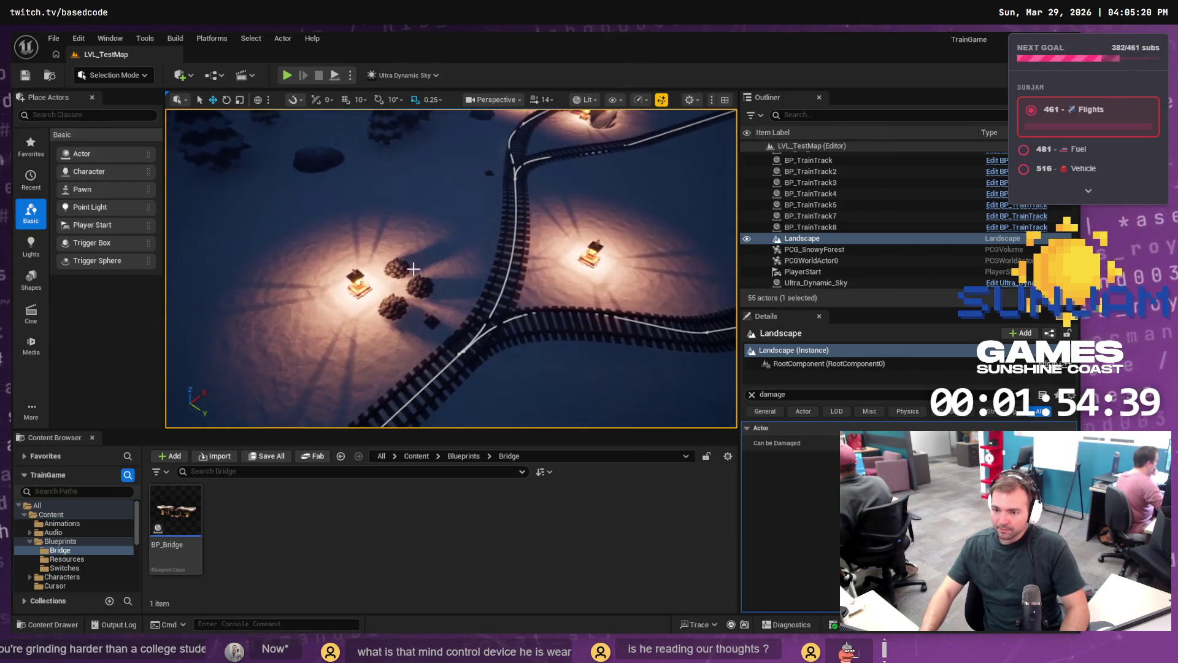
Step: Duplicate a coal pile near the houses and slide the copy left along the ground
left_click(410, 284)
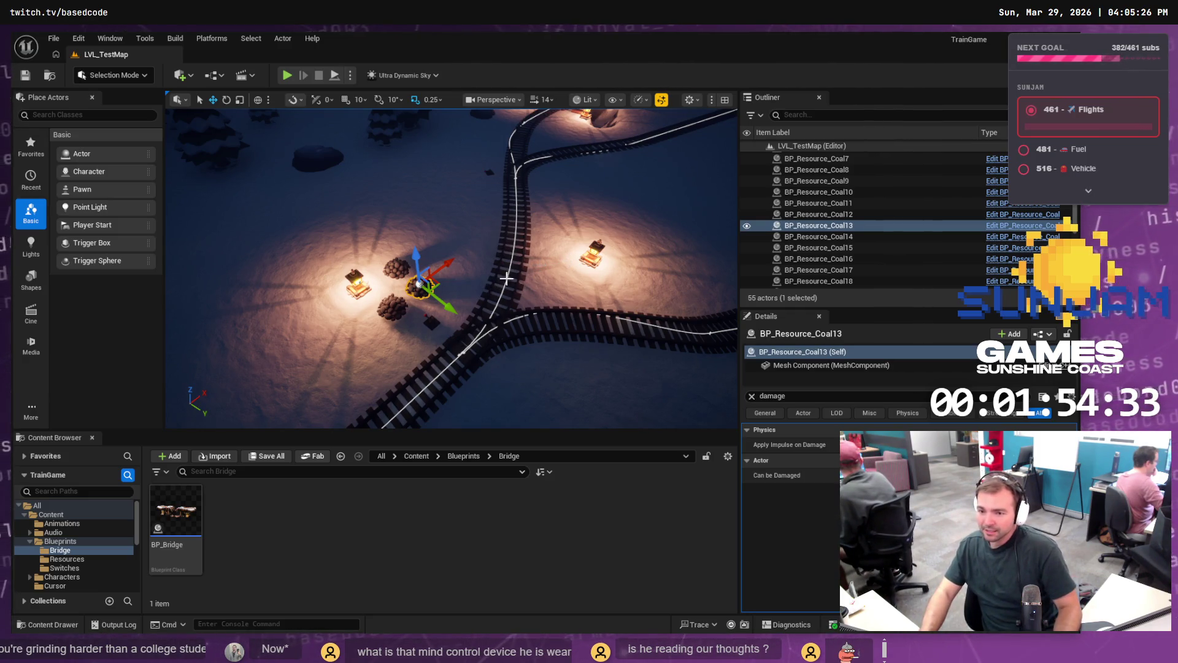
key("ctrl+d")
scroll(451, 269, "down", 5)
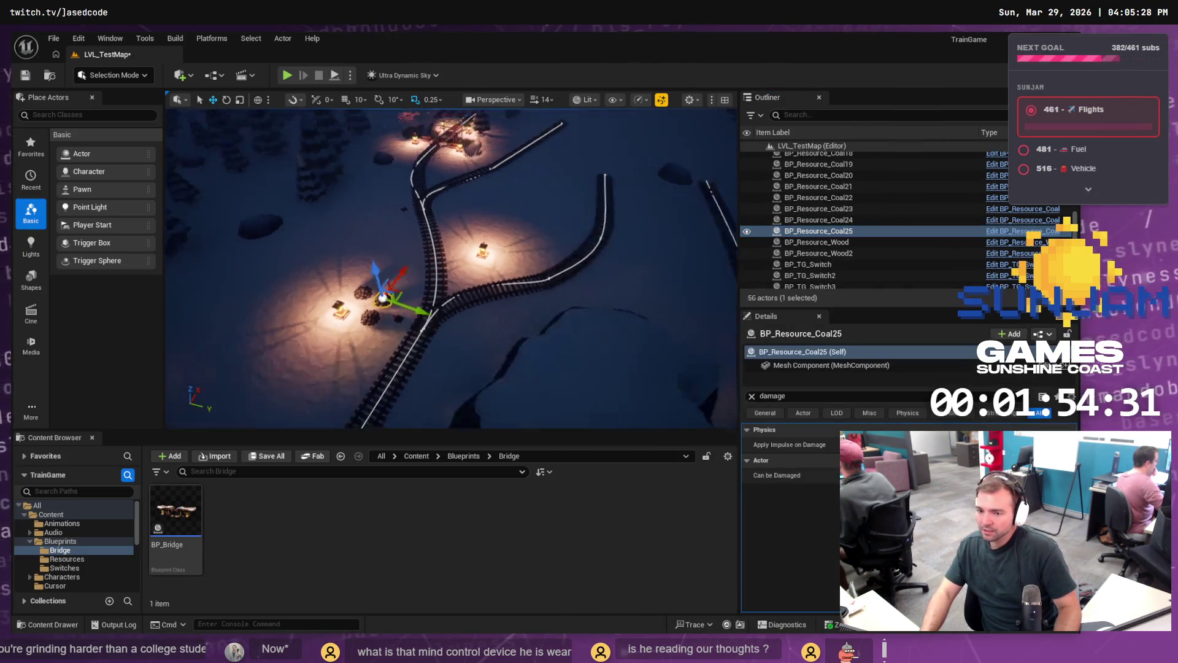
scroll(509, 303, "down", 3)
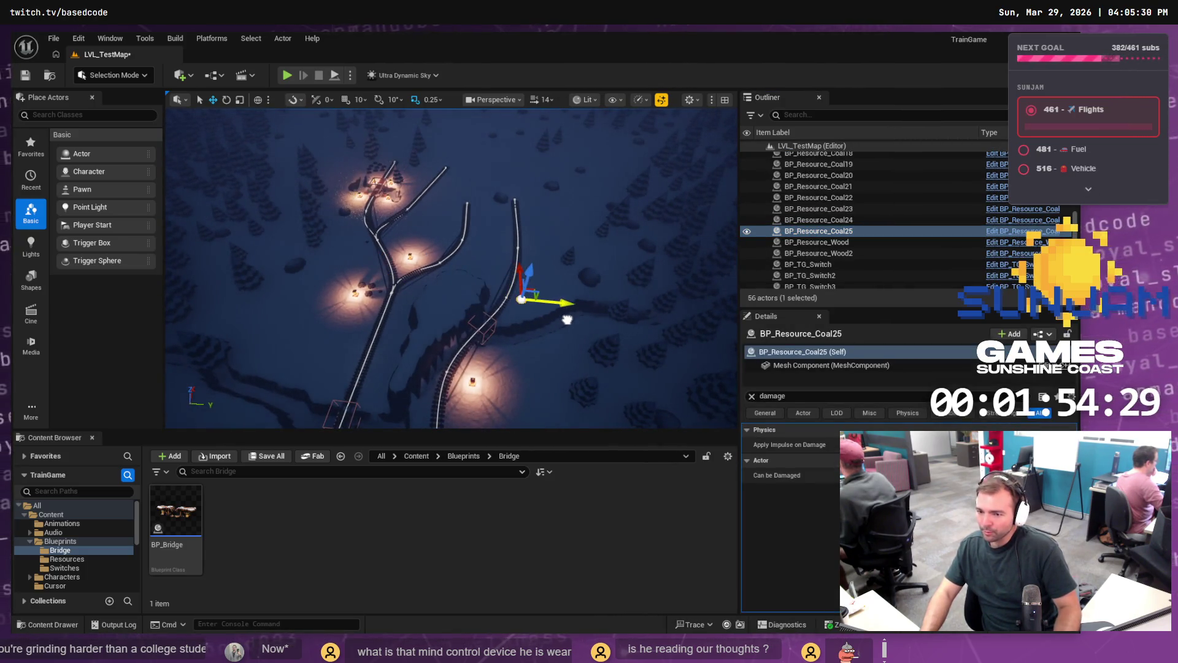
scroll(567, 319, "up", 10)
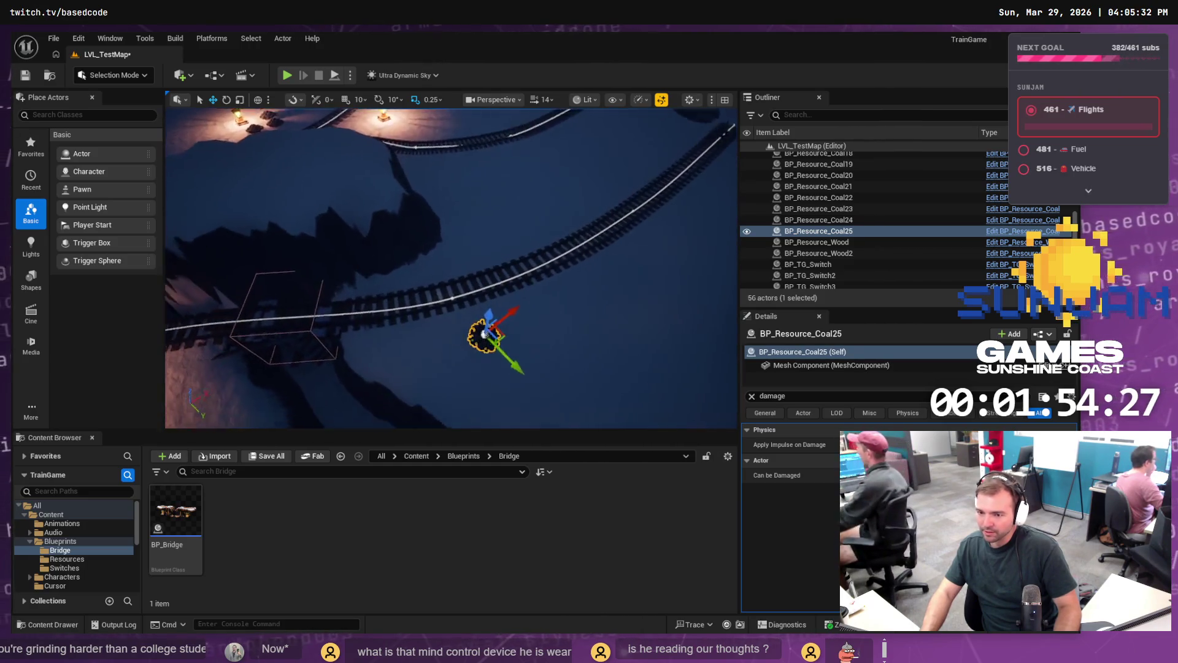
scroll(531, 317, "down", 8)
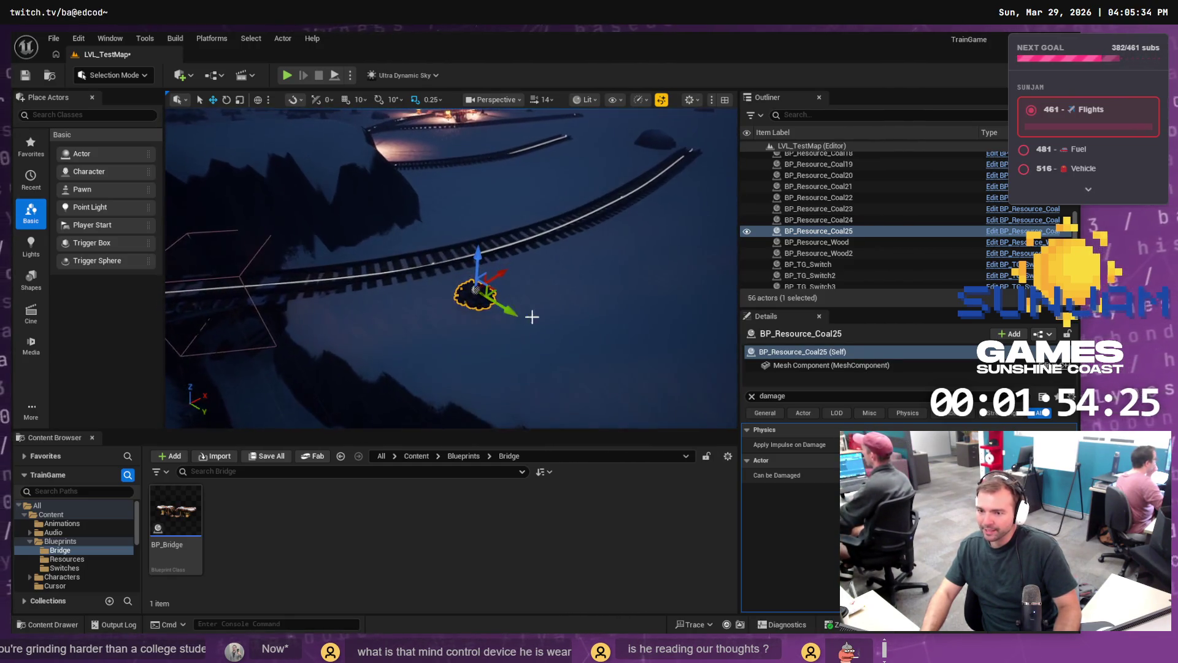
mouse_move(495, 289)
left_mouse_down()
mouse_move(421, 309)
mouse_move(442, 301)
mouse_move(373, 248)
left_mouse_up()
Step: Copy BP_Resource_Coal14 as BP_Resource_Coal26 onto the right-hand track and save the level
left_click(402, 230)
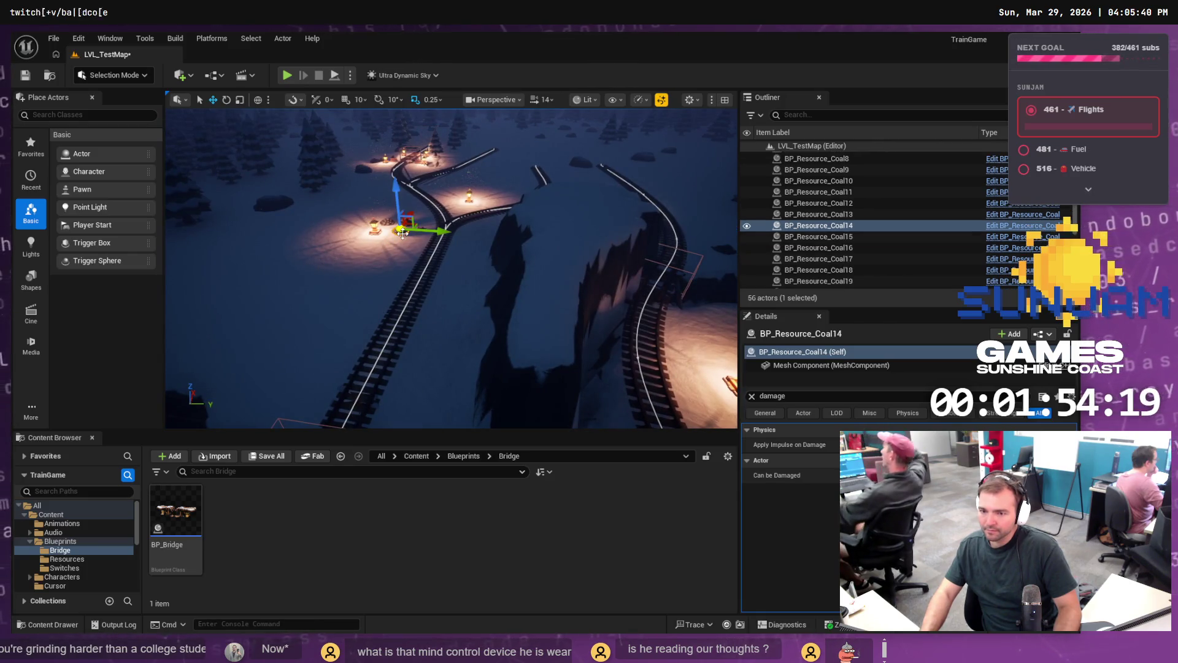
left_click(775, 146)
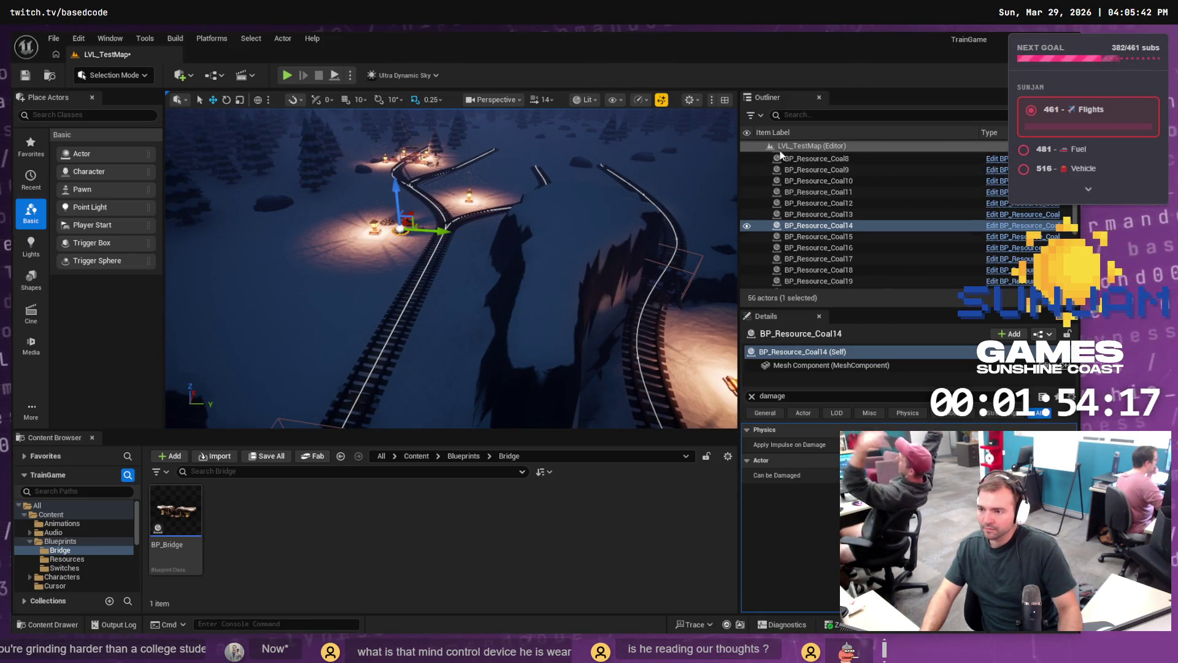
key("ctrl+v")
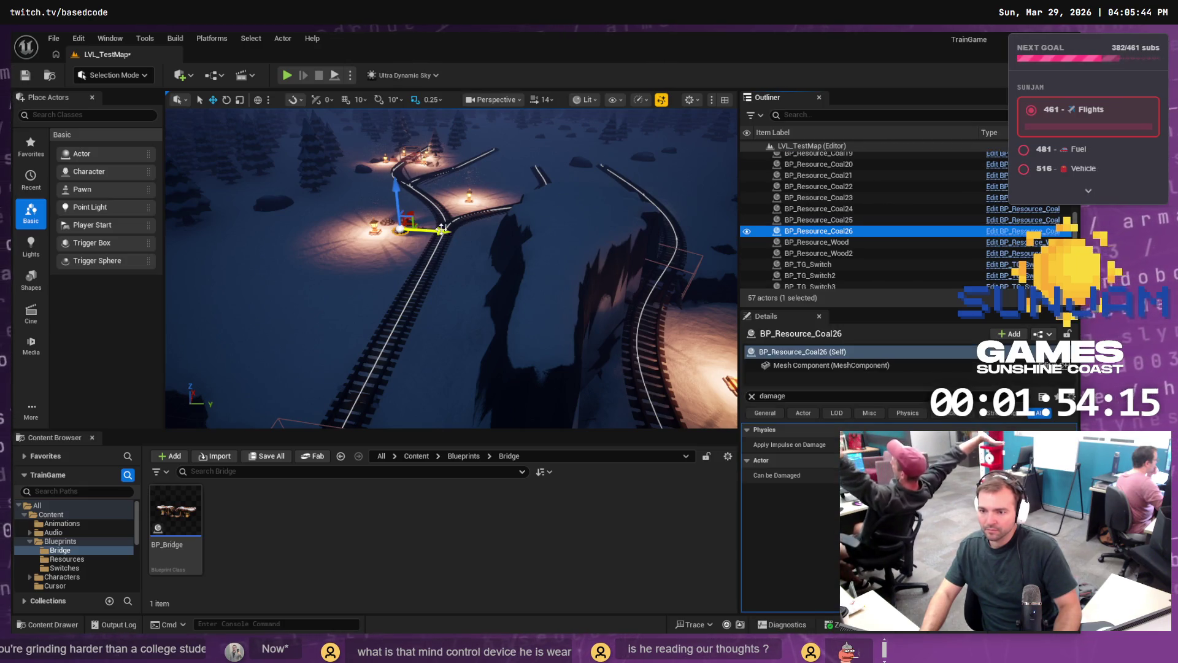
left_click_drag(441, 230, 652, 300)
left_click_drag(667, 297, 667, 297)
mouse_move(476, 313)
left_mouse_down()
mouse_move(528, 296)
mouse_move(498, 363)
mouse_move(530, 294)
mouse_move(513, 295)
mouse_move(527, 288)
left_mouse_up()
key("ctrl+s")
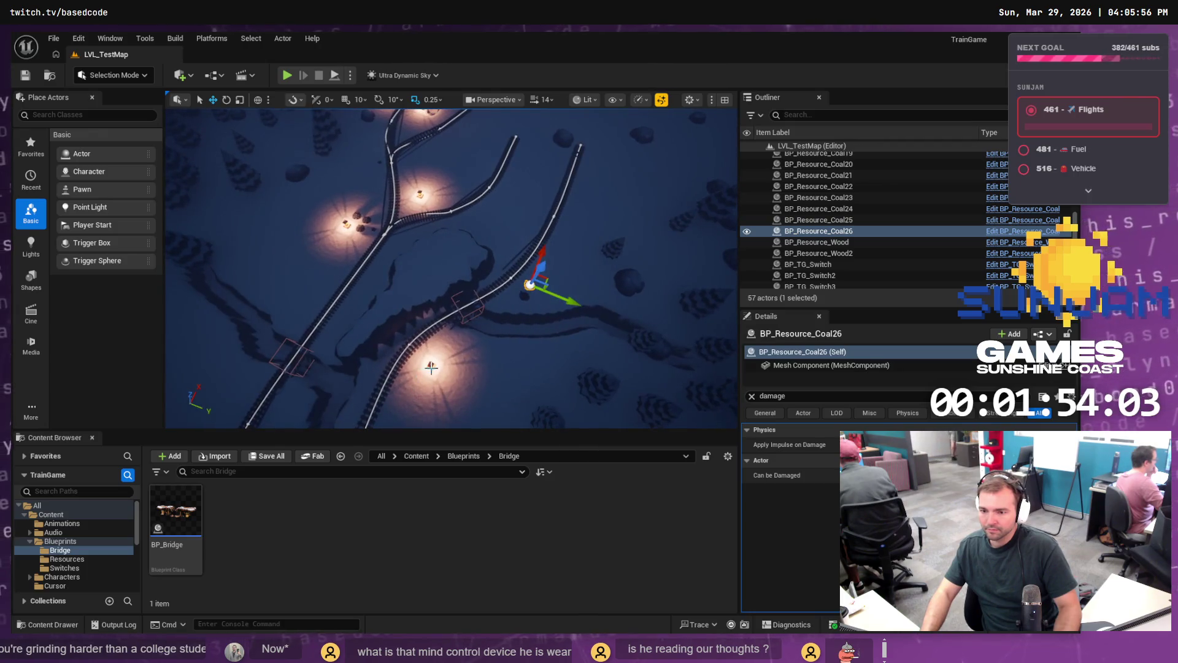
left_click(431, 368)
Step: Duplicate a lantern as BP_Lantern11, shift it up and right beside the tracks, and save
key("Escape")
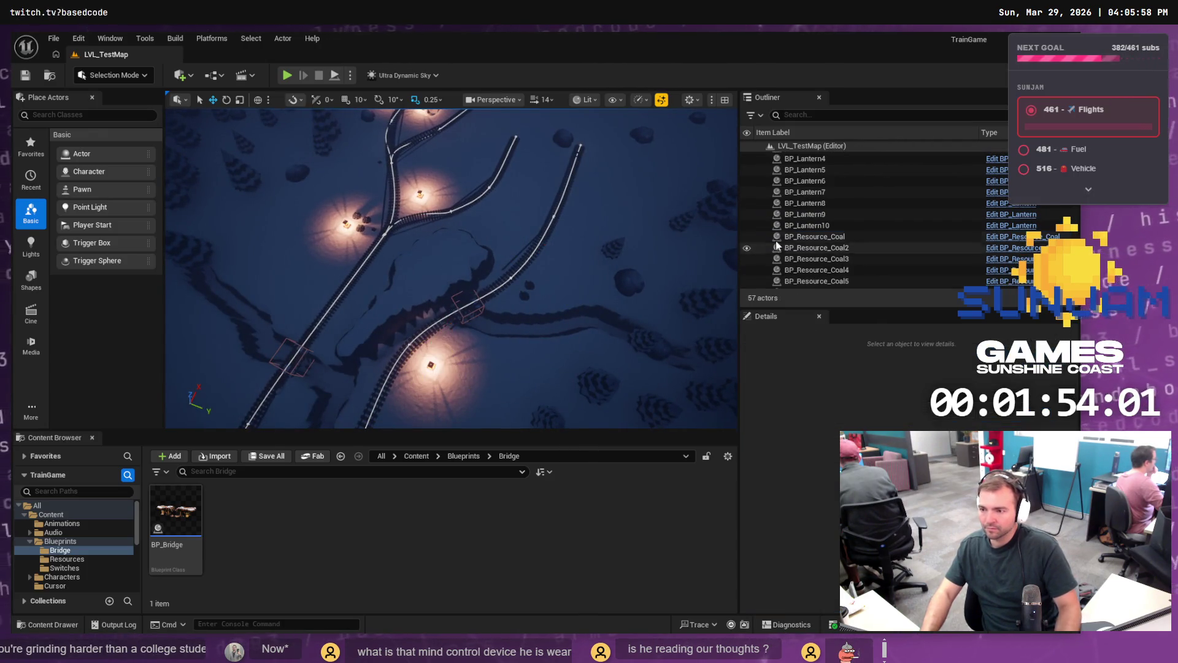
left_click(804, 170)
left_click(432, 364)
key("ctrl+d")
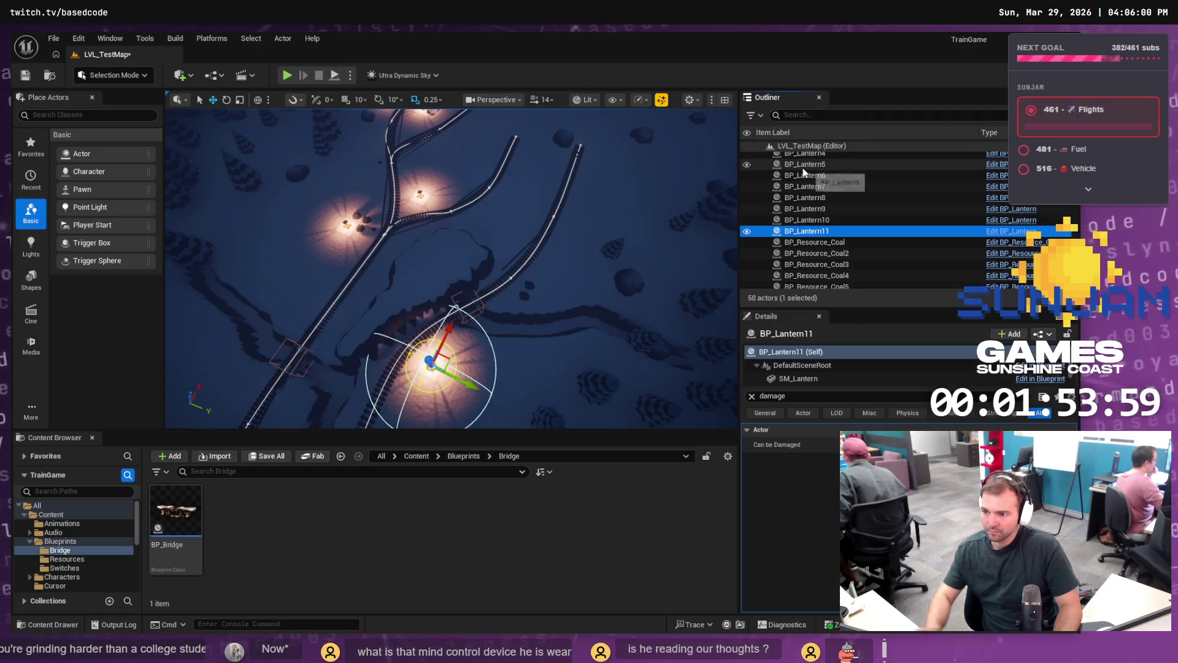
mouse_move(440, 360)
left_mouse_down()
mouse_move(553, 295)
mouse_move(541, 302)
mouse_move(547, 287)
mouse_move(522, 288)
mouse_move(460, 310)
mouse_move(447, 345)
left_mouse_up()
key("ctrl+s")
Step: Frame and inspect the new lantern at the junction, then move to Fork
left_click_drag(488, 230, 488, 230)
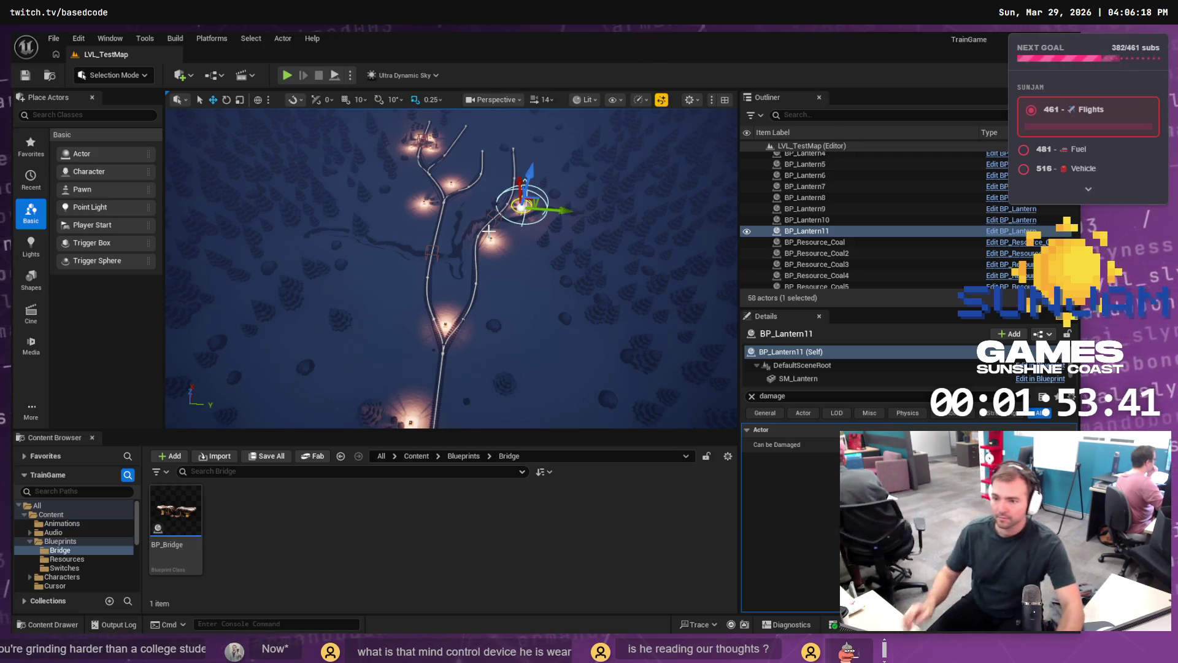
scroll(405, 296, "up", 10)
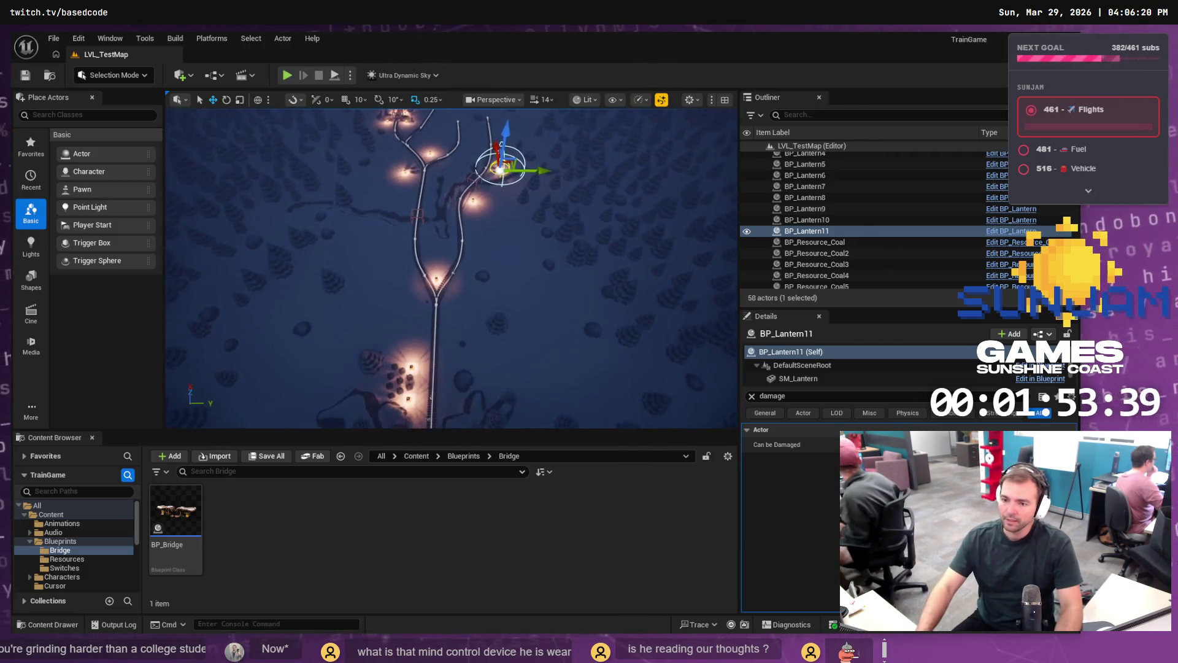
key("f")
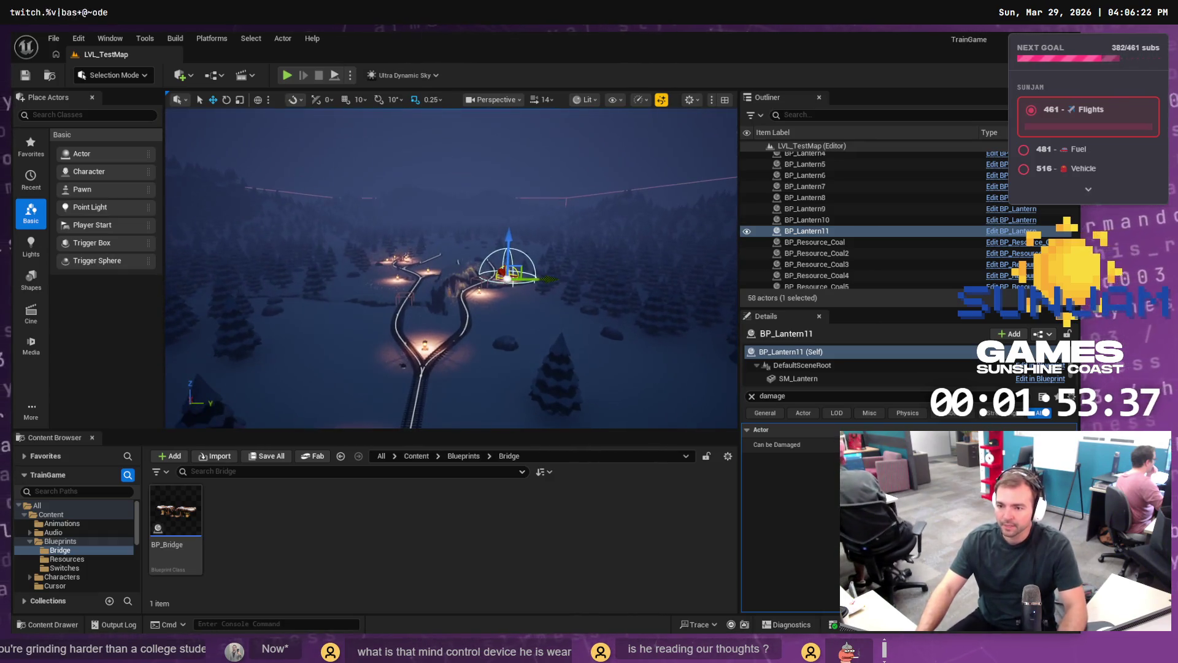
scroll(539, 255, "up", 10)
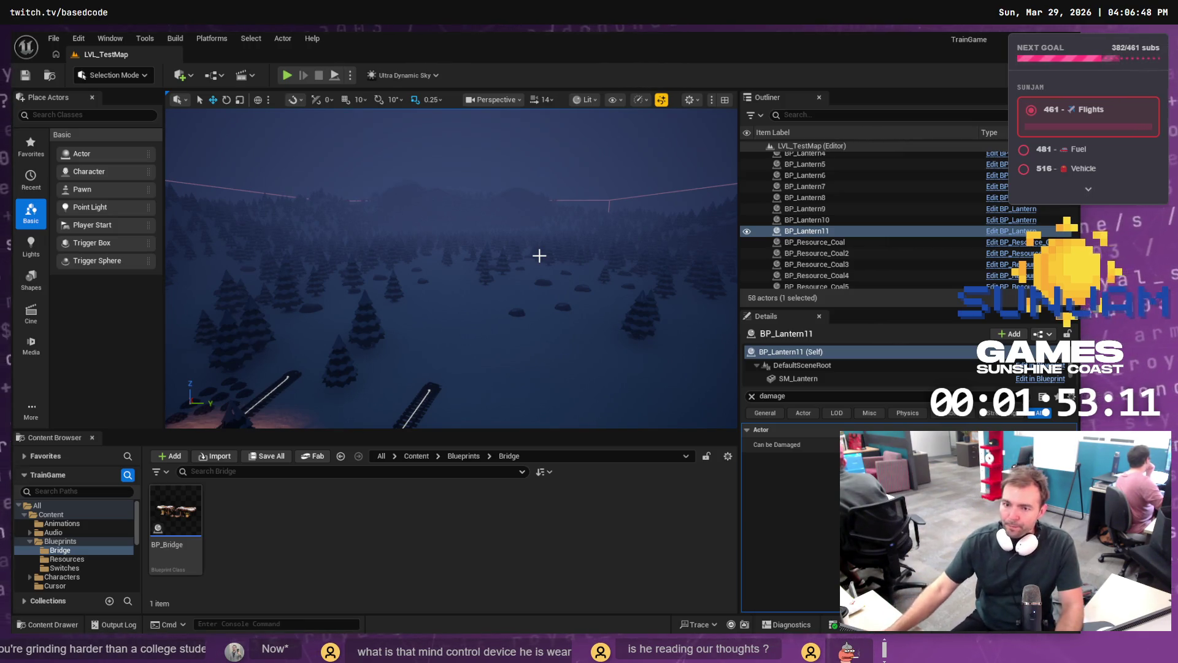
left_click_drag(526, 256, 529, 279)
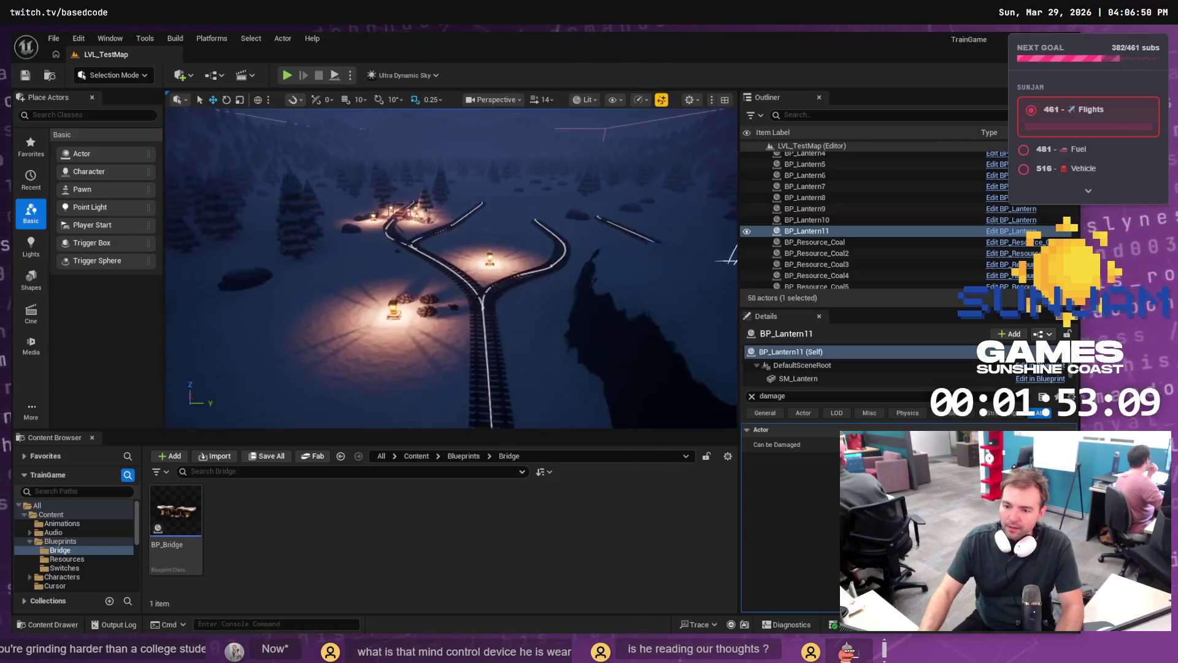
key("f")
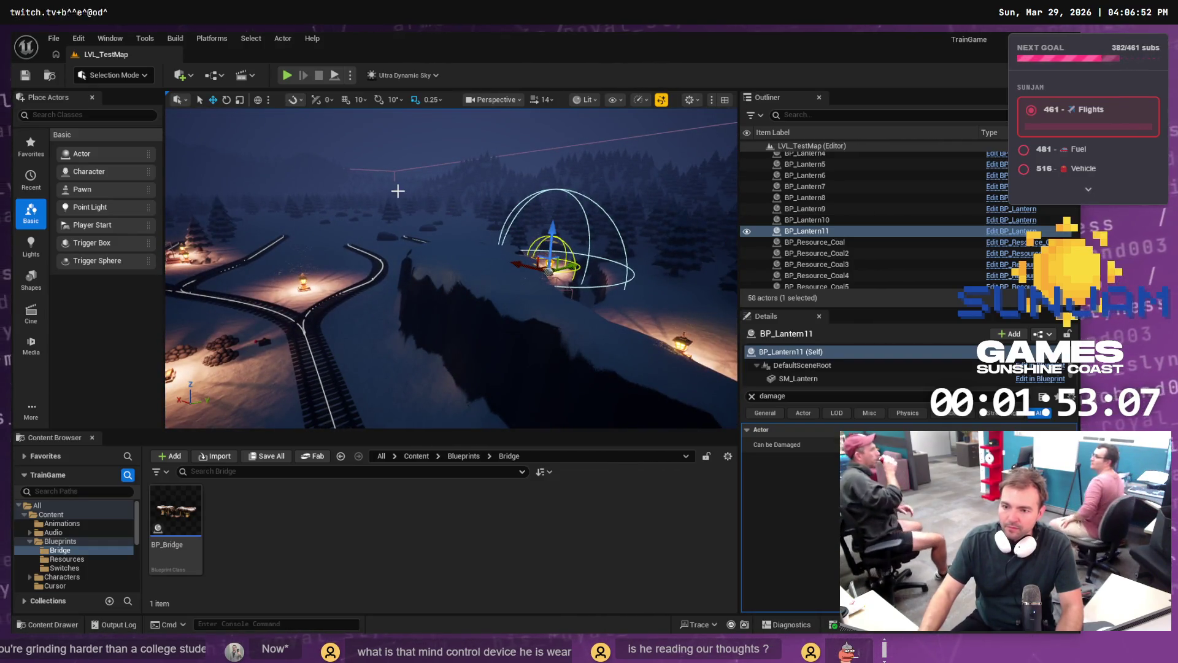
left_click_drag(397, 191, 385, 195)
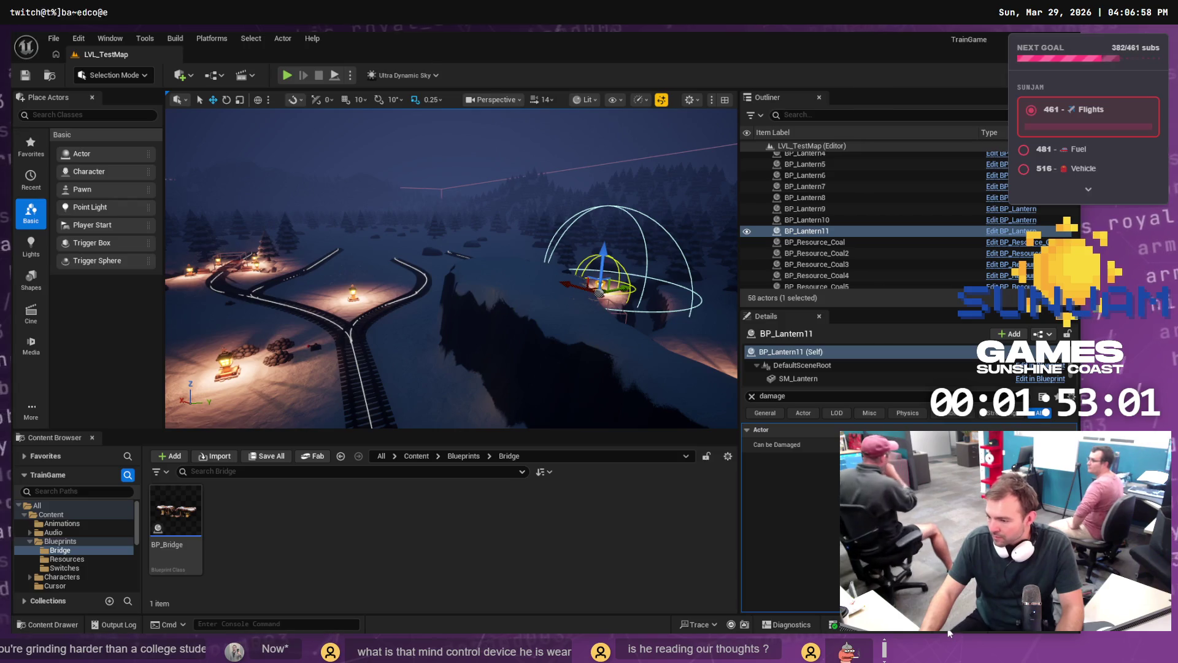
key("alt+Tab")
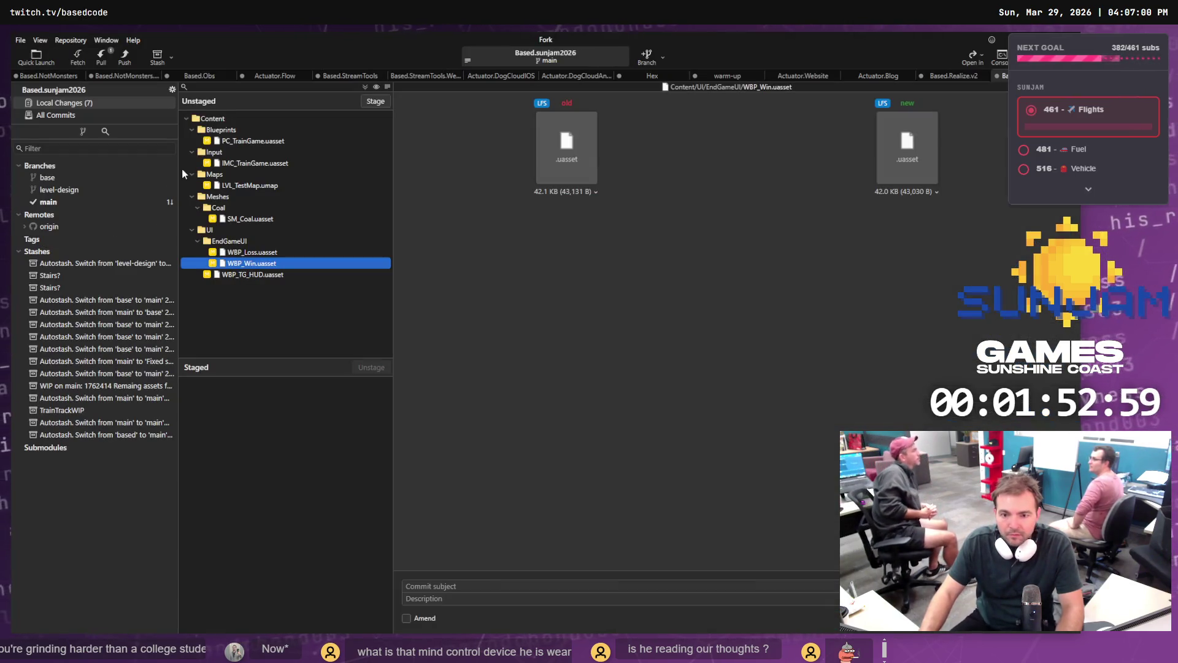
Step: Stage LVL_TestMap.umap in Local Changes and review its diff alongside SM_Coal.uasset
left_click(272, 188)
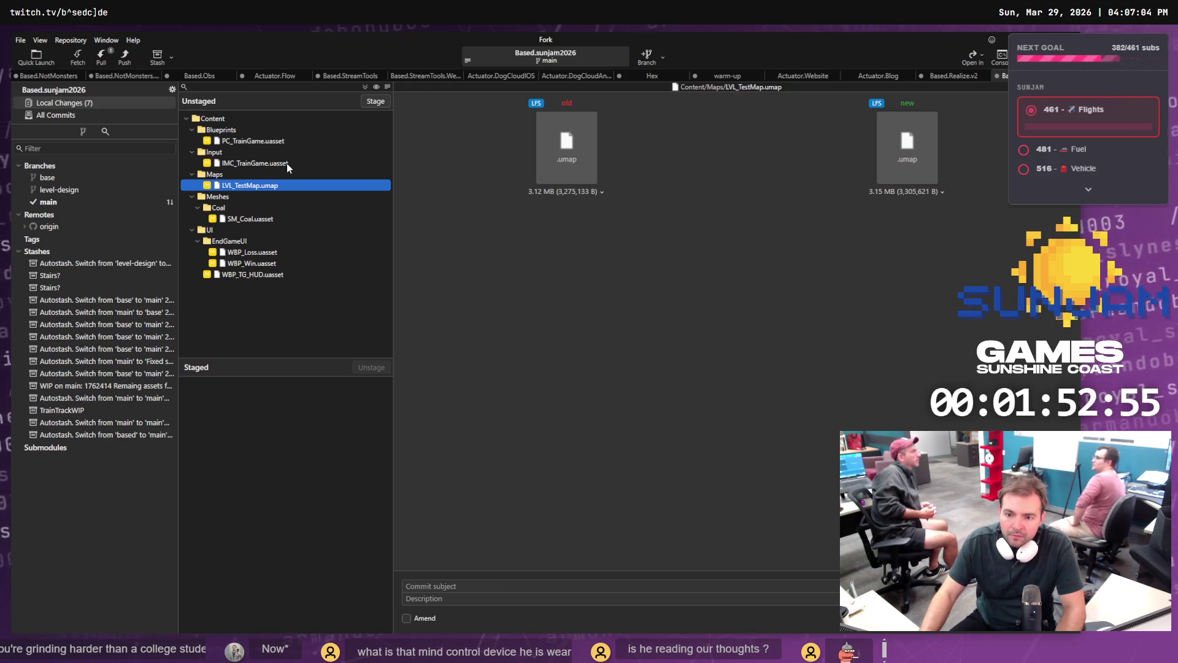
left_click(371, 102)
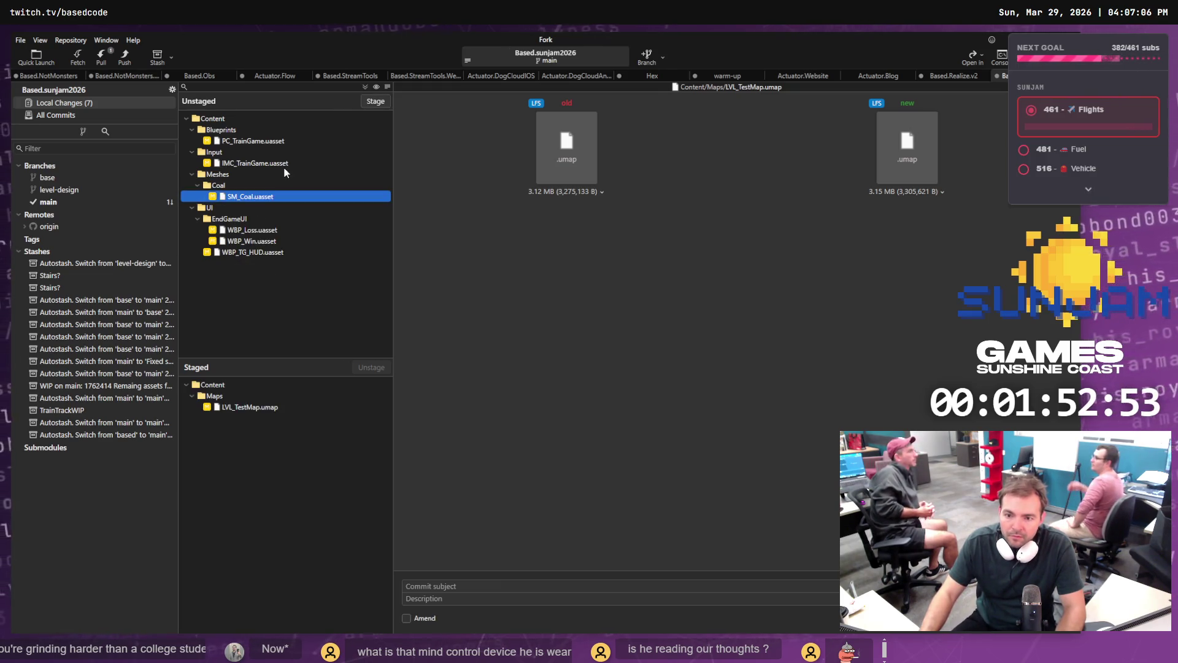
left_click(283, 164)
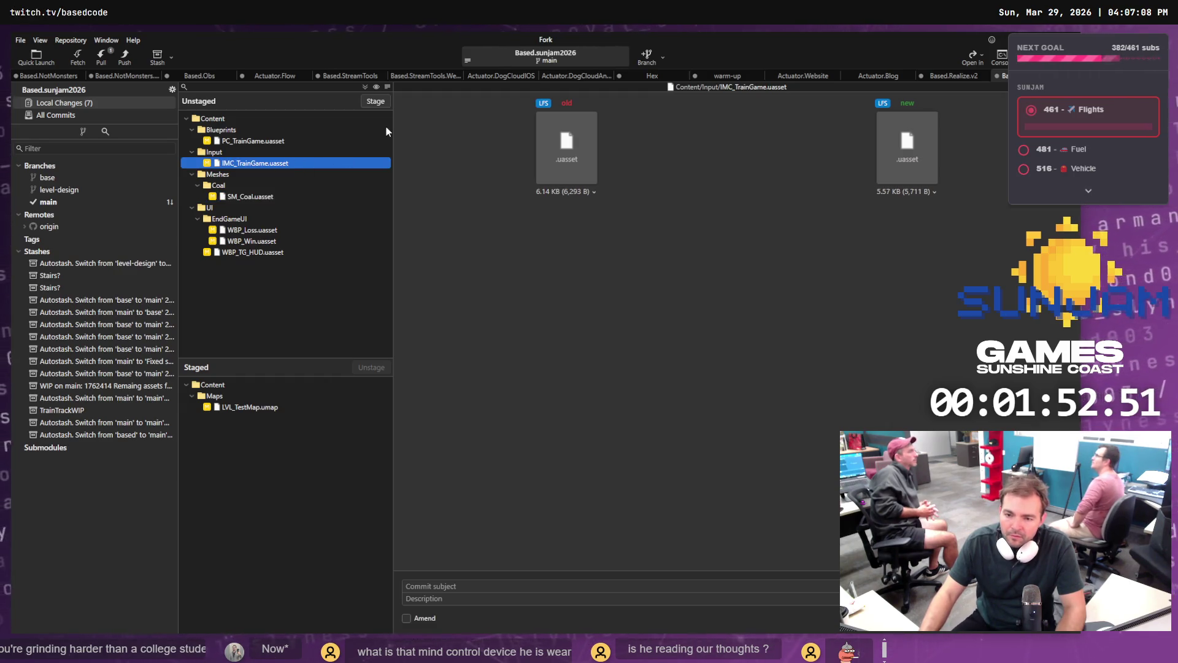
left_click(259, 200)
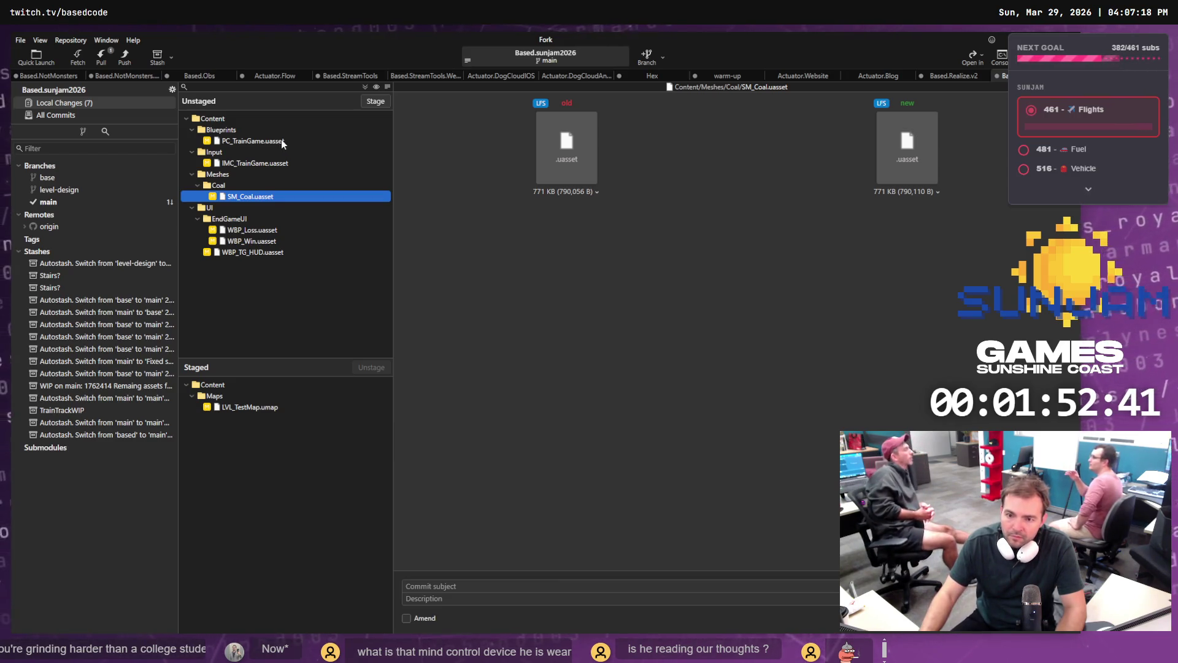
left_click(241, 409)
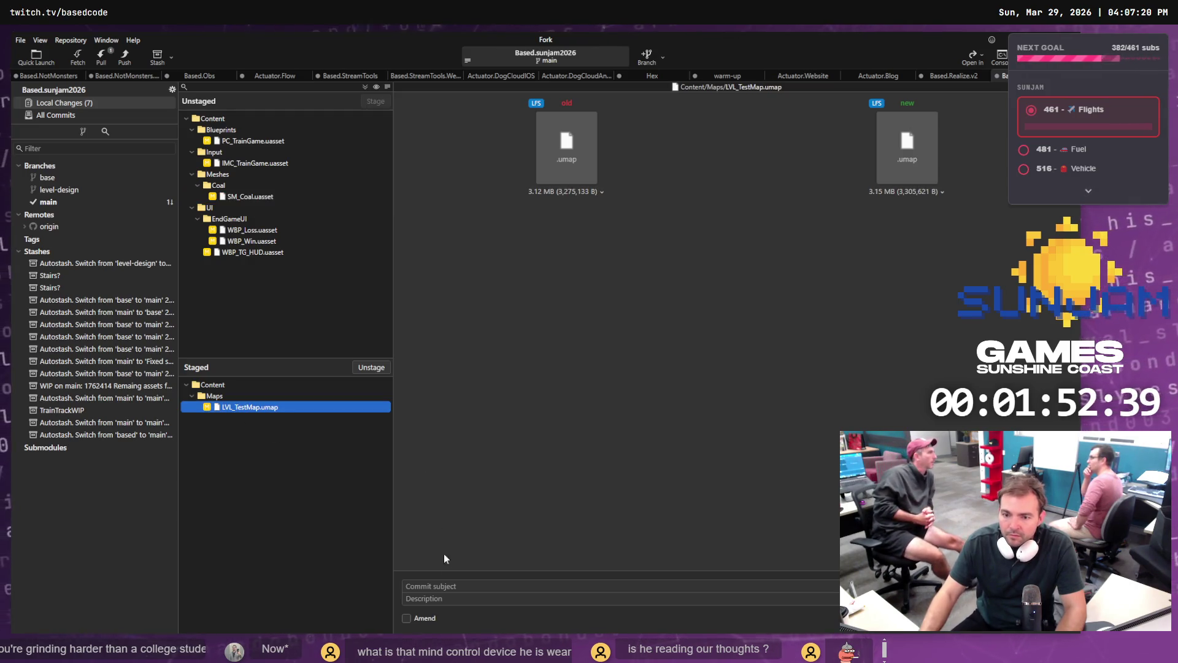
Step: Enter the commit subject 'Gameplay improvments.' and show the base branch history
left_click(447, 585)
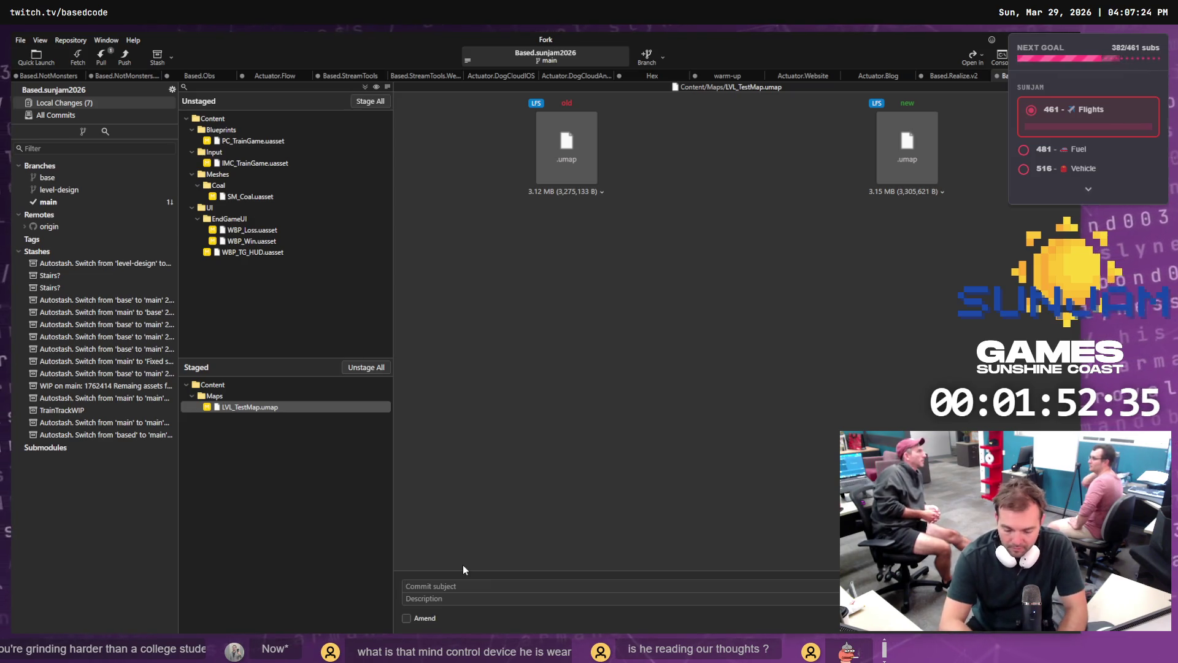
type("Impro")
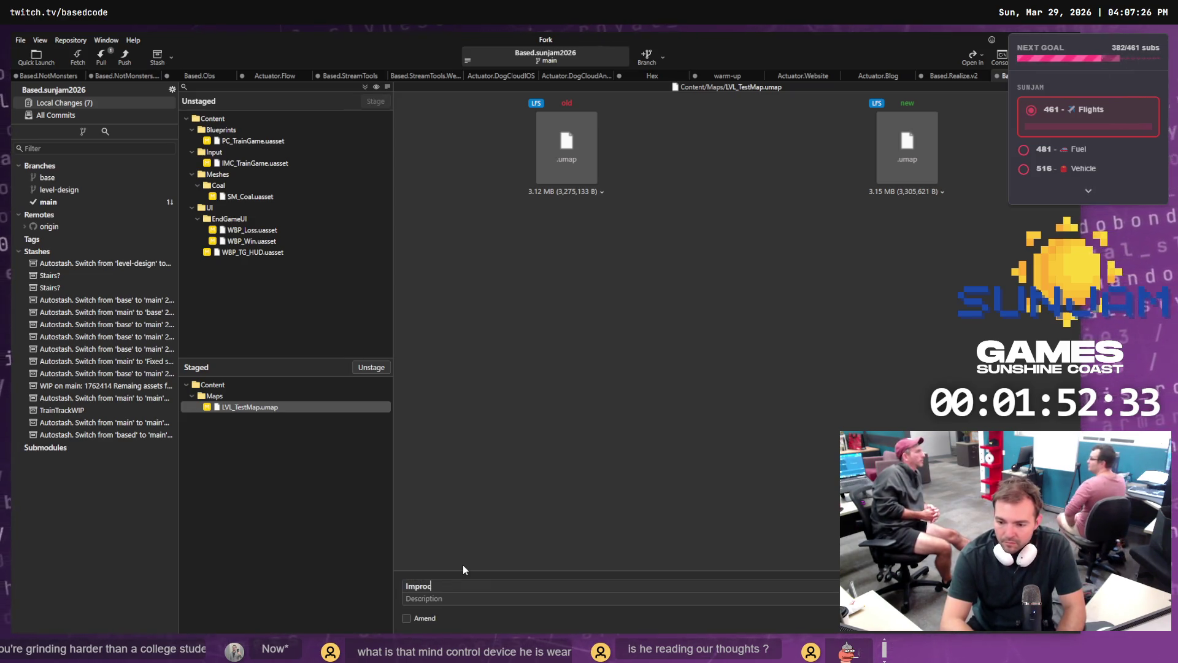
key("BackSpace")
key("BackSpace")
key("BackSpace")
type("Game")
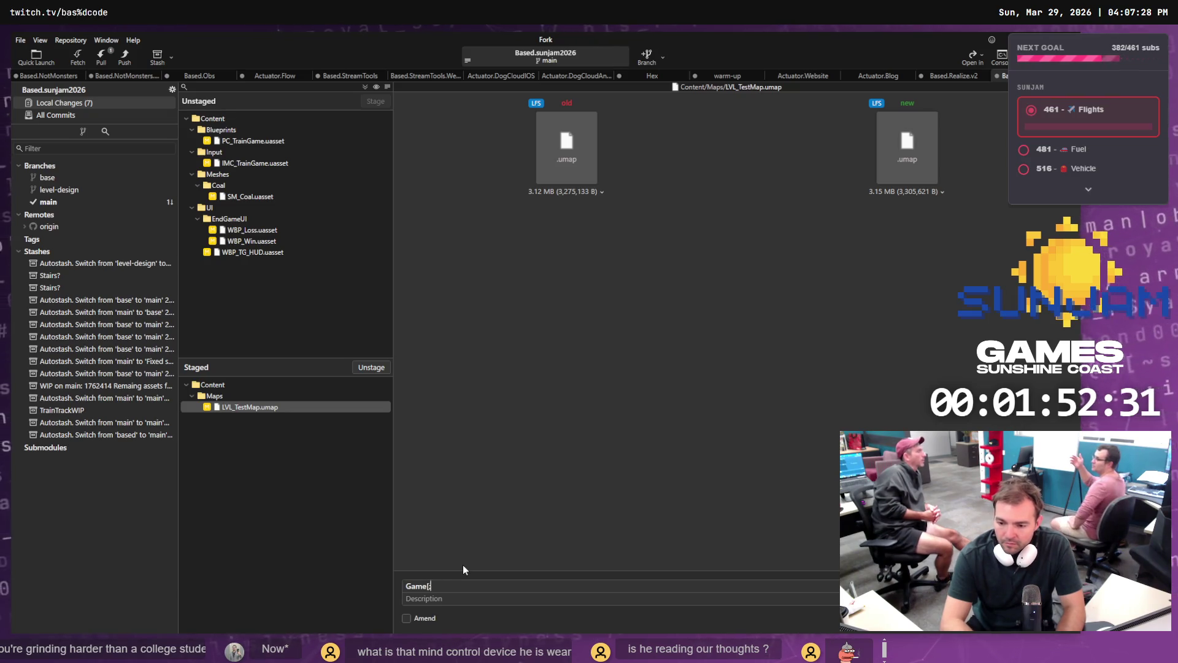
type("play i")
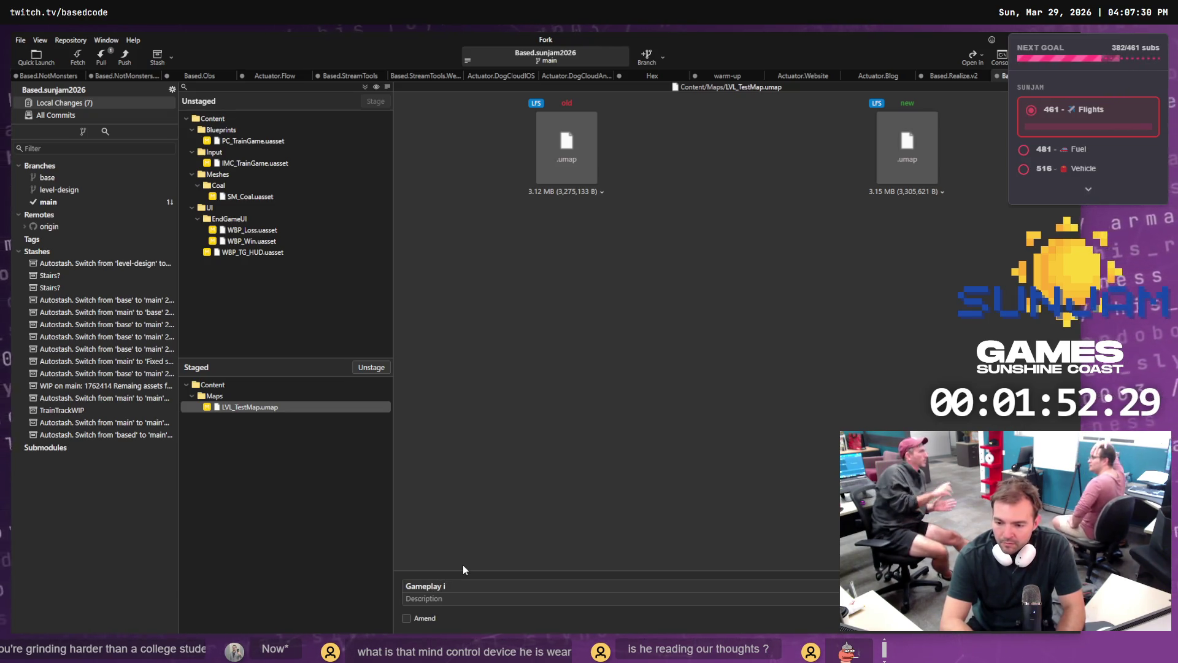
type("mprovments.")
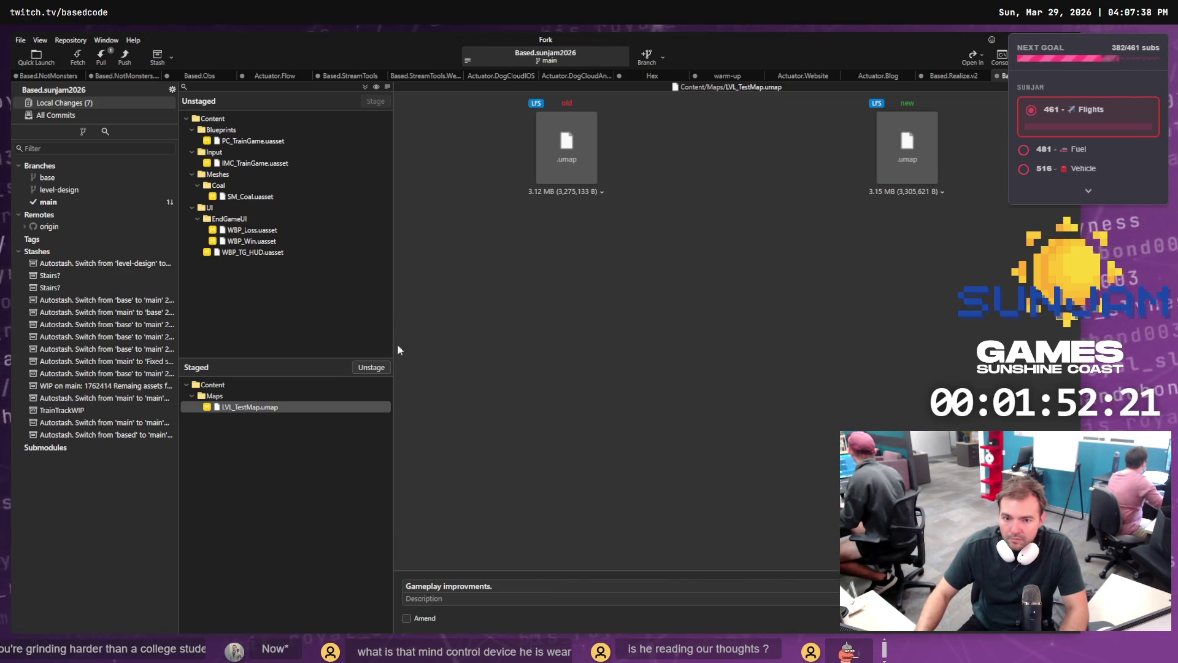
left_click(47, 177)
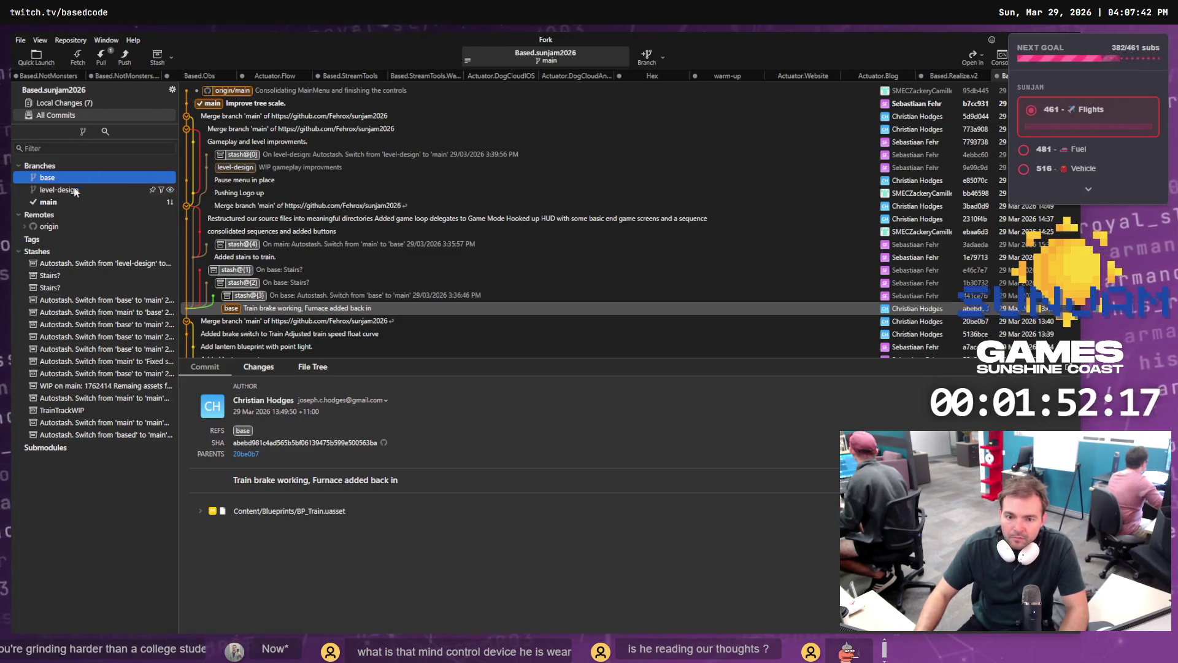
Step: Create and check out a new branch 'alt-patj' at the Improve tree scale commit
left_click(244, 104)
right_click(245, 104)
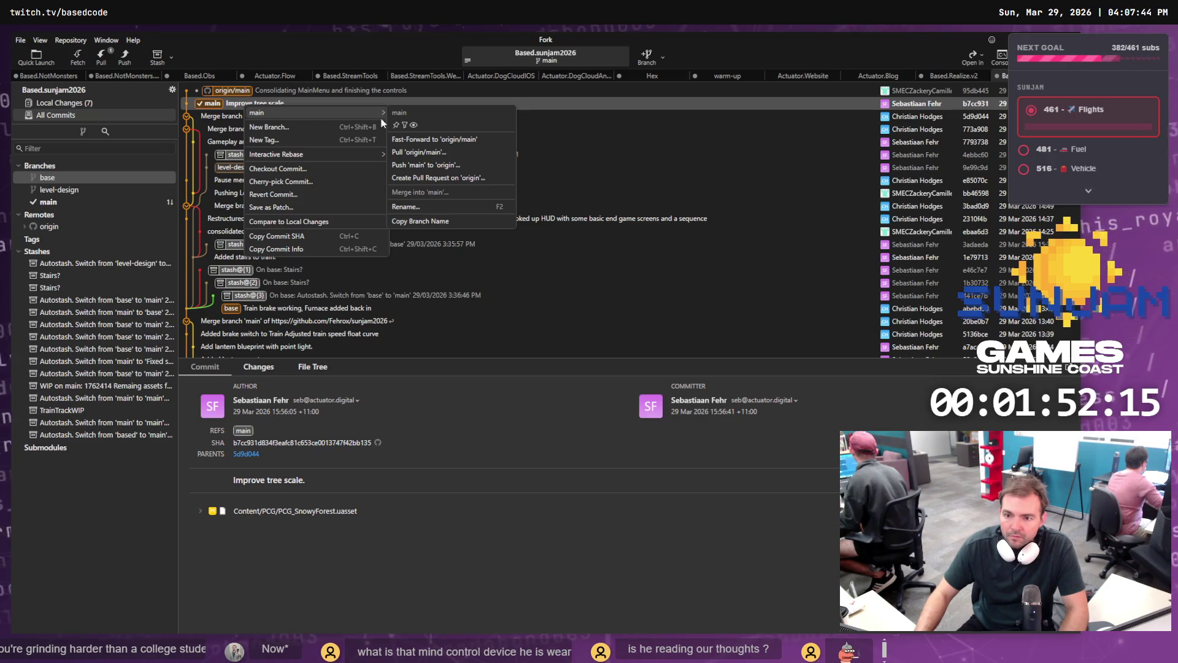
left_click(319, 127)
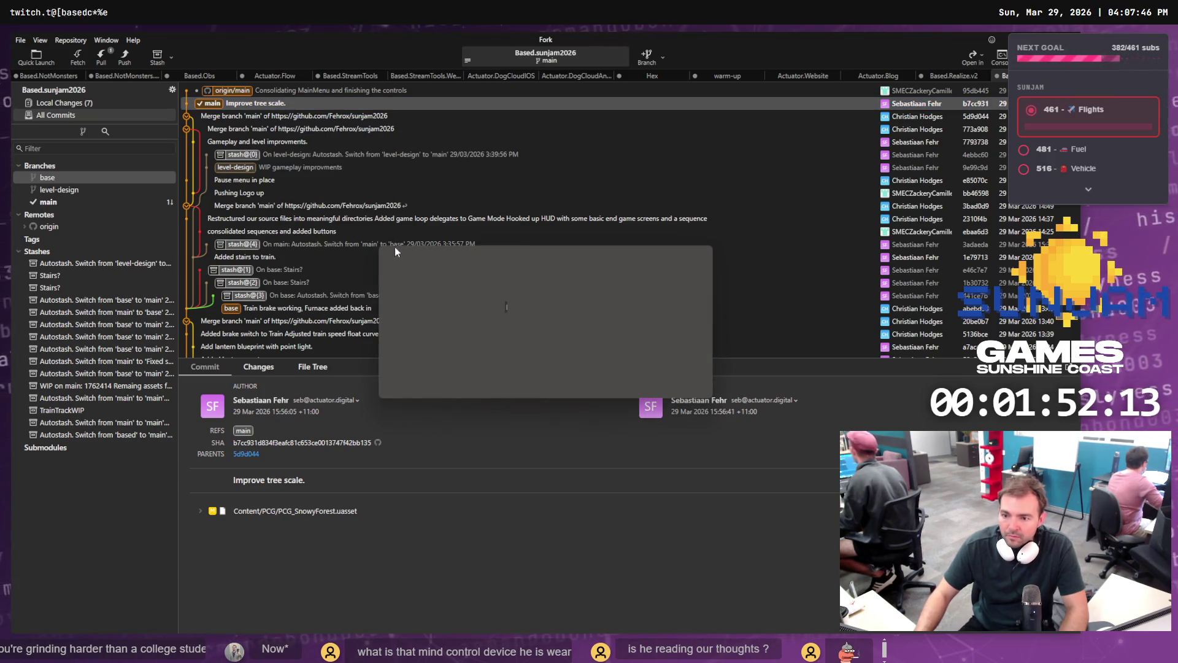
type("alt-")
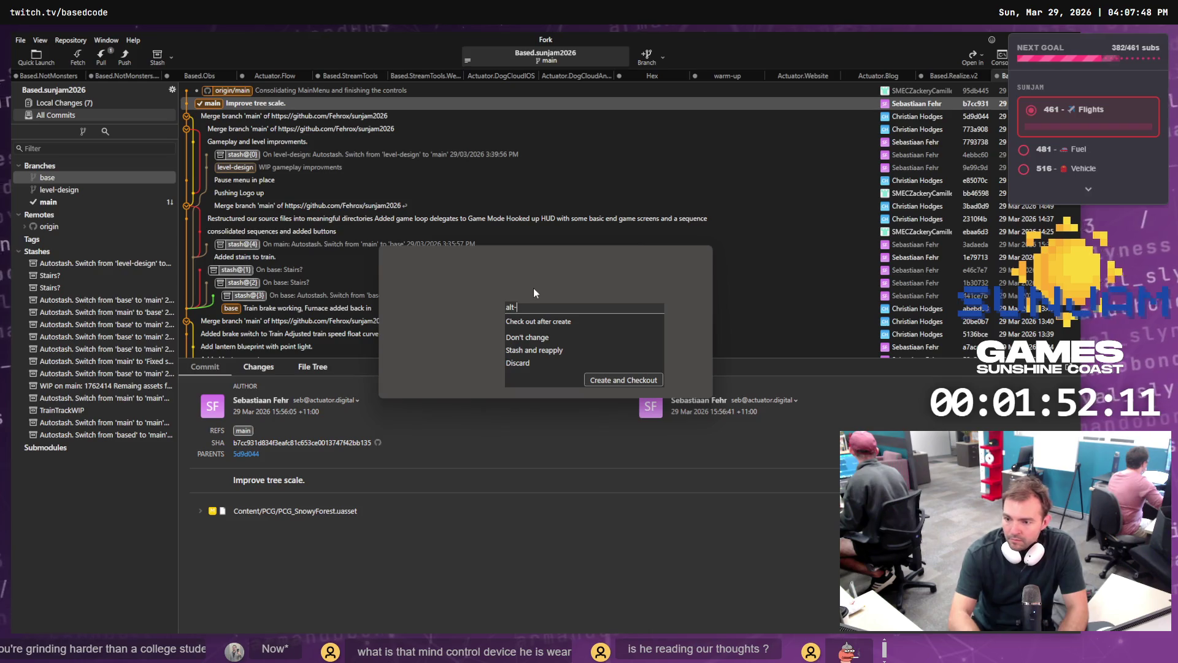
type("patj")
key("Return")
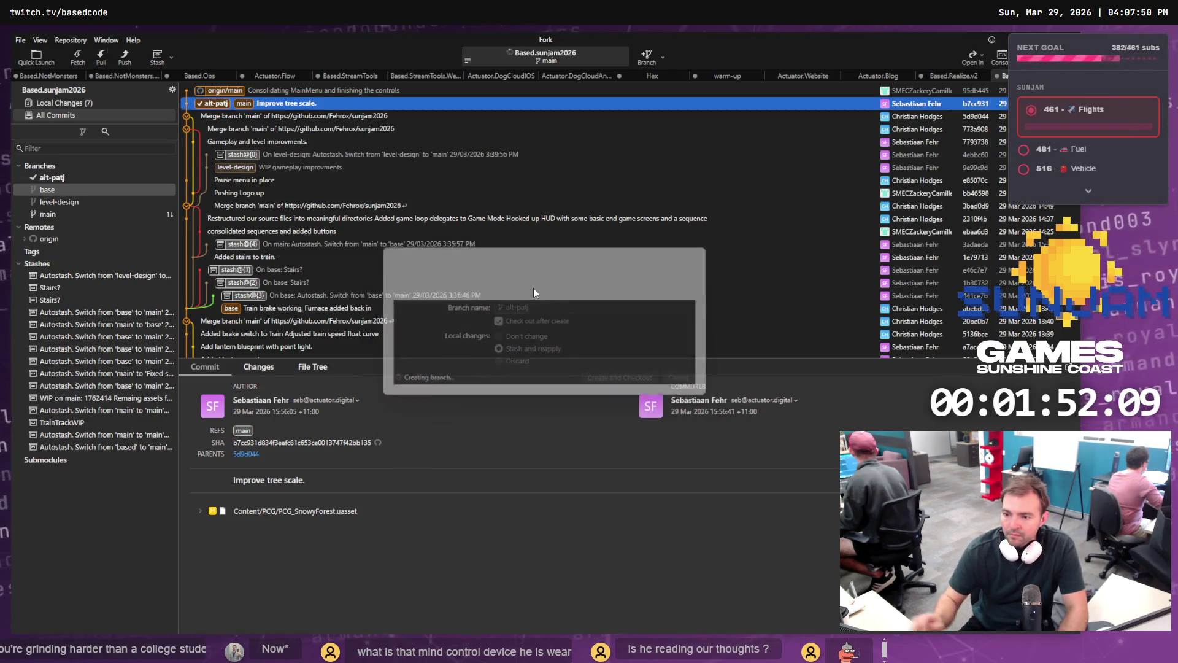
Step: Commit the staged LVL_TestMap.umap as 'Gameplay improvments.' on alt-patj, cancelling the main and base checkouts
double_click(244, 104)
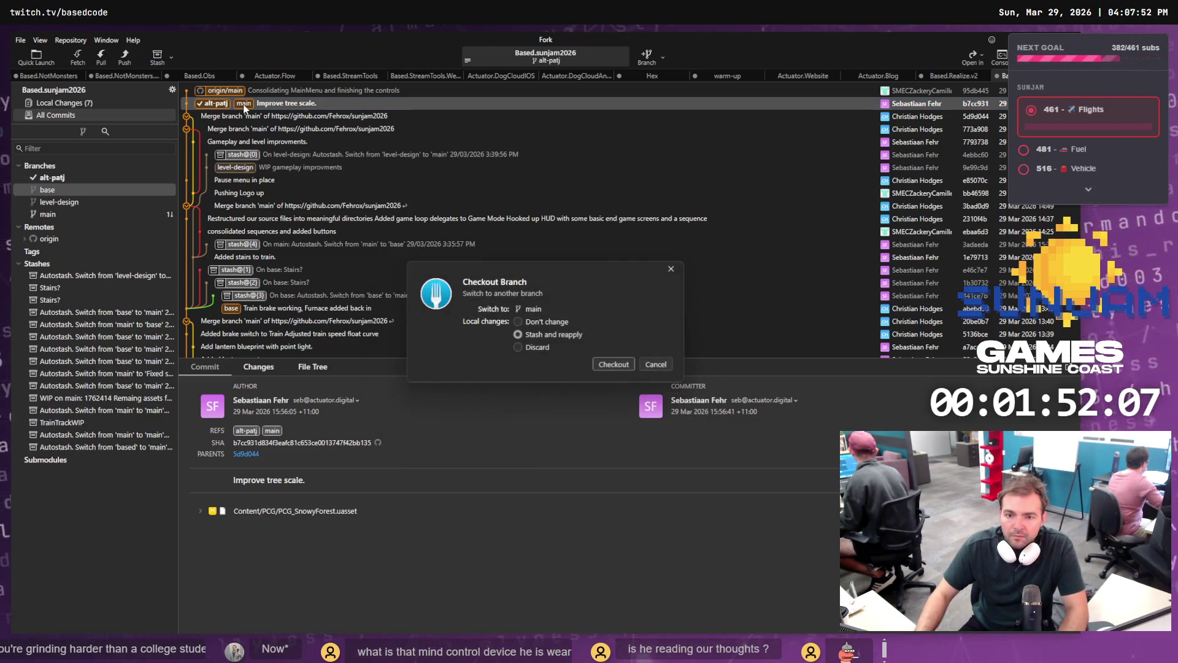
left_click(652, 367)
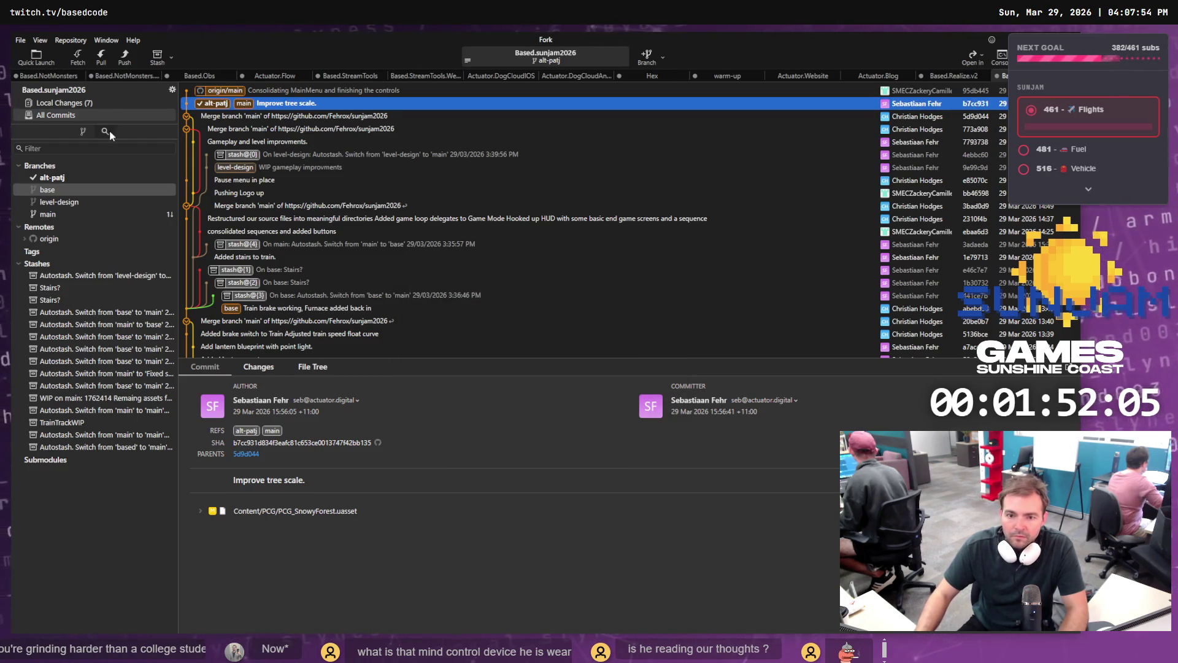
key("ctrl+1")
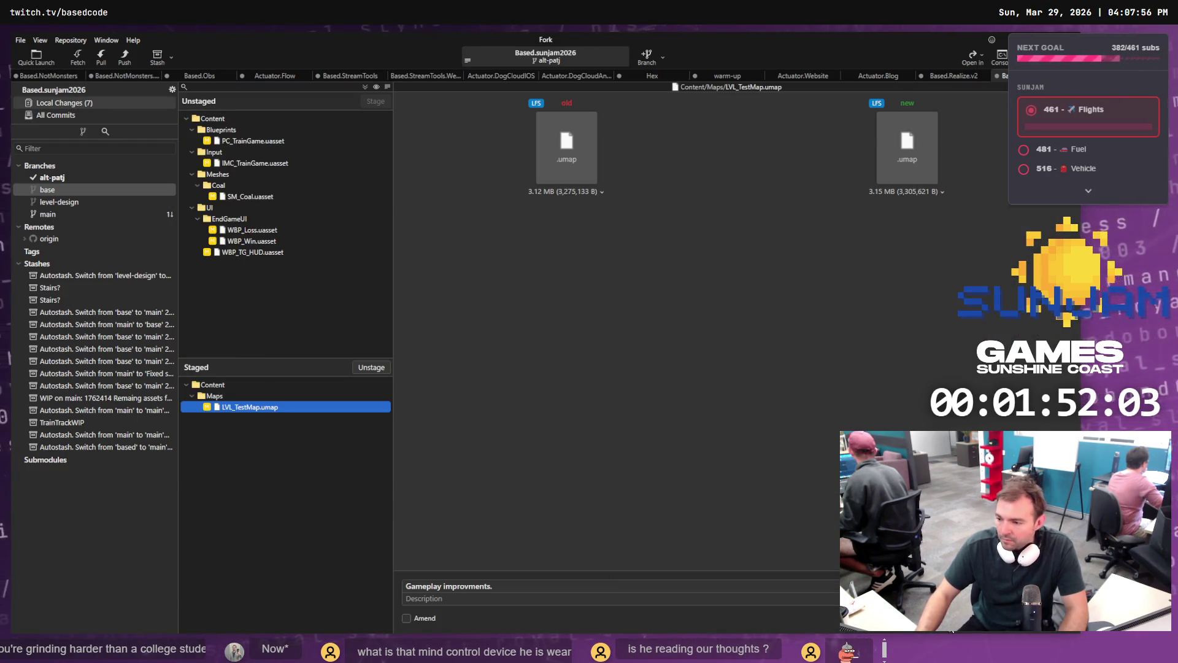
key("ctrl+Return")
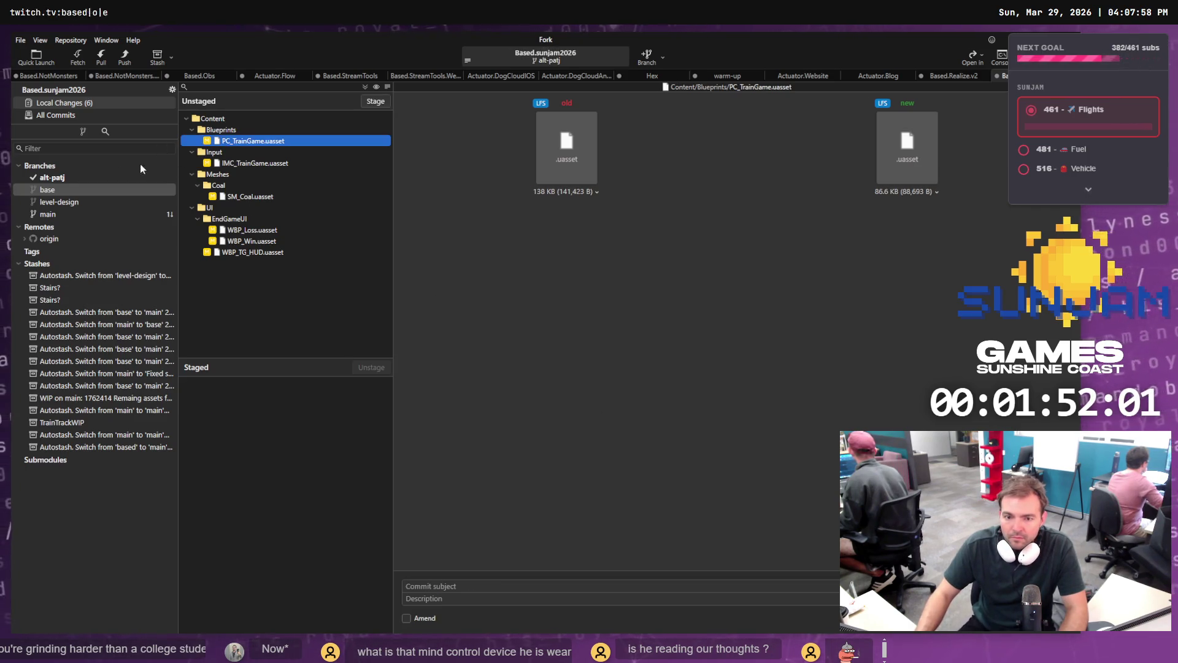
double_click(61, 186)
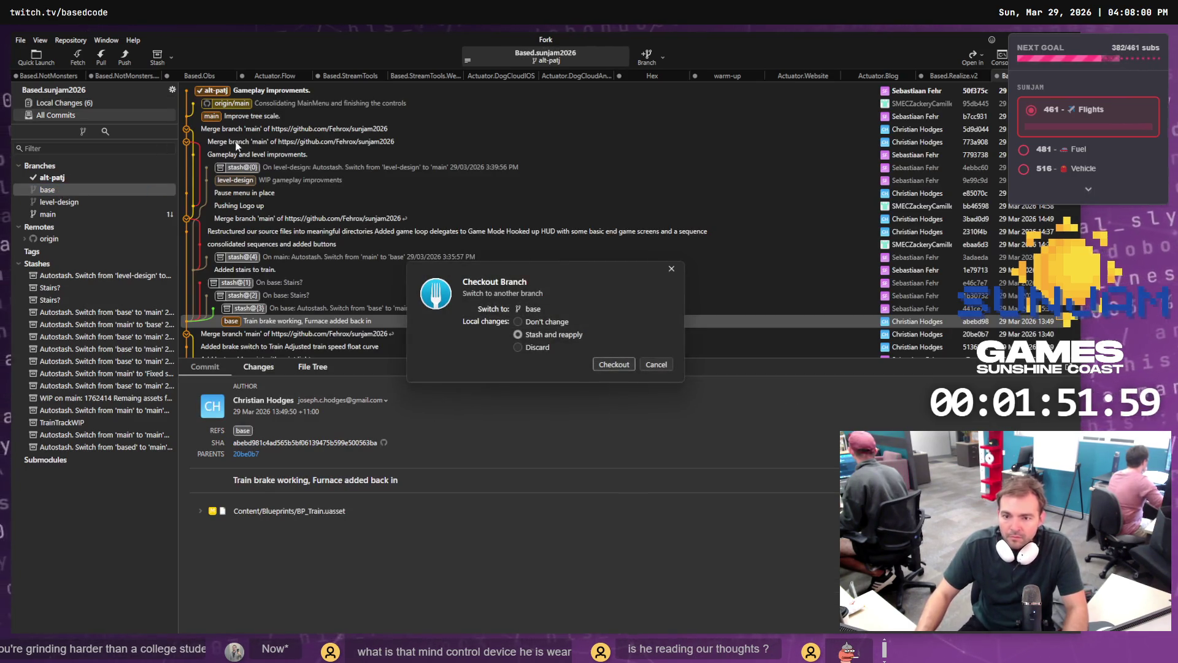
left_click(614, 364)
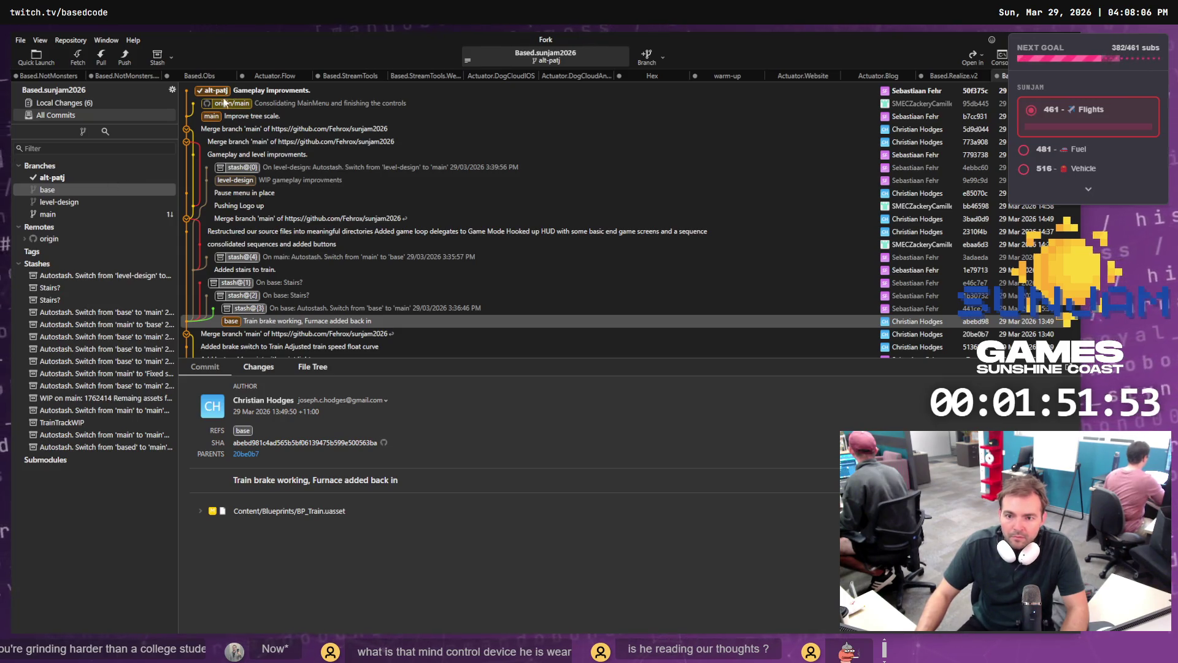
Step: Check out main with stash-and-reapply and pull origin/main into it
double_click(226, 117)
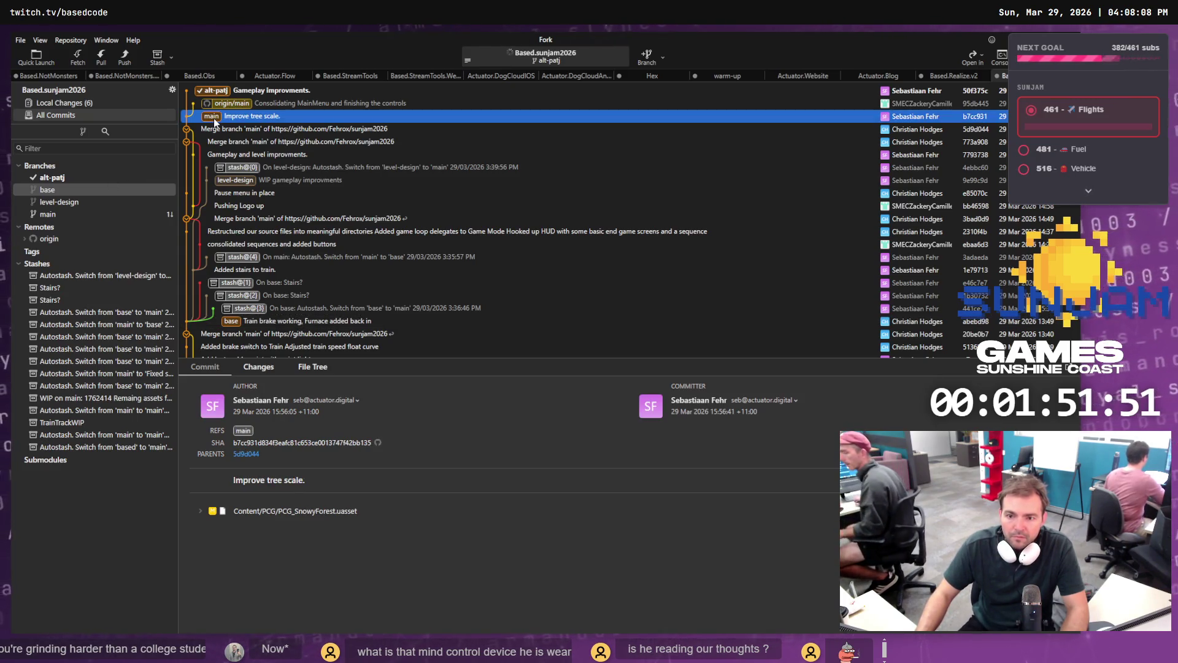
left_click(612, 364)
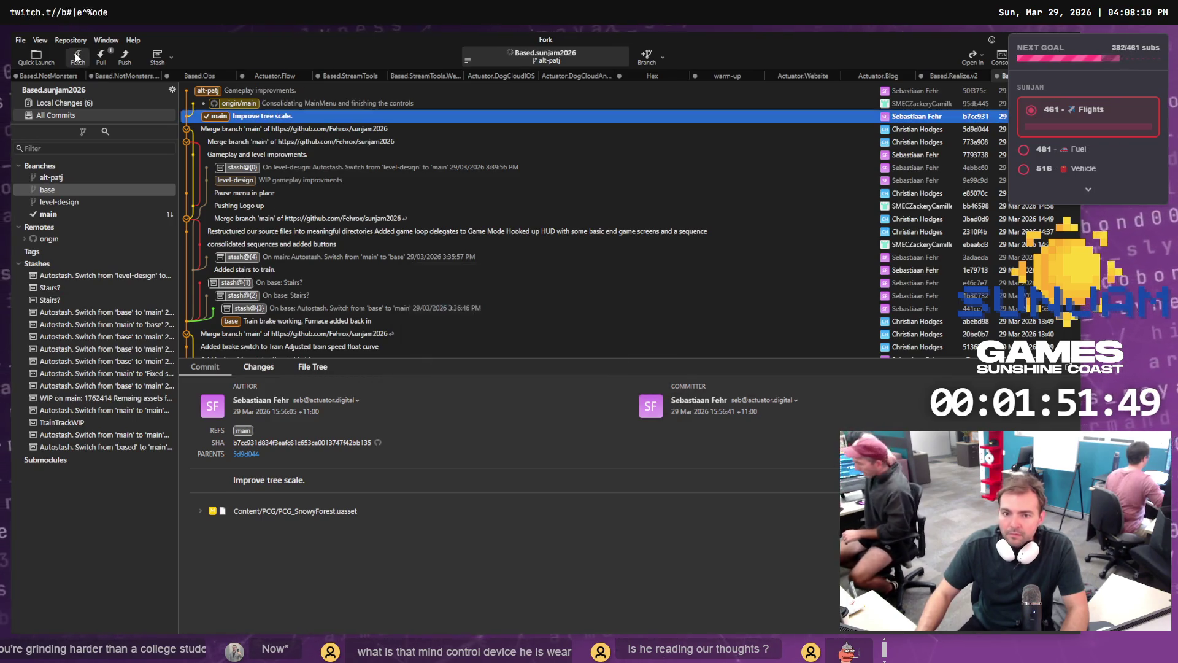
left_click(85, 65)
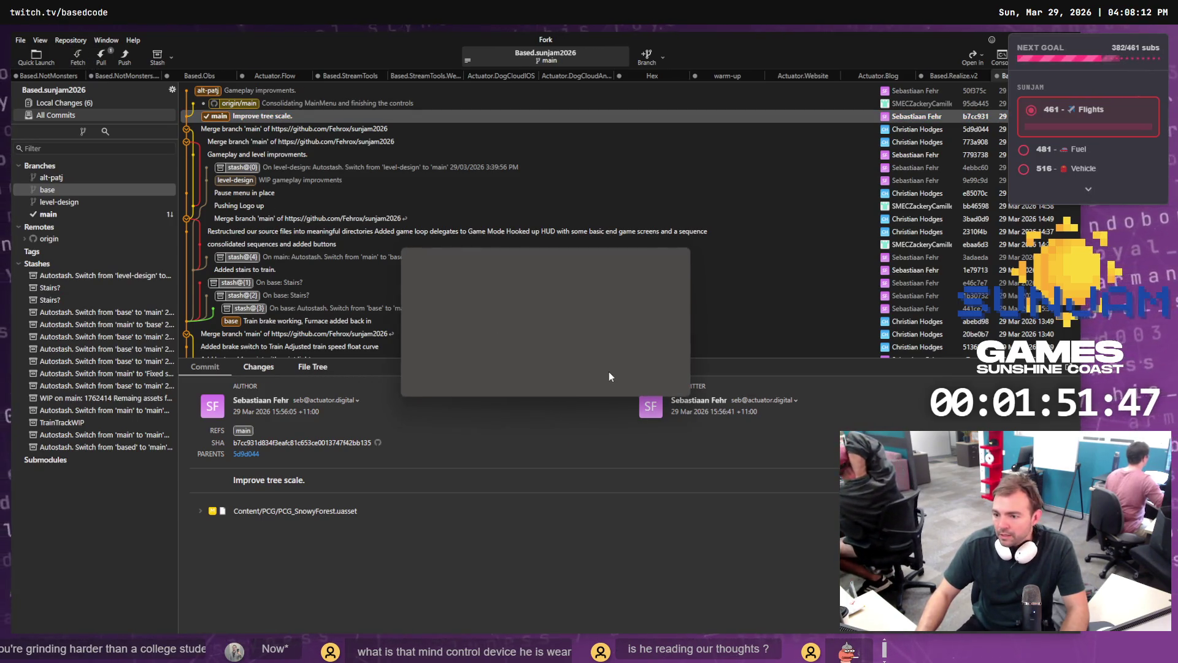
left_click(620, 381)
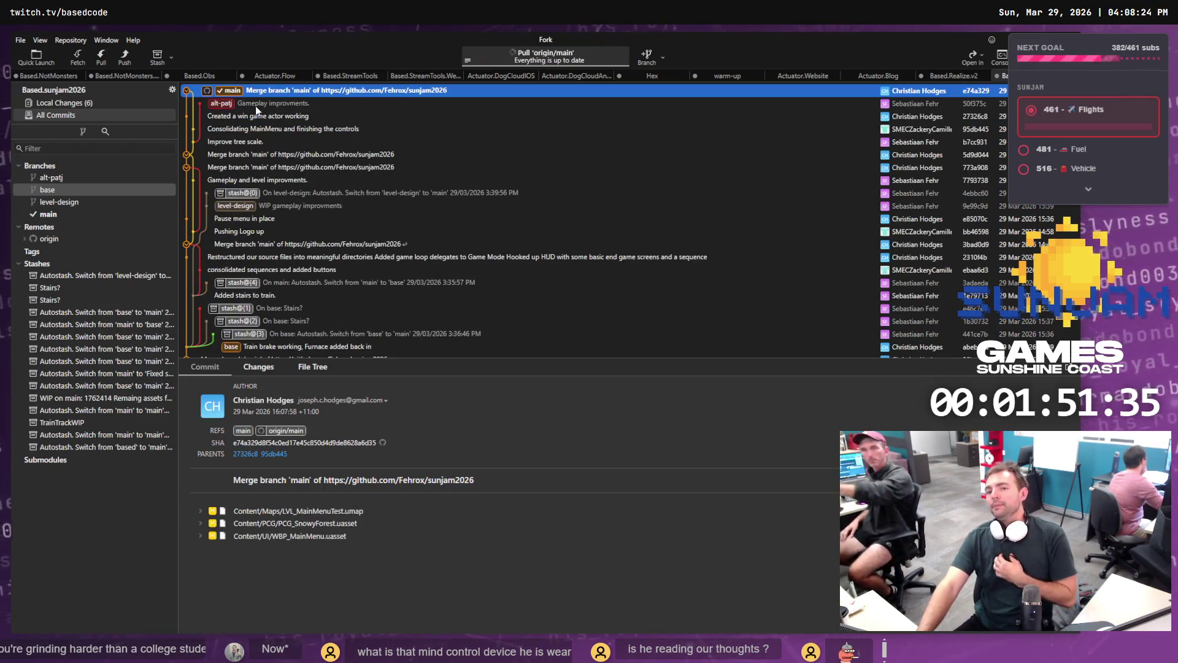
Step: Cherry-pick the alt-patj 'Gameplay improvments.' commit onto main with 'Commit the changes' ticked
left_click(222, 102)
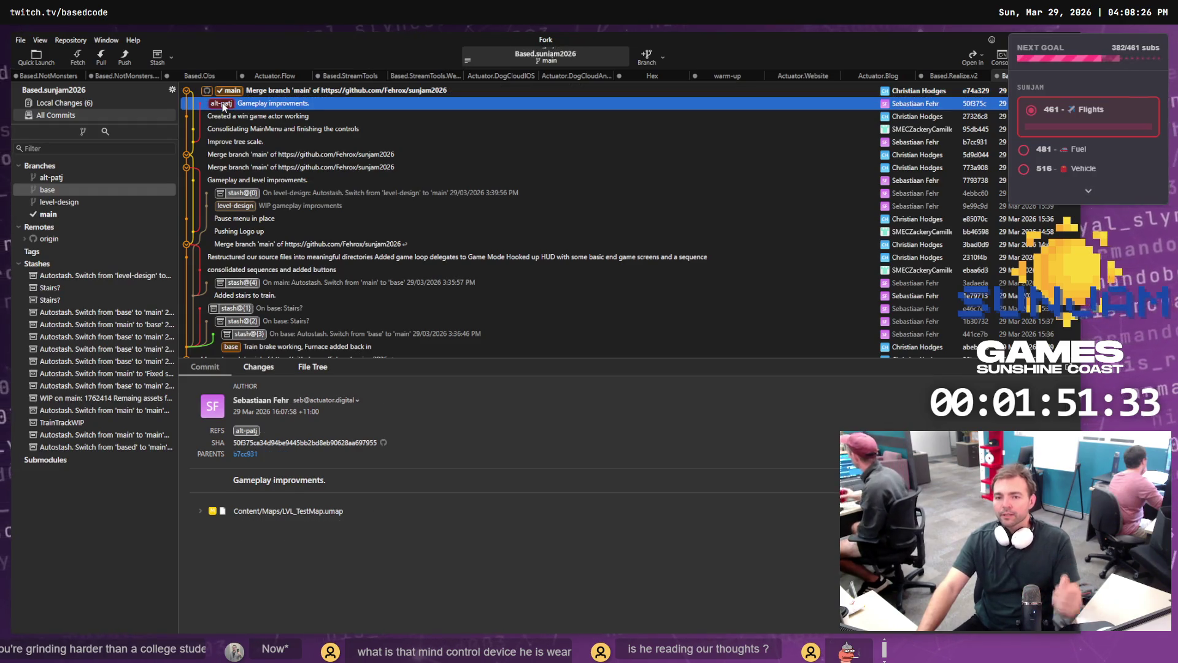
right_click(224, 105)
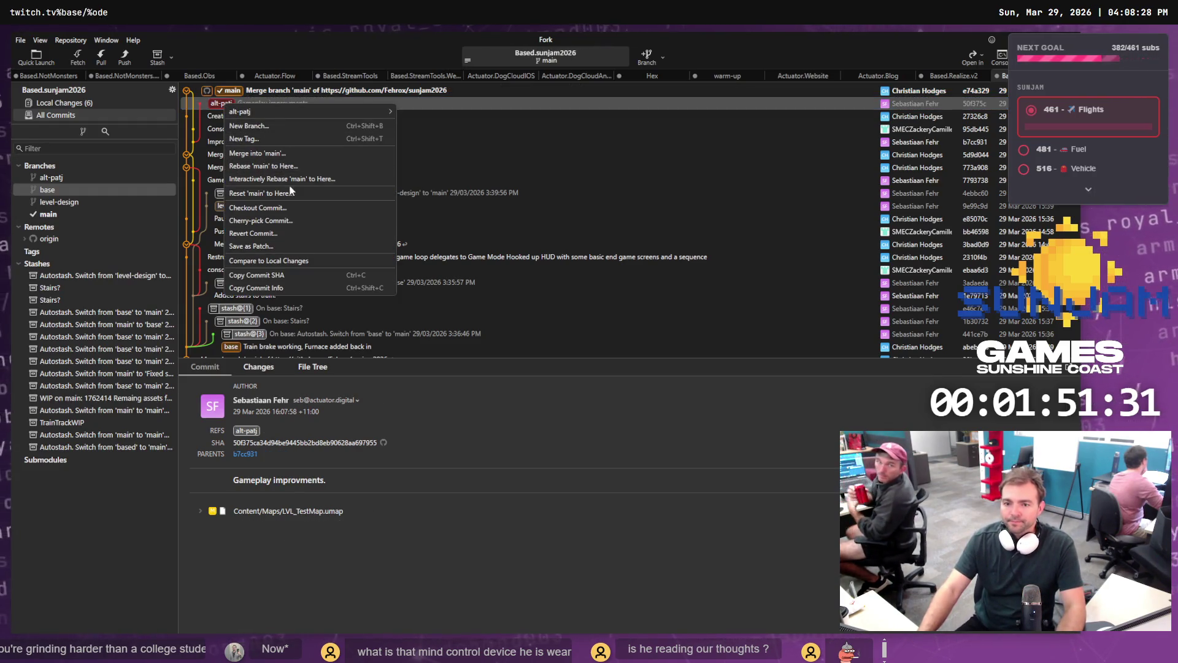
left_click(254, 220)
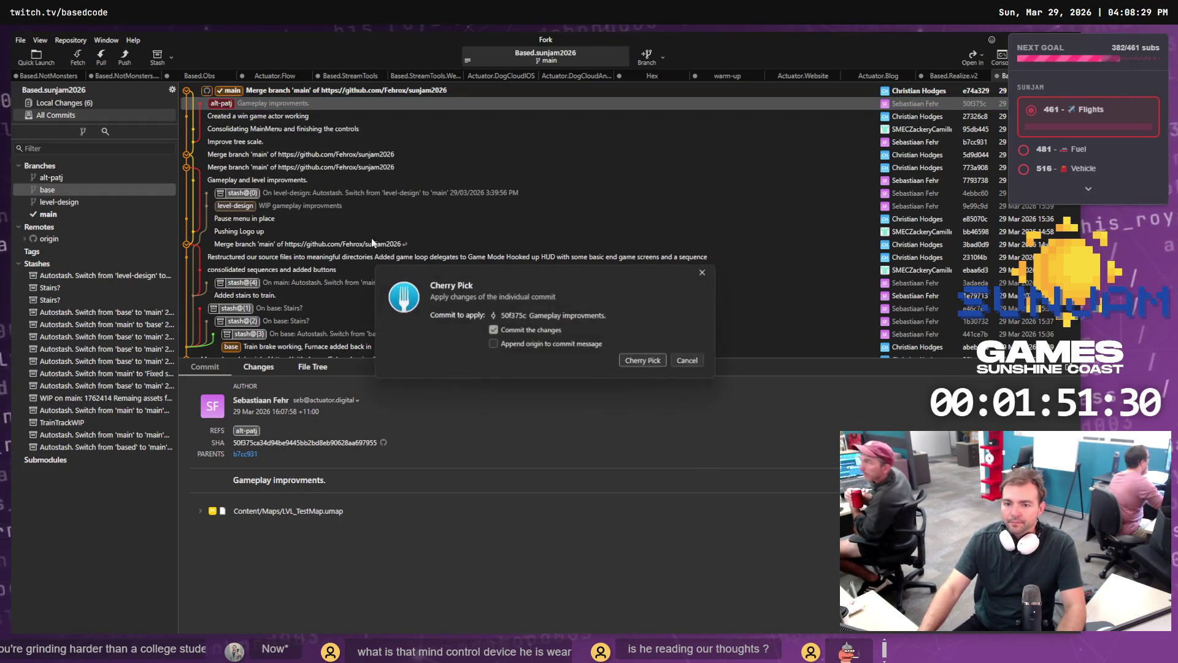
left_click(643, 362)
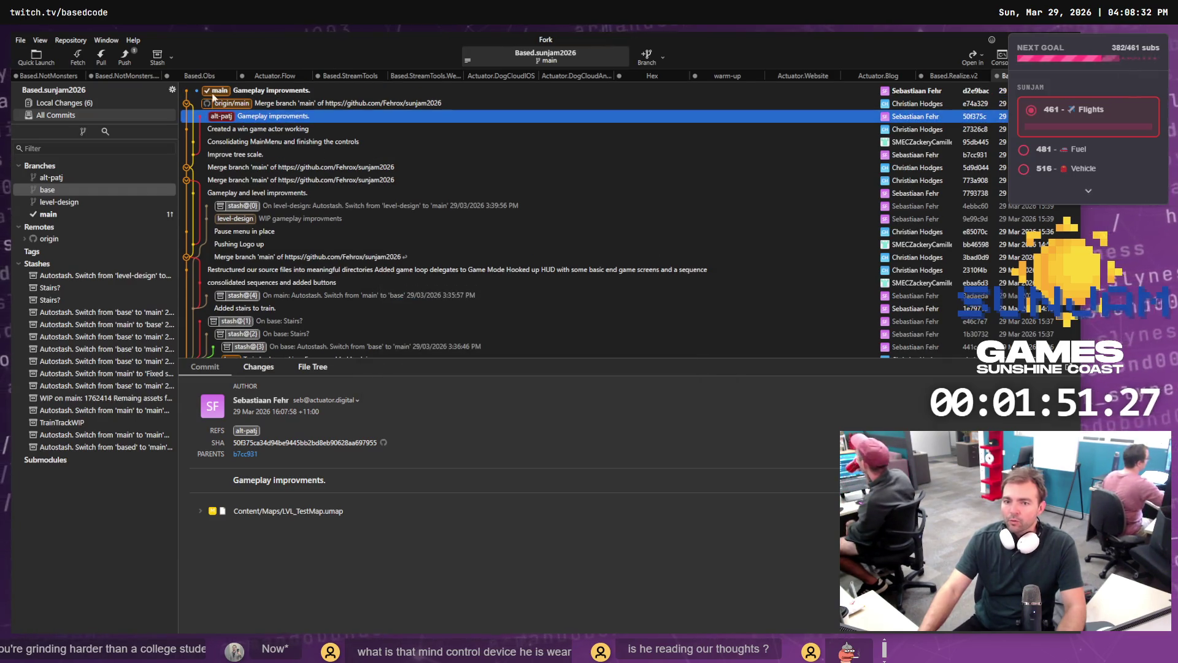
left_click(216, 91)
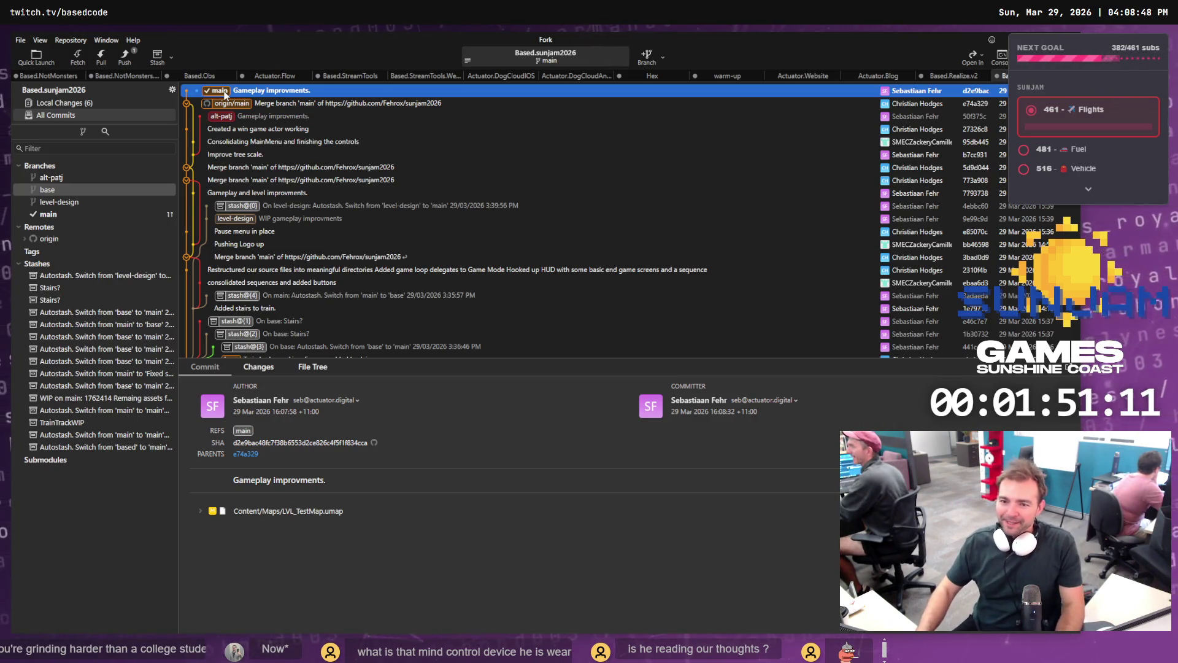
Step: Push main to origin
right_click(224, 93)
mouse_move(264, 99)
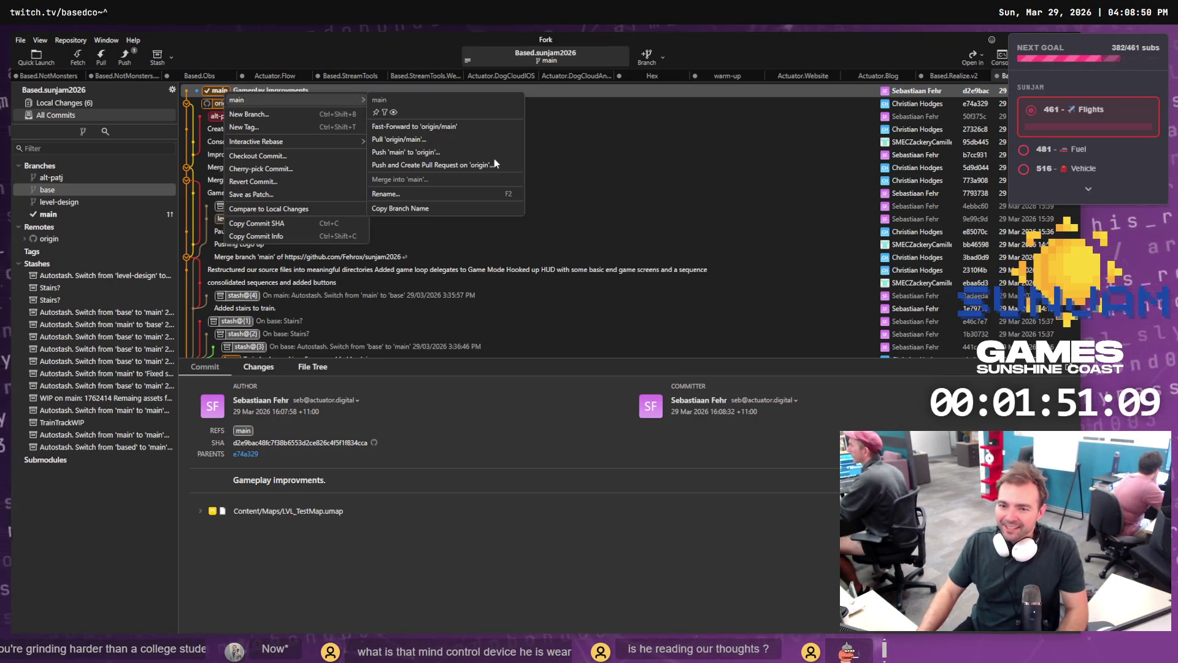
left_click(450, 153)
left_click(618, 374)
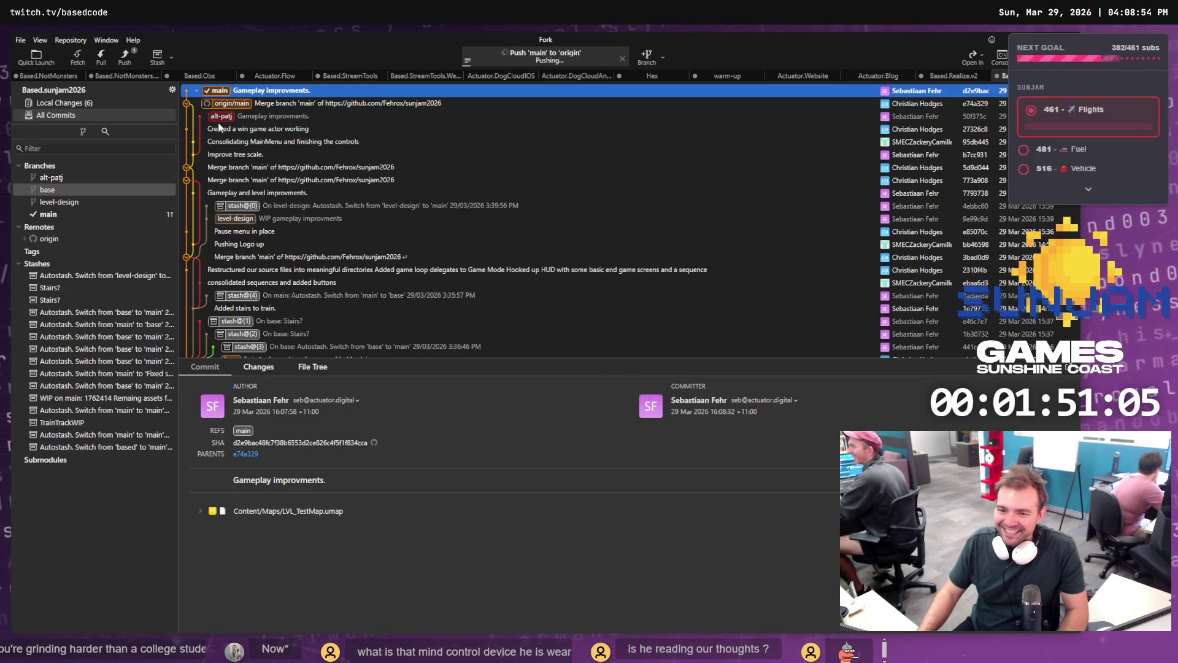
Step: Delete the level-design and alt-patj branches, leaving only base and main
left_click(248, 219)
right_click(251, 221)
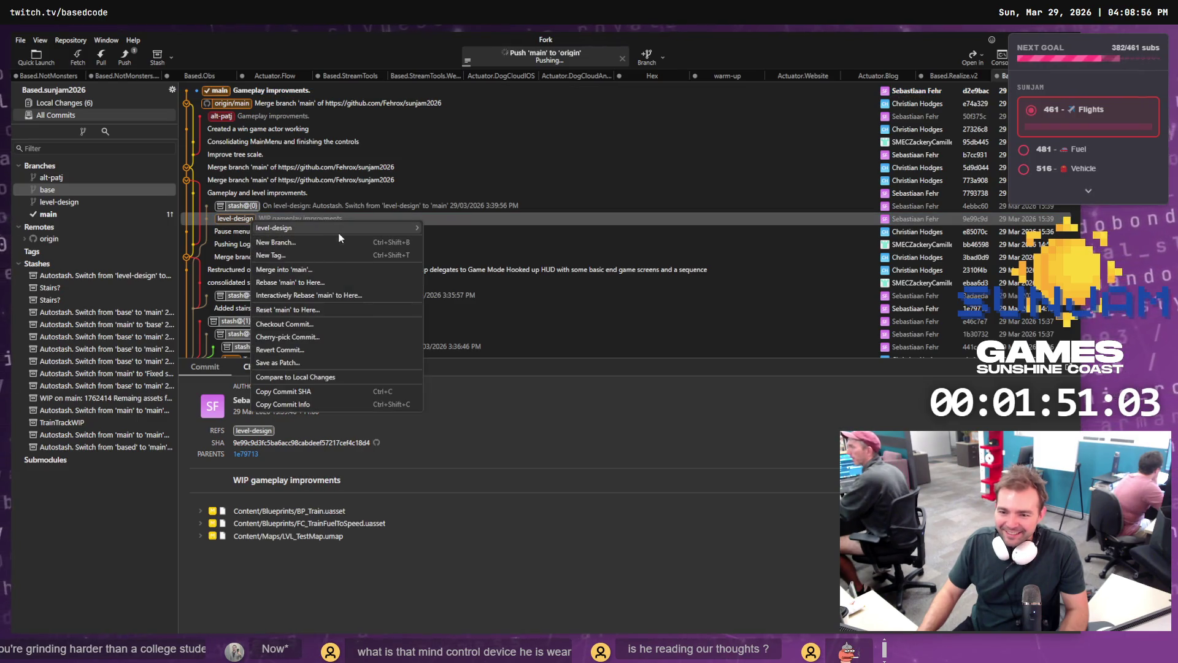
mouse_move(344, 228)
left_click(491, 323)
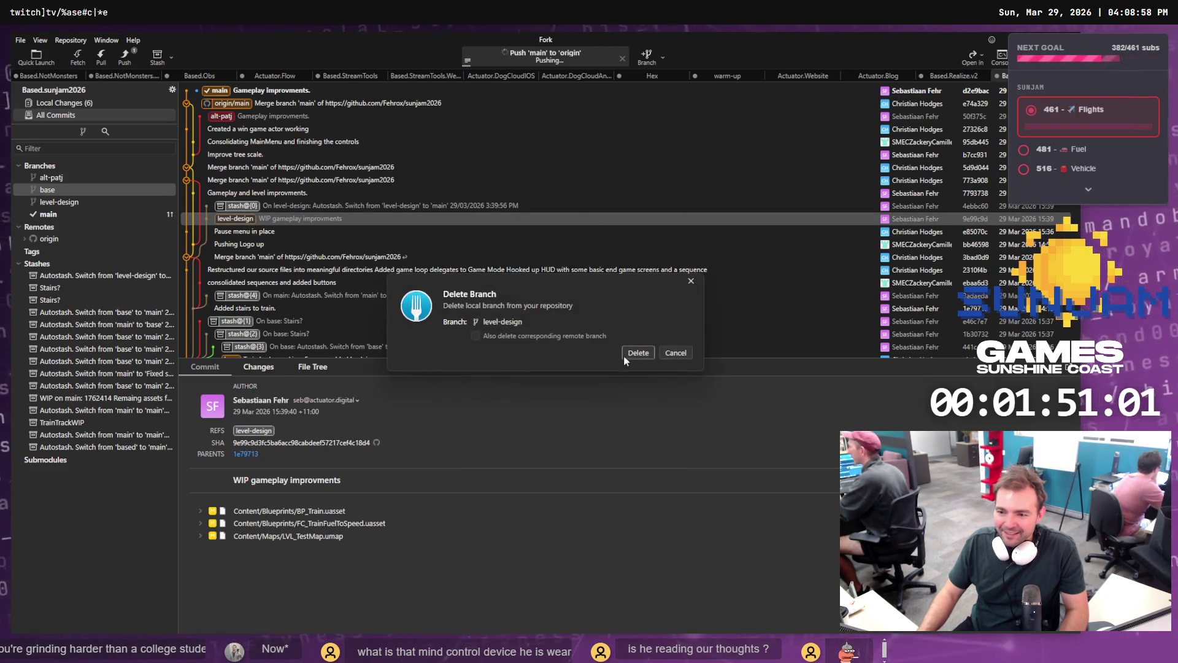
left_click(642, 351)
left_click(231, 119)
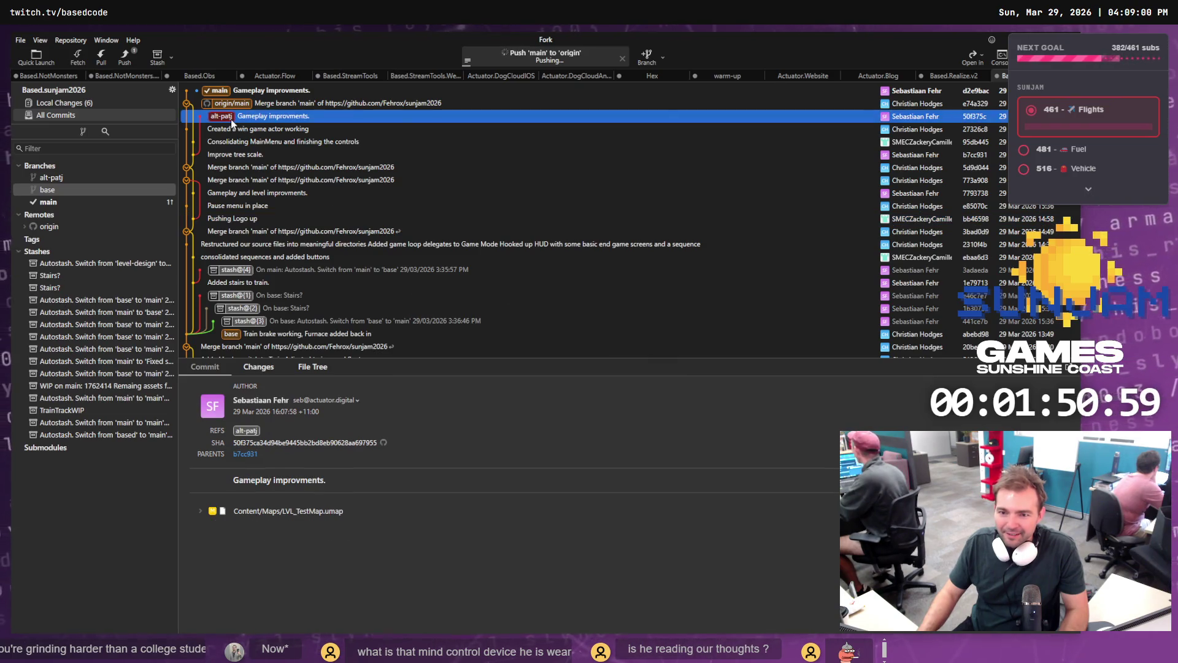
right_click(232, 120)
mouse_move(277, 128)
left_click(473, 224)
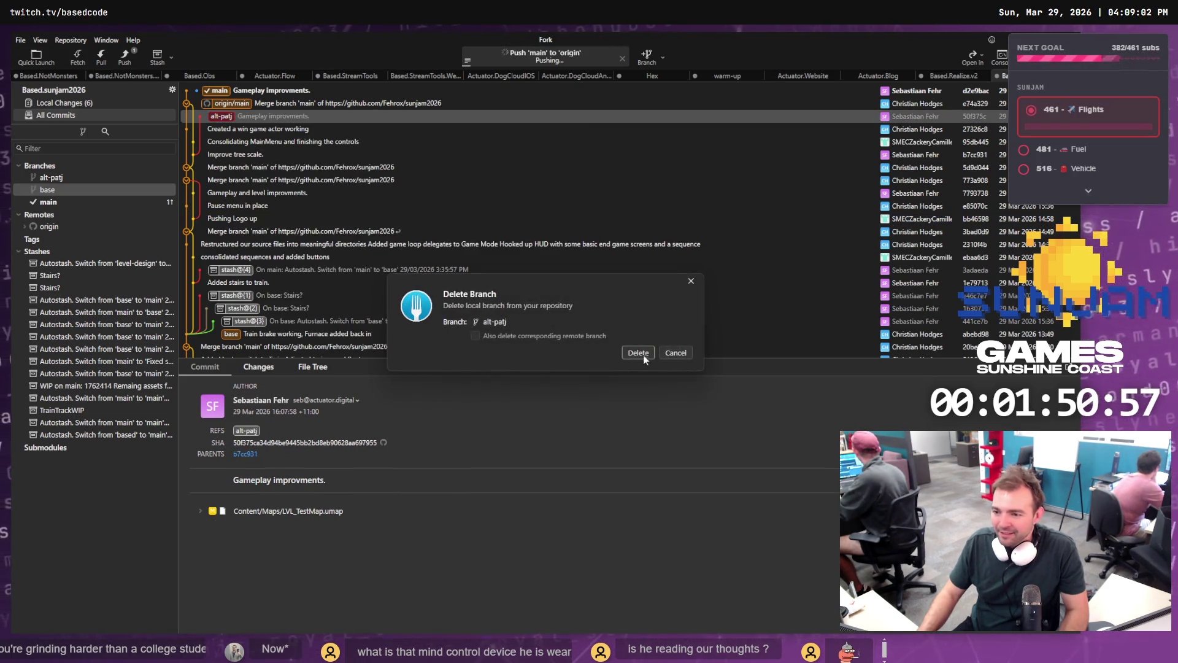
left_click(643, 355)
left_click(232, 94)
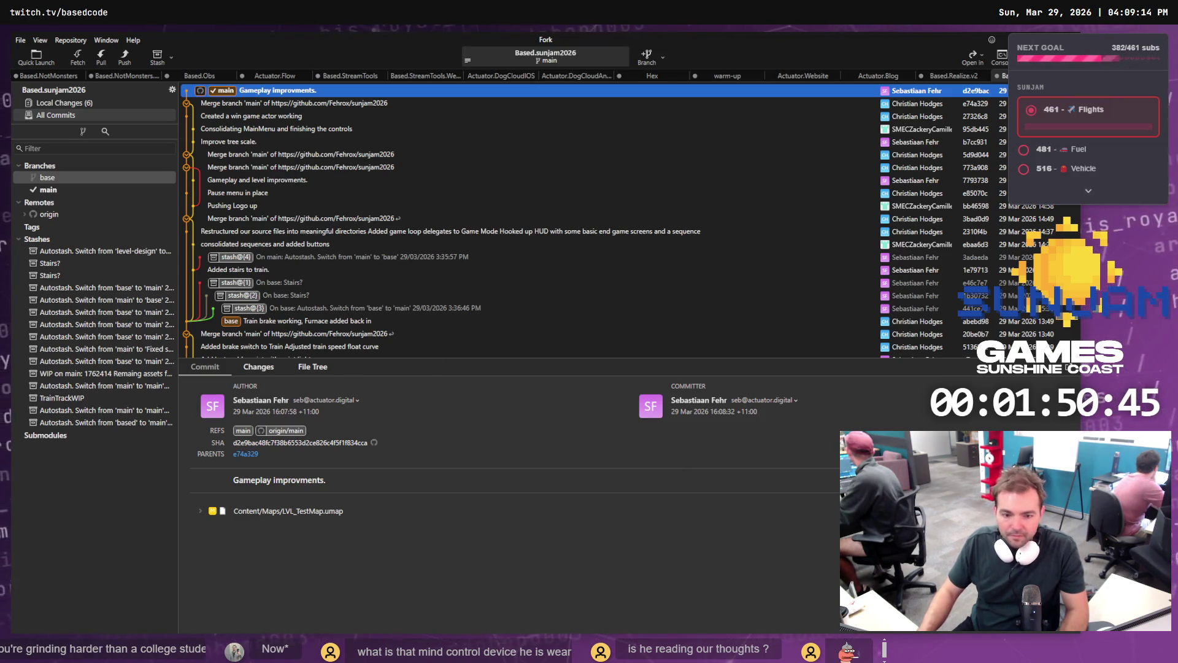
key("alt+Tab")
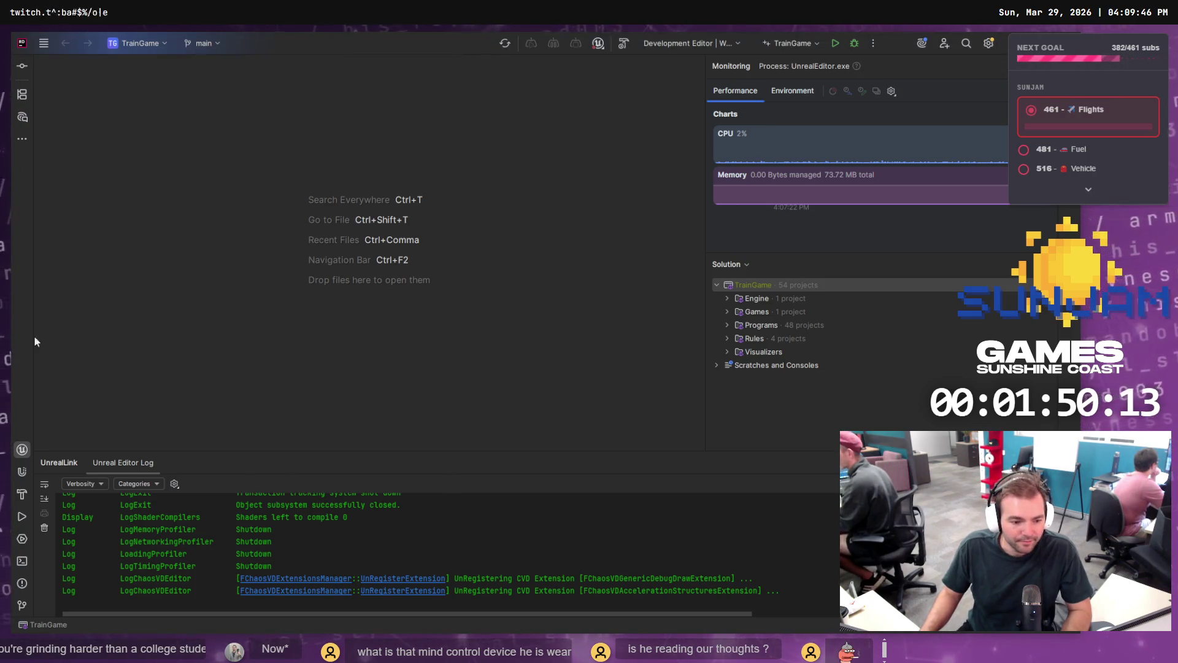
Step: Start a debug launch of the TrainGame Development Editor configuration in Rider
left_click(852, 44)
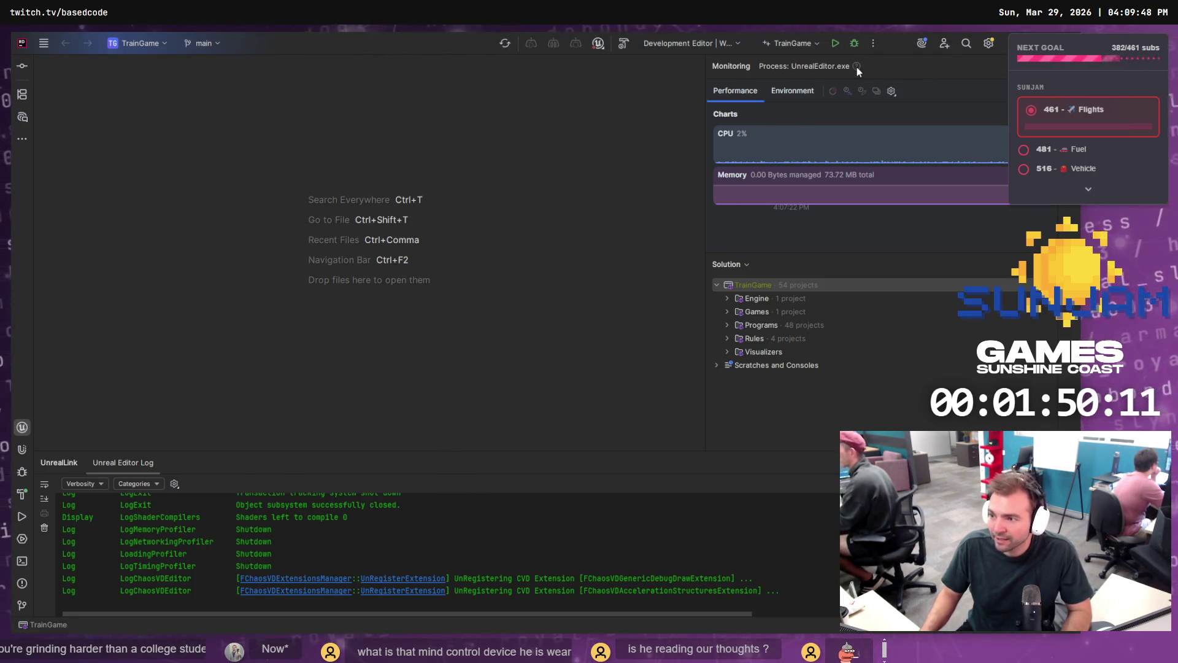
mouse_move(857, 69)
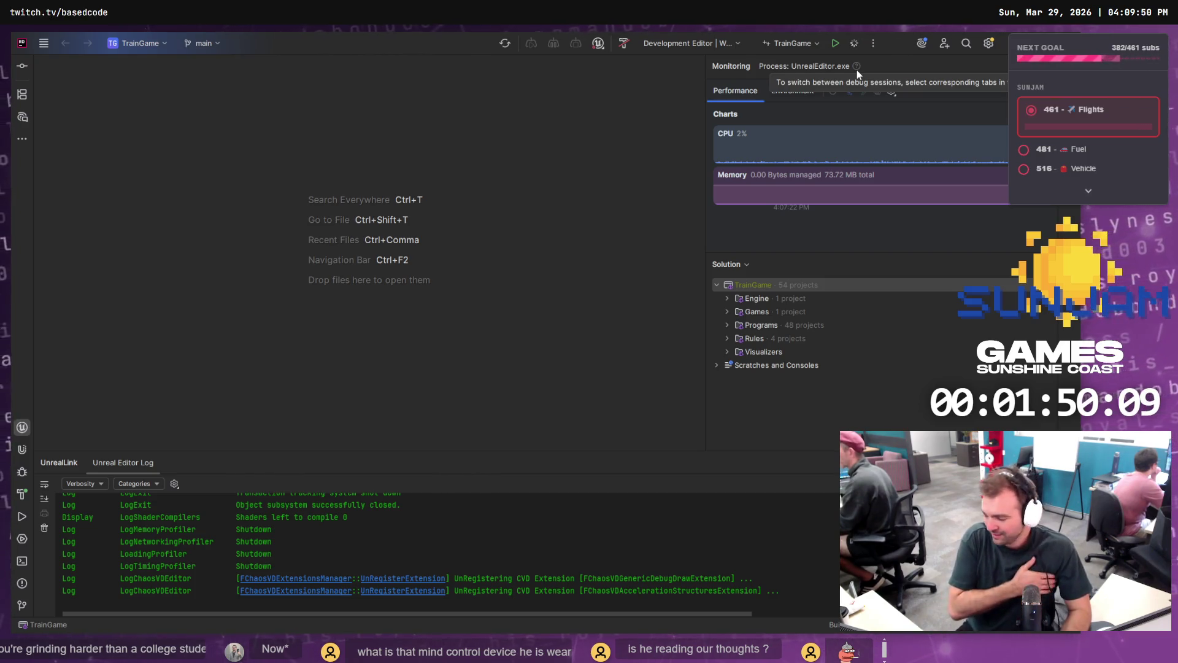
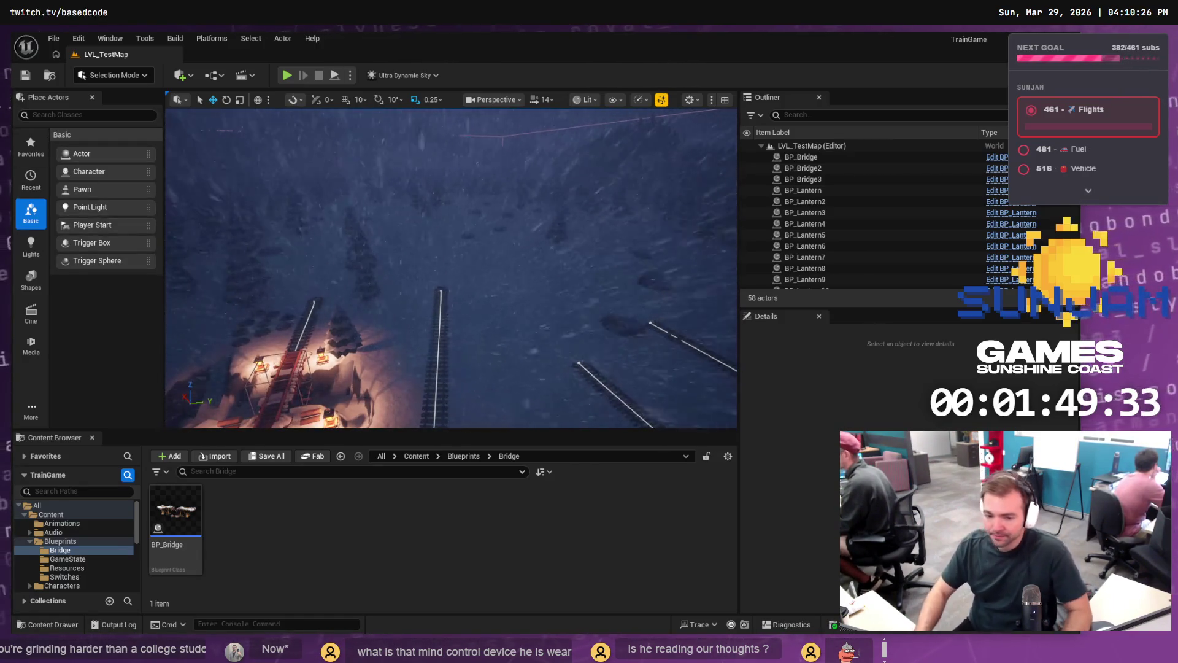
Step: Browse the Content Browser to the Blueprints/GameState folder
left_click(54, 533)
left_click(57, 542)
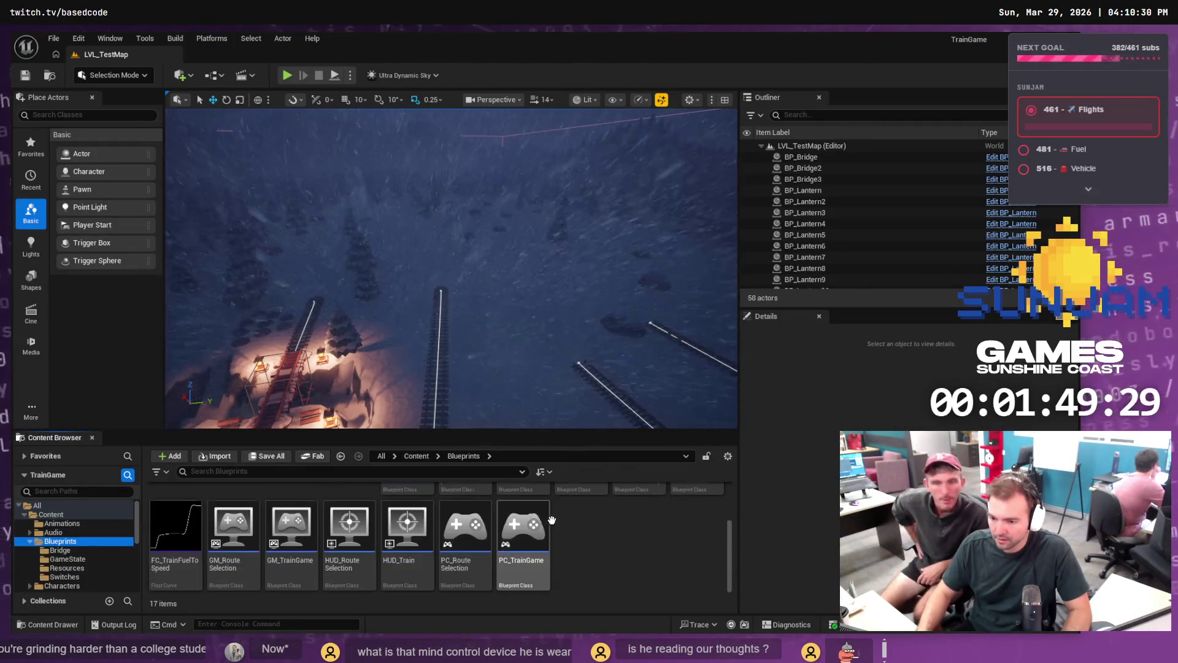
scroll(256, 520, "down", 1)
scroll(257, 520, "up", 2)
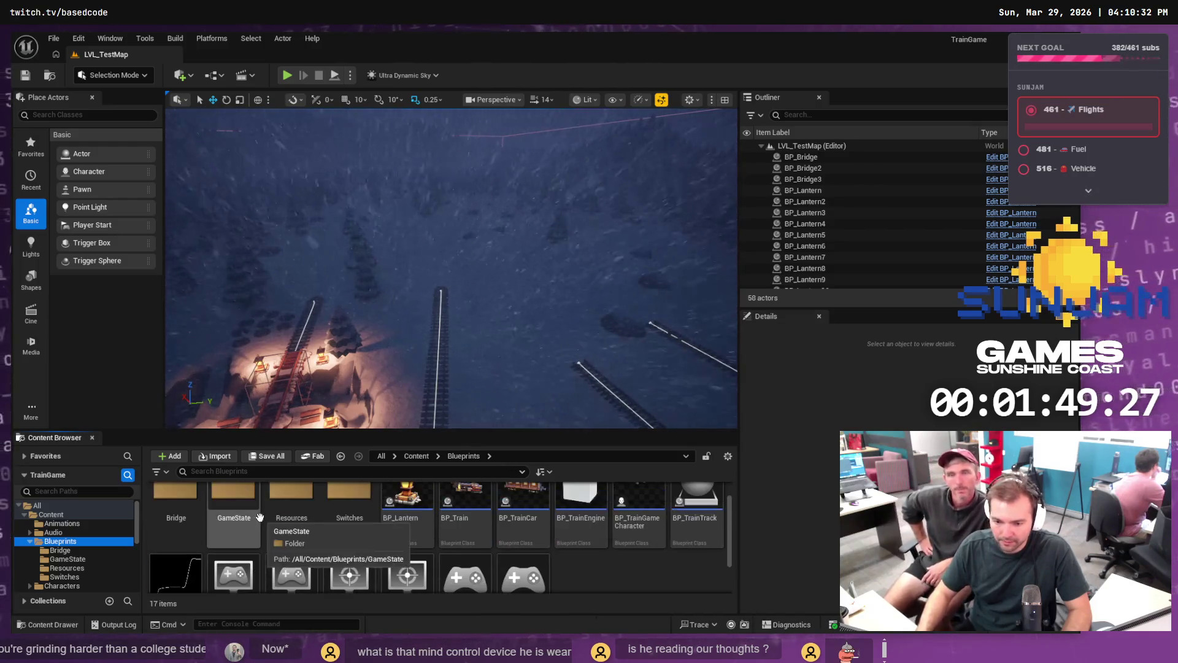
double_click(255, 509)
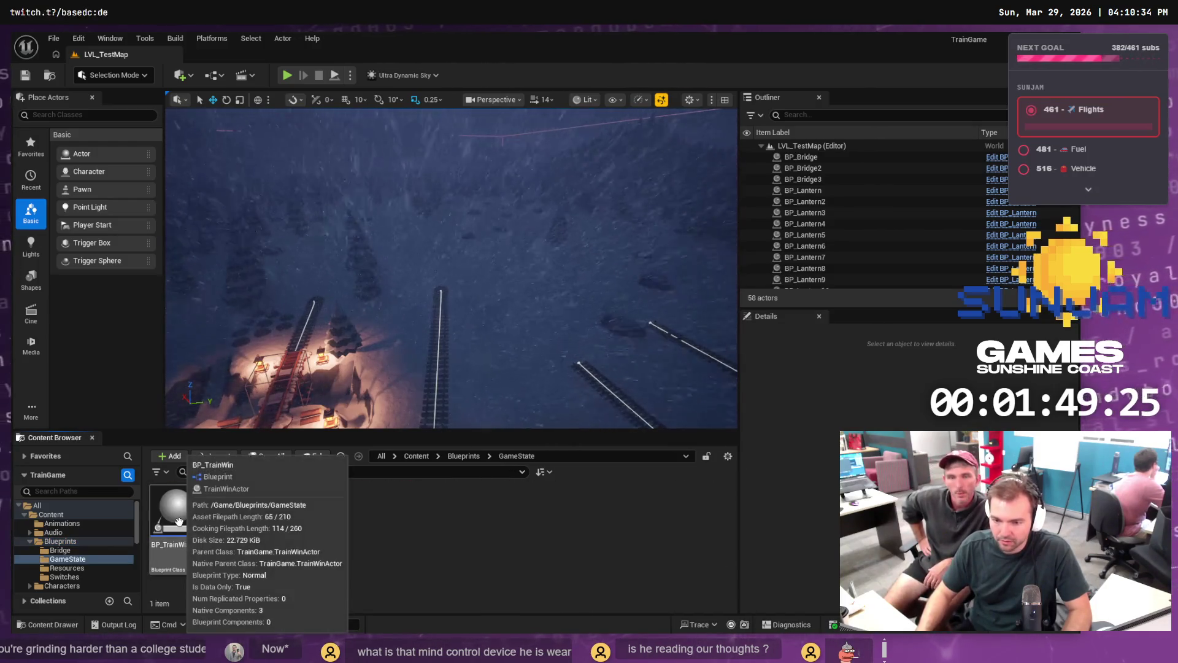
Step: Place four BP_TrainWin boxes over the left, middle and right tracks
mouse_move(179, 522)
left_mouse_down()
mouse_move(316, 276)
mouse_move(314, 295)
left_mouse_up()
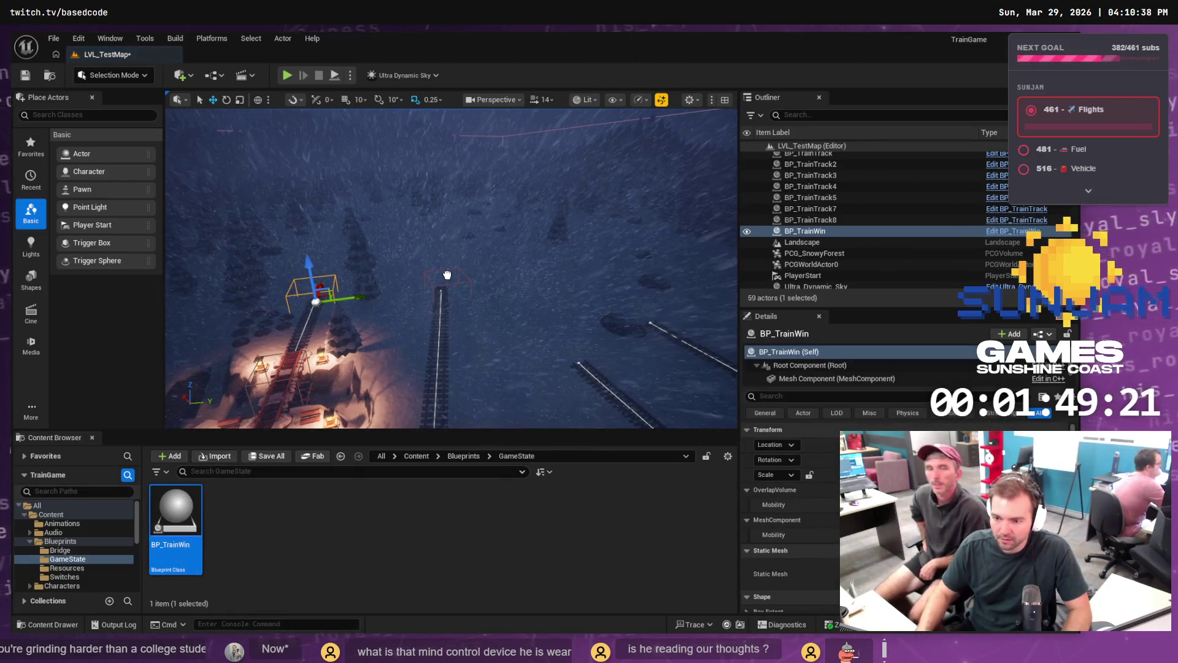
left_click_drag(447, 274, 441, 281)
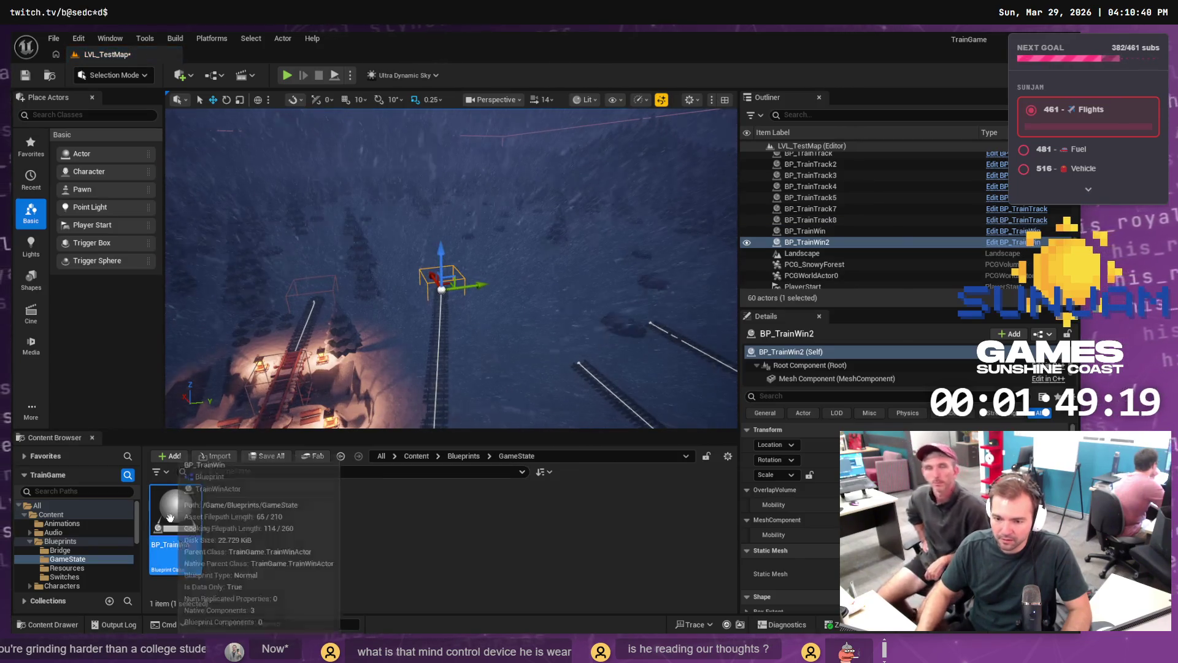
left_click_drag(170, 518, 649, 303)
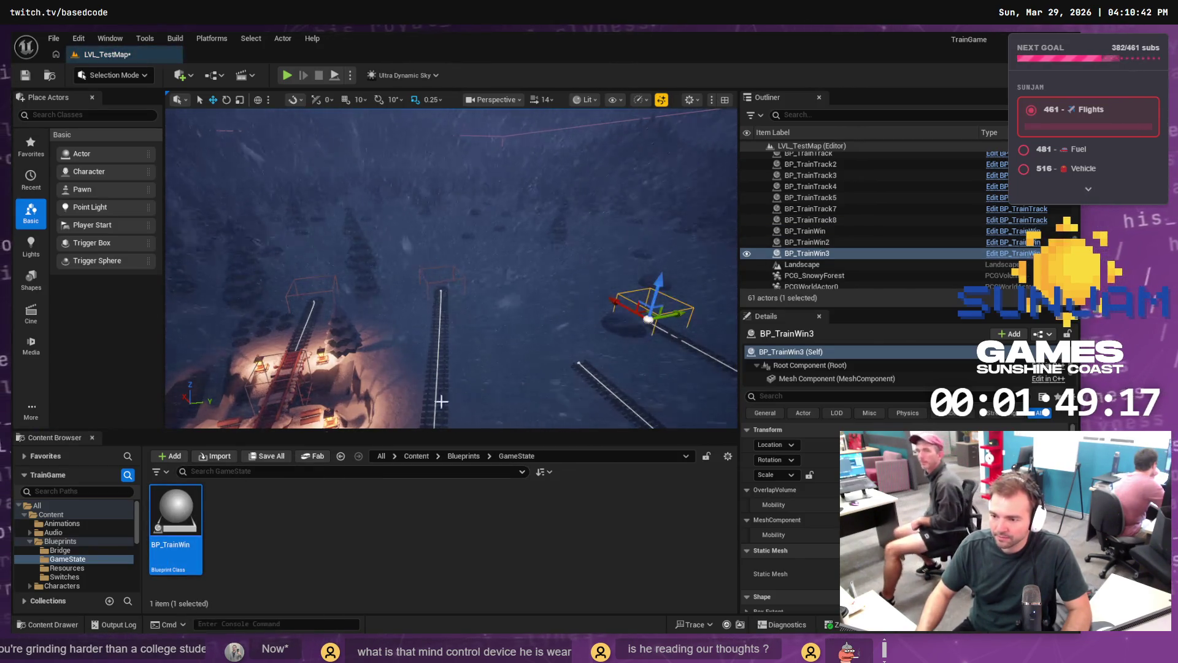
mouse_move(165, 516)
left_mouse_down()
mouse_move(507, 356)
mouse_move(577, 337)
mouse_move(566, 337)
left_mouse_up()
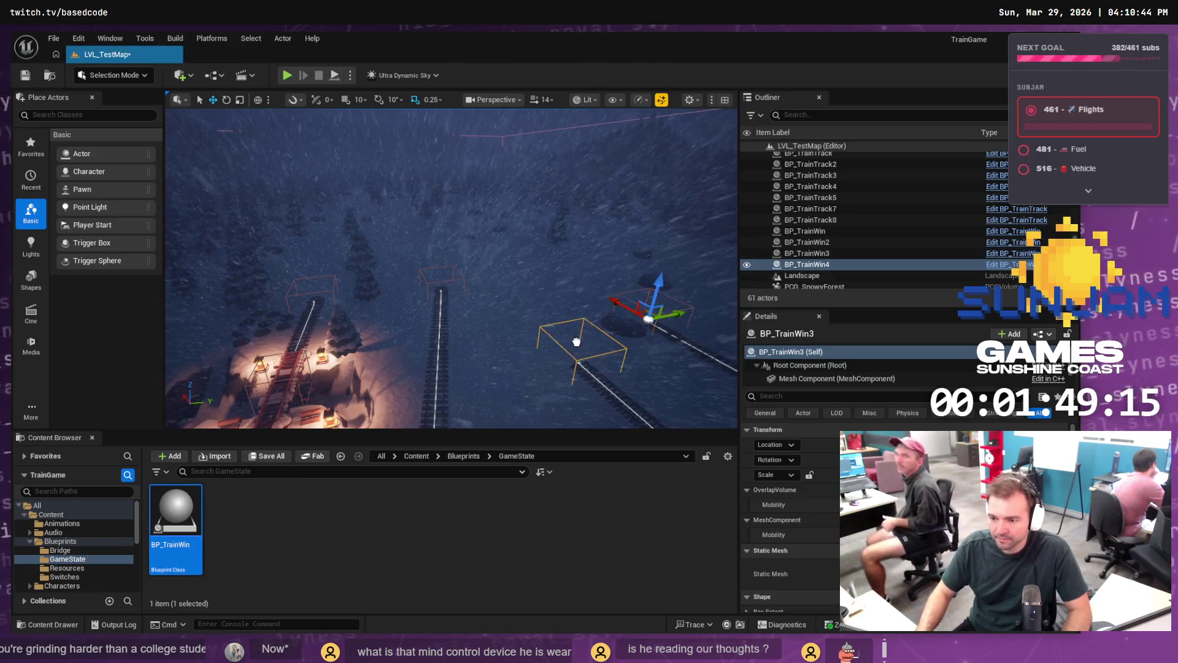
scroll(451, 268, "down", 5)
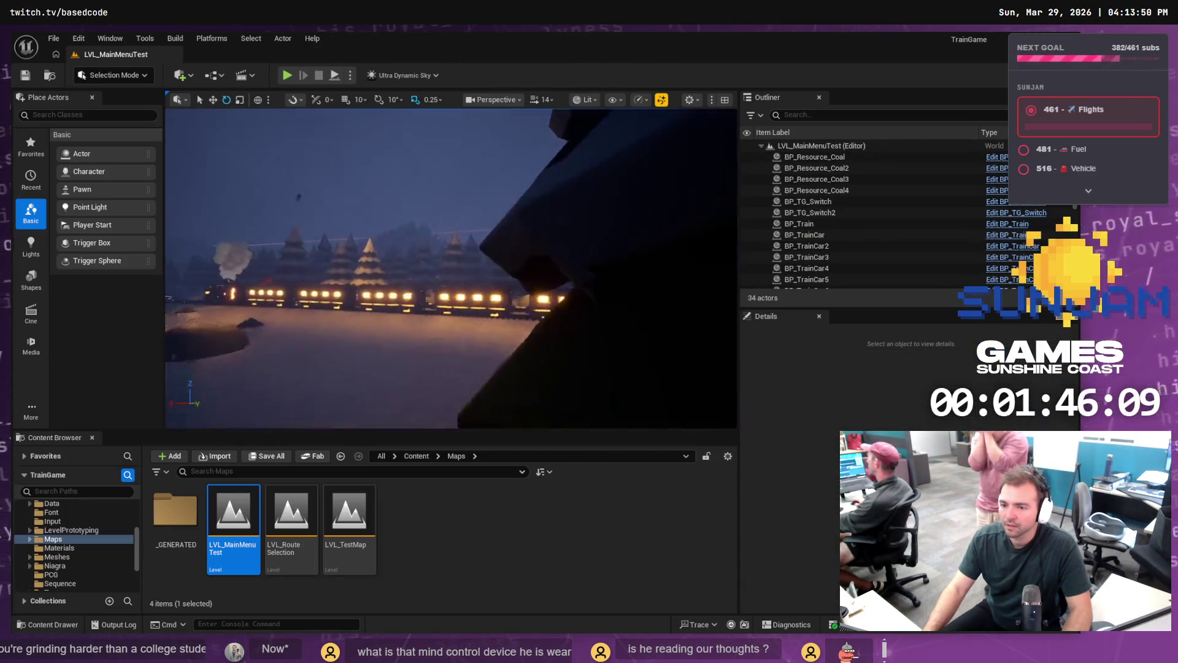
Step: Zoom and orbit the viewport to look along the train
scroll(451, 268, "down", 3)
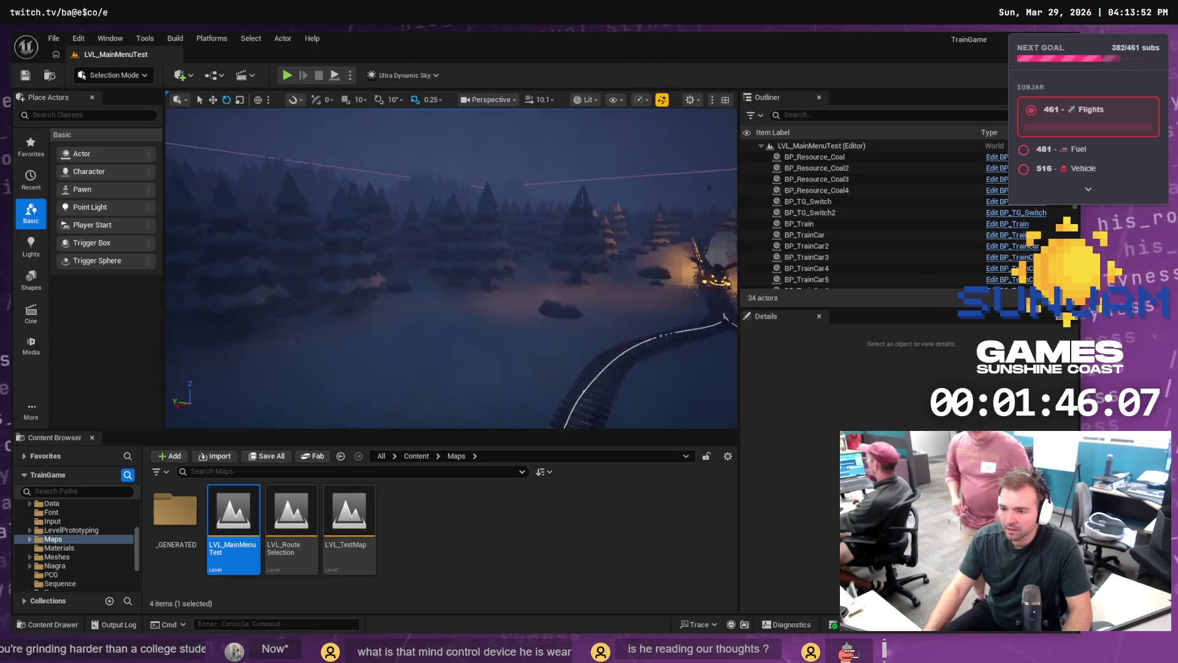
scroll(504, 261, "down", 1)
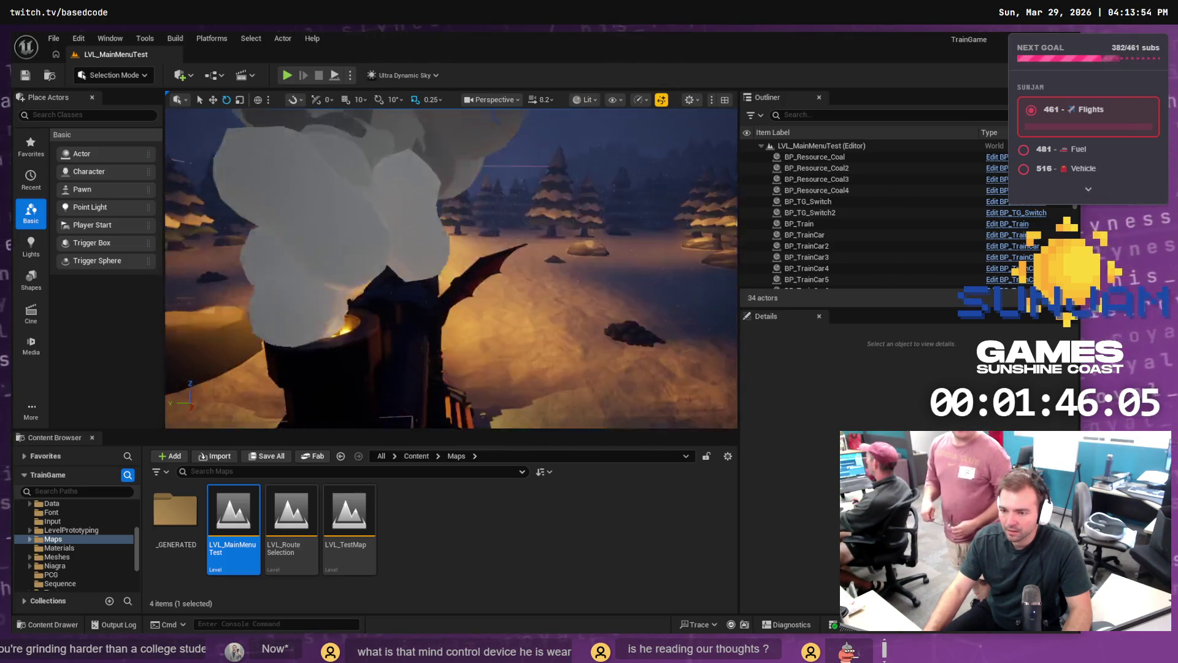
mouse_move(452, 268)
left_mouse_down()
mouse_move(433, 271)
mouse_move(448, 270)
left_mouse_up()
scroll(990, 255, "down", 6)
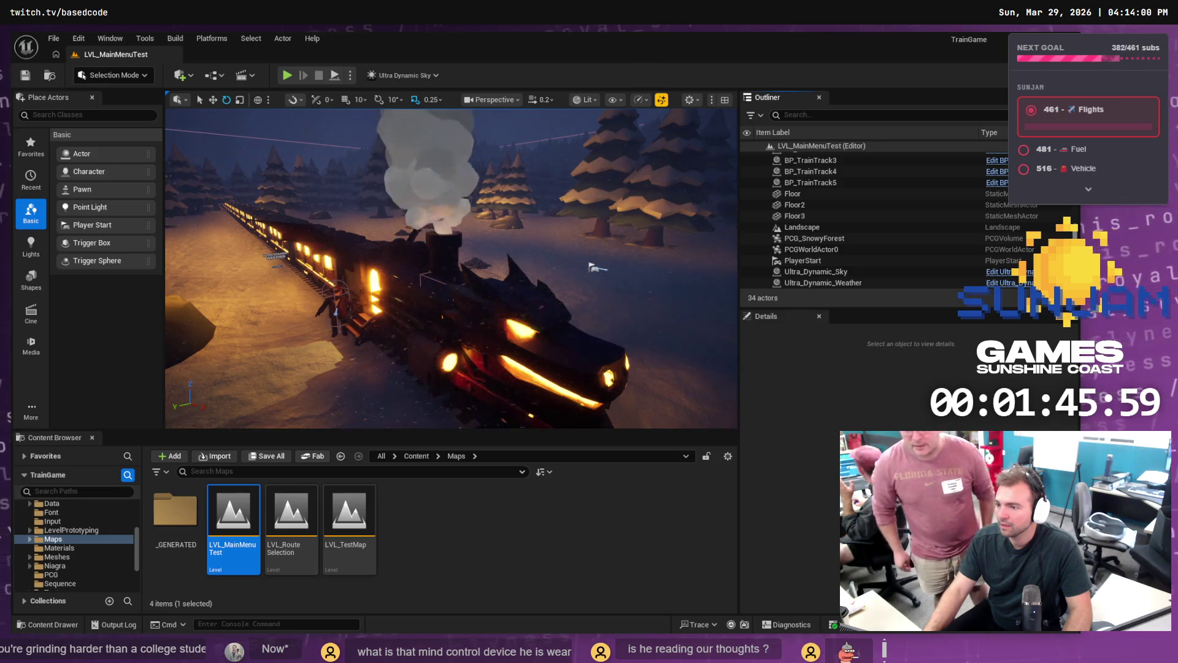
Step: Search the Outliner for 'cine', clear the search, and select BP_TrainCar
left_click(863, 117)
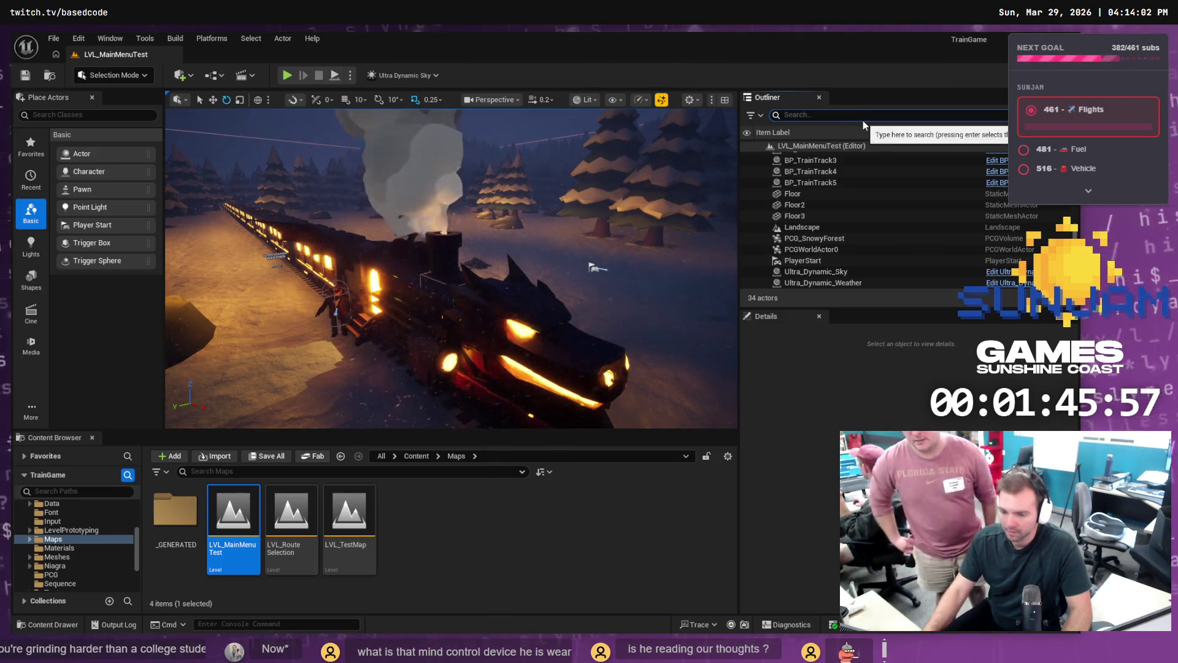
type("cine")
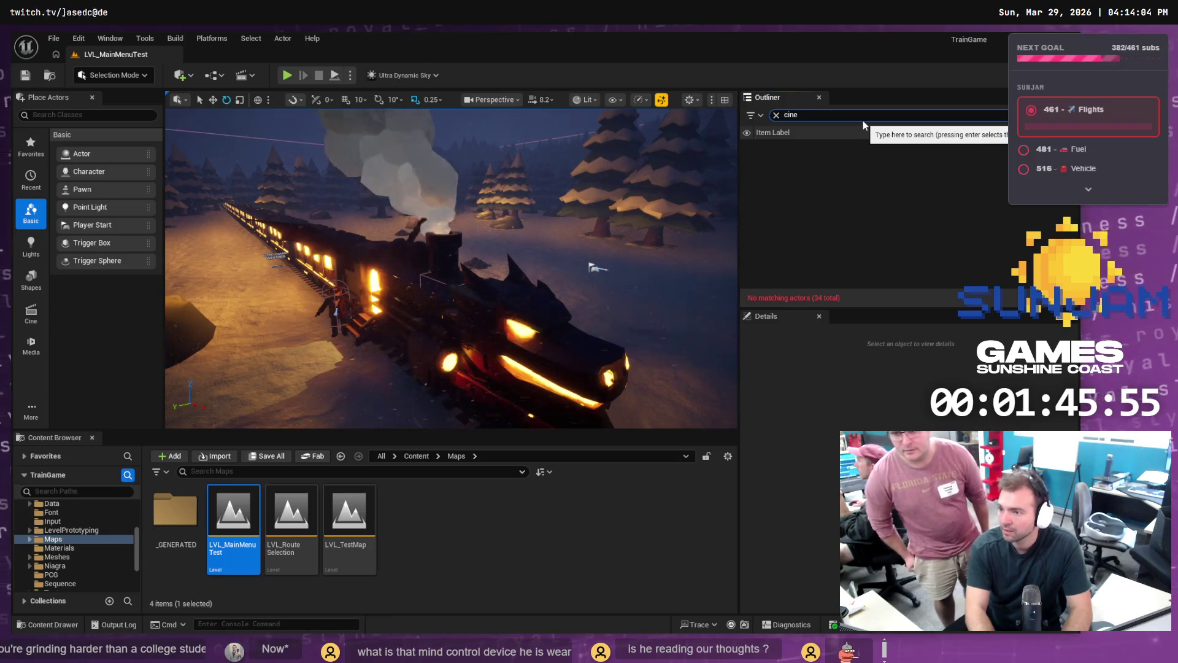
key("BackSpace")
key("BackSpace")
key("BackSpace")
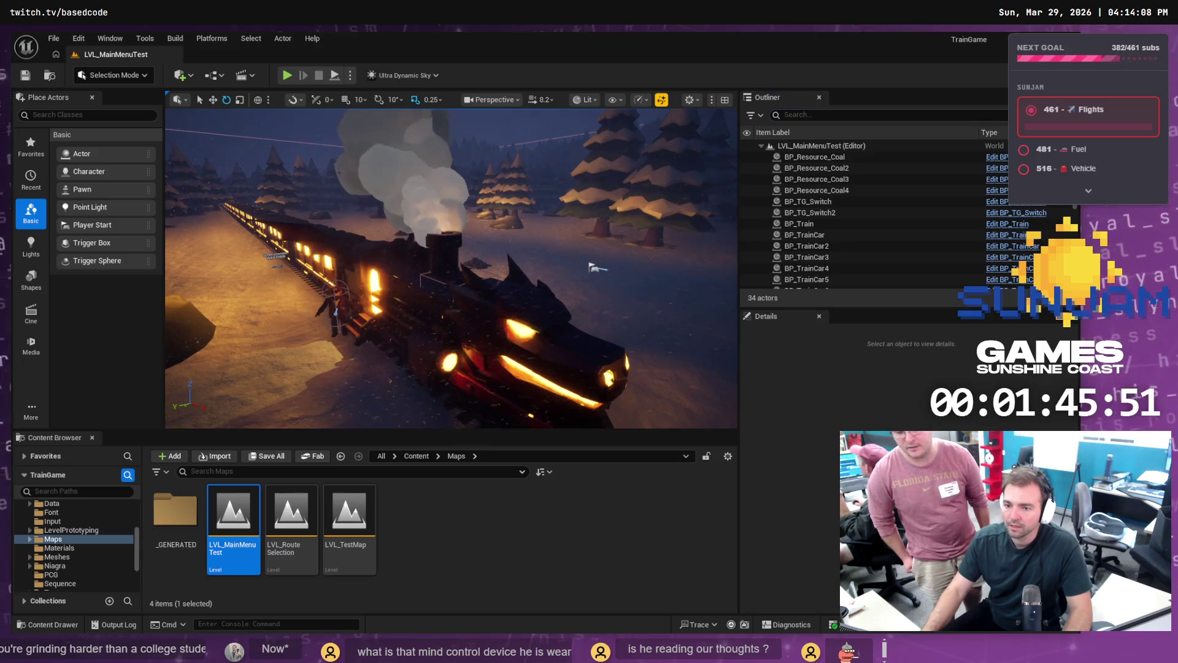
left_click(356, 296)
Step: Select BP_TrainGameCharacter and bring the view close to it beside the carriage
left_click(348, 314)
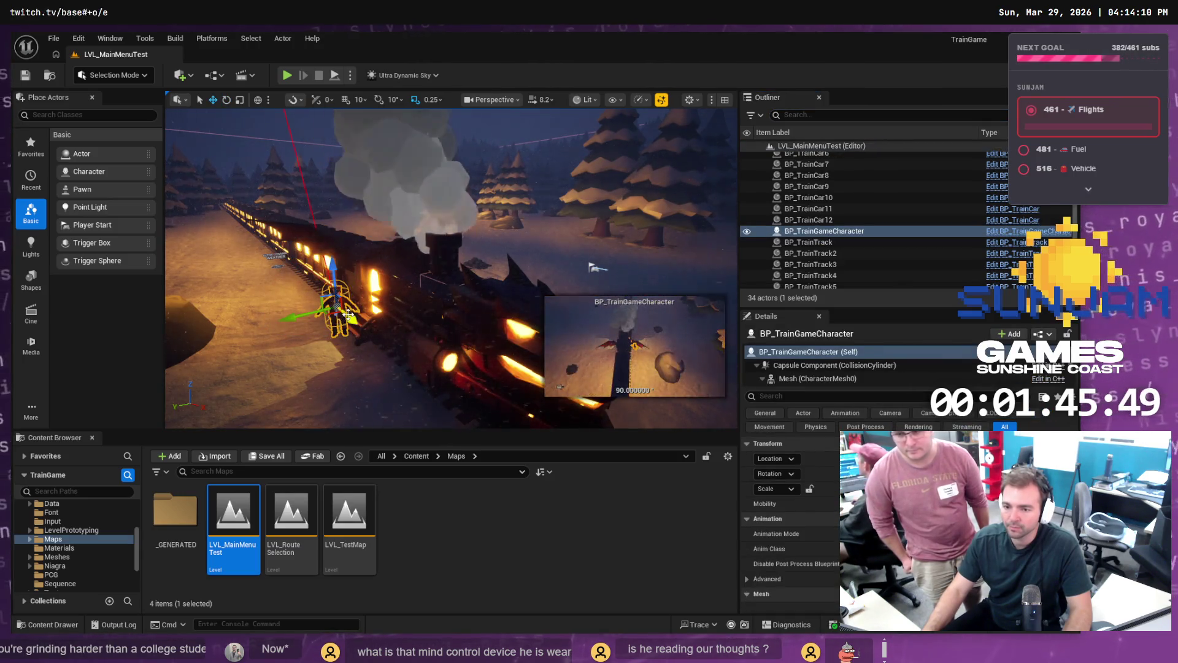
scroll(358, 294, "down", 5)
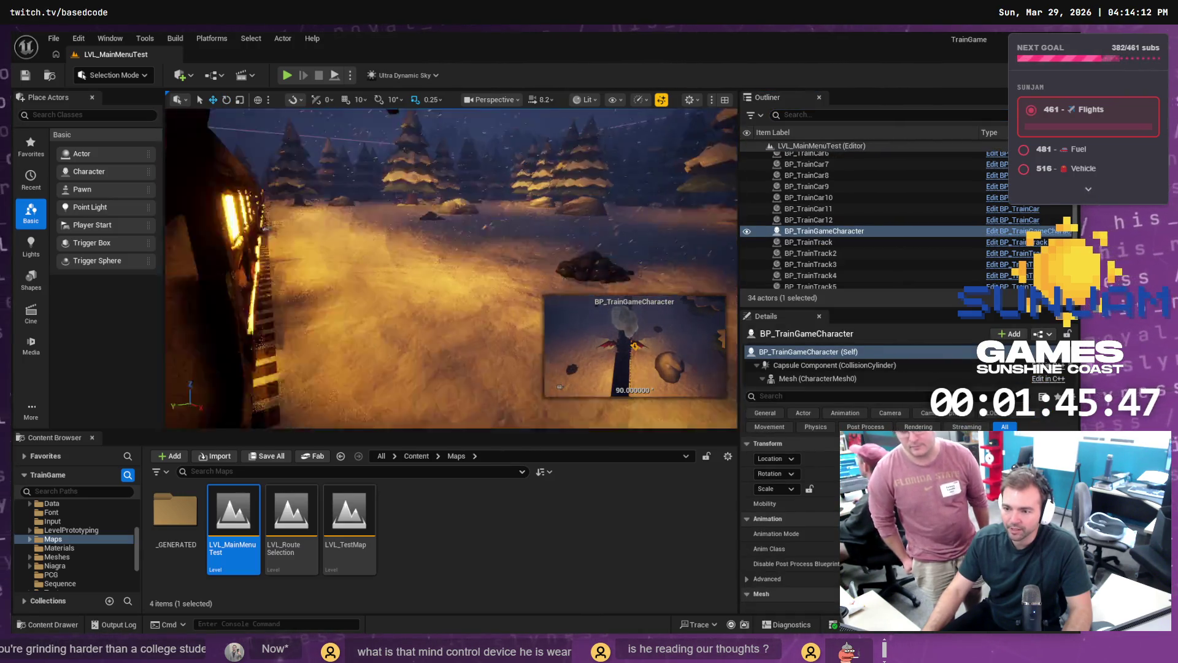
mouse_move(364, 290)
left_mouse_down()
mouse_move(364, 301)
mouse_move(364, 286)
left_mouse_up()
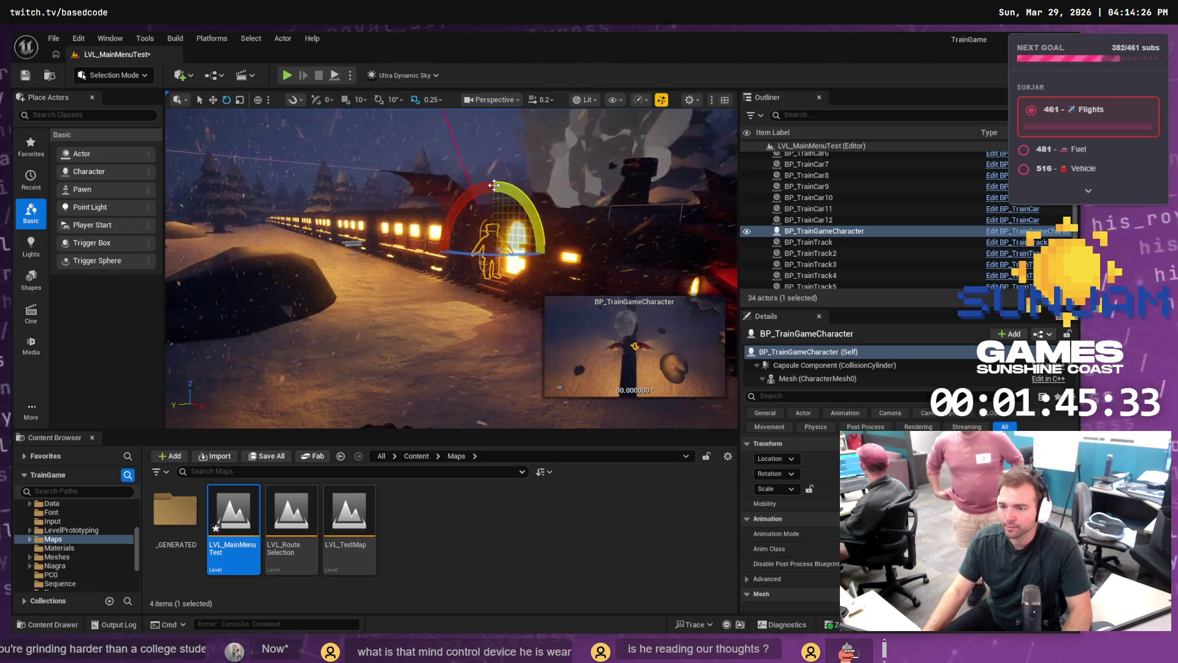
key("w")
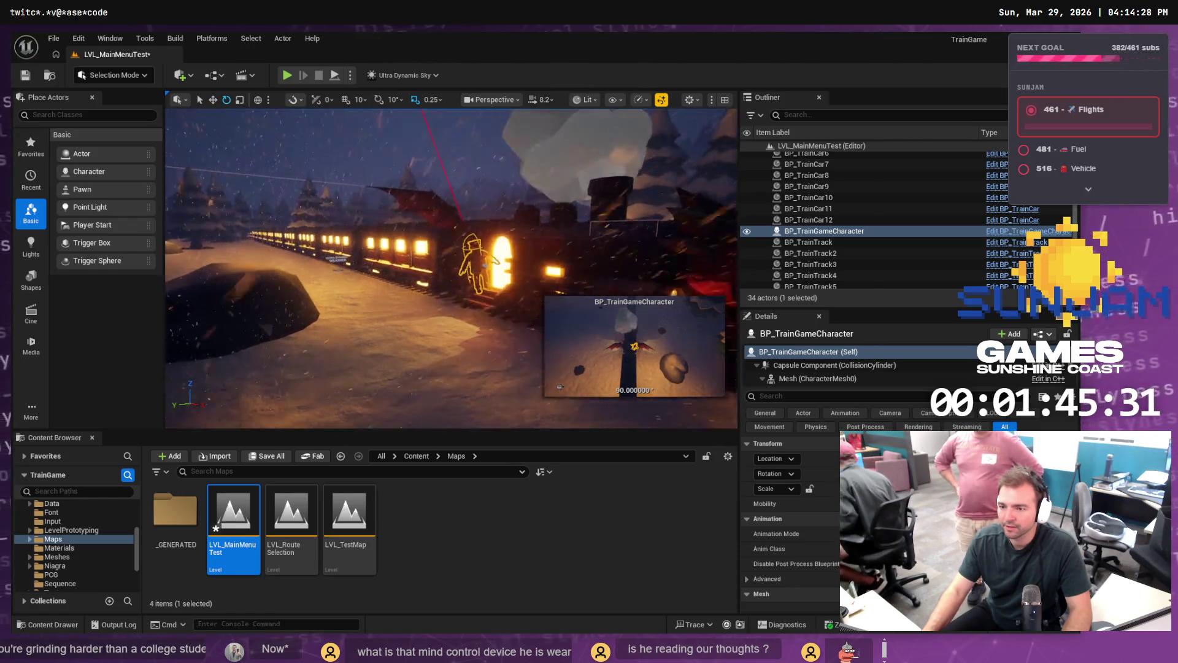
key("w")
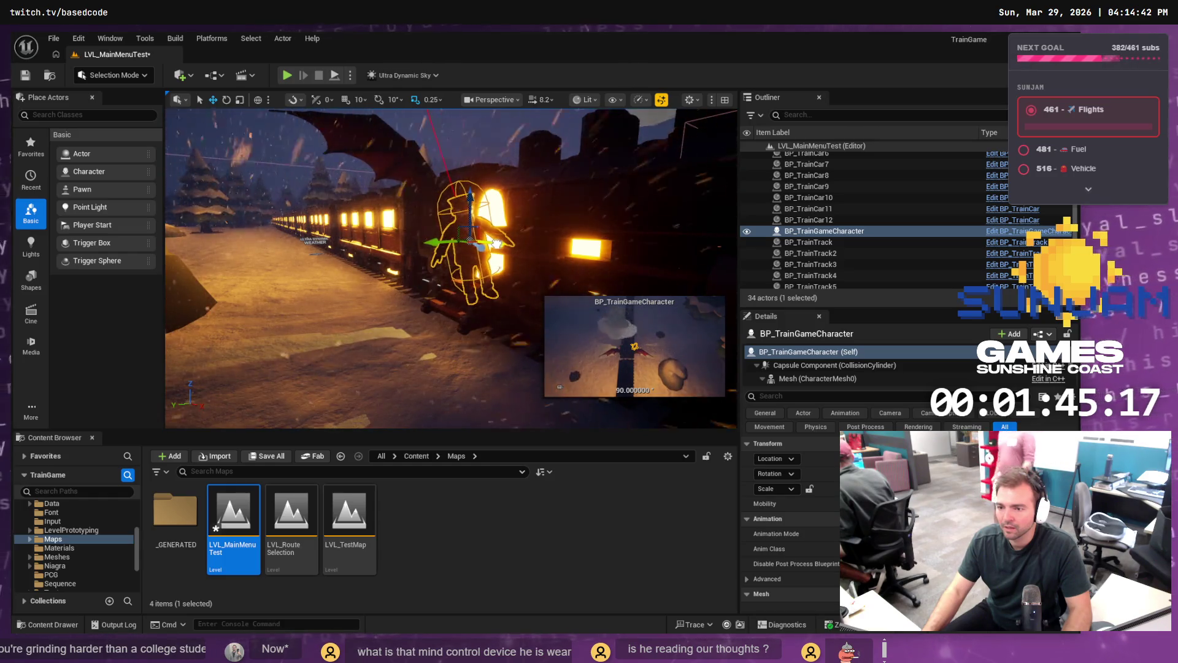
mouse_move(495, 243)
left_mouse_down()
mouse_move(706, 260)
mouse_move(430, 257)
left_mouse_up()
Step: Reselect the player character, save the level, and start a play test
left_click(331, 265)
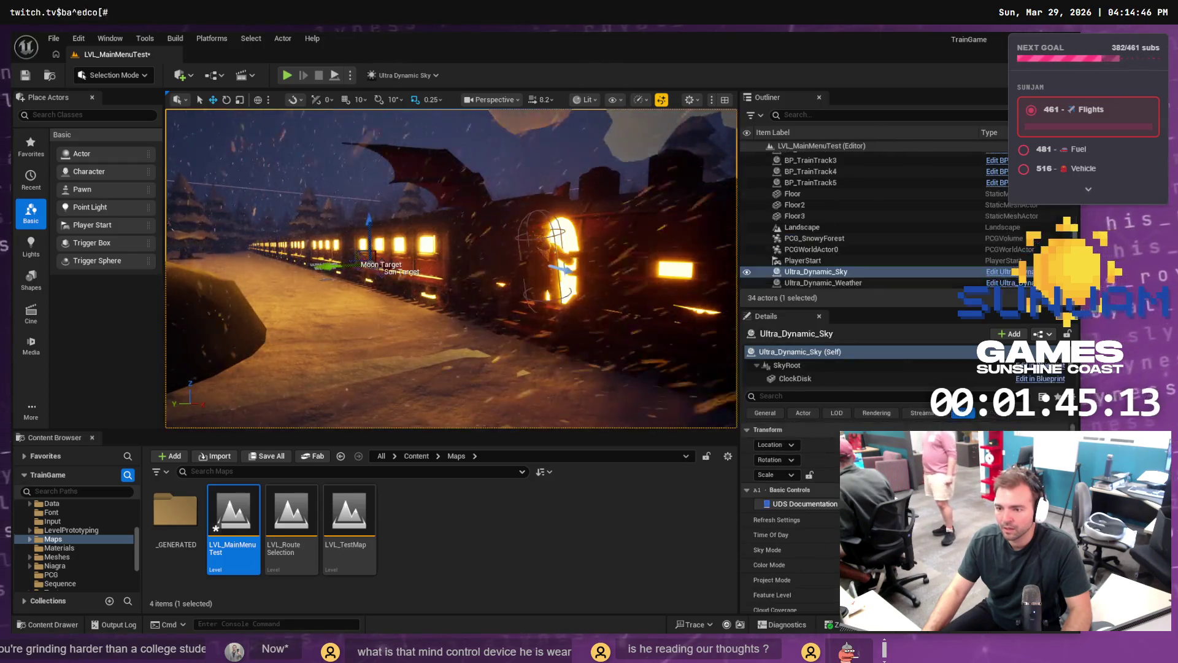
left_click(575, 269)
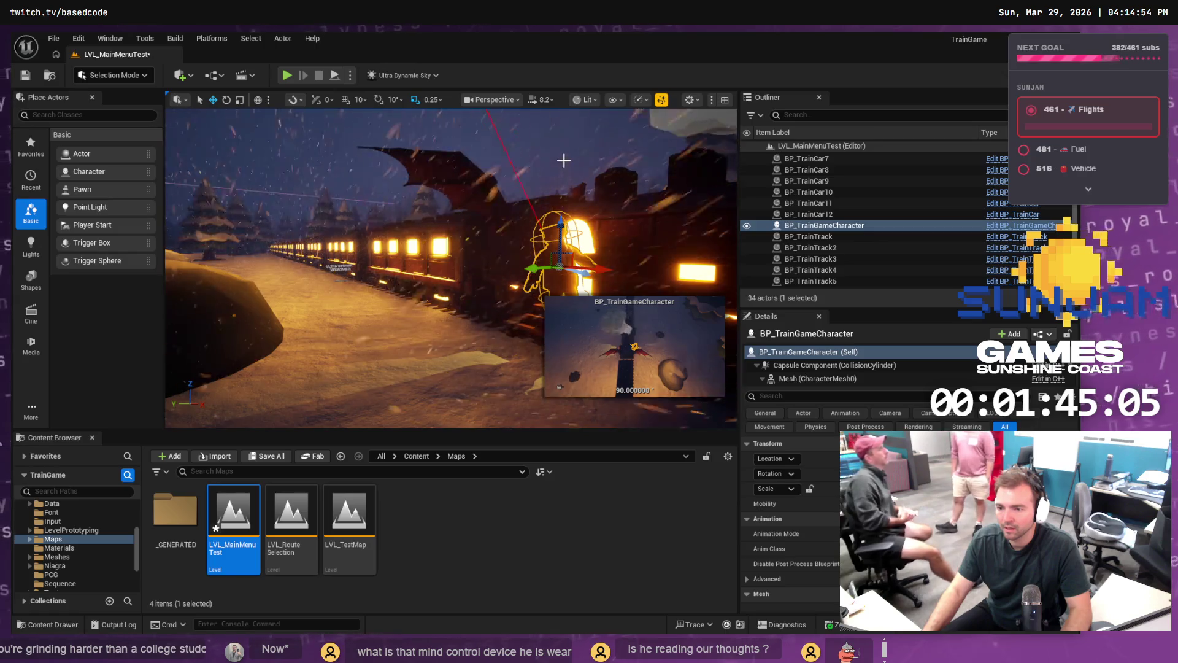
key("ctrl+s")
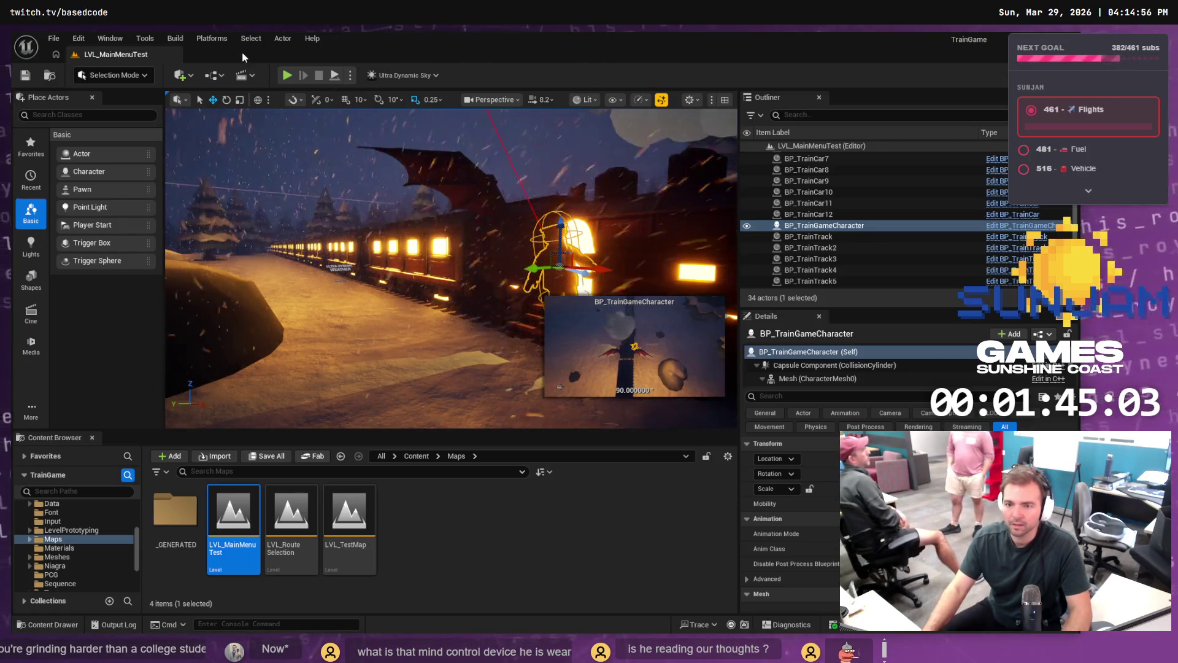
left_click(287, 76)
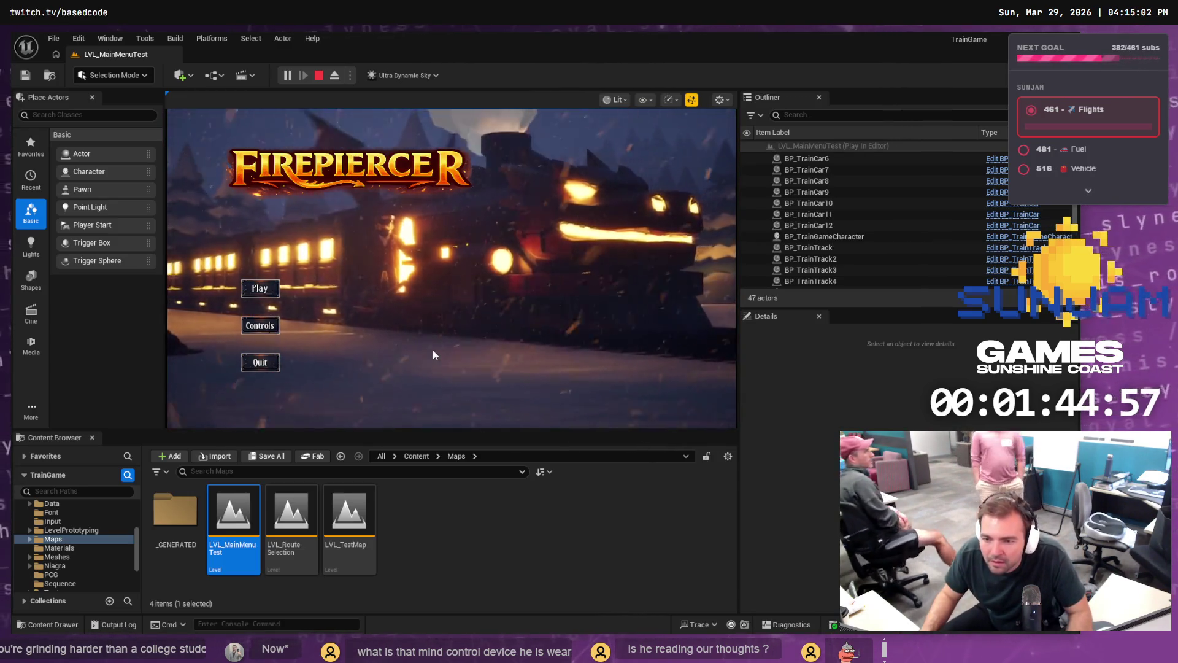
Step: Stop the play test, turn the view down the train, and play-test once more
key("Escape")
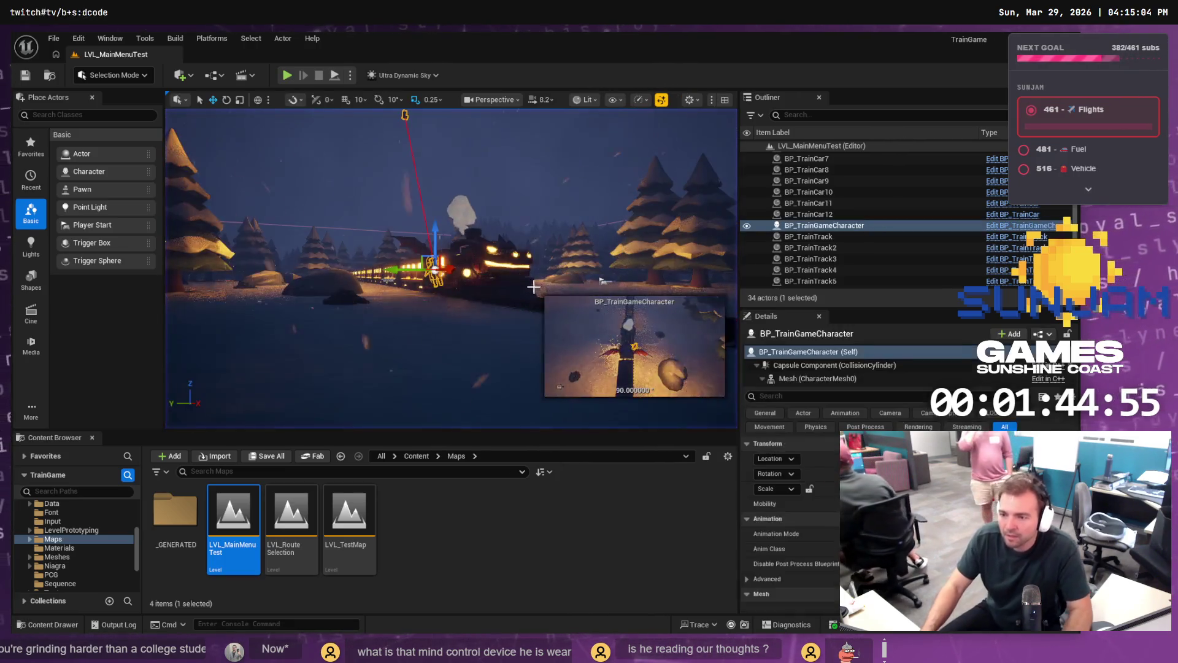
mouse_move(534, 286)
left_mouse_down()
mouse_move(534, 313)
mouse_move(533, 289)
mouse_move(507, 281)
left_mouse_up()
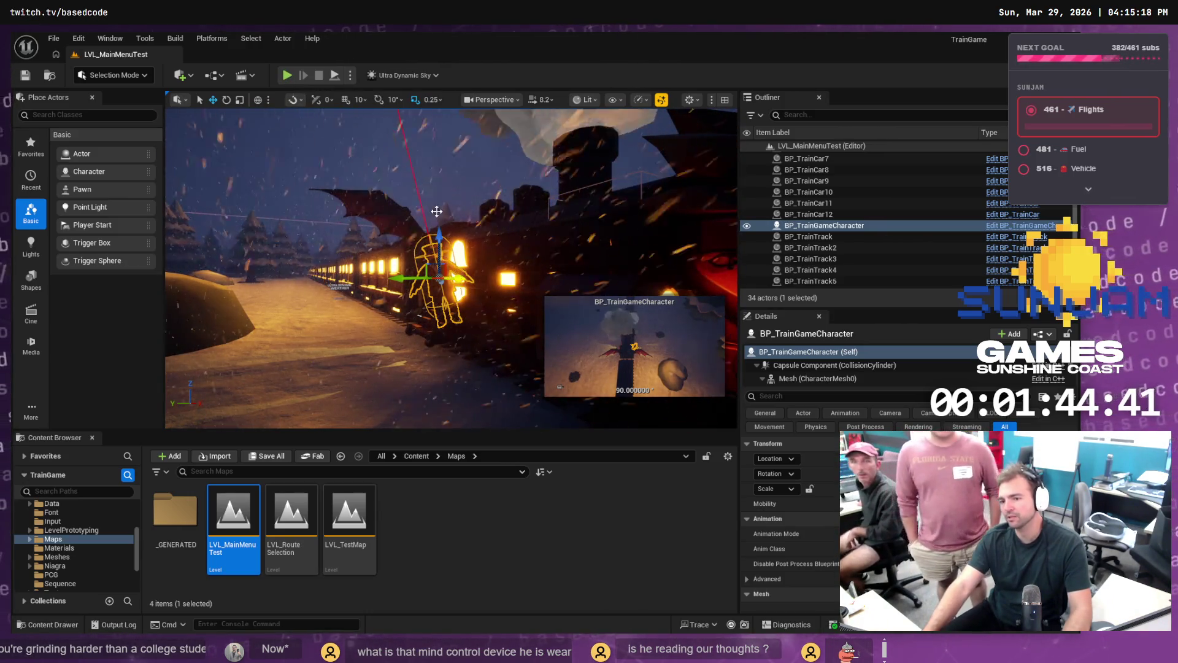
left_click(287, 75)
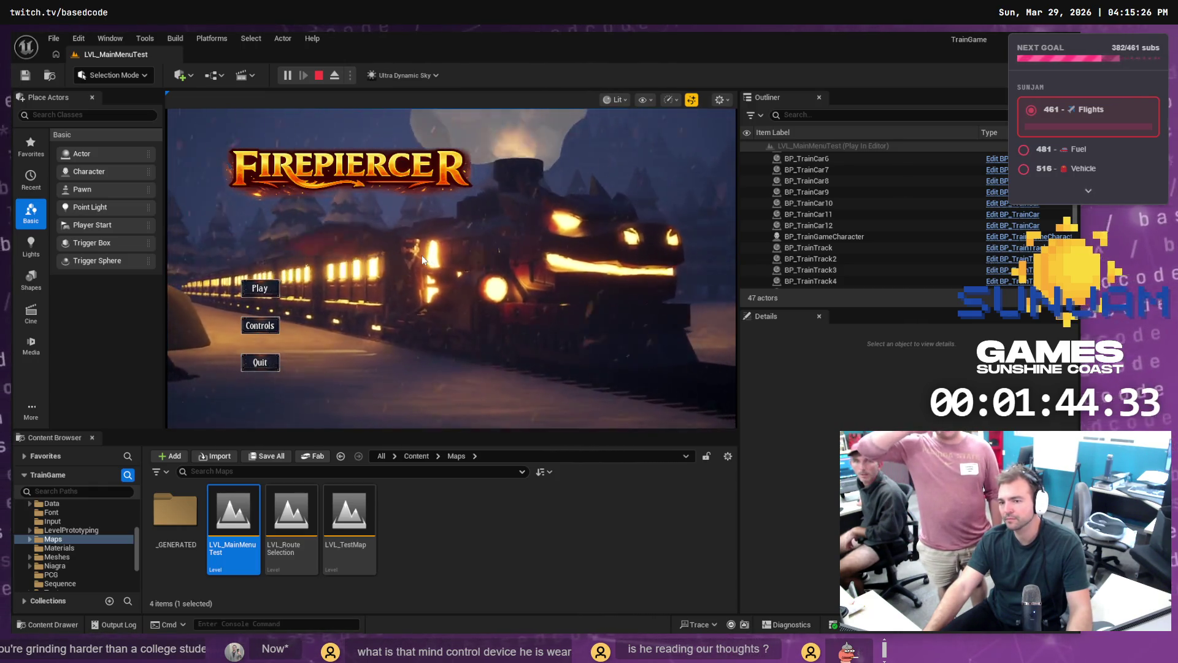
key("Escape")
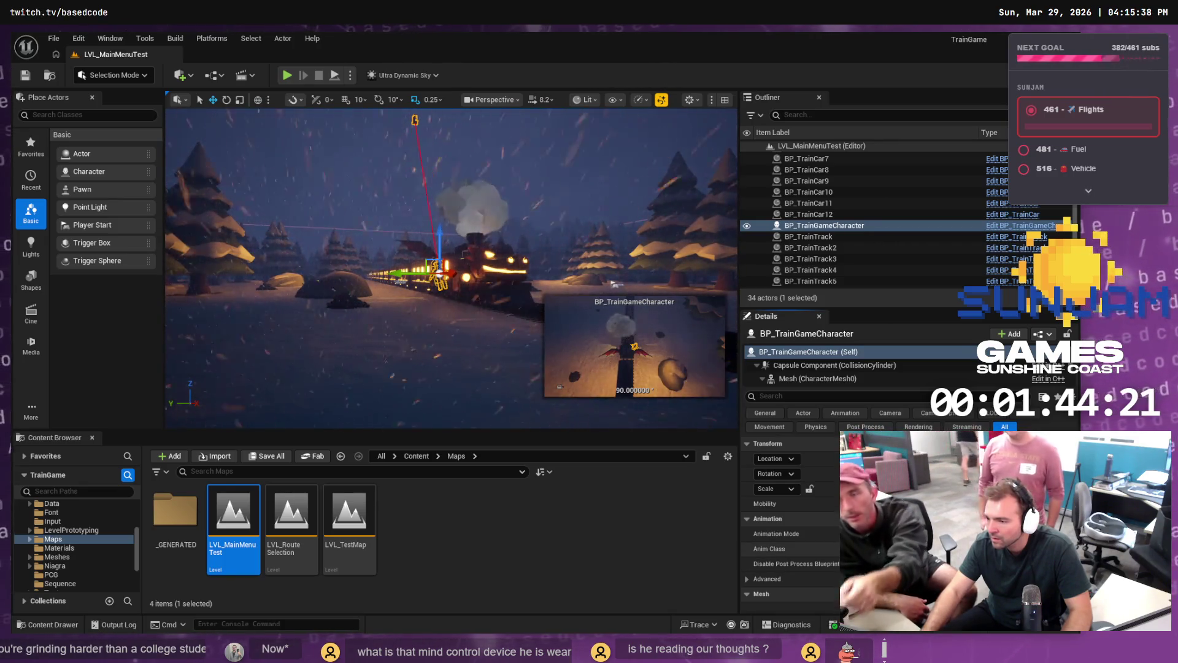
Step: Run two more quick play tests, then save LVL_MainMenuTest
left_click(432, 196)
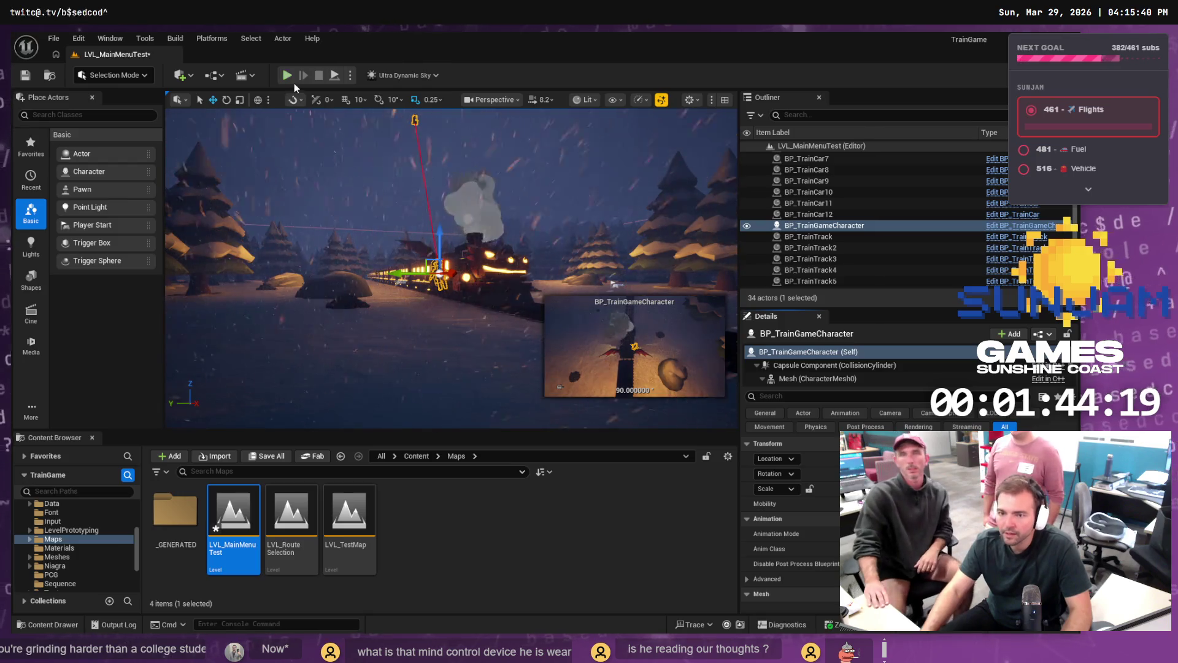
left_click(287, 75)
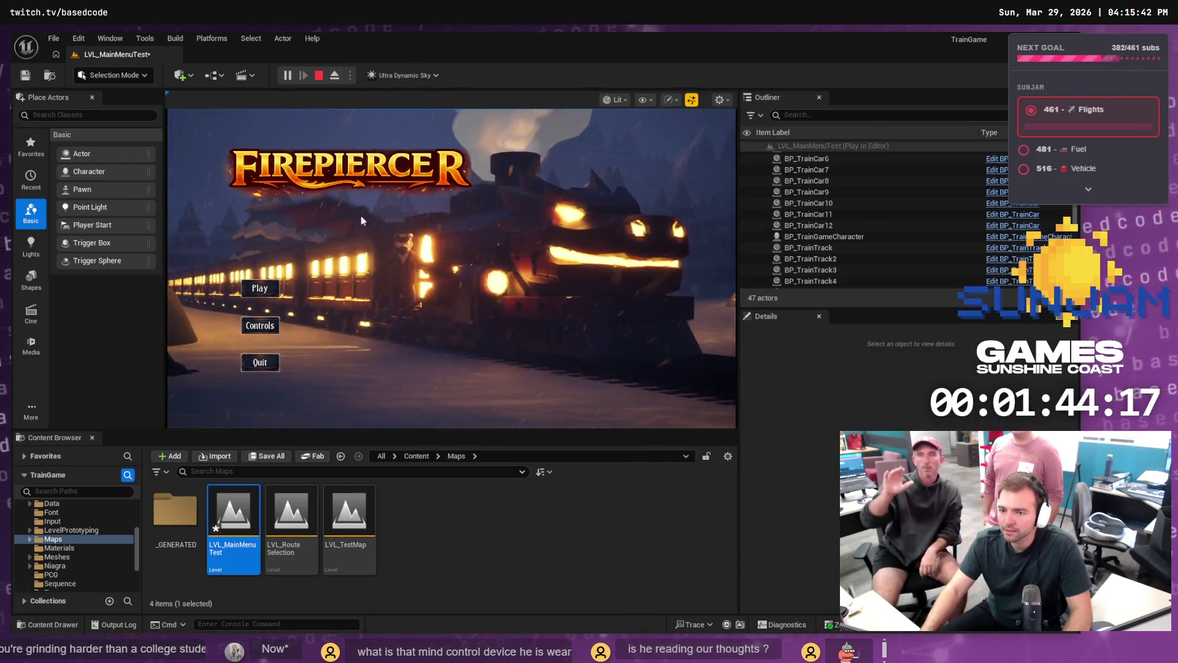
key("Escape")
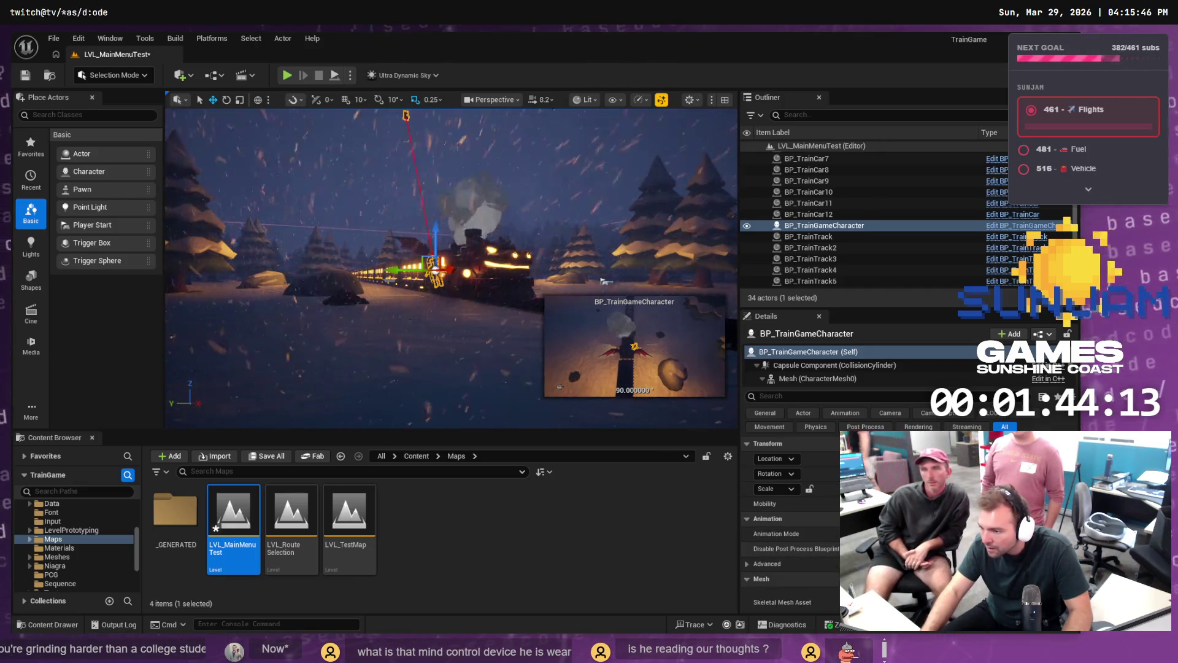
left_click(288, 77)
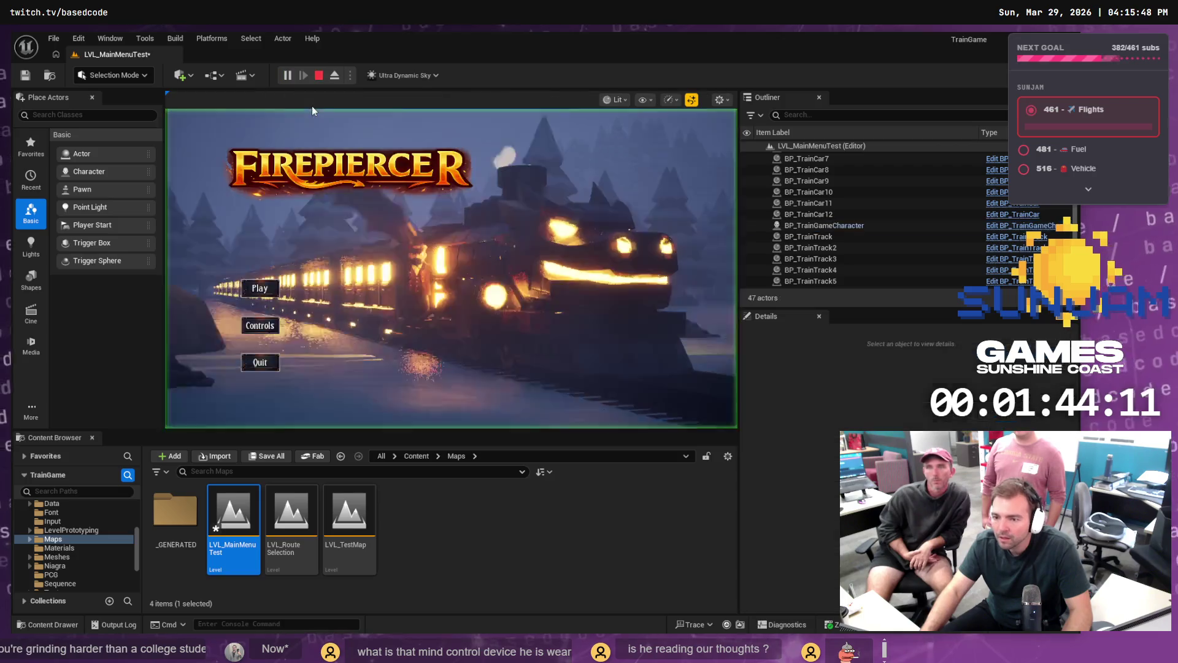
key("Escape")
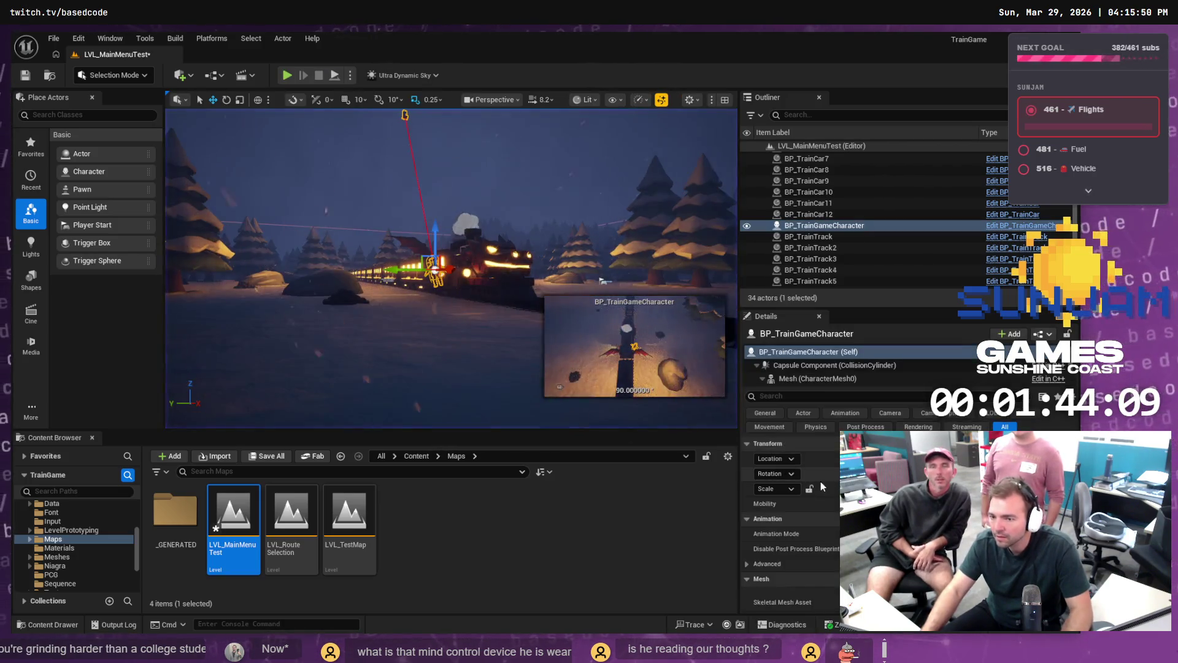
key("ctrl+s")
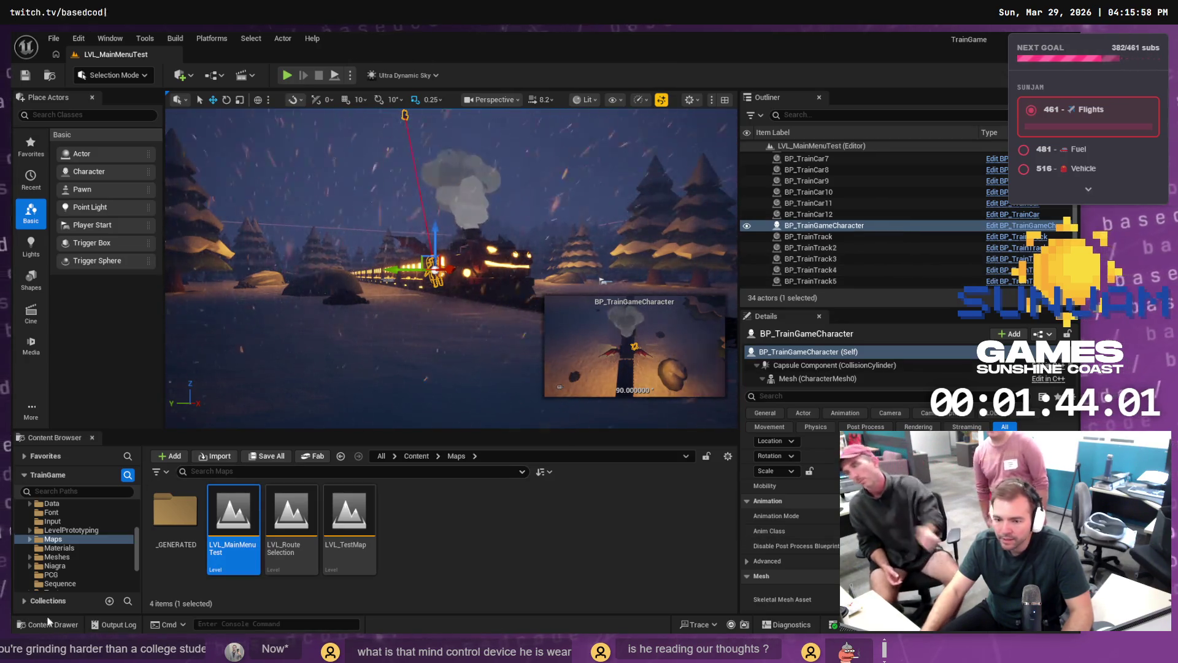
Step: Expand Meshes and show the Conductor folder in the Content Browser
scroll(46, 561, "down", 1)
scroll(56, 553, "down", 1)
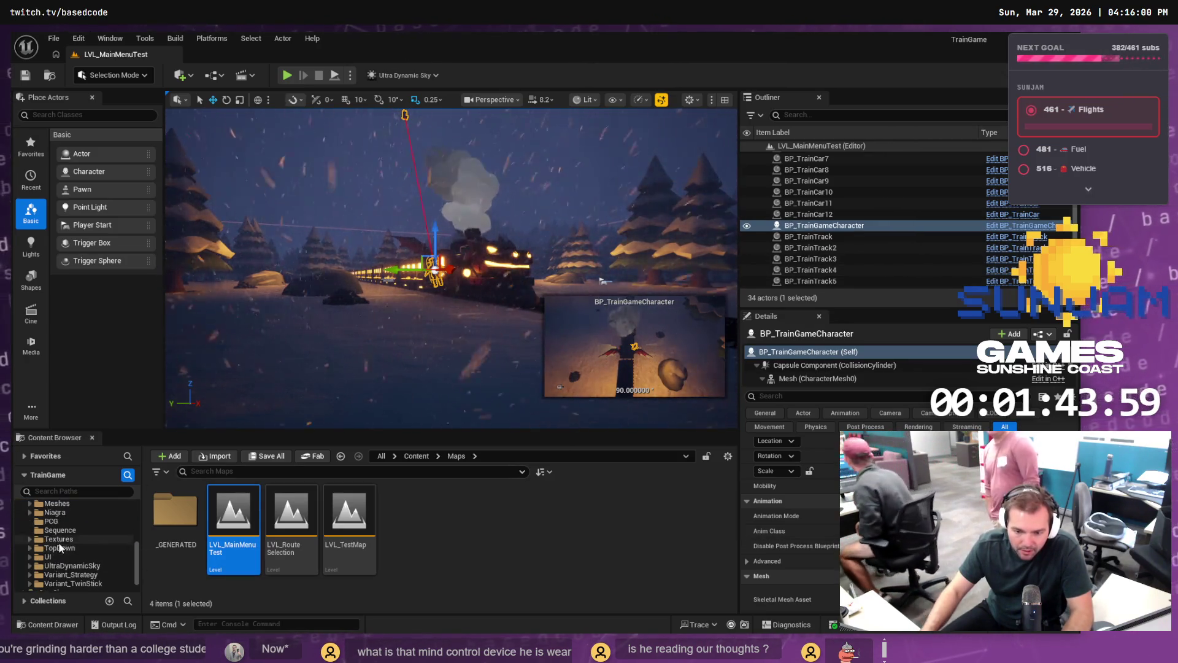
left_click(30, 521)
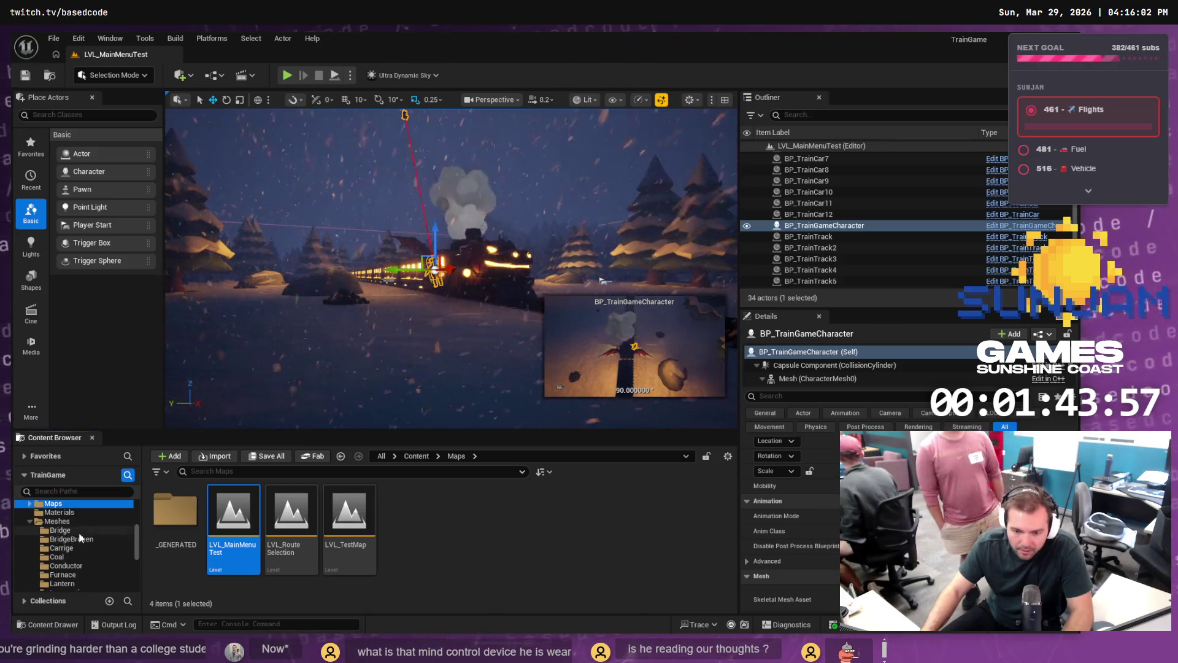
scroll(79, 537, "down", 1)
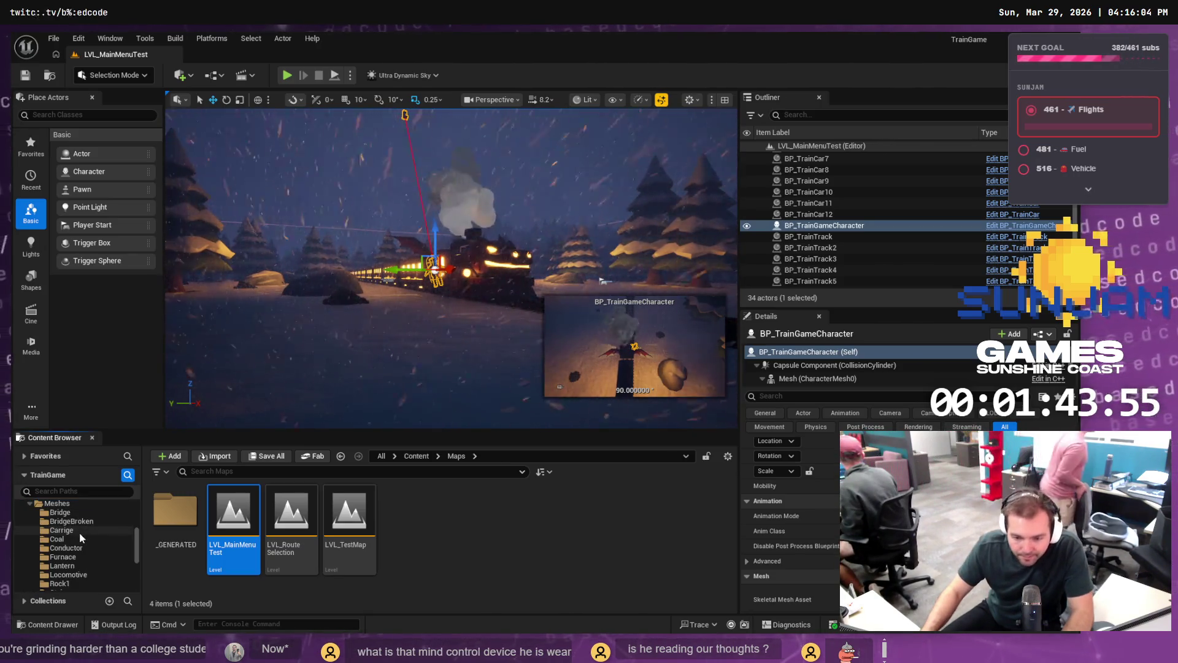
left_click(67, 548)
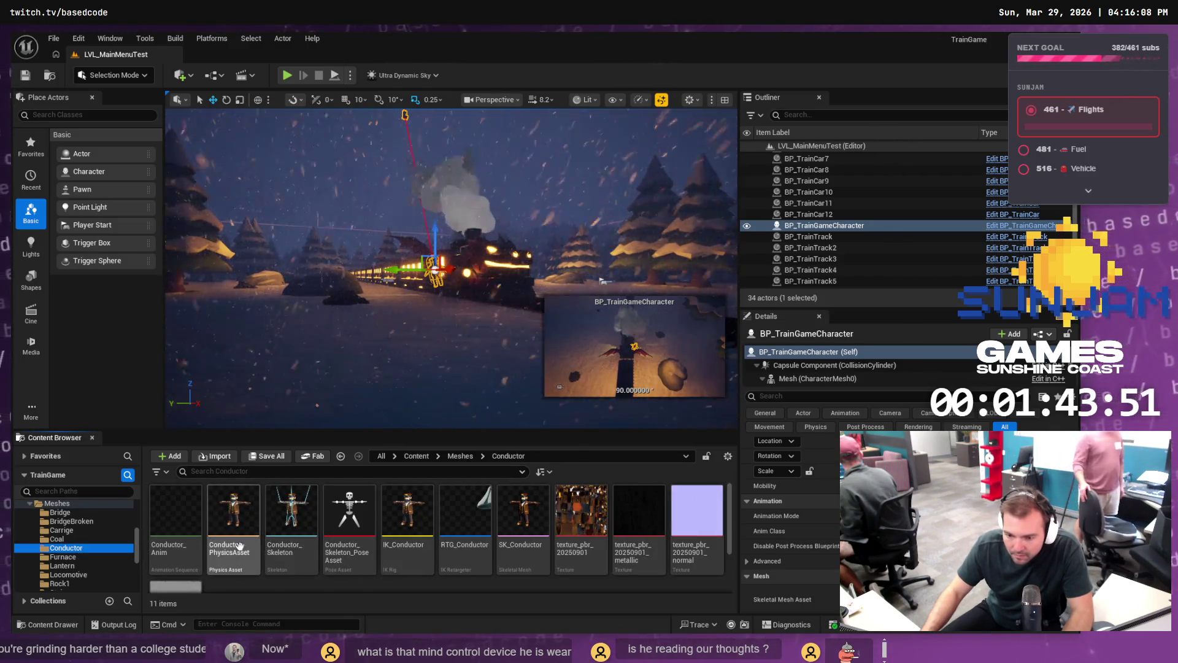
Step: Place SK_Conductor in the level beside the train
scroll(247, 531, "down", 1)
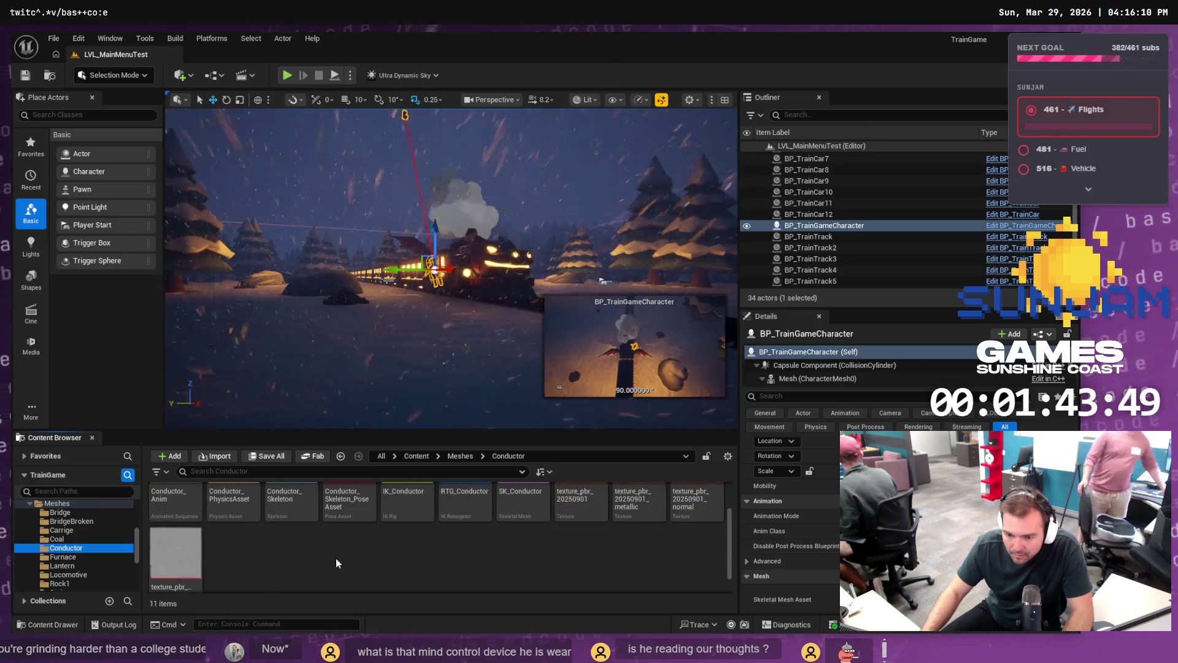
scroll(336, 560, "up", 1)
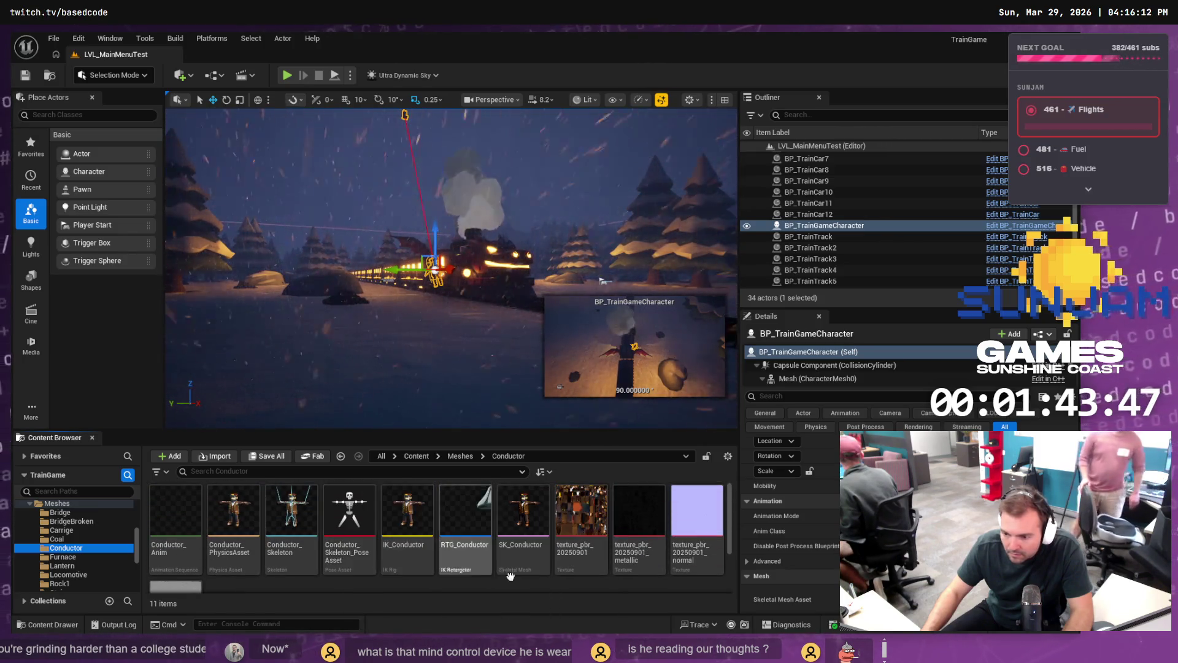
mouse_move(713, 258)
left_mouse_down()
mouse_move(810, 215)
mouse_move(339, 275)
left_mouse_up()
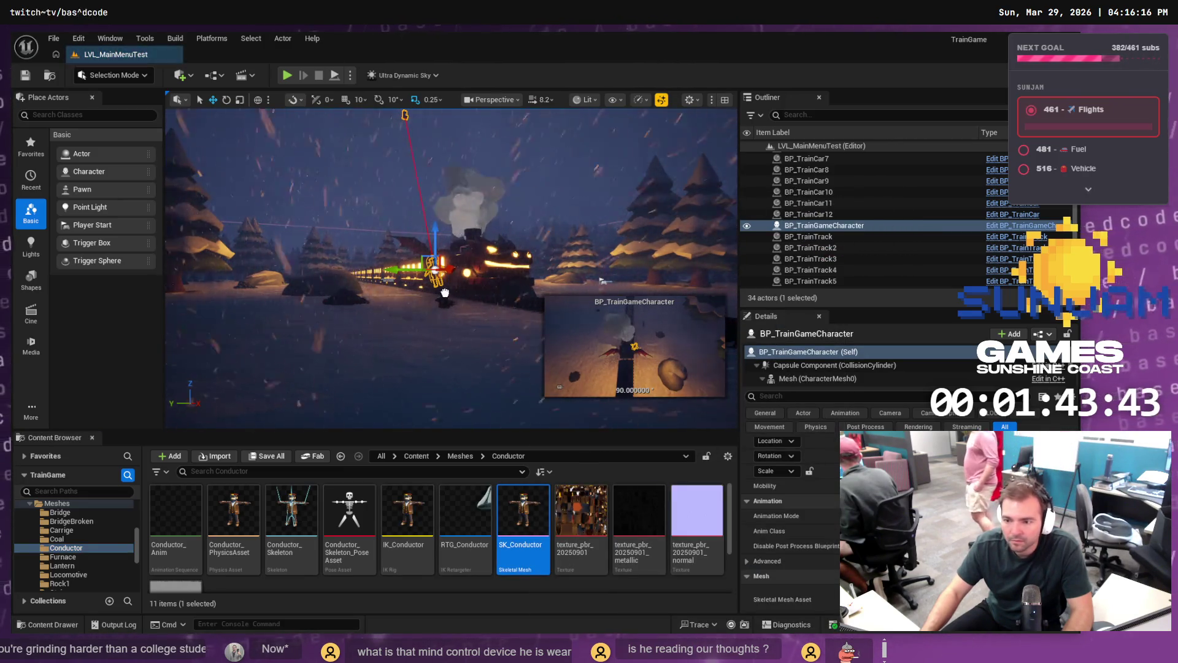
left_click_drag(432, 281, 433, 282)
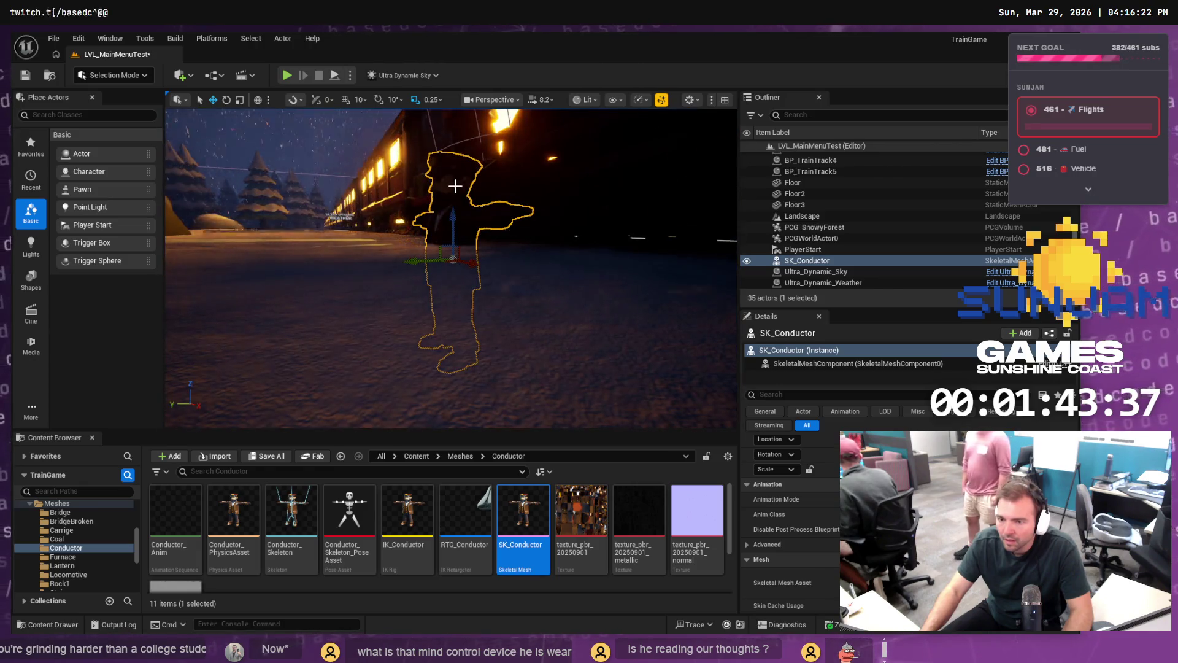
Step: Frame the conductor and rotate it about 11 degrees on its vertical axis
key("f")
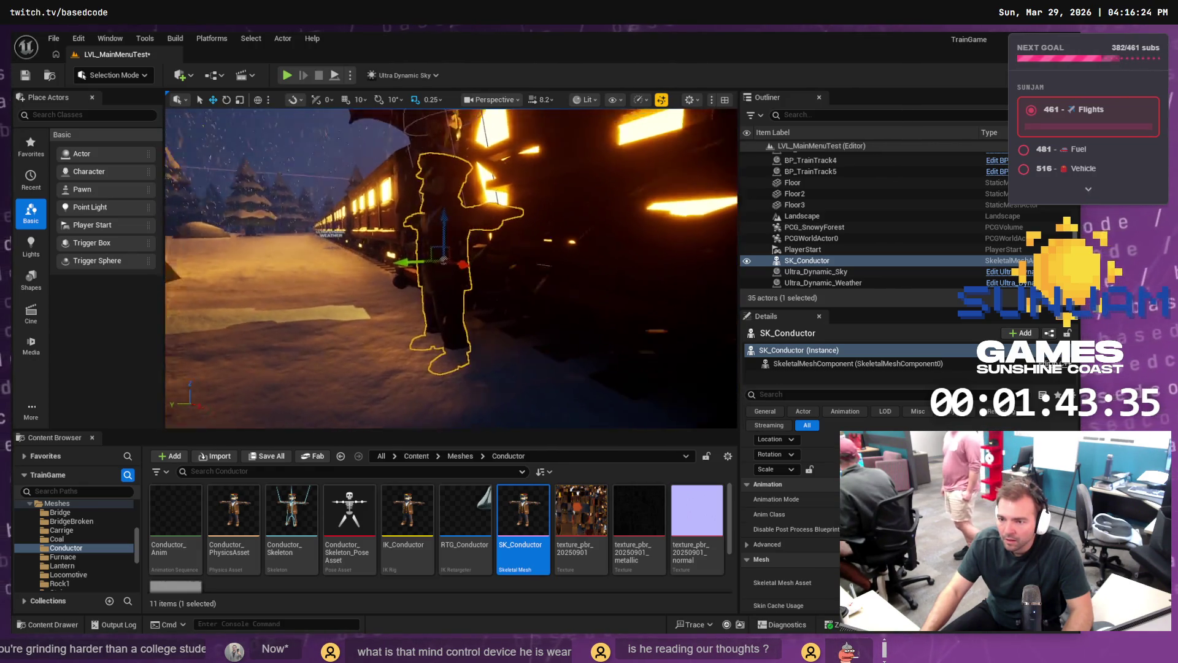
left_click_drag(461, 230, 419, 250)
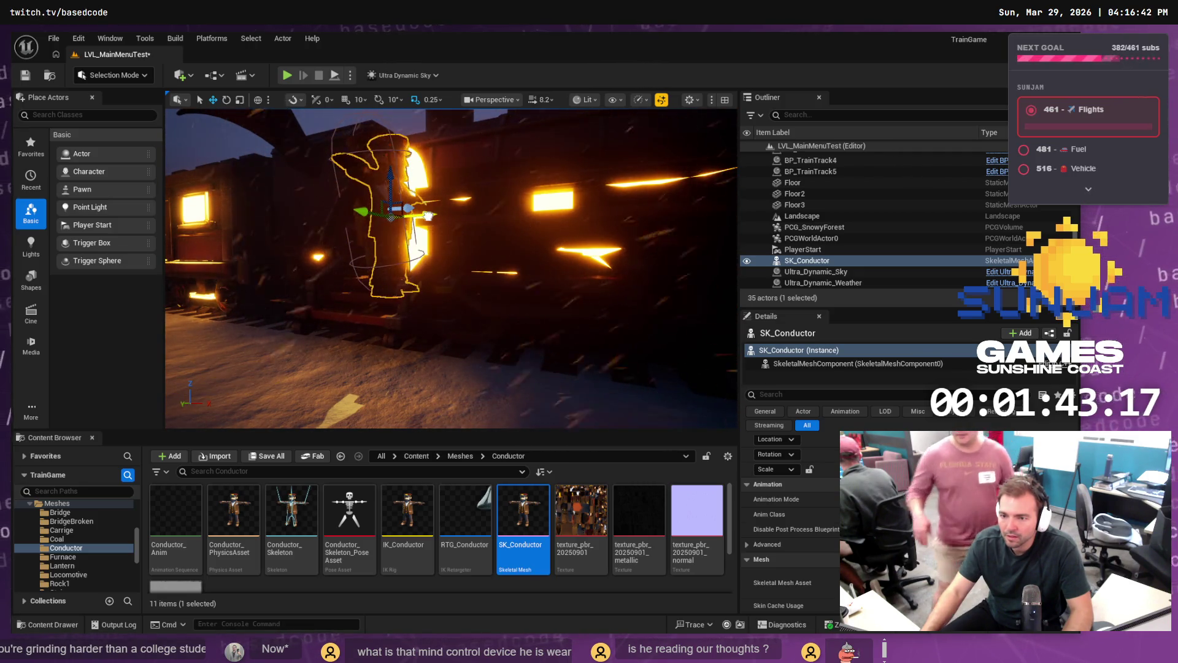
key("e")
left_click_drag(427, 215, 458, 213)
Step: Set the conductor's Anim Class to ABP_Conductor, then open SK_Conductor in its mesh editor
left_click(908, 514)
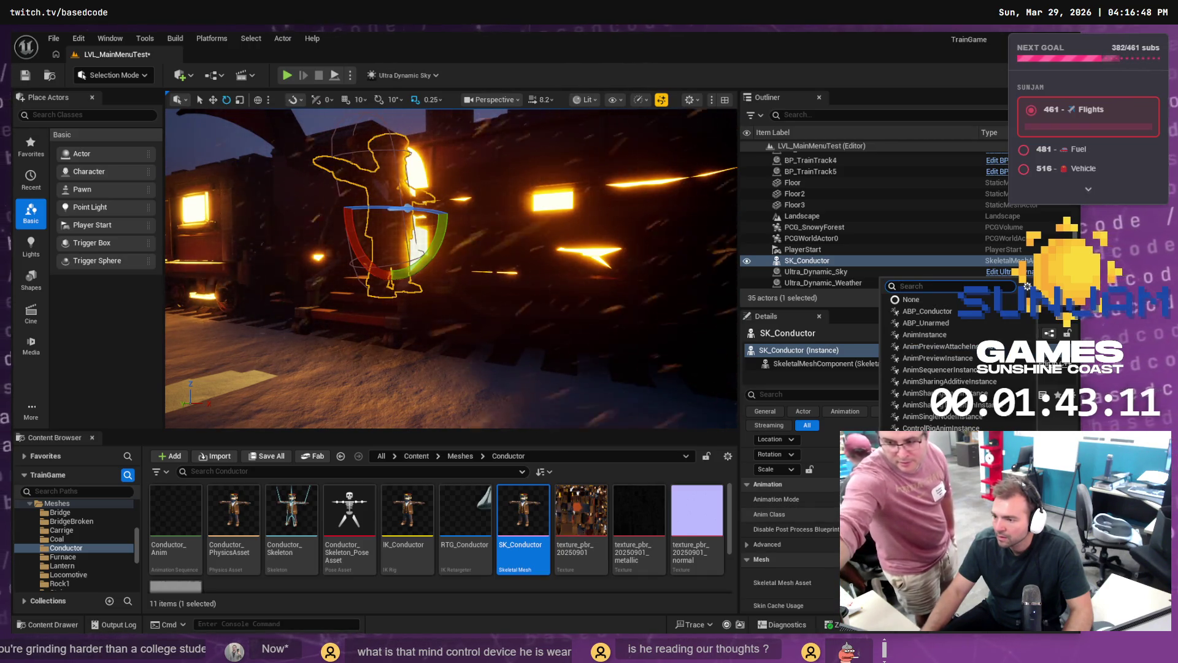
left_click(909, 311)
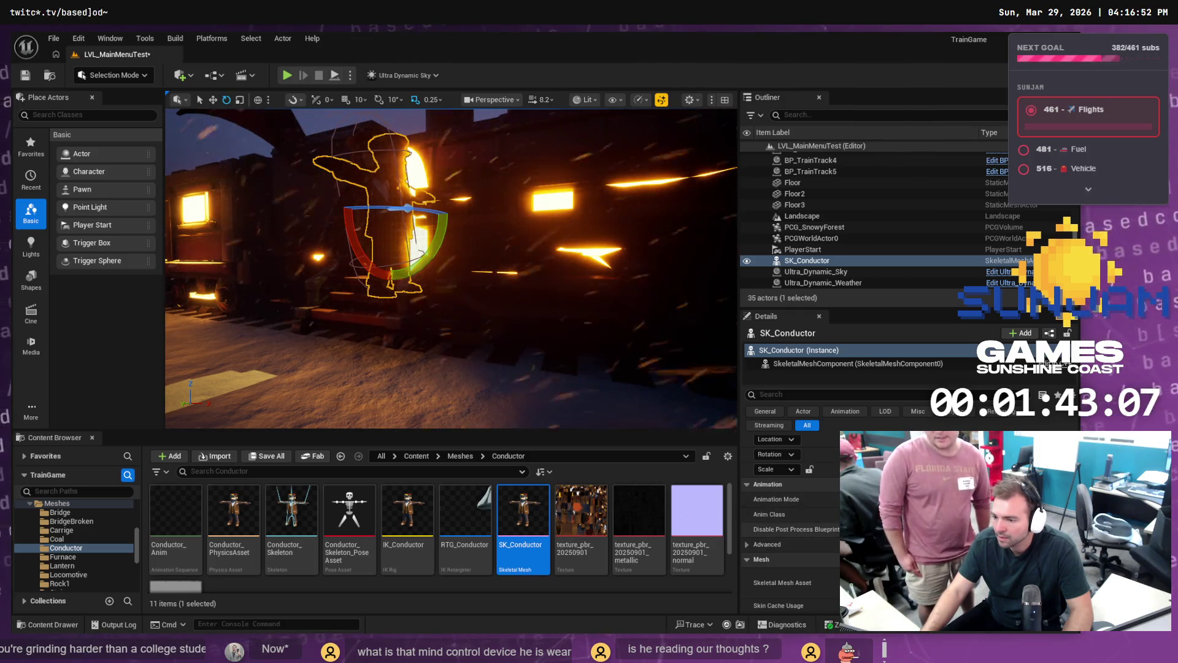
left_click(757, 544)
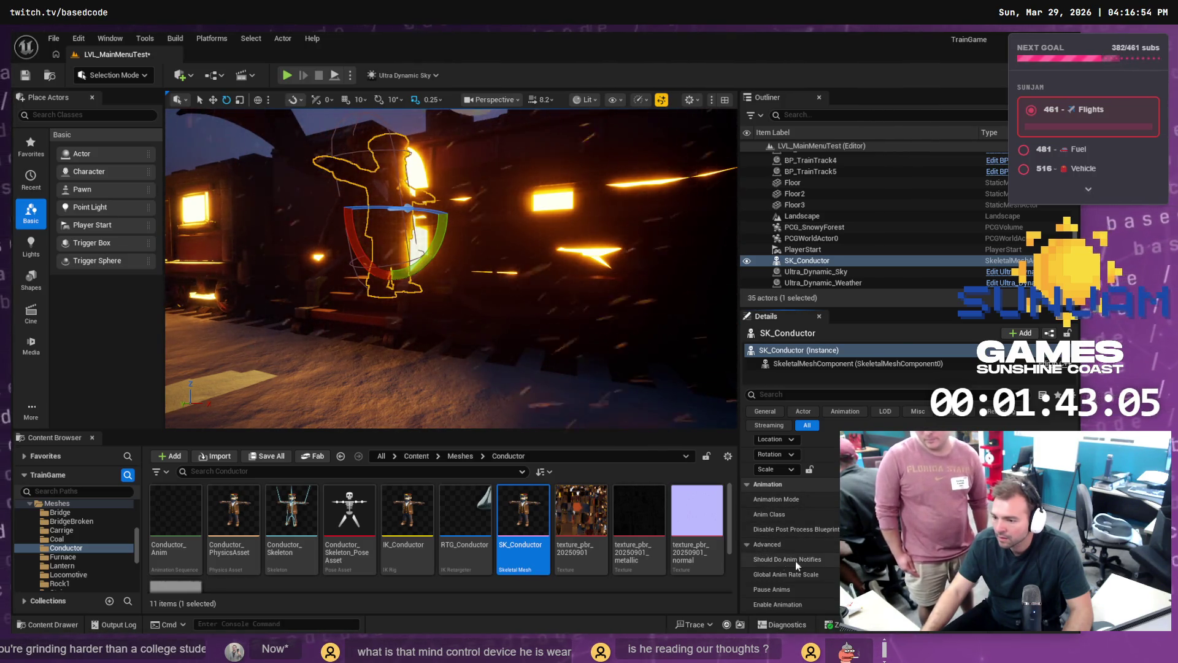
scroll(792, 522, "down", 3)
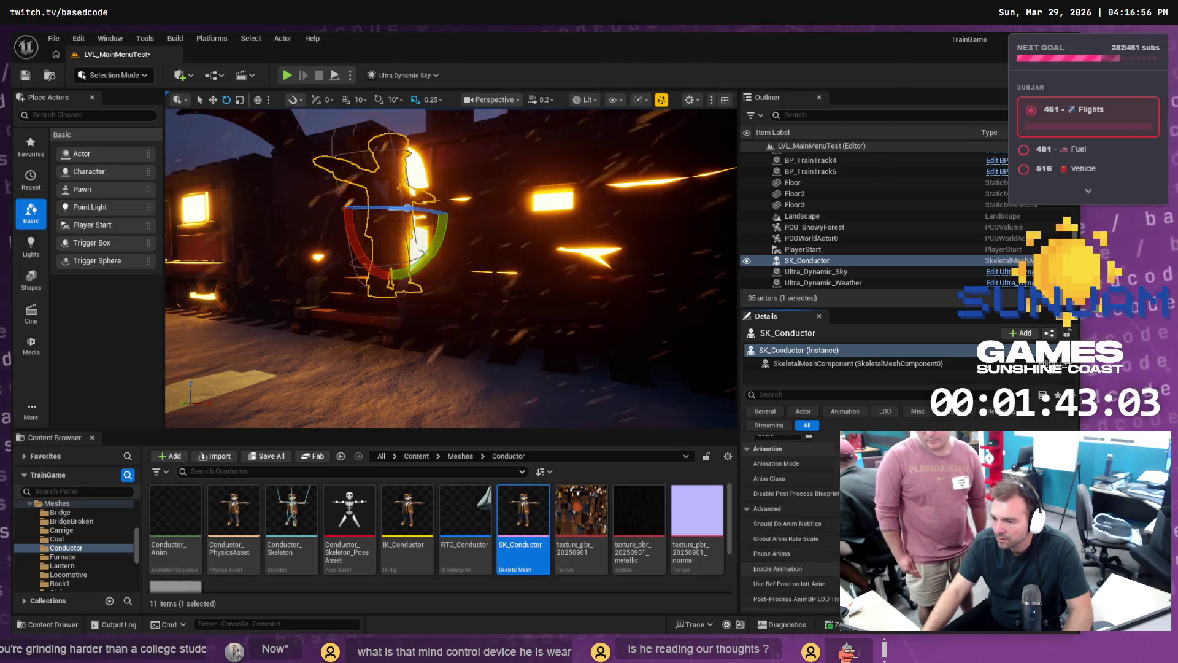
scroll(828, 531, "down", 3)
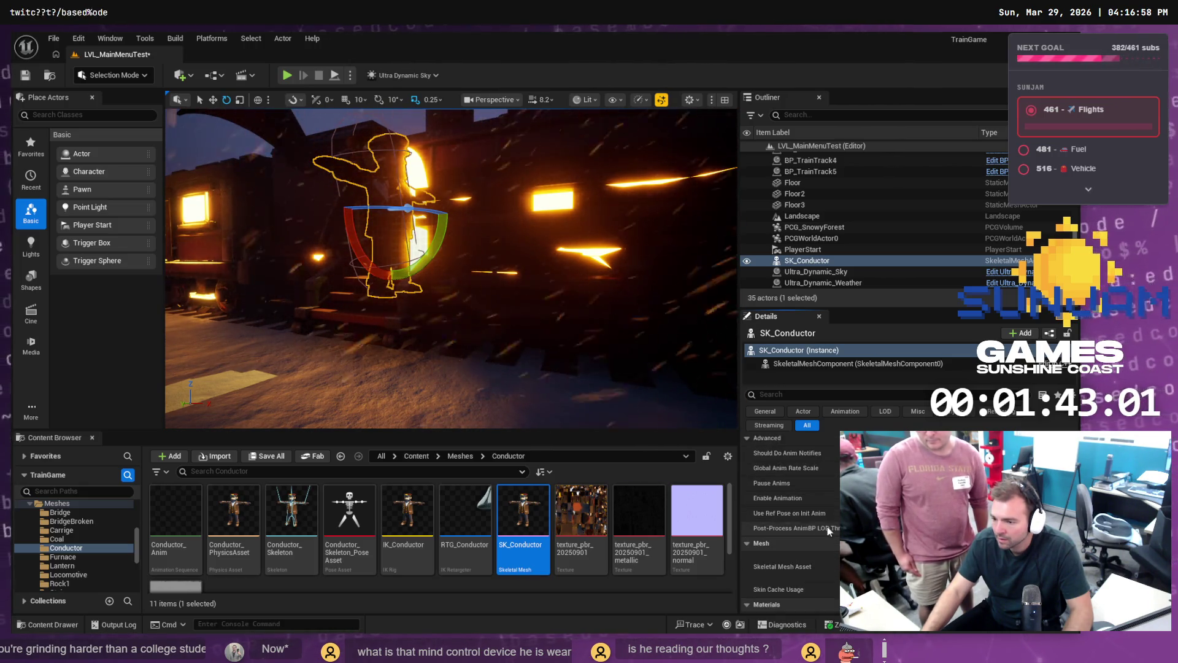
scroll(792, 522, "down", 1)
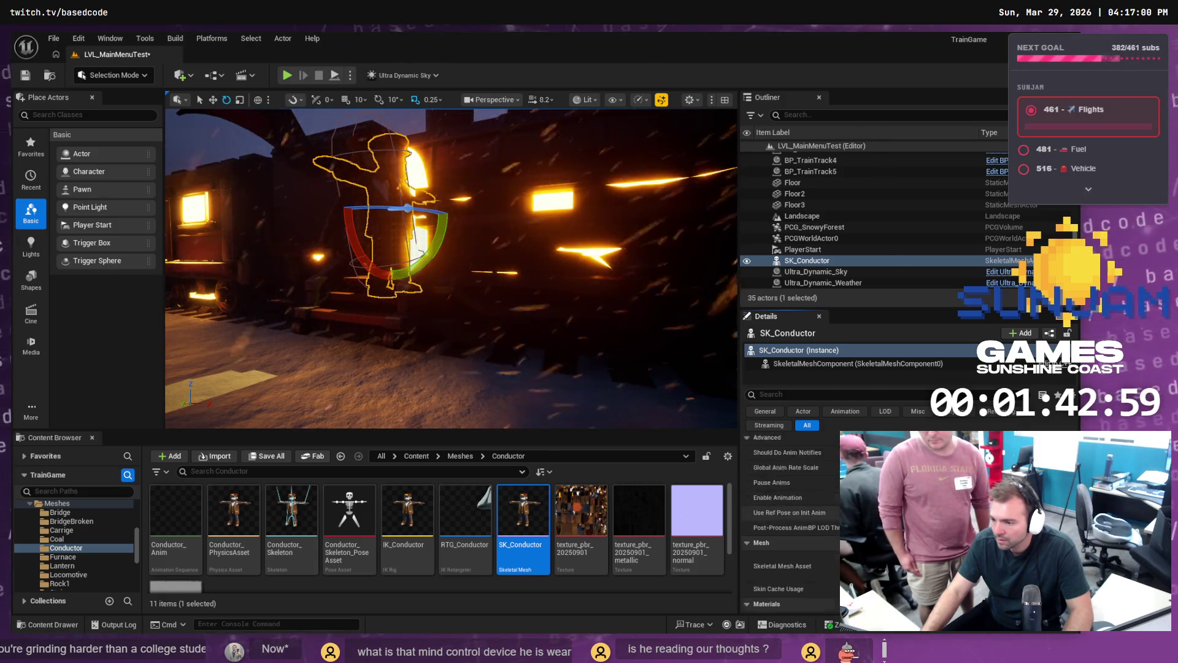
scroll(792, 522, "down", 10)
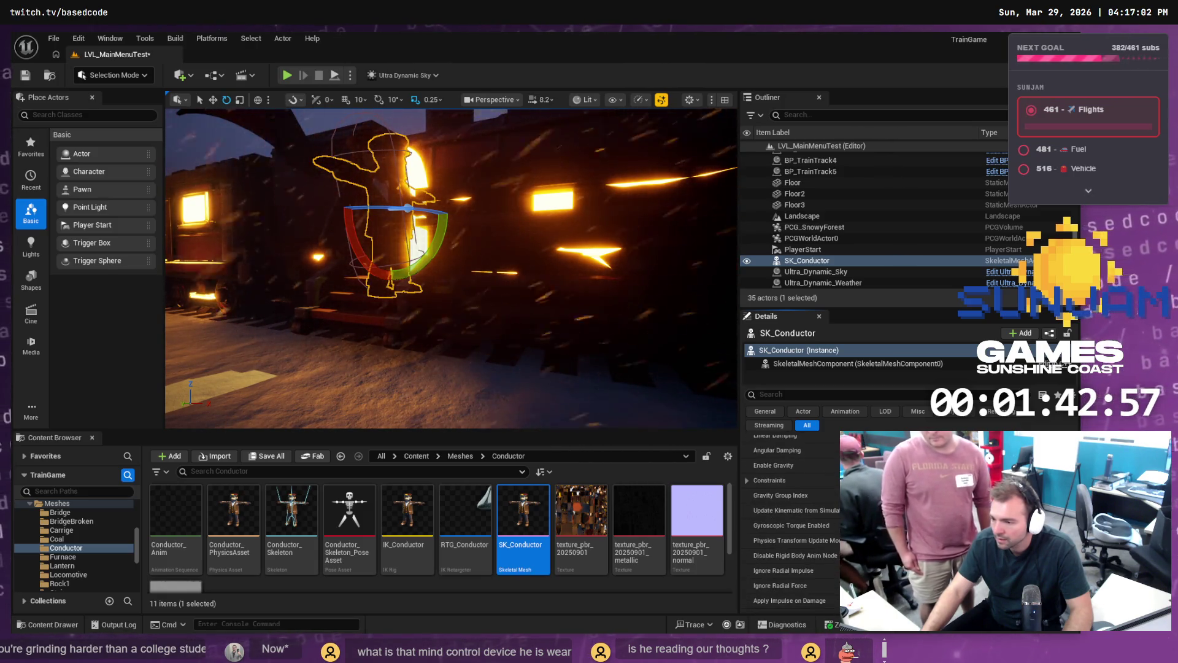
scroll(792, 522, "down", 10)
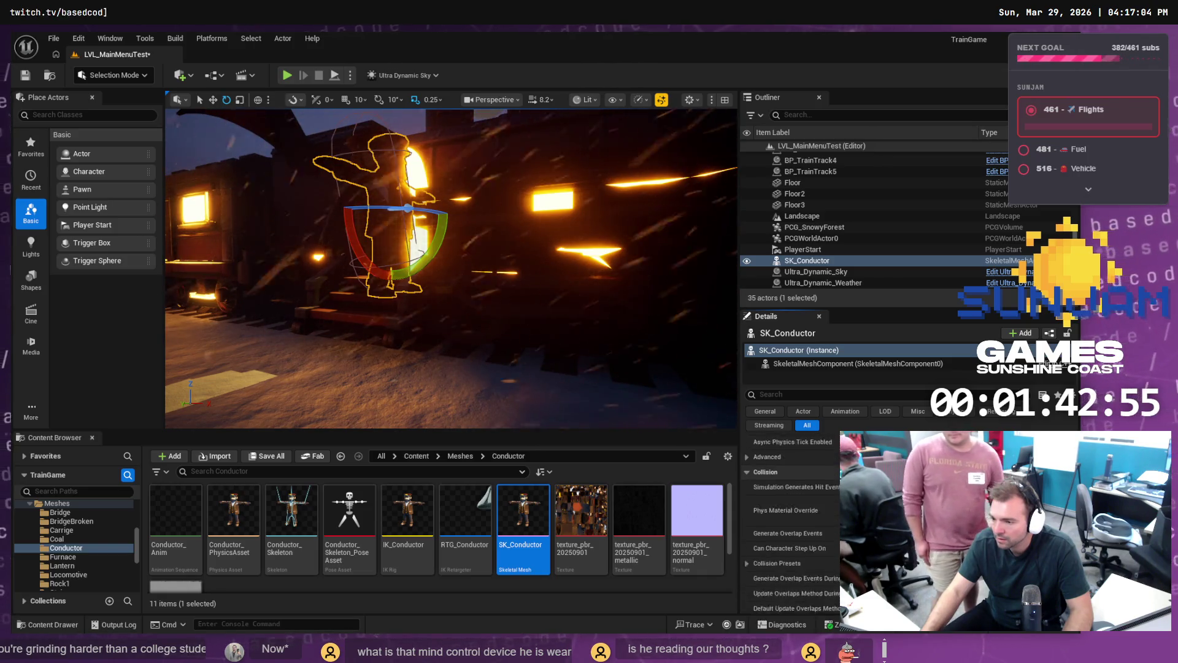
scroll(792, 522, "down", 4)
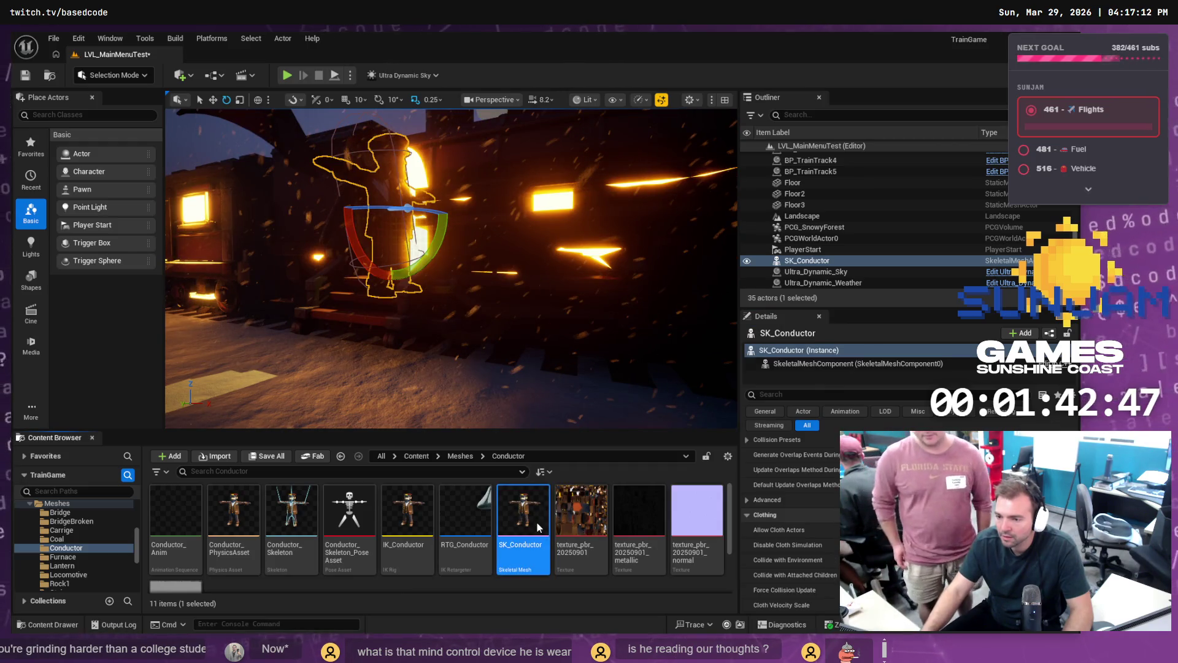
double_click(537, 522)
Step: Select the whole conductor mesh in the SK_Conductor editor, then close the editor
left_click(689, 121)
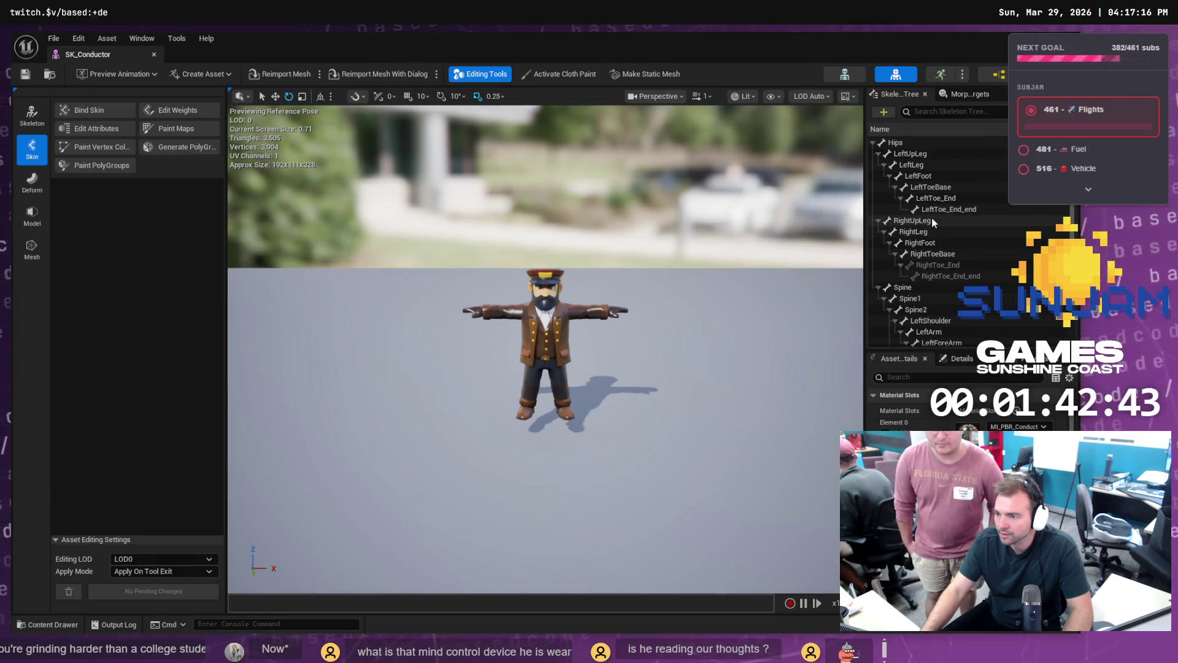
left_click(571, 315)
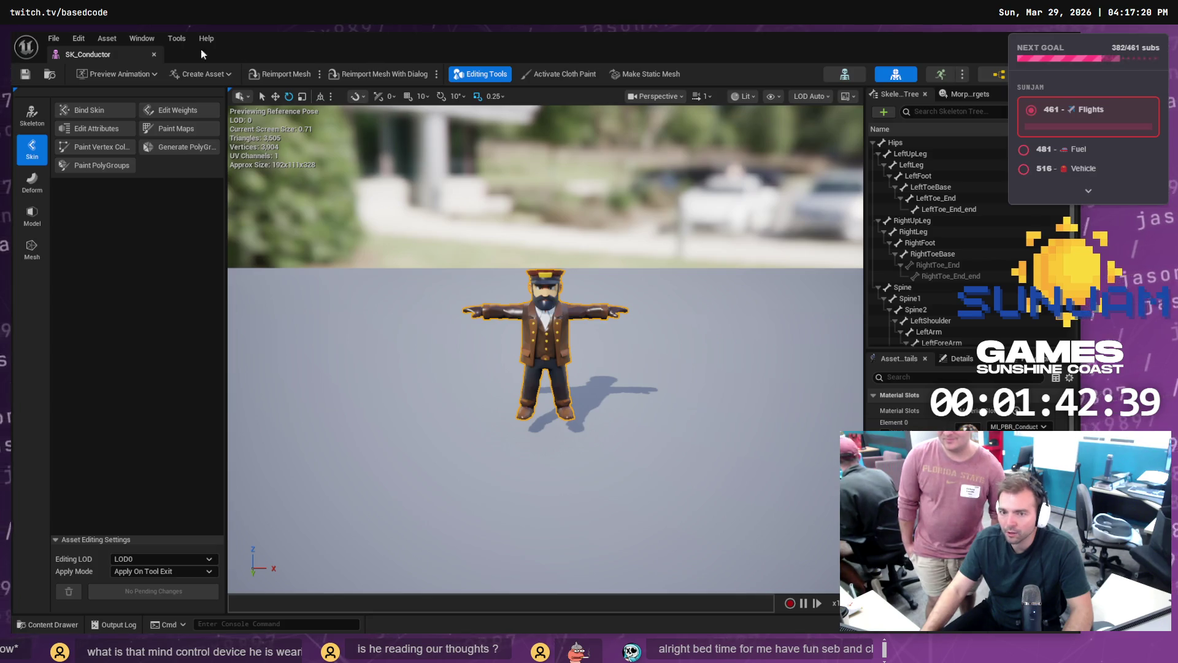
left_click(153, 55)
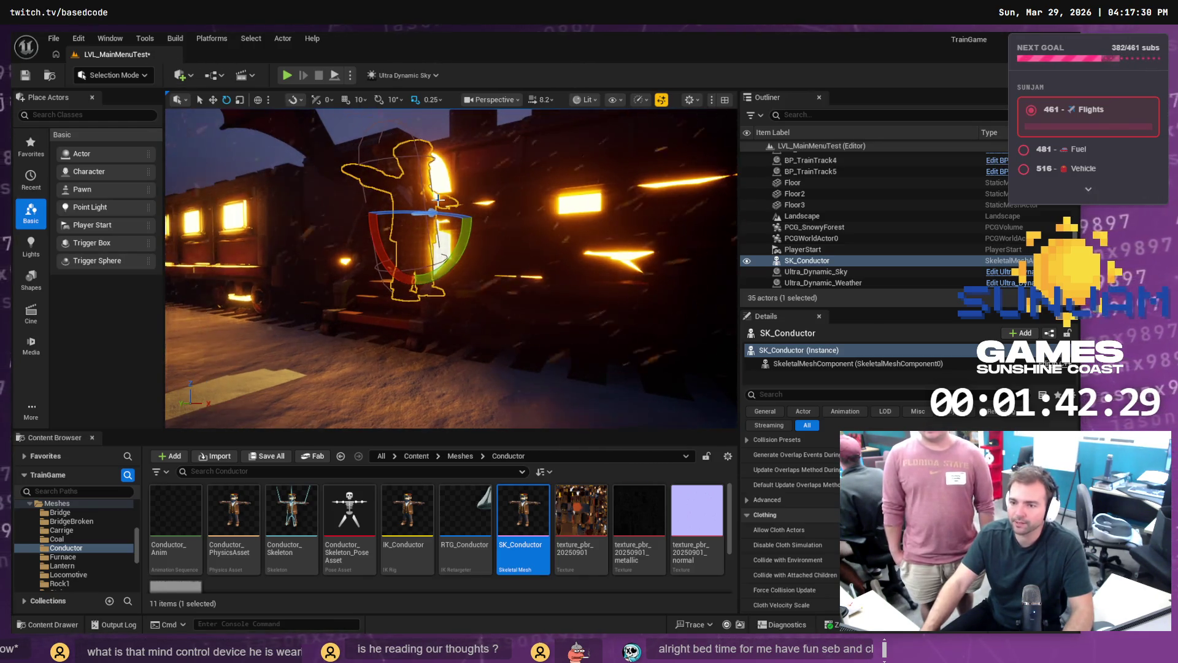
Step: Frame the conductor beside the engine and delete the SK_Conductor actor
left_click_drag(433, 200, 439, 200)
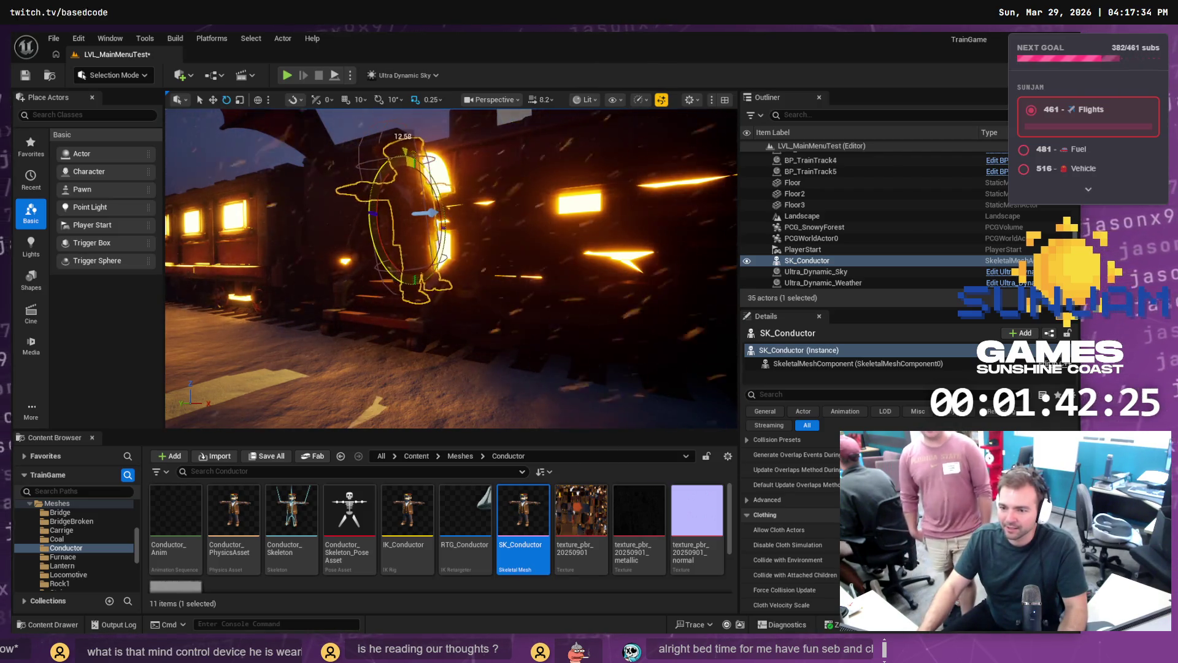
left_click_drag(375, 236, 457, 212)
key("f")
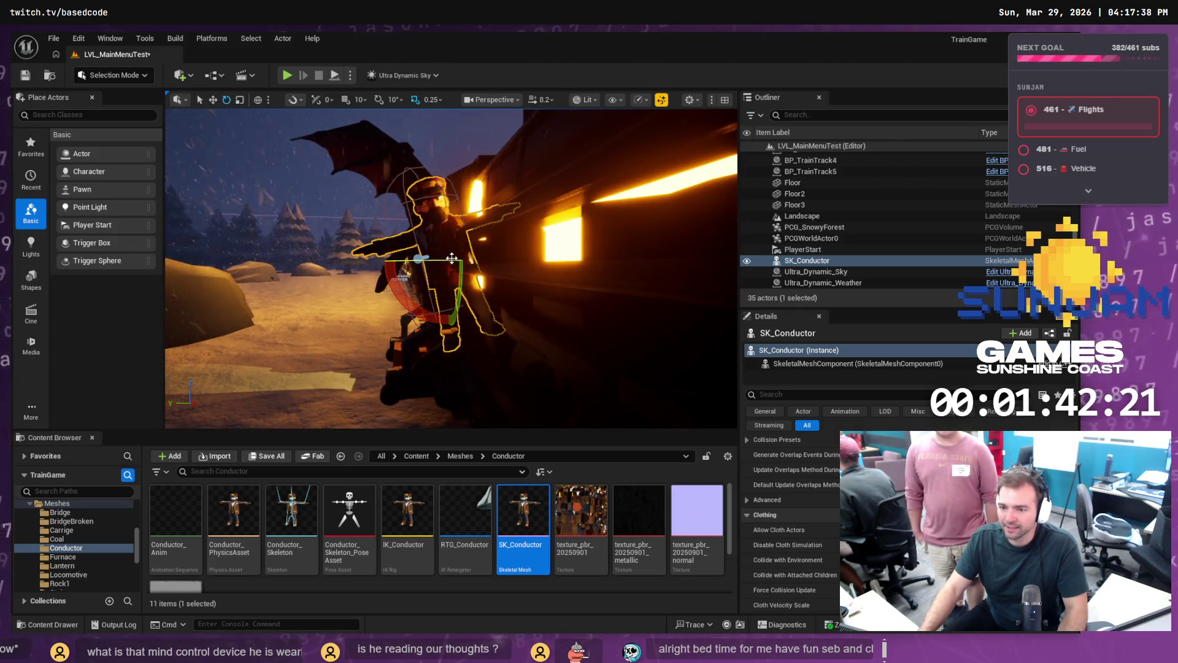
mouse_move(456, 254)
left_mouse_down()
mouse_move(457, 242)
mouse_move(469, 248)
left_mouse_up()
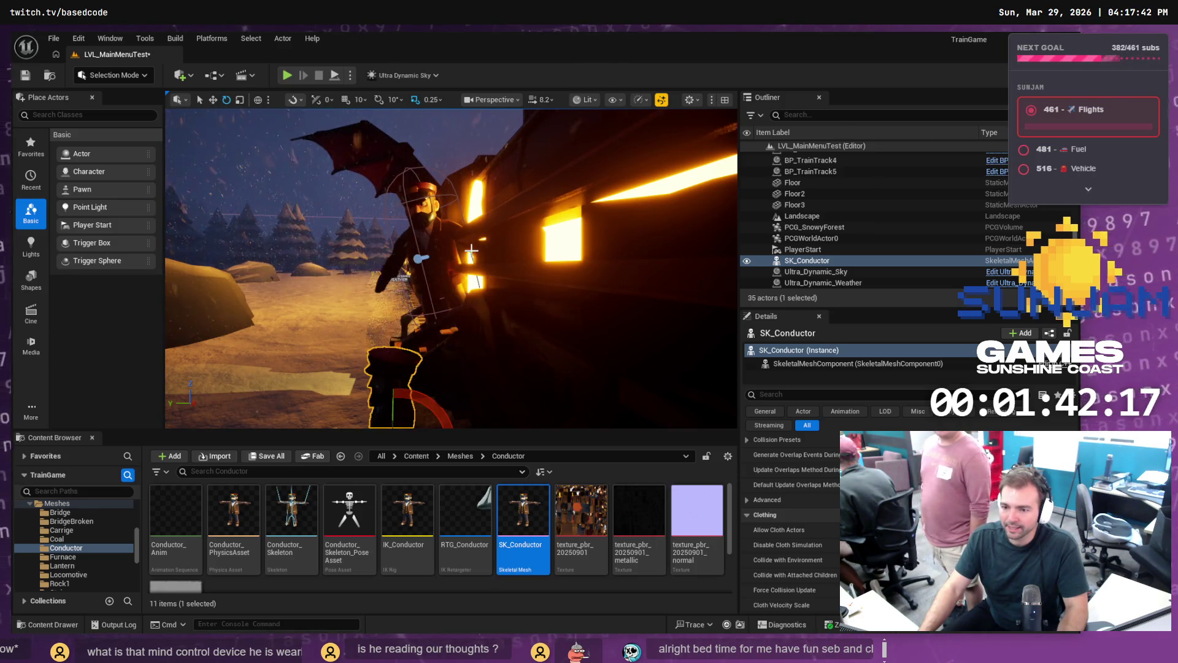
key("Delete")
left_click(471, 250)
Step: Move BP_TrainGameCharacter slightly farther from the camera and frame it
key("w")
left_click(474, 250)
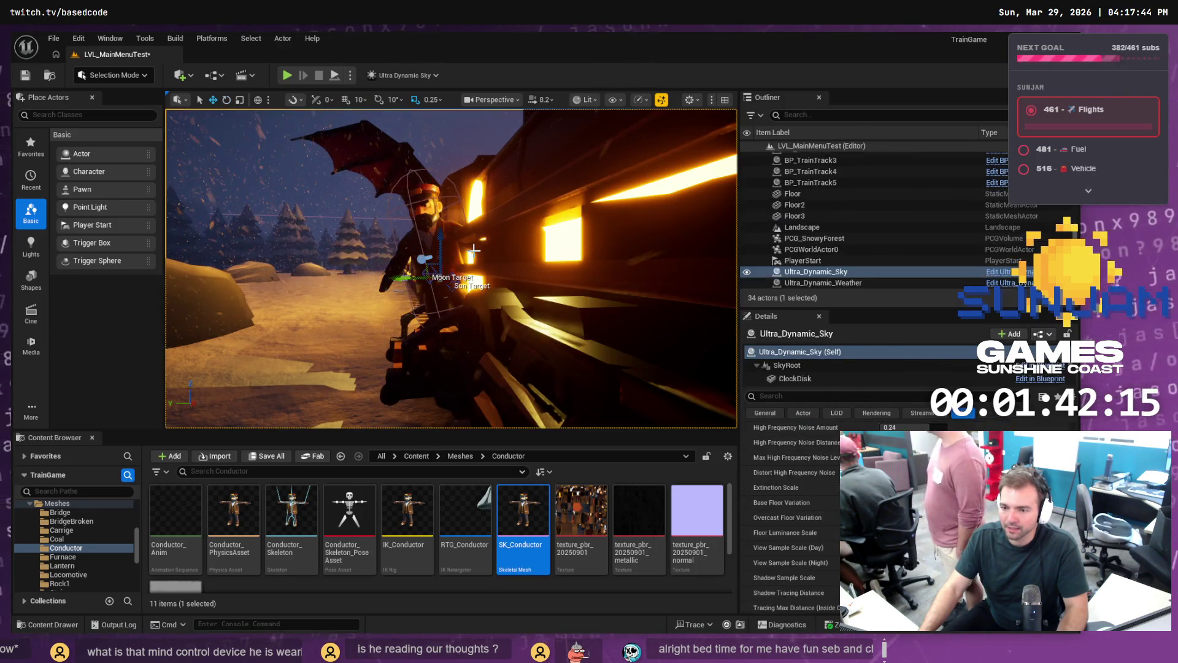
left_click(474, 251)
left_click_drag(474, 250, 473, 251)
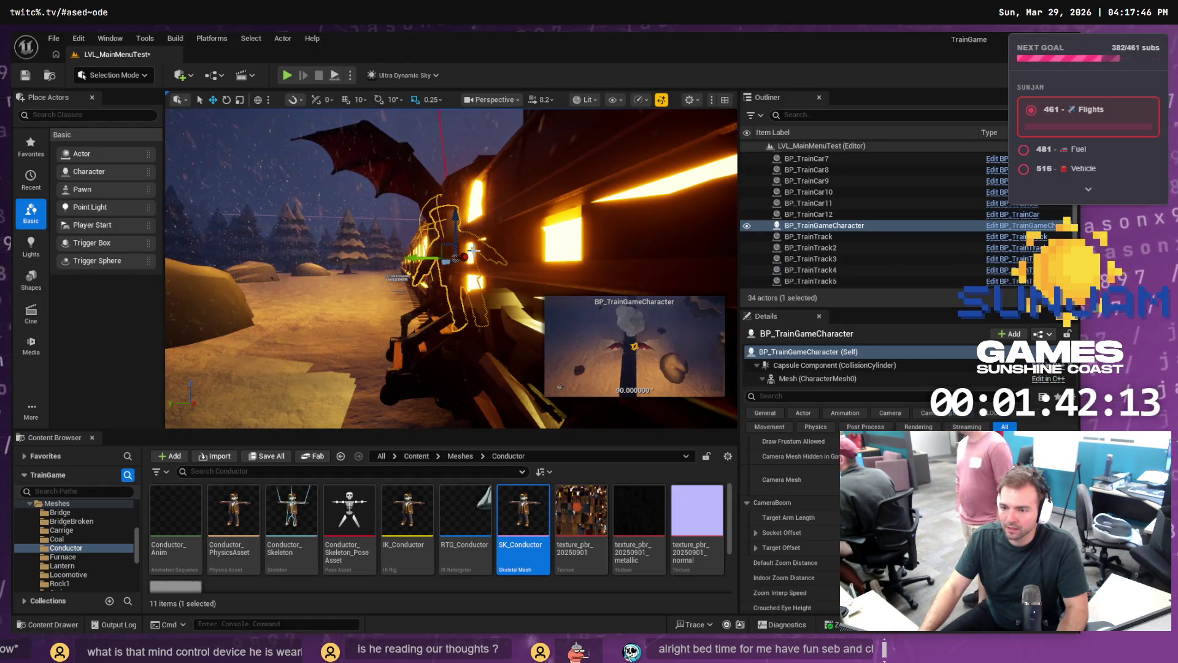
scroll(473, 251, "down", 10)
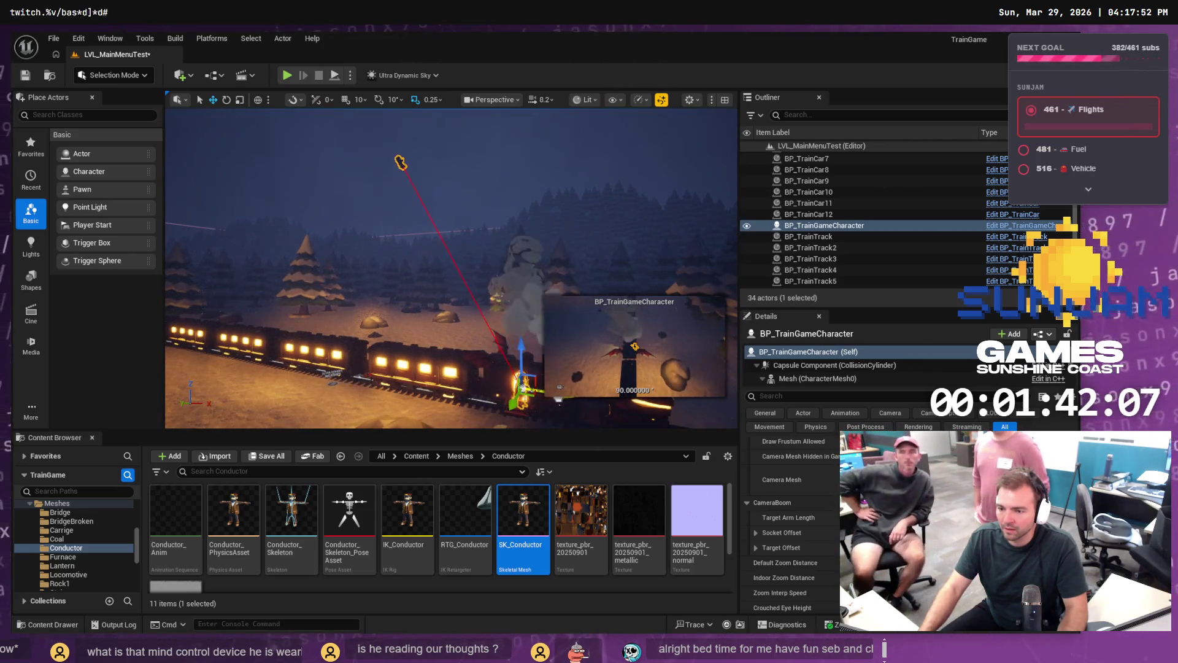
key("f")
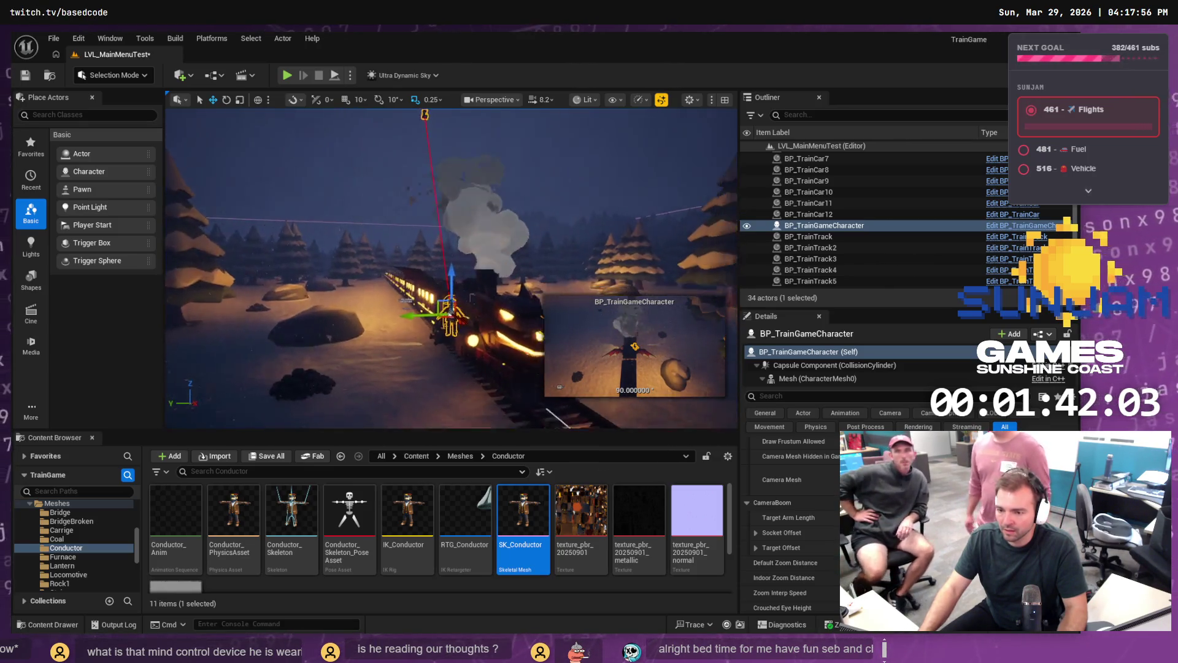
scroll(452, 269, "down", 4)
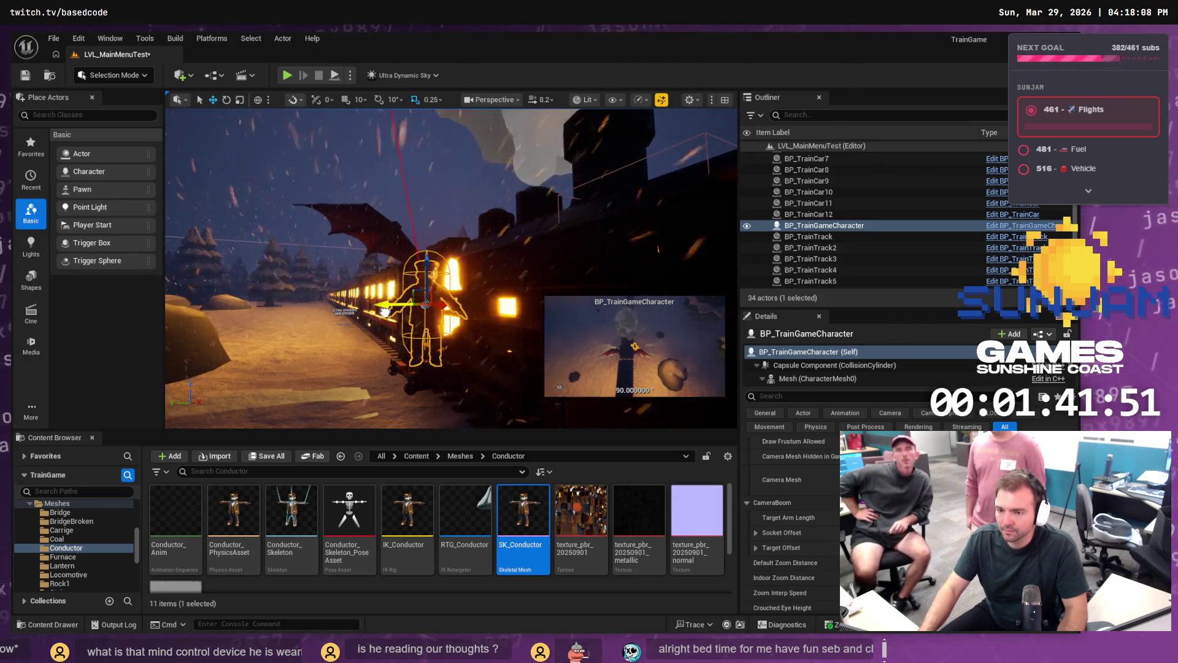
Step: Rotate the character about -8 degrees and launch Play In Editor with Alt+P
key("e")
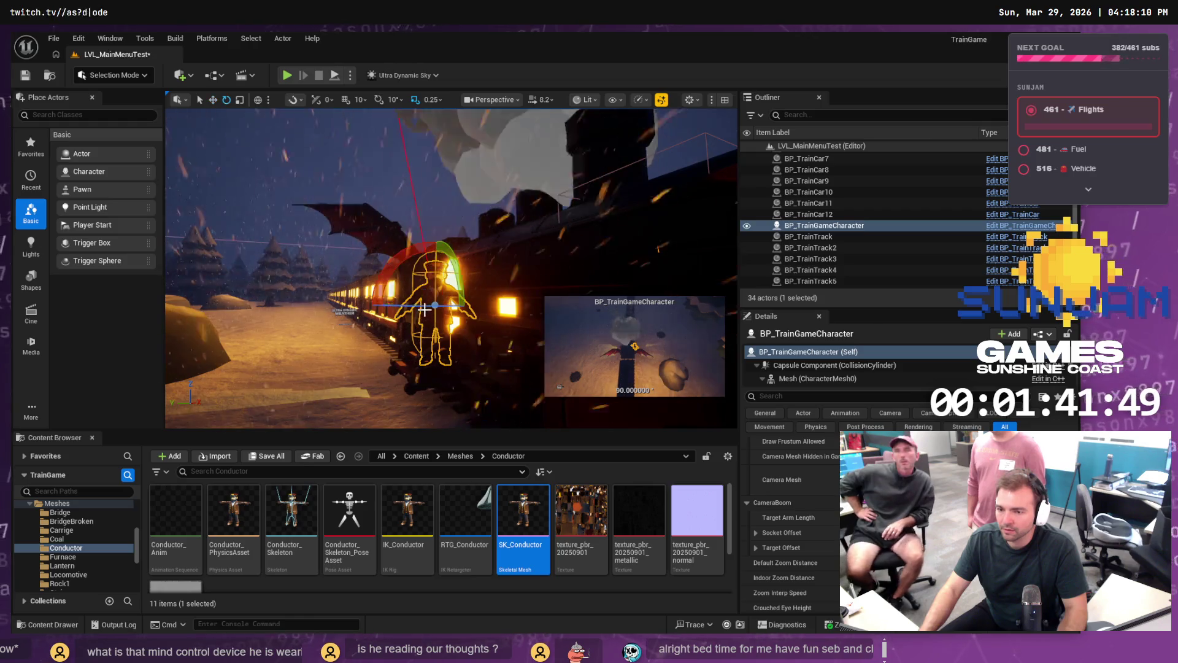
left_click_drag(424, 305, 442, 306)
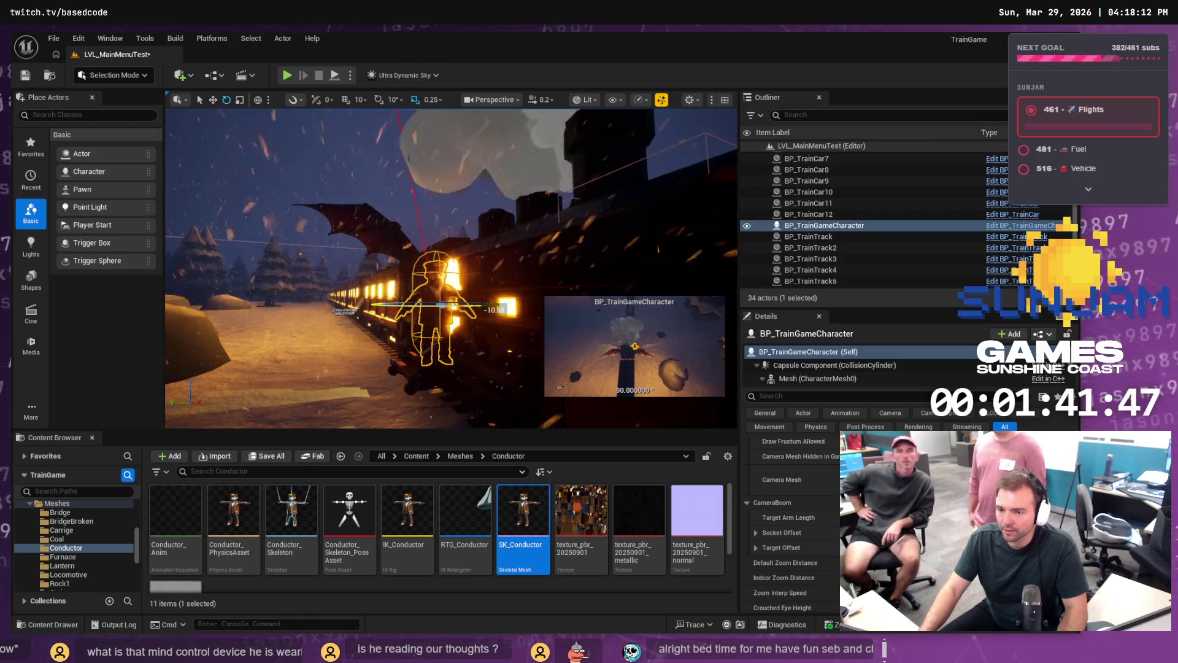
key("w")
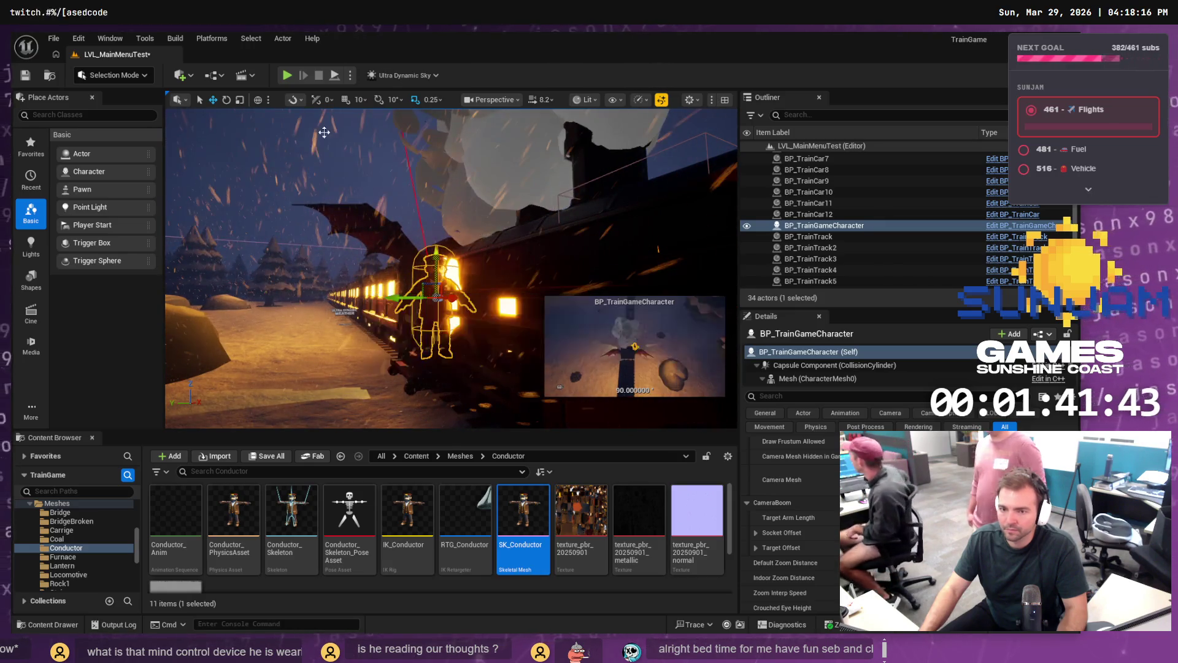
key("alt+p")
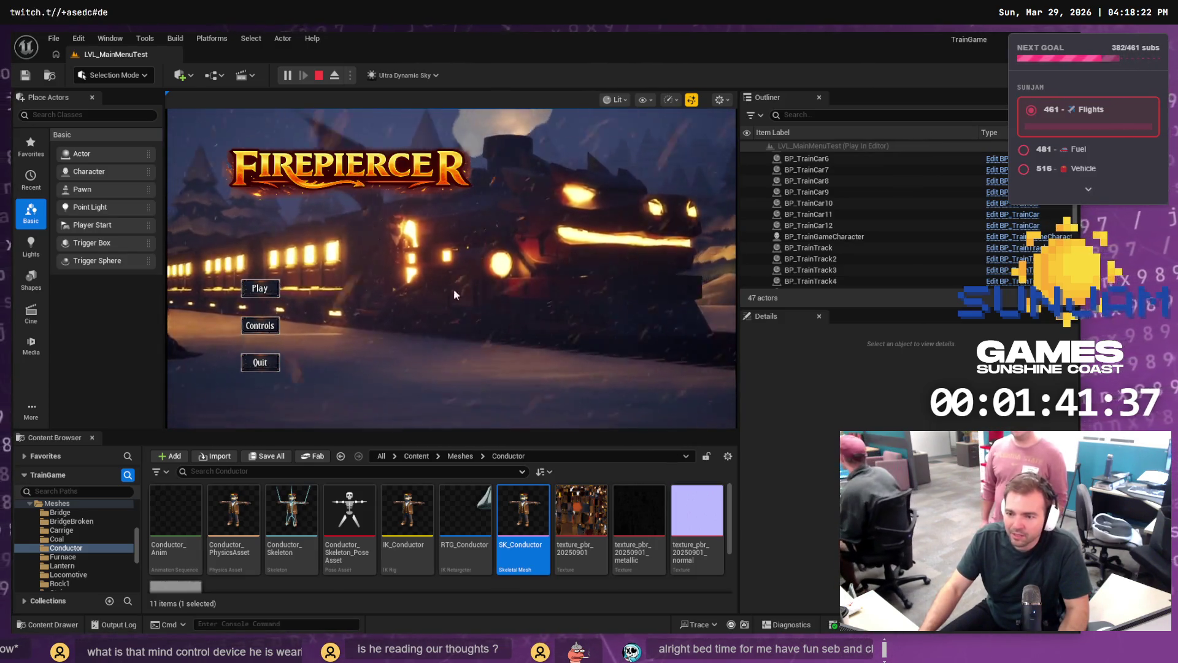
Step: Stop the play session, fly the view to the train, and slide the character right
key("Escape")
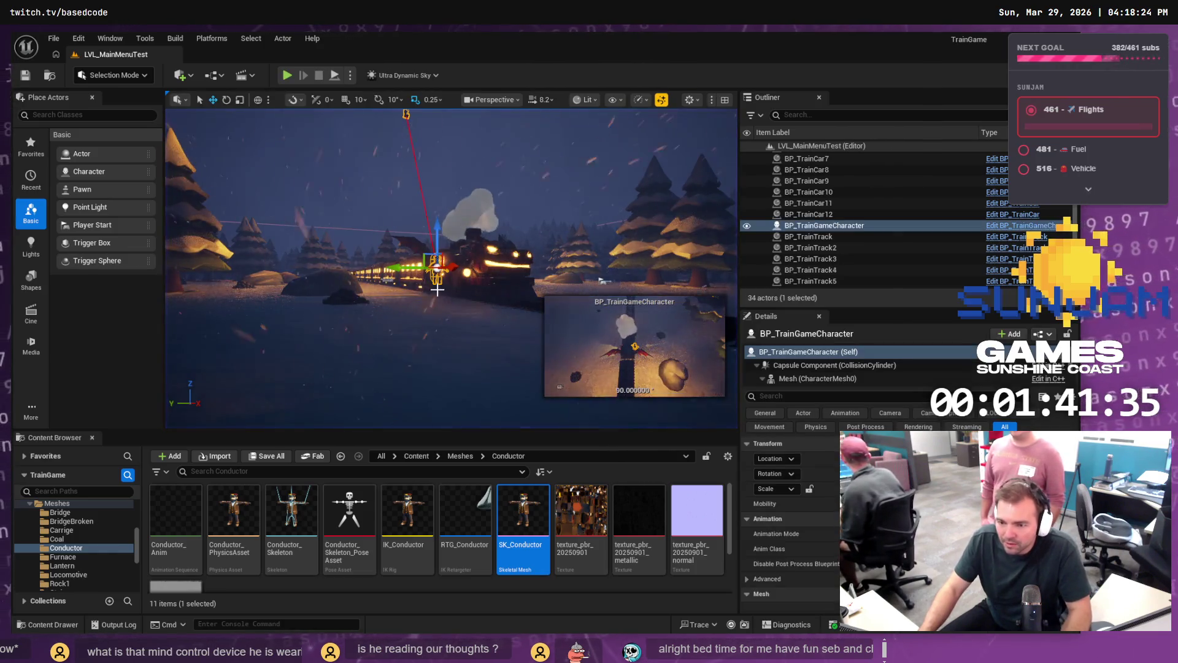
mouse_move(407, 293)
left_mouse_down()
mouse_move(325, 276)
mouse_move(452, 250)
left_mouse_up()
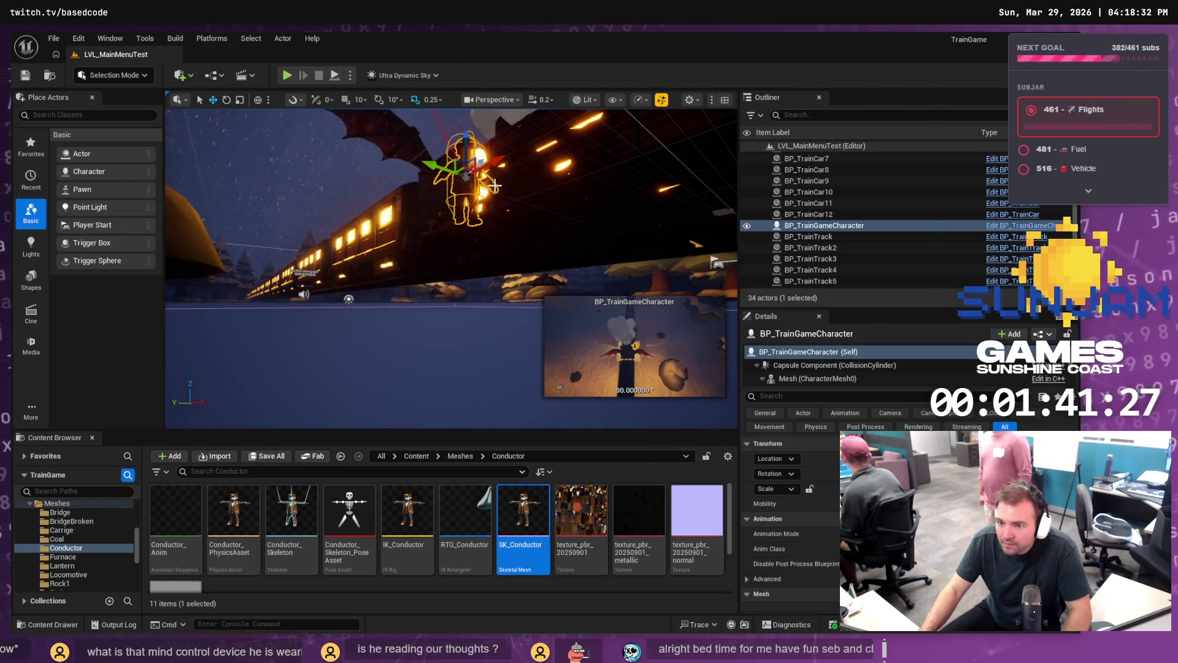
mouse_move(495, 185)
left_mouse_down()
mouse_move(495, 233)
mouse_move(494, 154)
mouse_move(495, 233)
left_mouse_up()
scroll(495, 234, "down", 2)
scroll(495, 160, "down", 2)
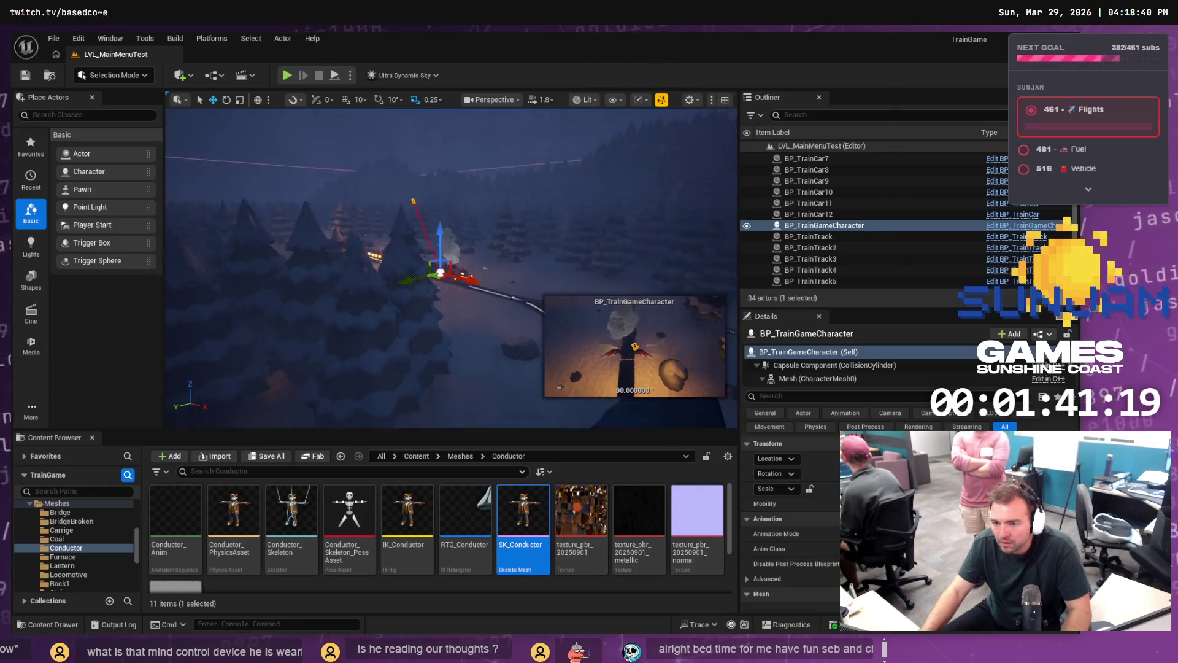
left_click_drag(495, 233, 495, 233)
scroll(494, 233, "down", 2)
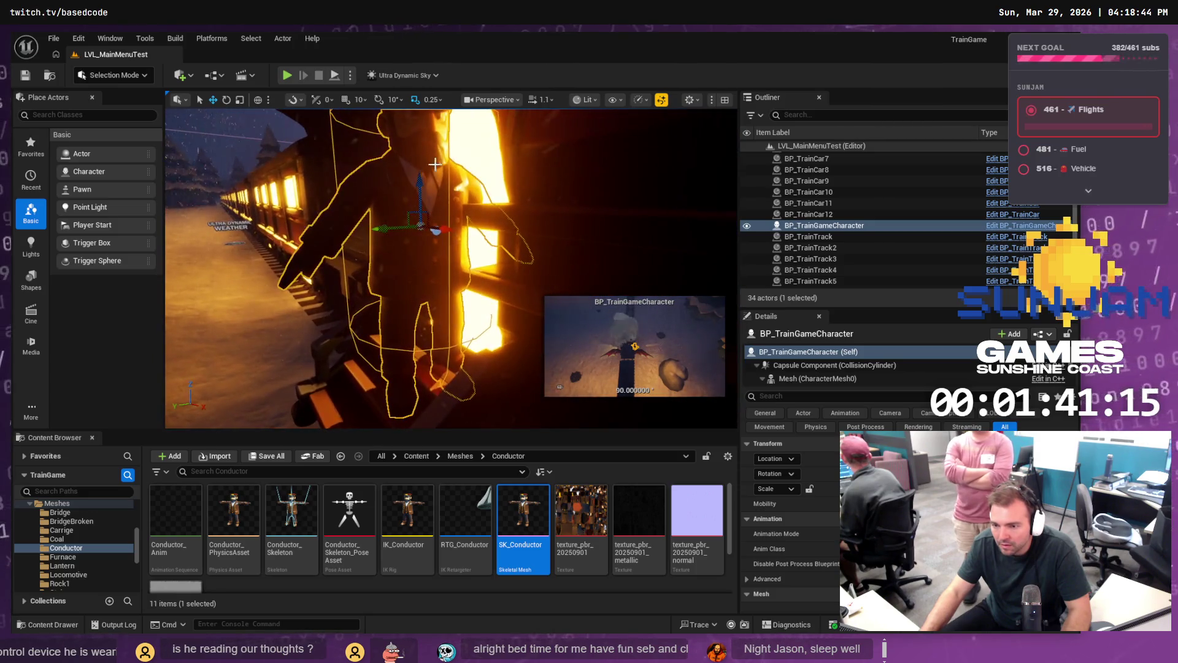
mouse_move(388, 228)
left_mouse_down()
mouse_move(447, 217)
mouse_move(433, 227)
left_mouse_up()
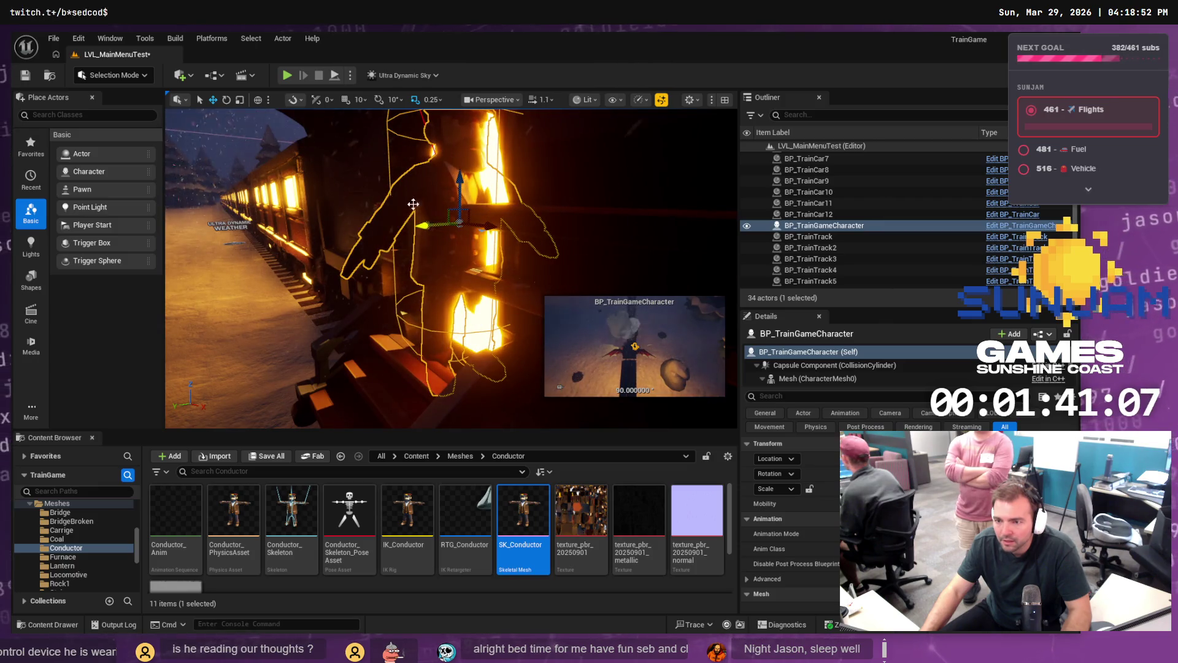
Step: Play-test the menu repeatedly, nudging the character slightly left between runs
left_click(287, 77)
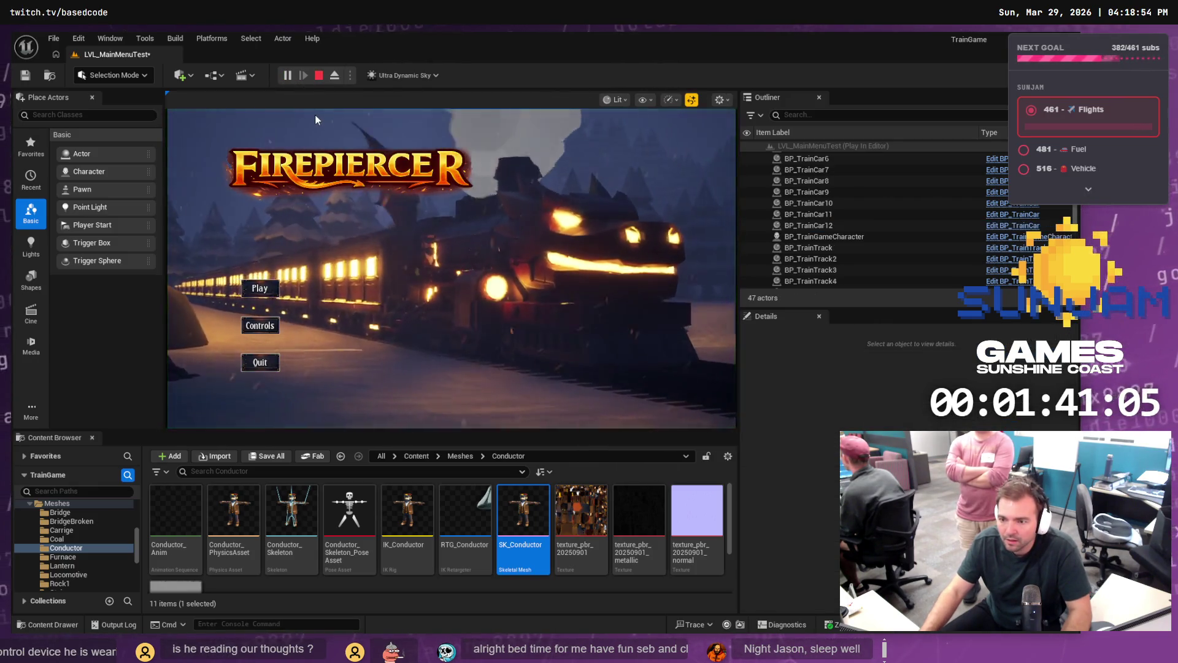
key("Escape")
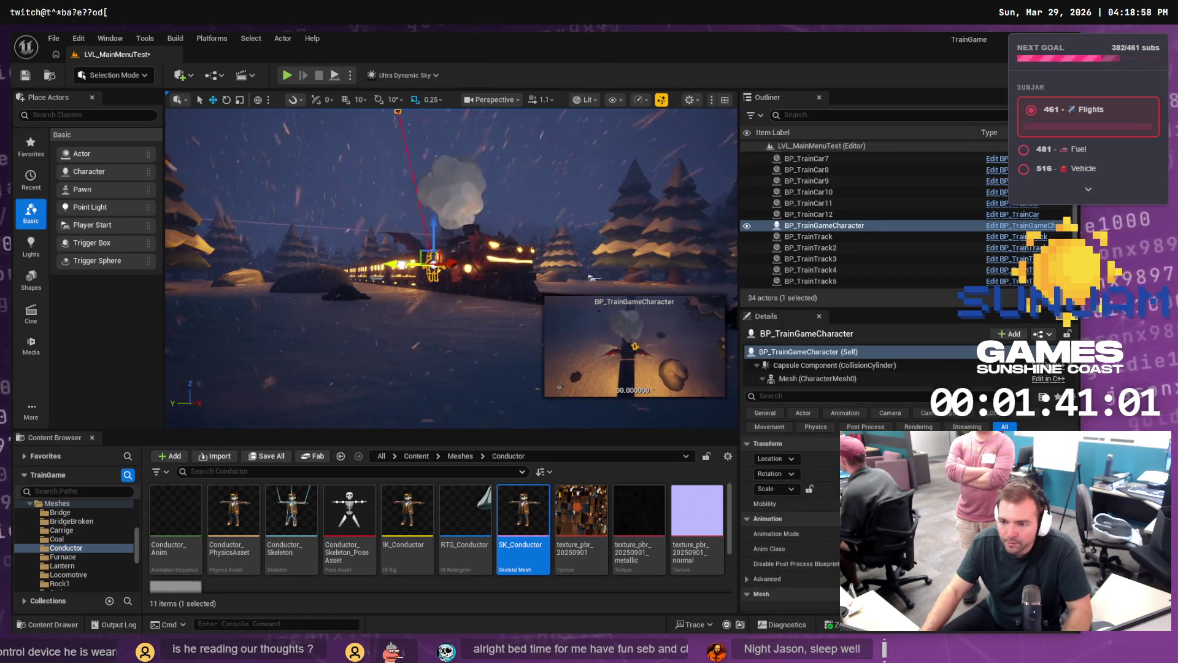
left_click_drag(407, 264, 402, 264)
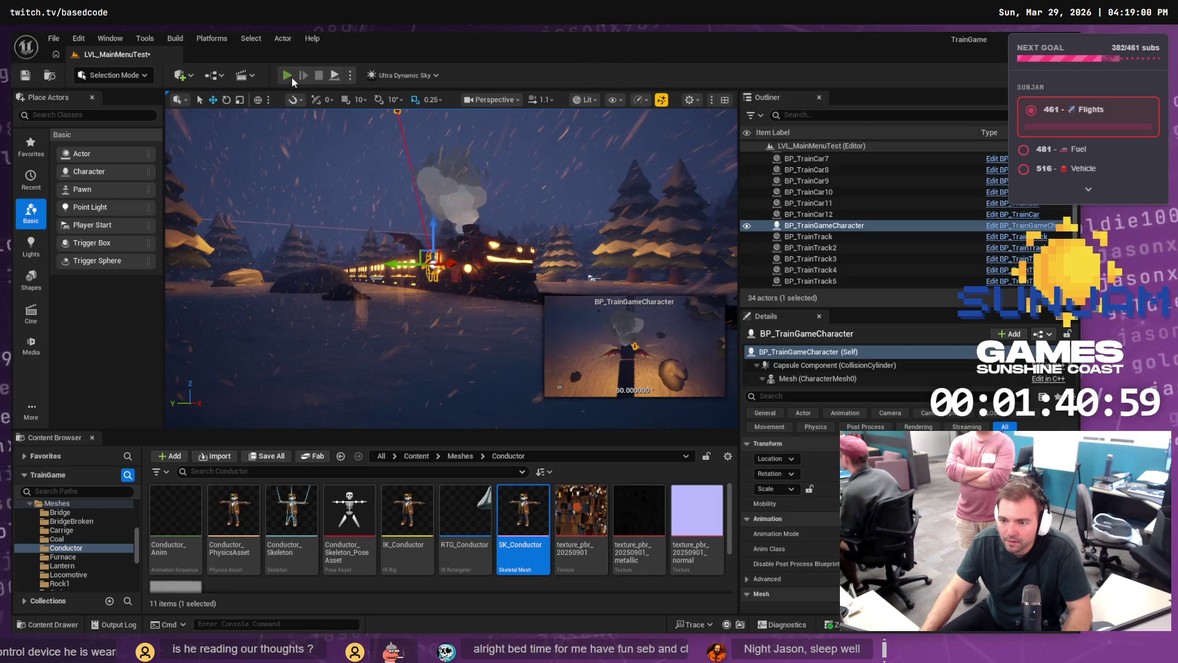
left_click(289, 78)
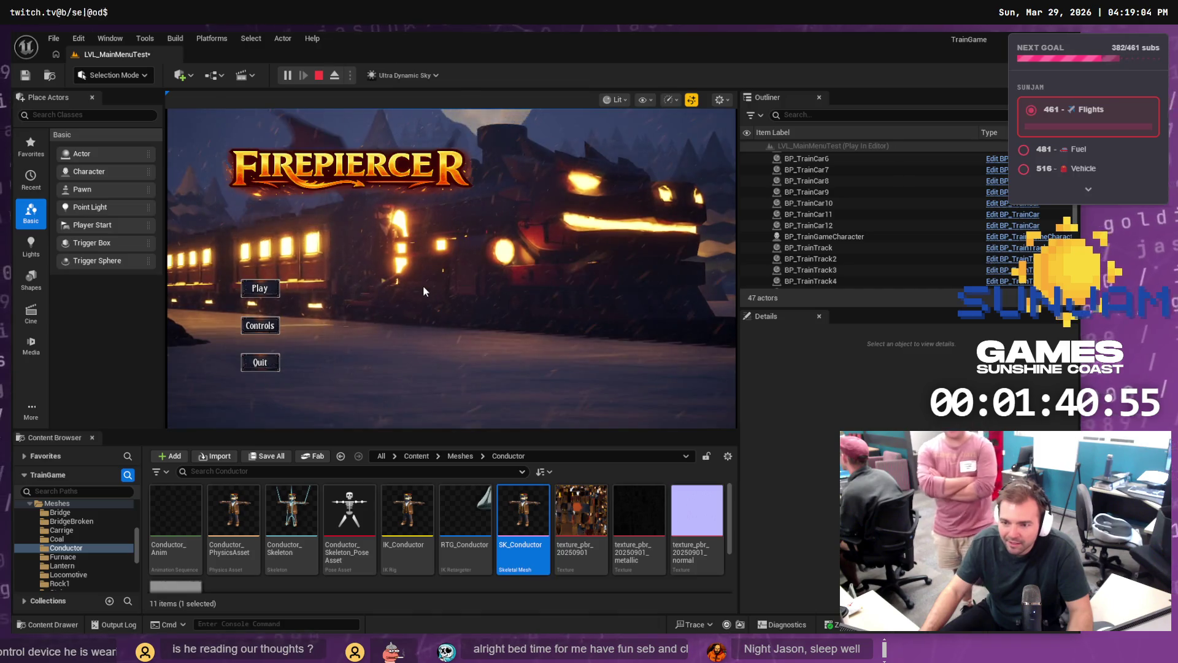
key("Escape")
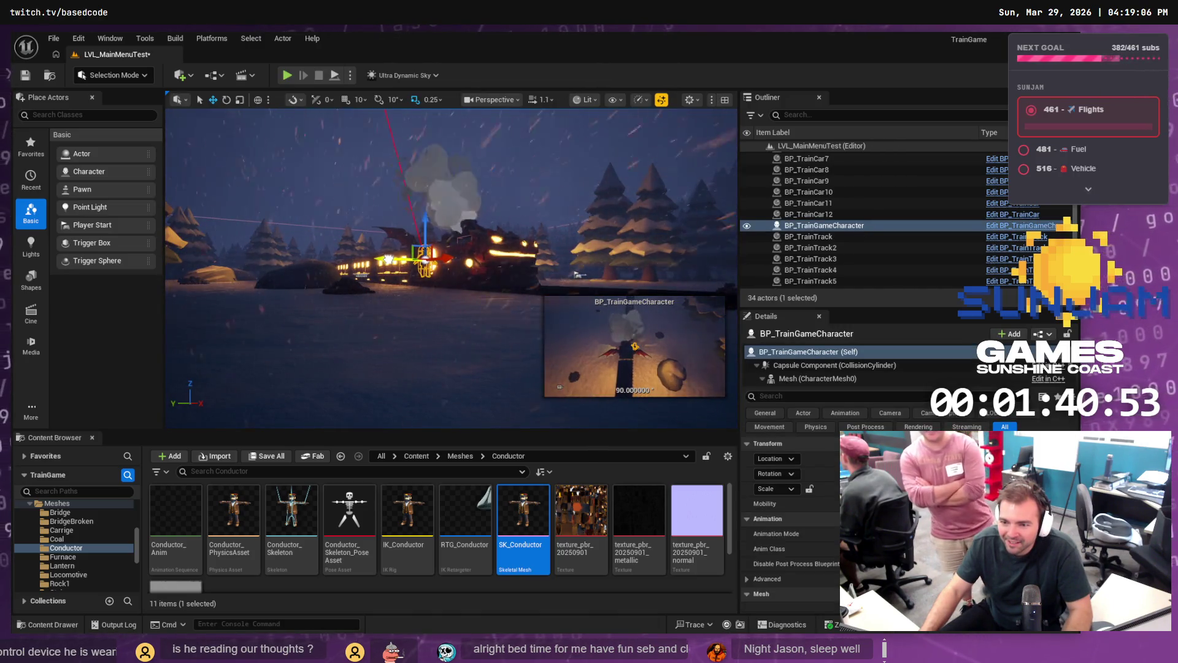
left_click(287, 76)
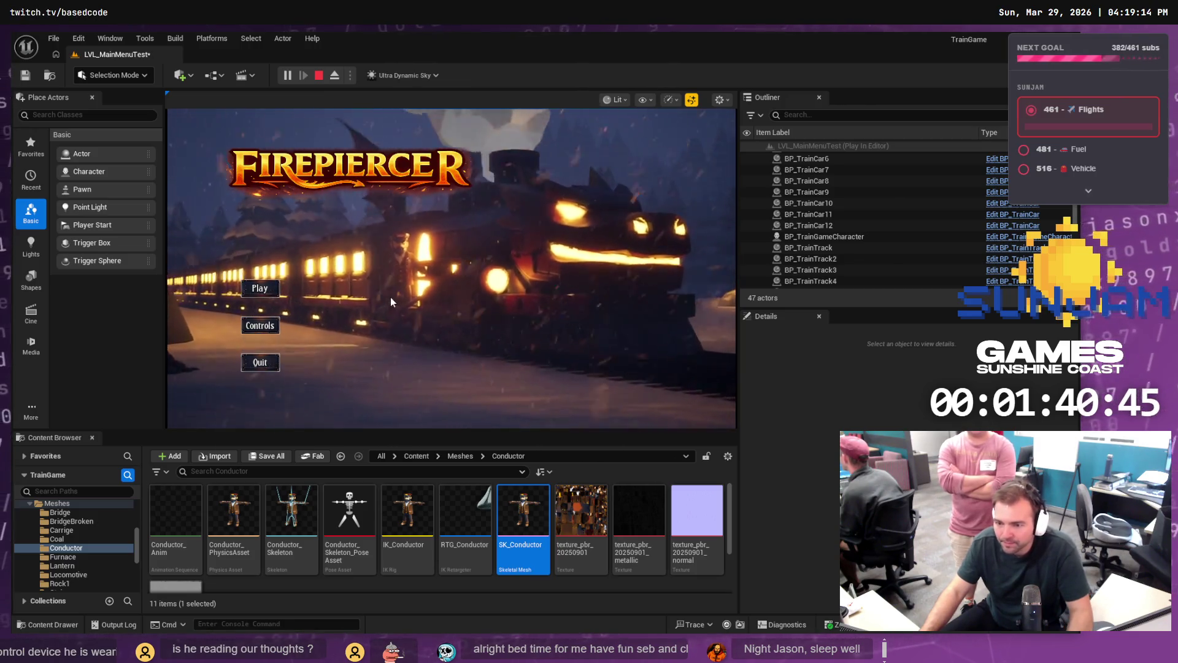
key("Escape")
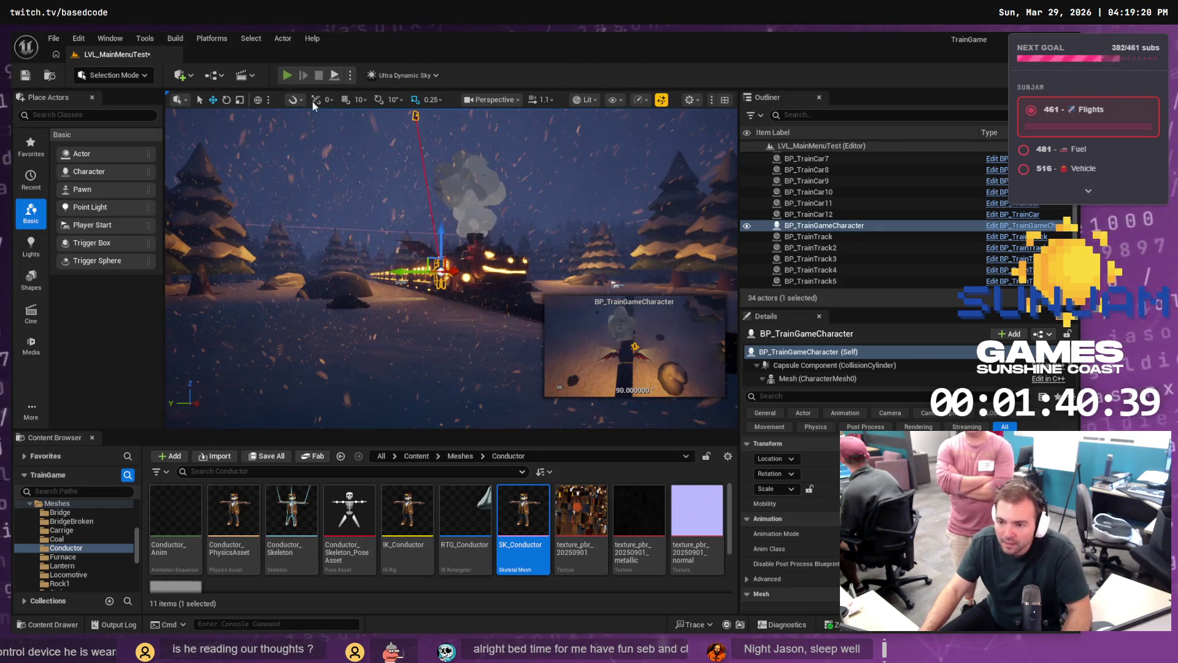
key("alt+p")
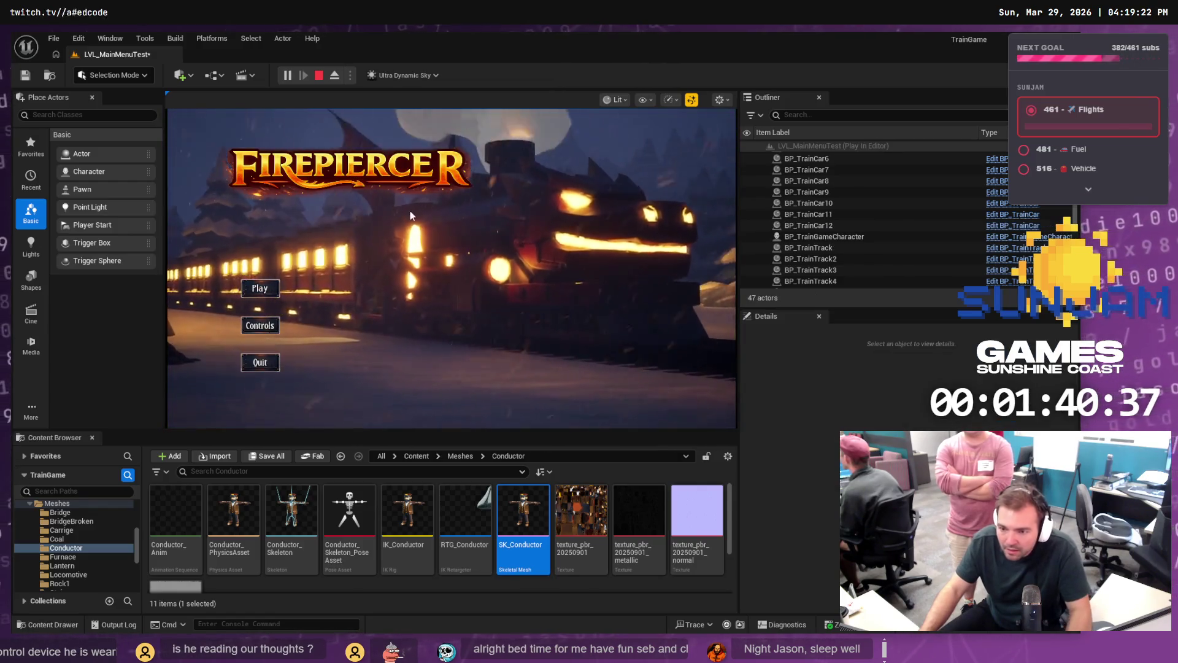
key("Escape")
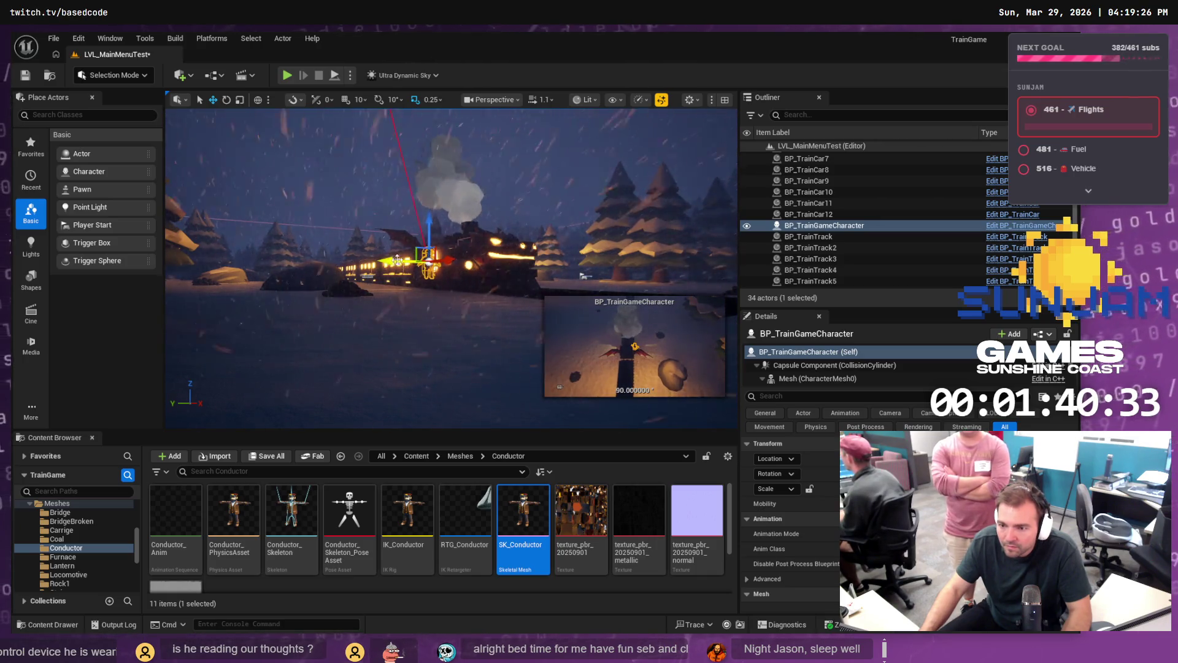
left_click(286, 76)
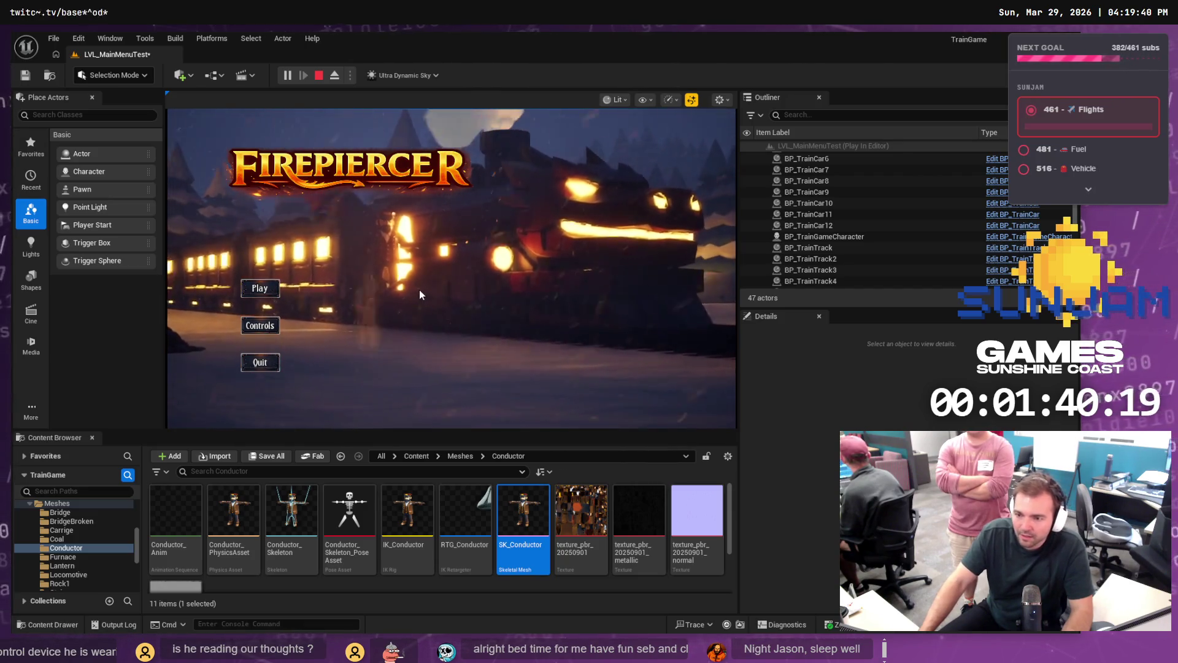
Step: Stop the play-test, frame the character, train and platform, then start Play In Editor again
key("Escape")
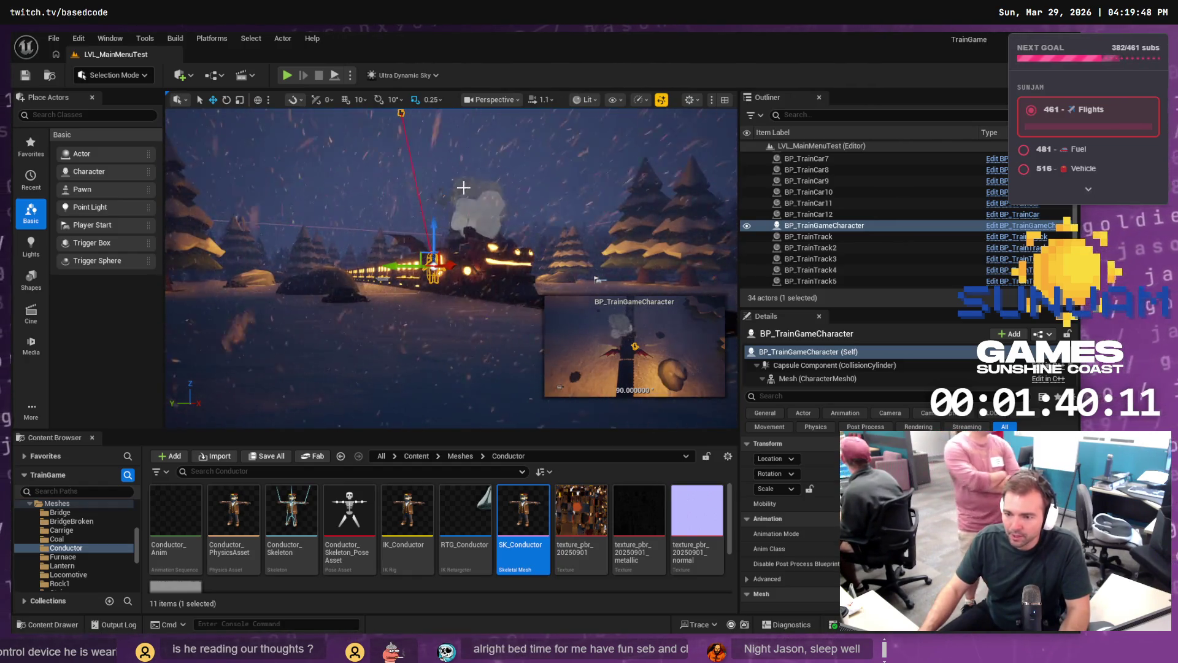
key("f")
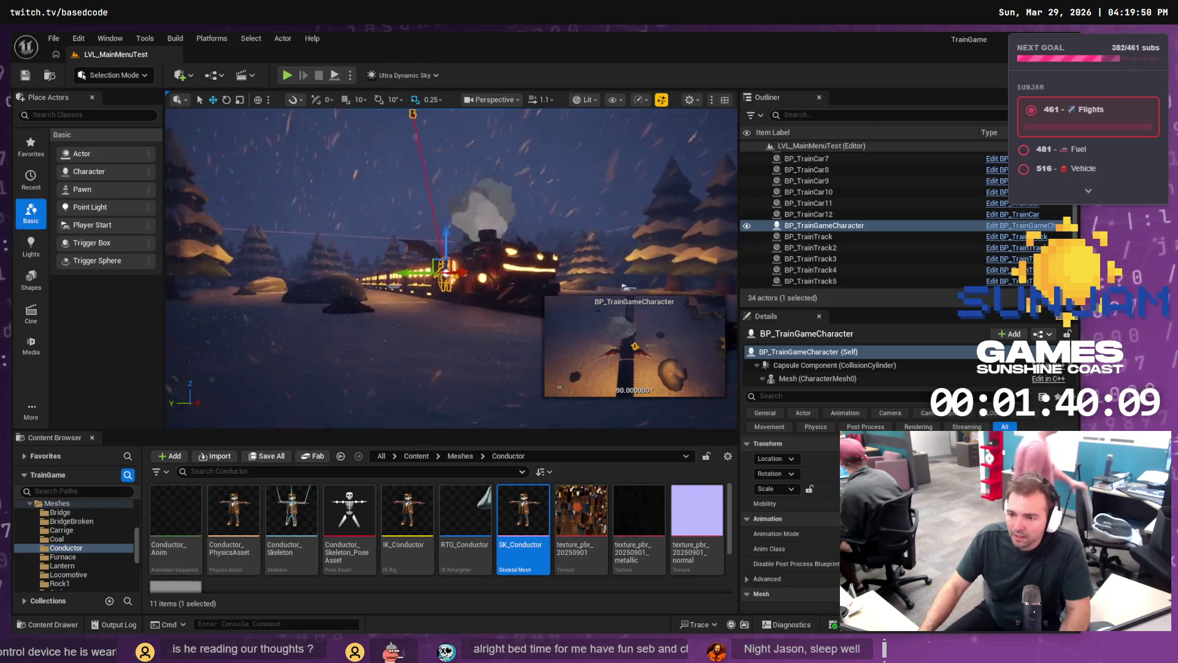
scroll(451, 268, "up", 5)
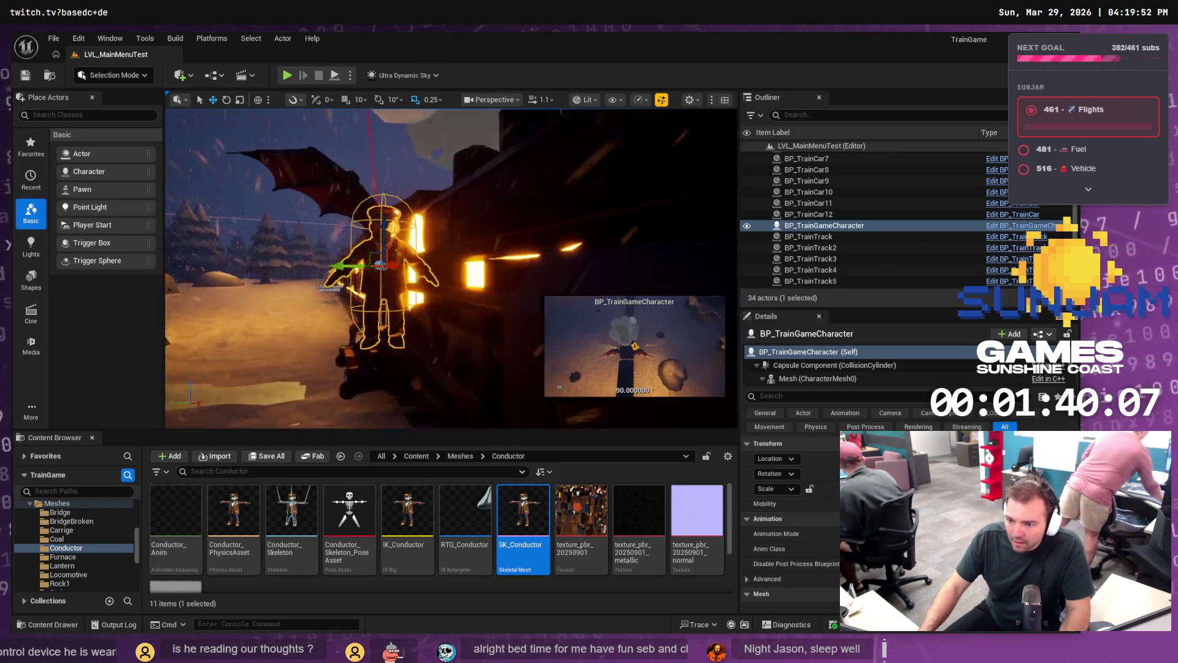
left_click_drag(451, 268, 528, 268)
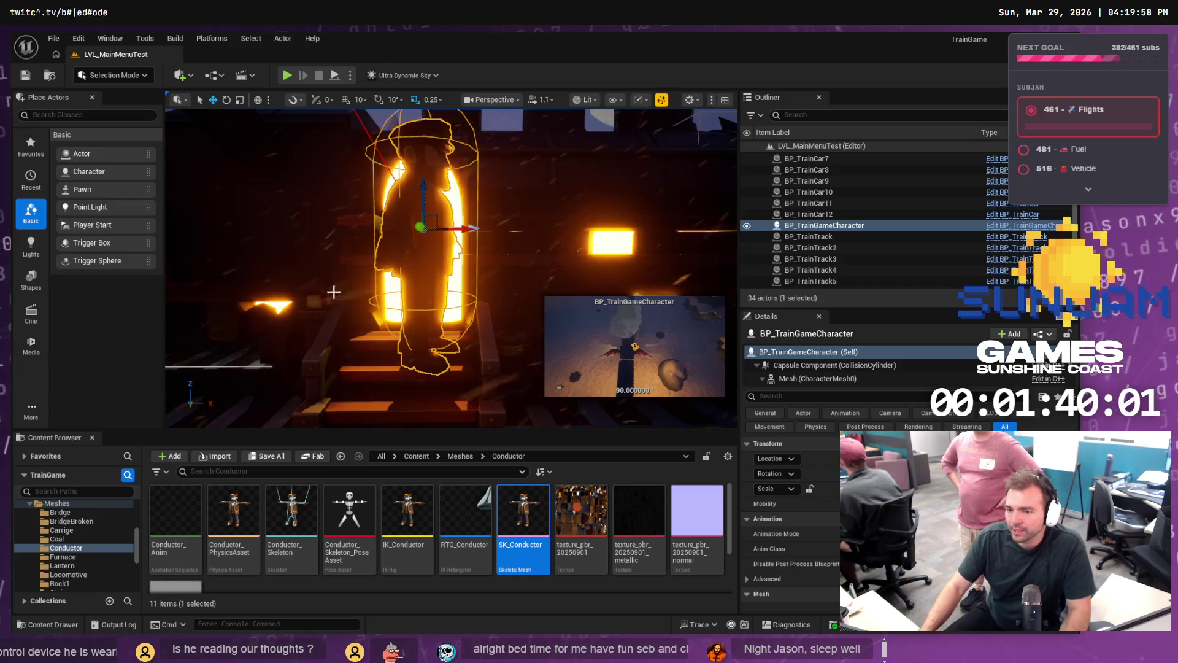
left_click_drag(334, 291, 288, 288)
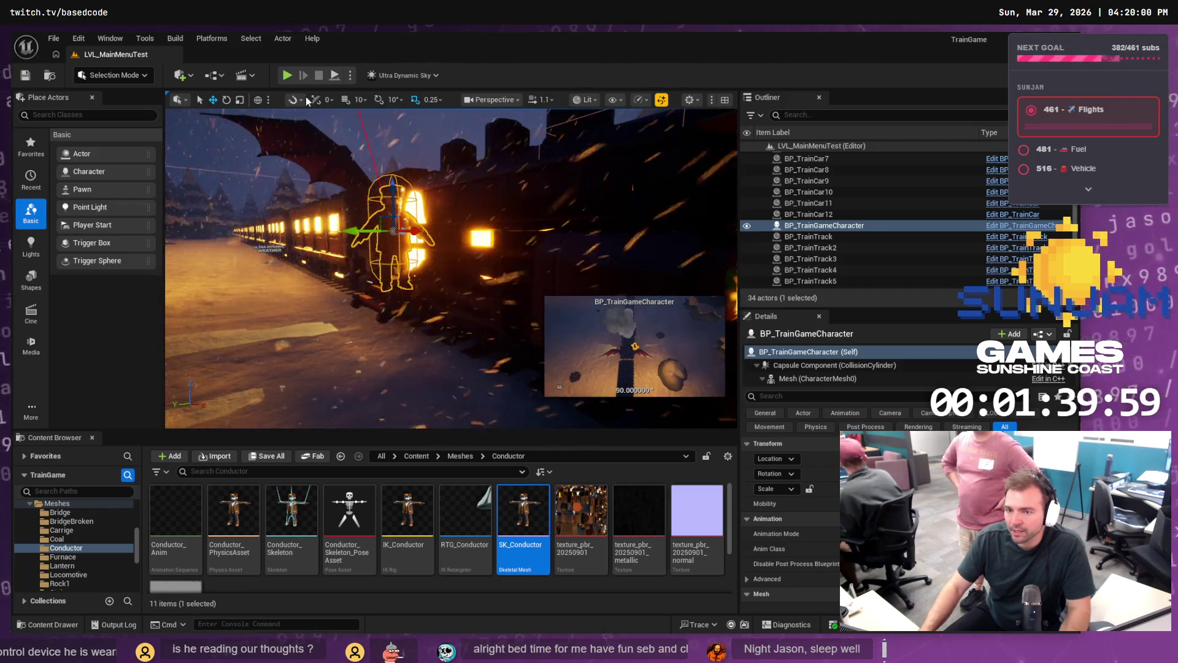
left_click(286, 75)
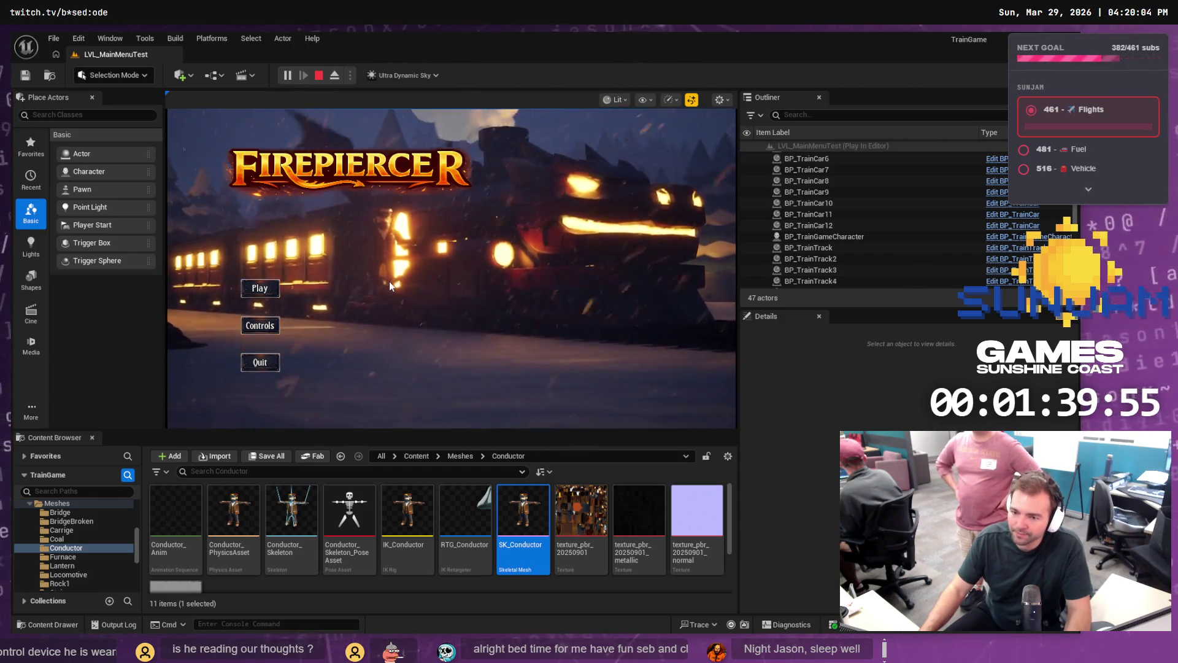
Step: Play-test the level twice from the FIREPIERCER menu, stopping each run with Esc
left_click(257, 290)
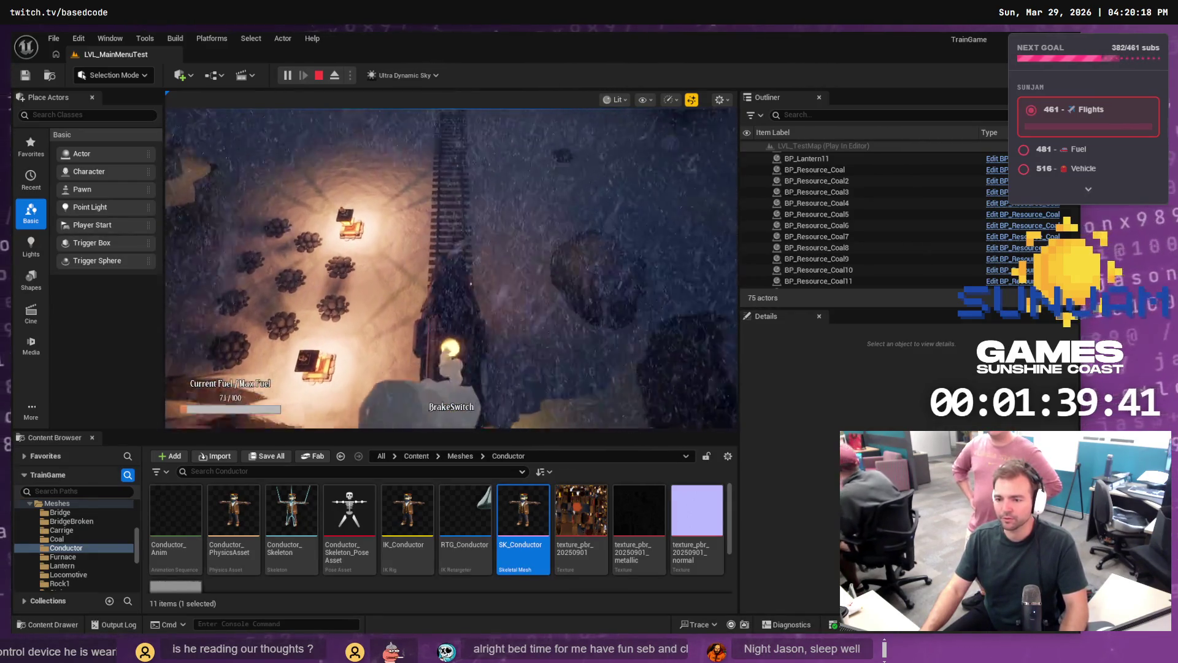
key("Escape")
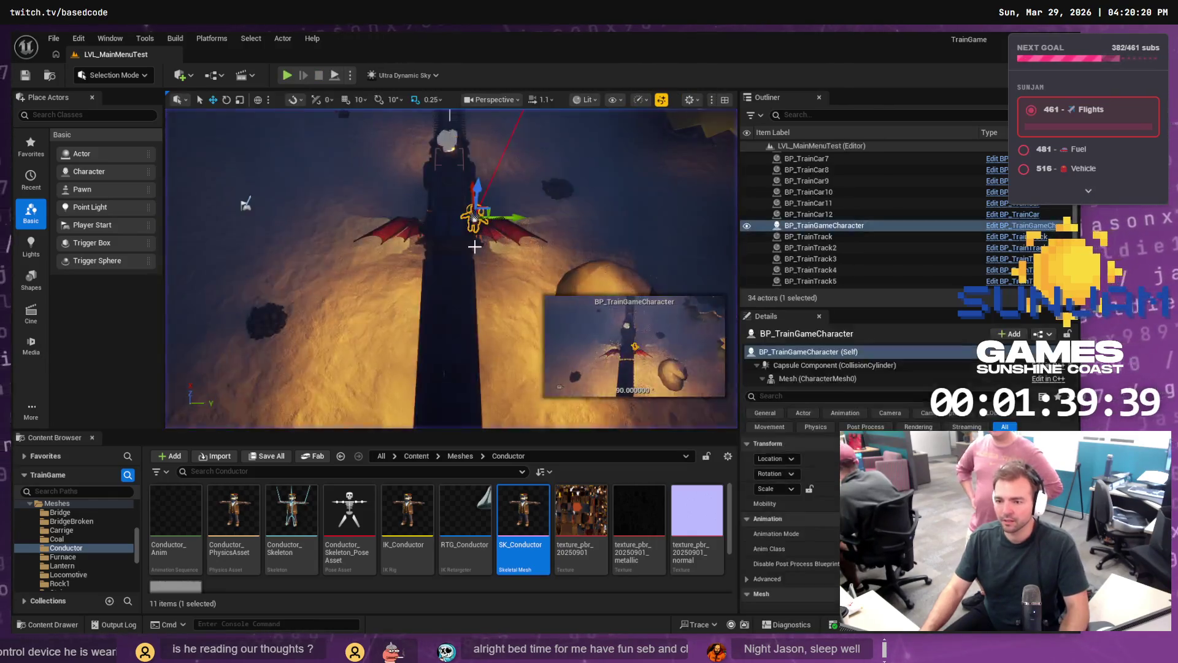
left_click(288, 76)
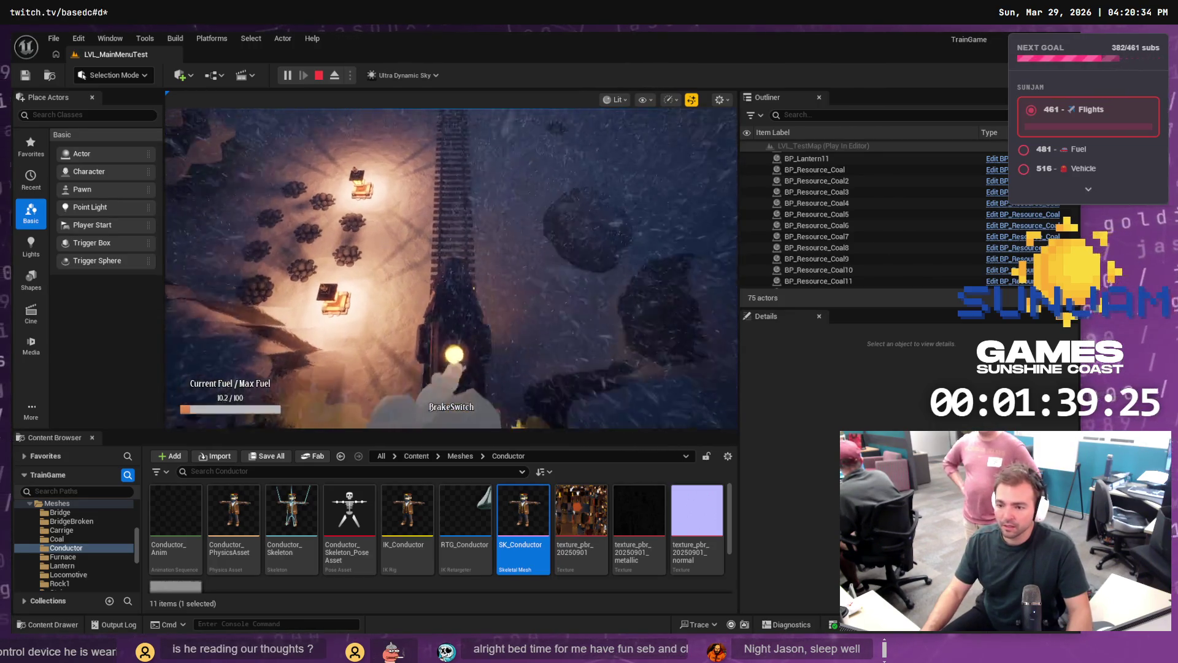
key("Escape")
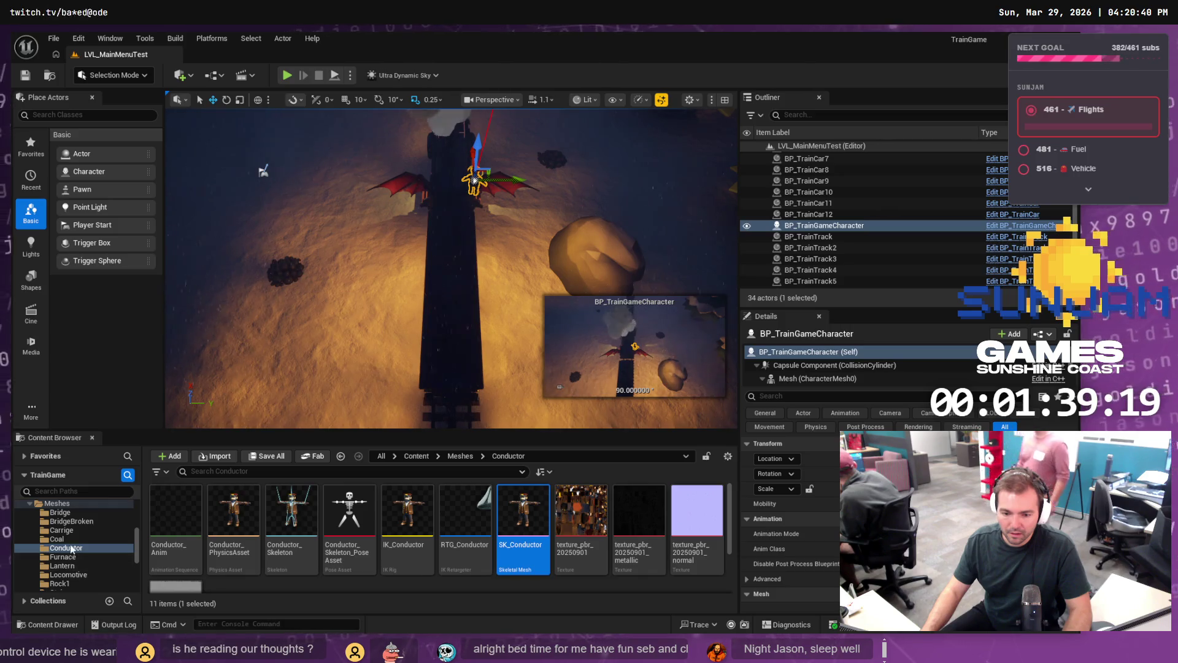
Step: Leave the editor and switch over to the Fork git client
scroll(80, 556, "down", 2)
scroll(95, 556, "down", 5)
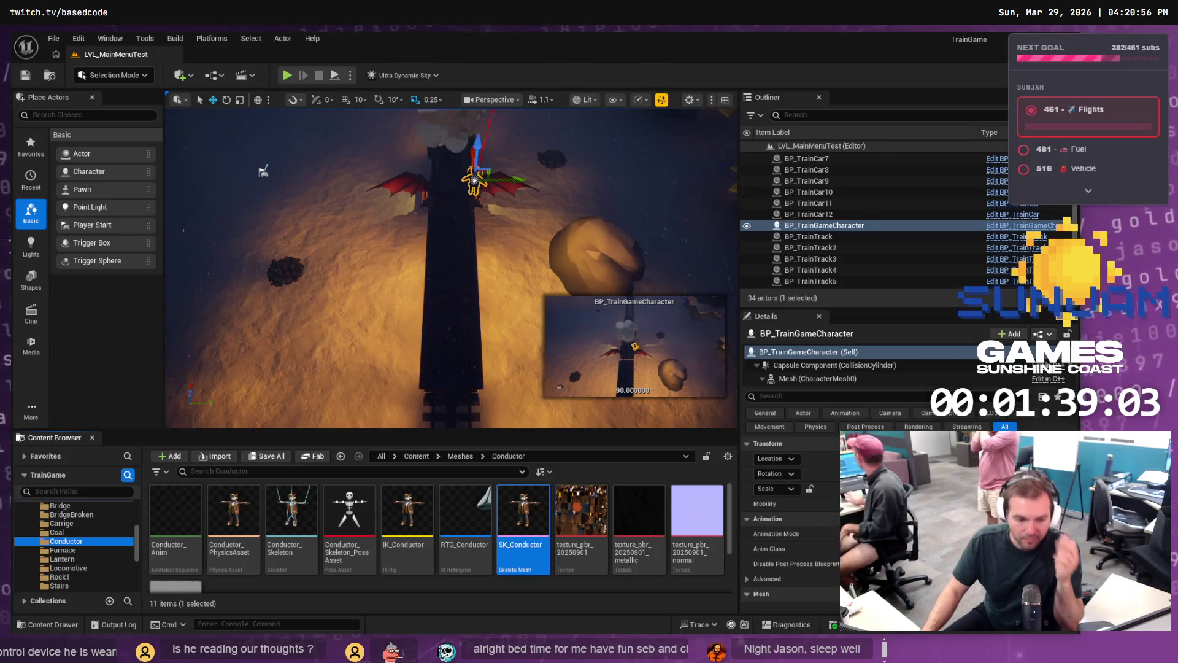
key("alt+Tab")
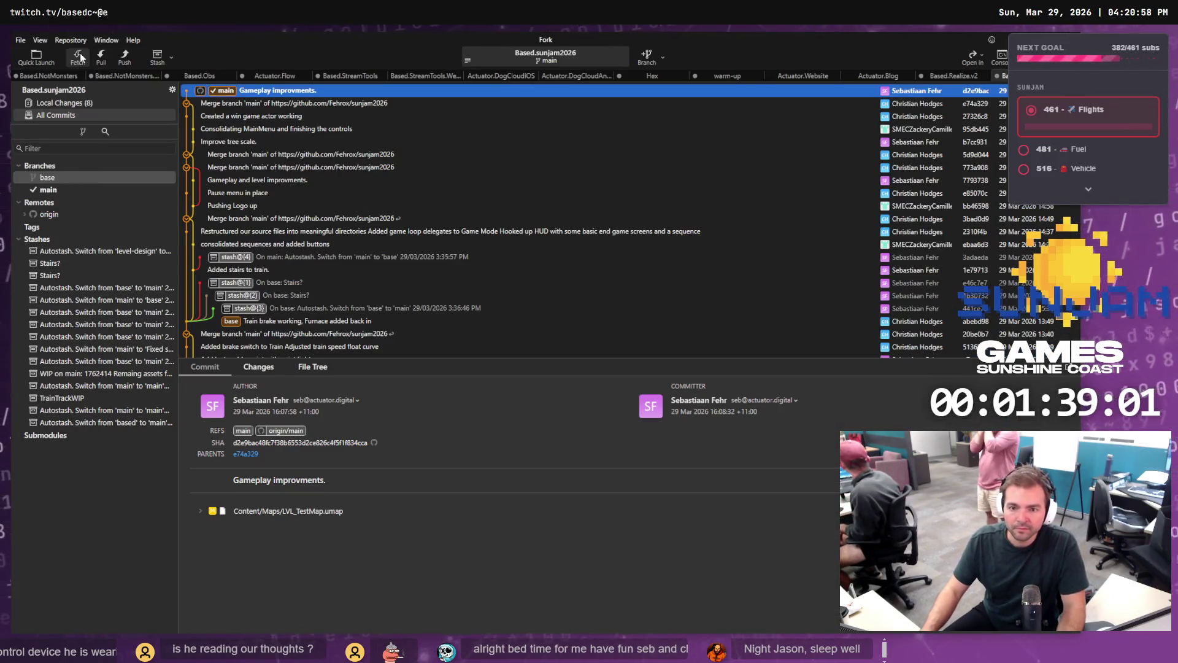
Step: Fetch from origin and stage LVL_TestMap.umap in Local Changes
left_click(79, 57)
left_click(617, 358)
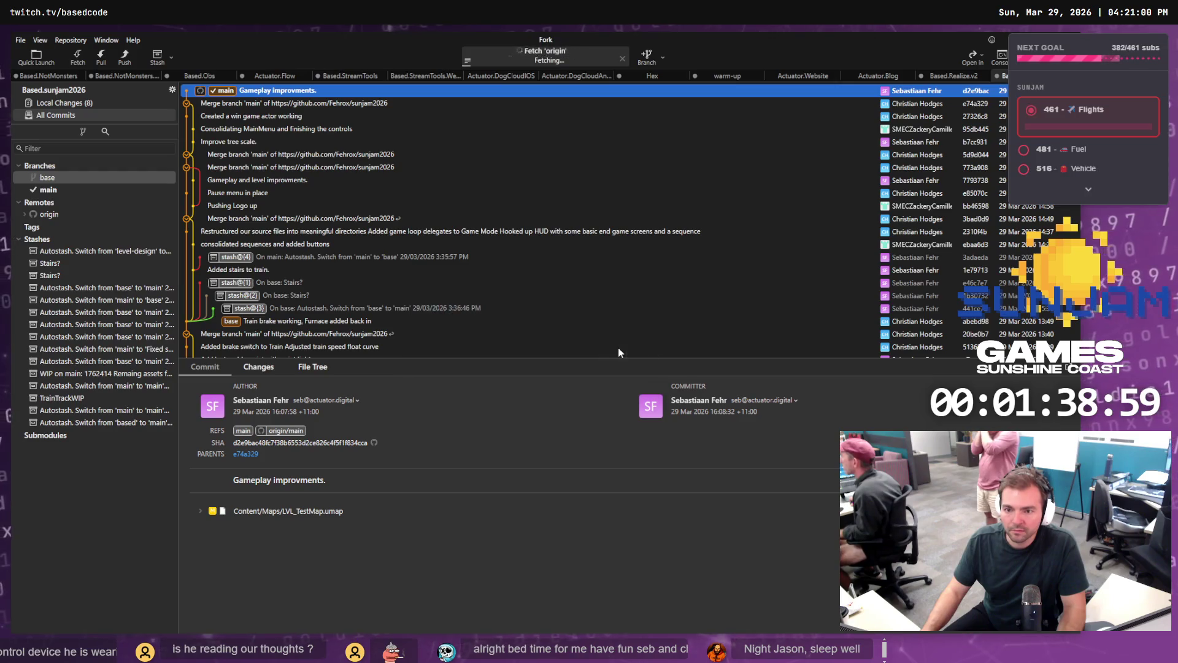
left_click(95, 103)
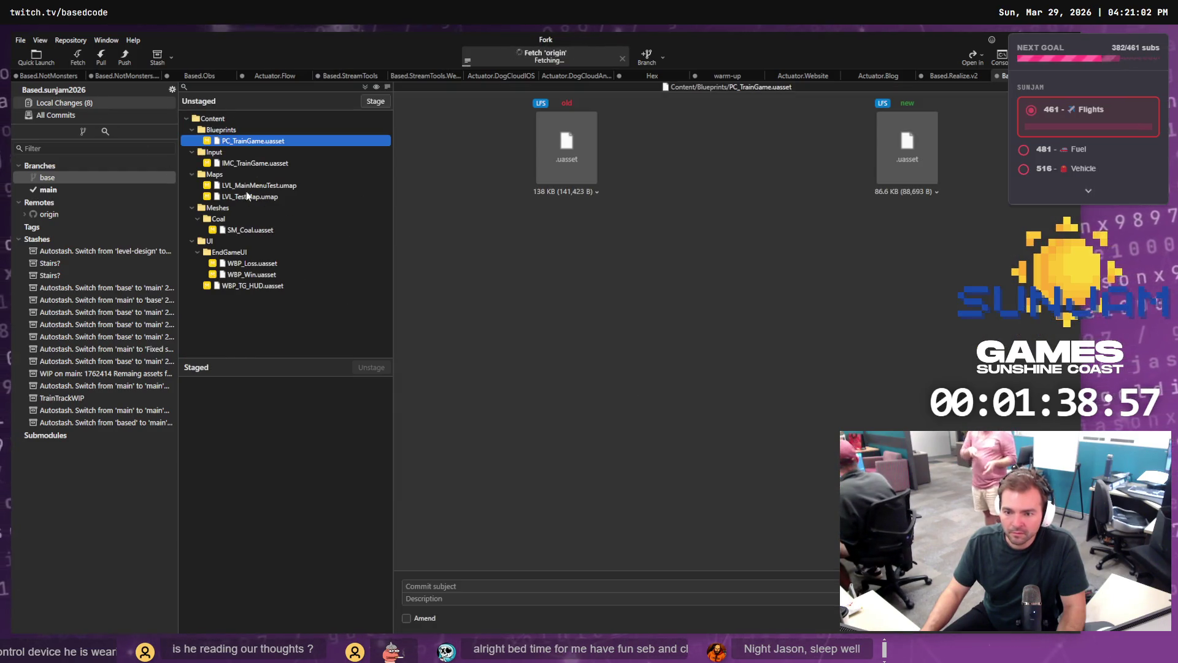
left_click(288, 186)
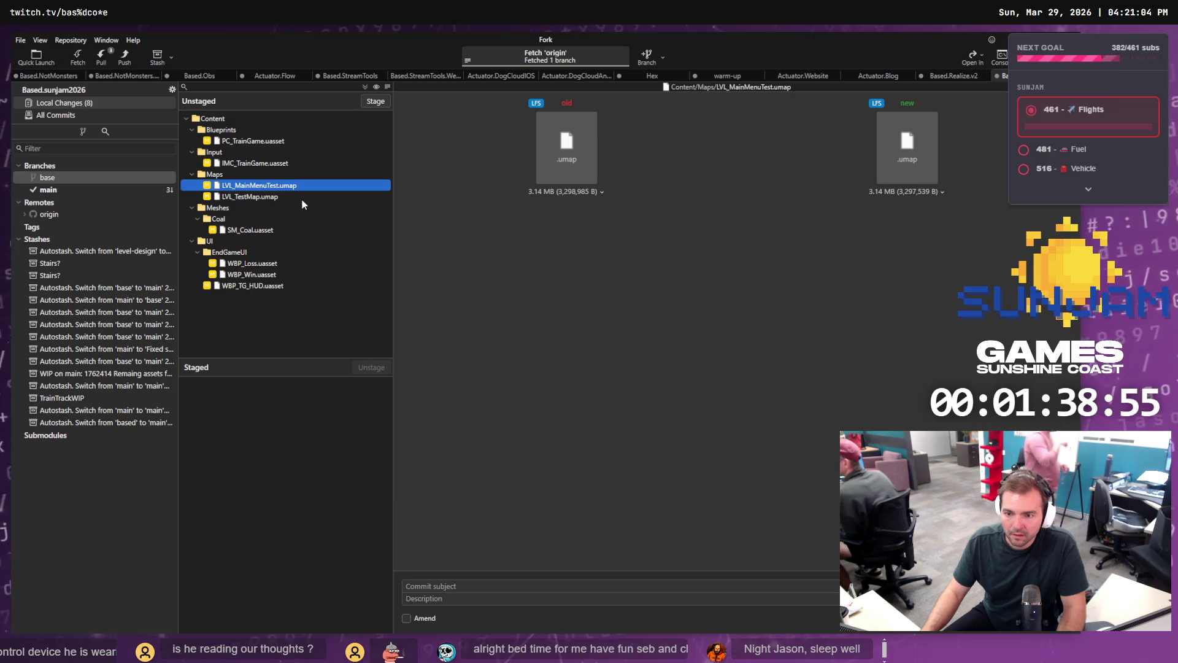
left_click(267, 196)
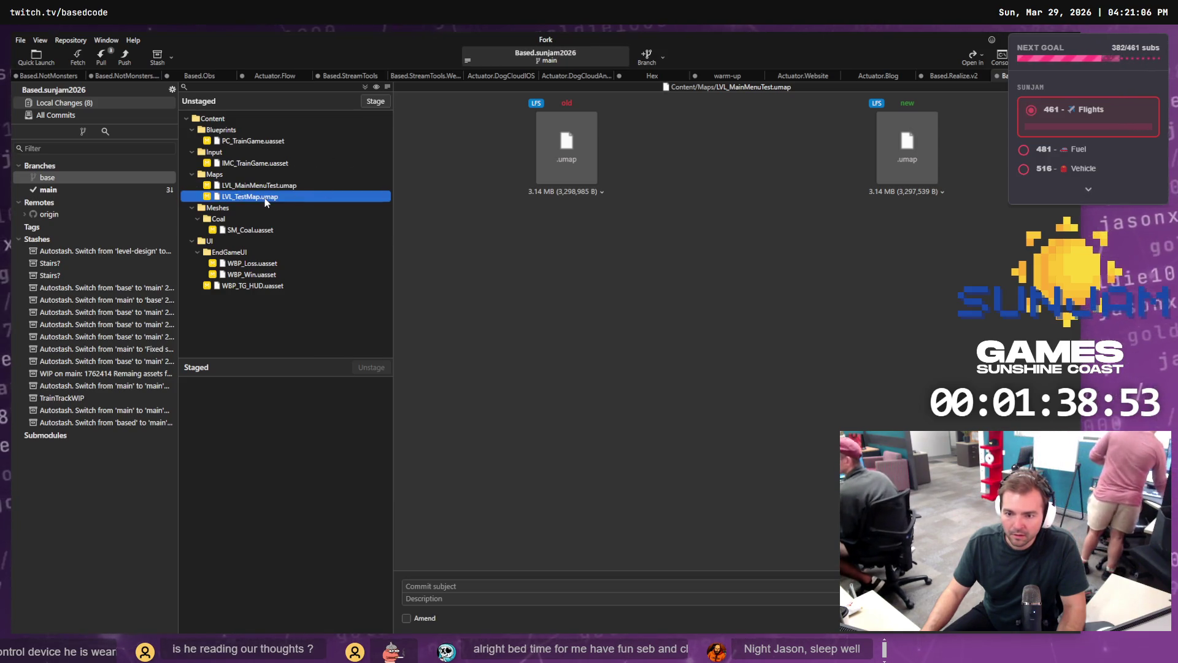
left_click(378, 101)
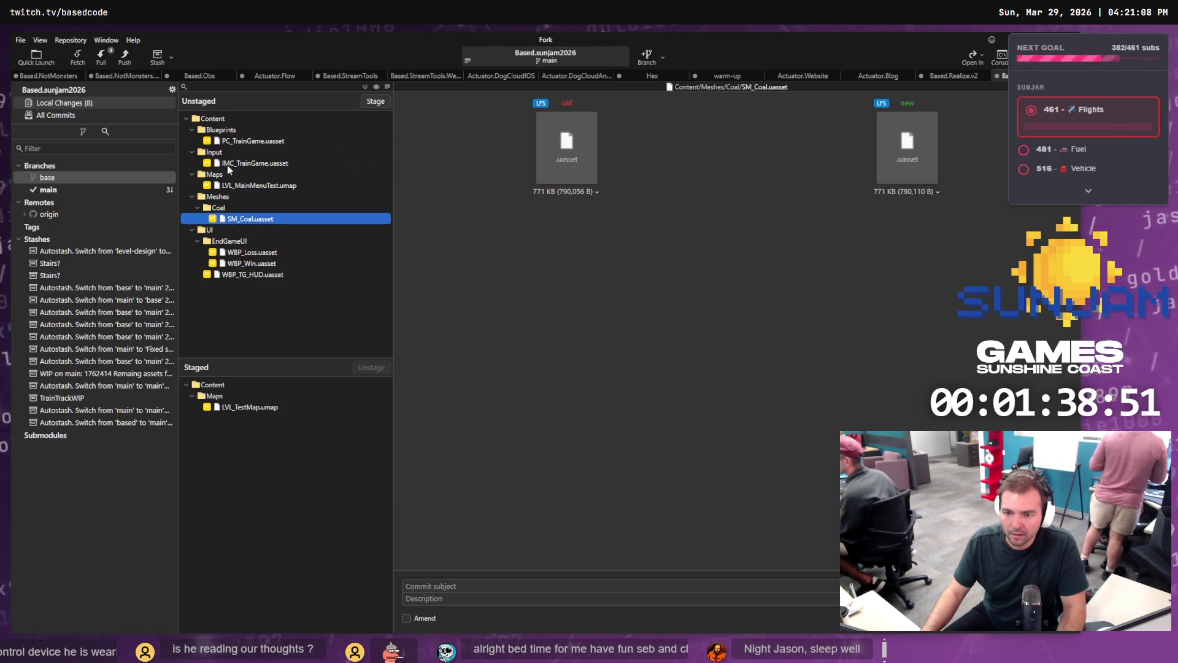
Step: Stash only LVL_TestMap.umap, then review the IMC_TrainGame and LVL_MainMenuTest changes
left_click(256, 407)
right_click(256, 407)
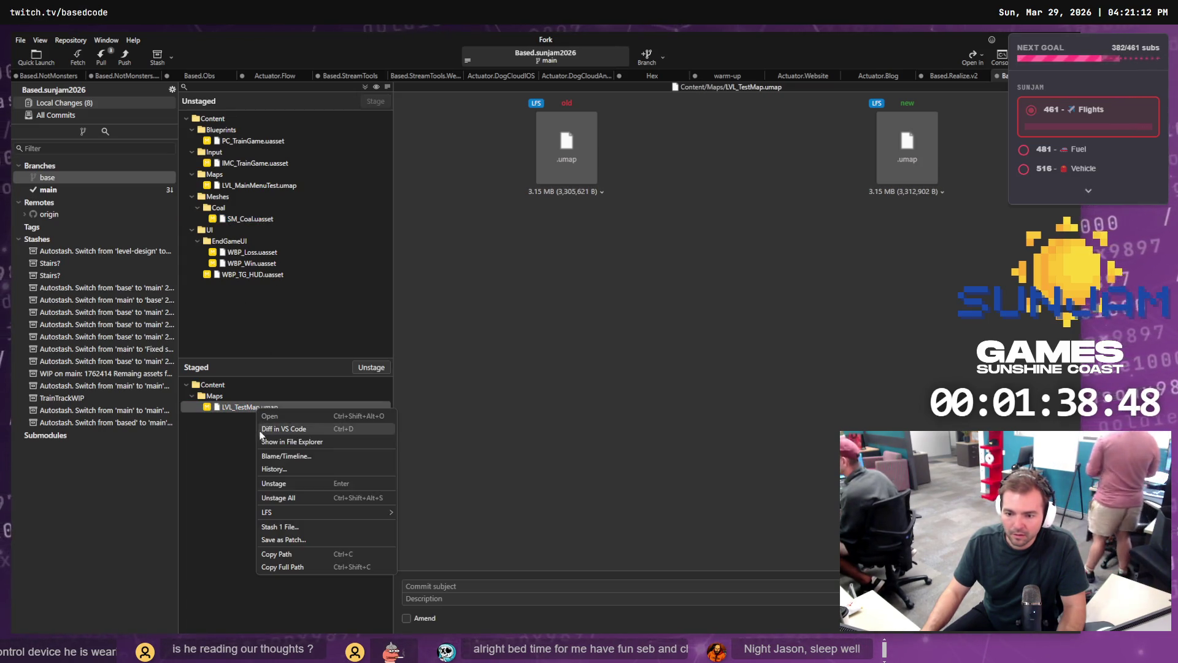
left_click(299, 526)
left_click(645, 419)
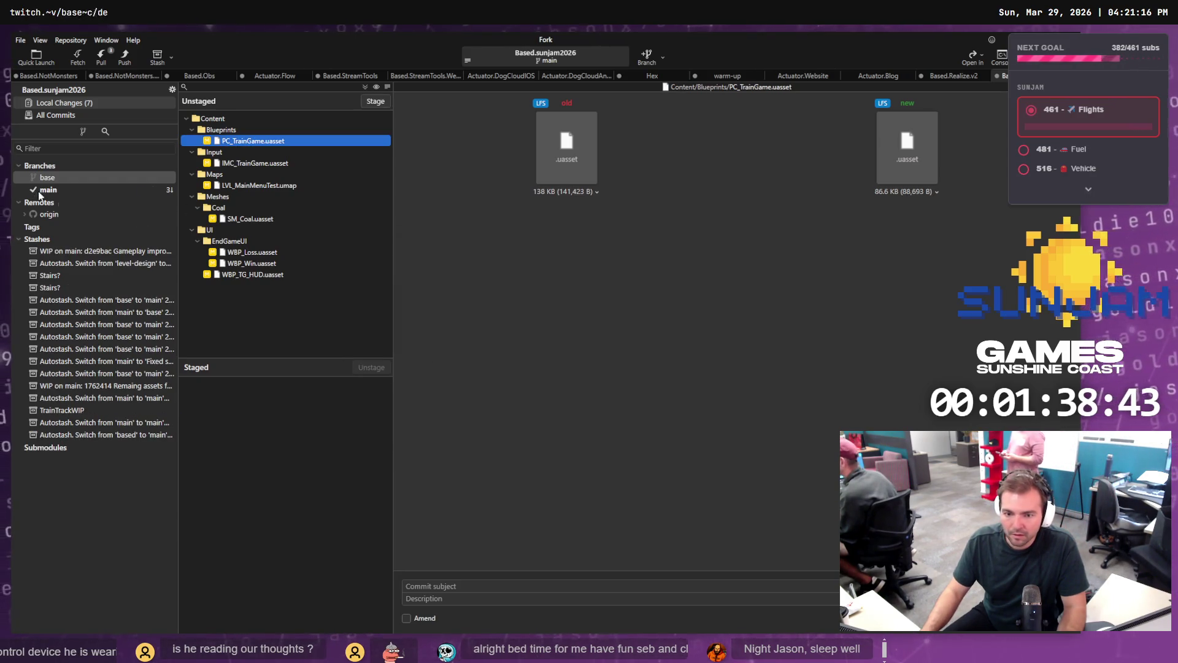
left_click(258, 164)
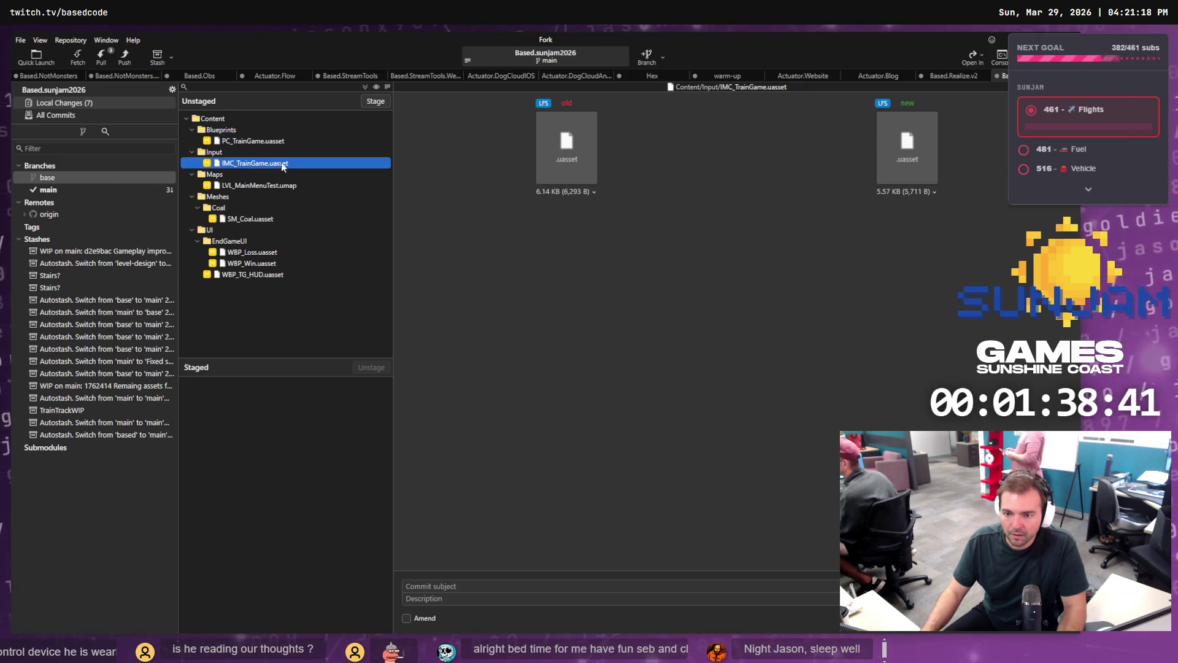
left_click(285, 185)
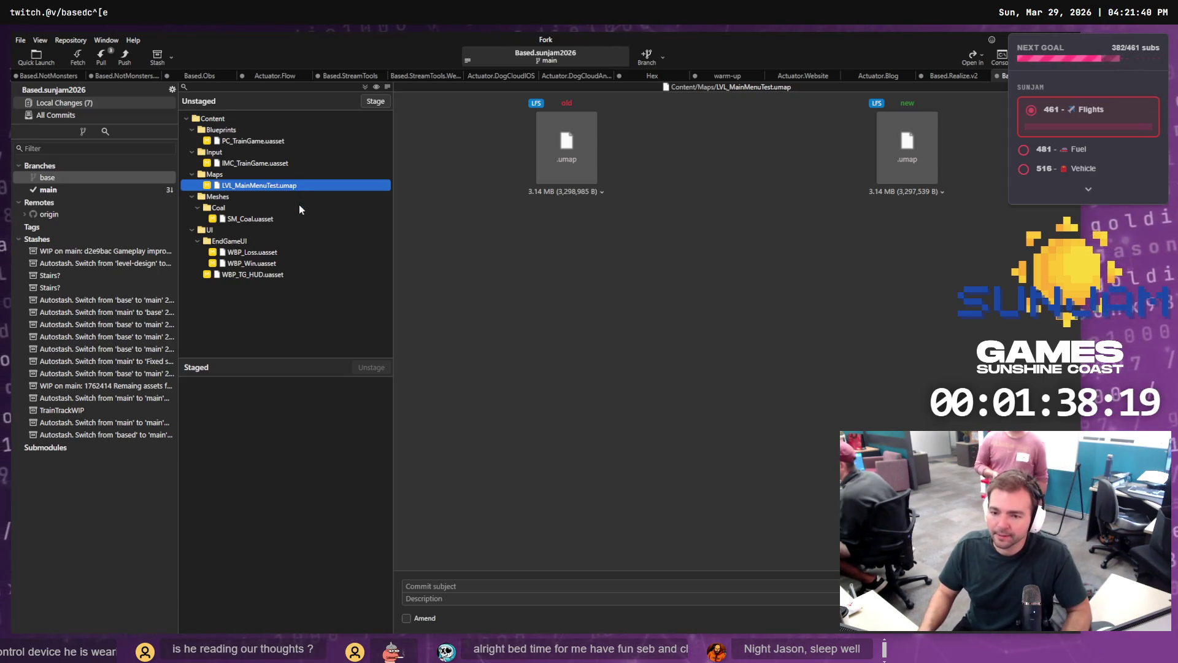
Step: Stash only LVL_MainMenuTest.umap with the message 'BetterConductorPerhapsBroken'
right_click(258, 187)
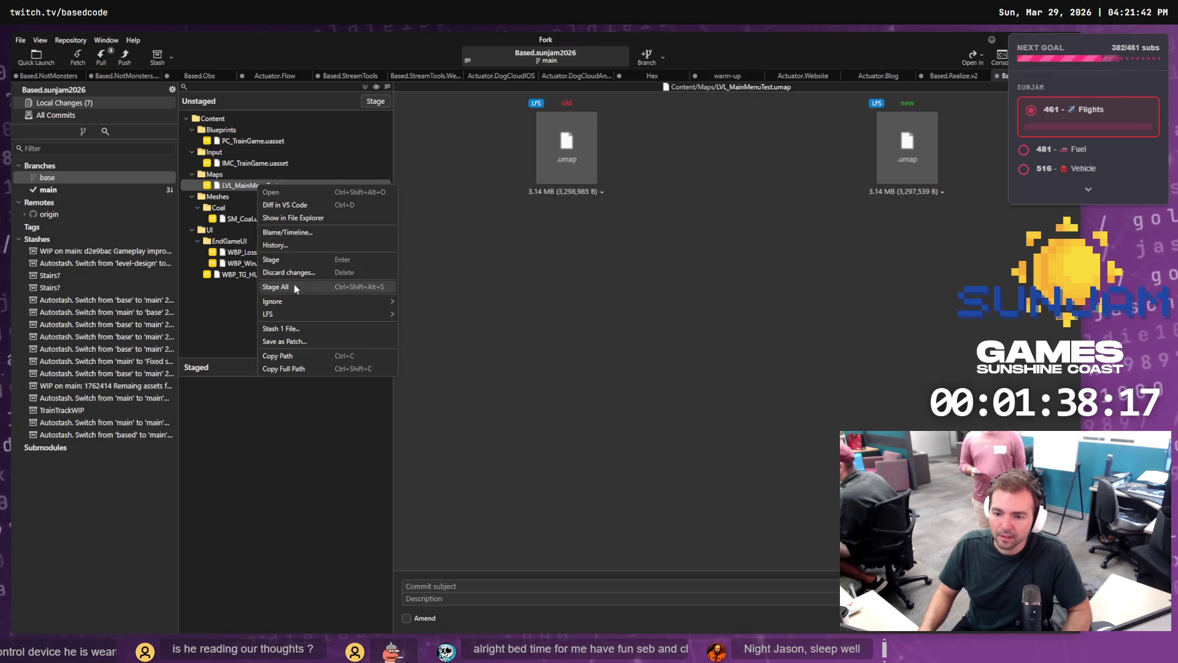
left_click(296, 328)
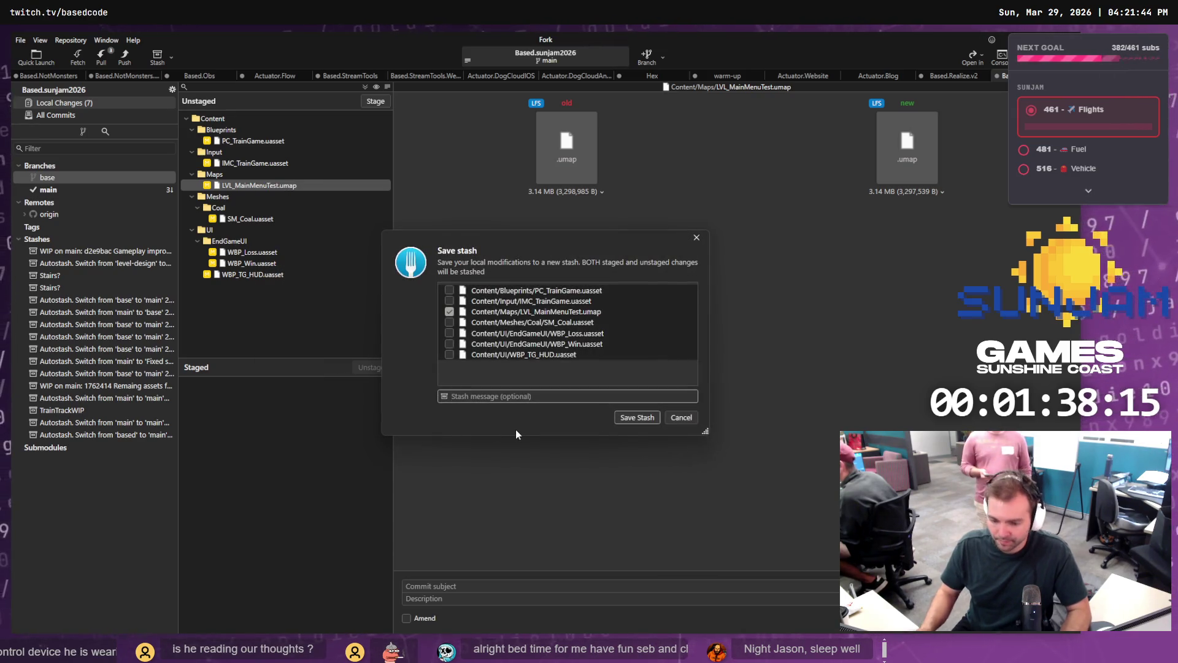
type("Better")
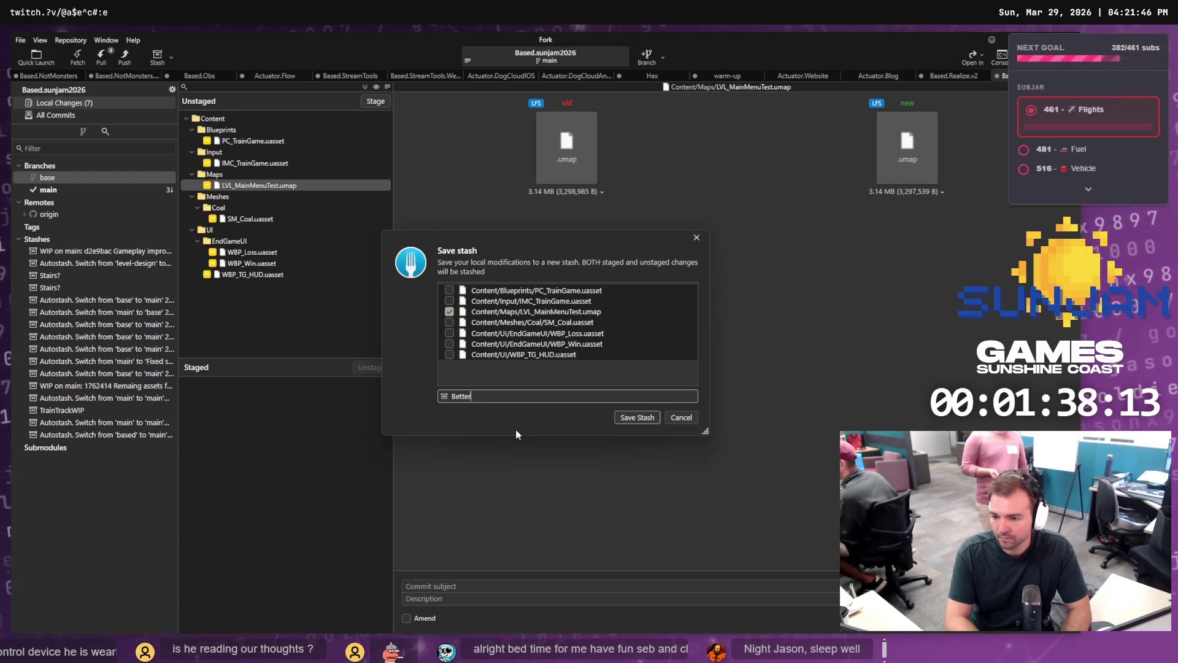
type("ConductorPerha")
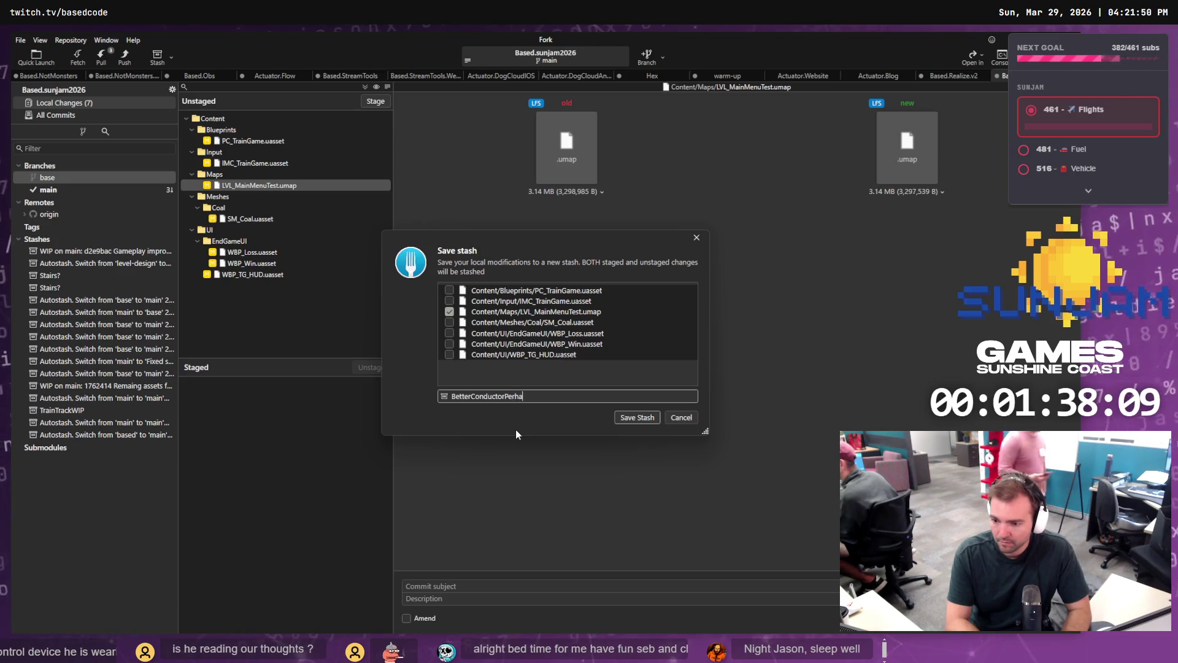
type("n")
key("Return")
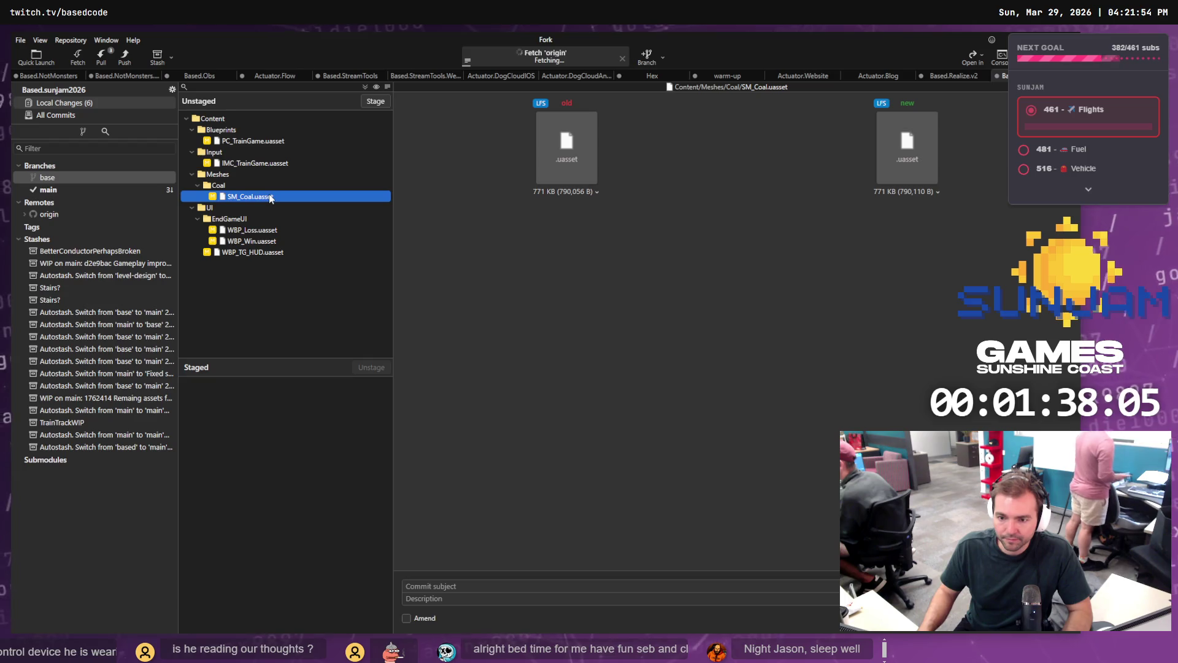
Step: Discard the six remaining local changes and set up a pull from origin
left_click(244, 256)
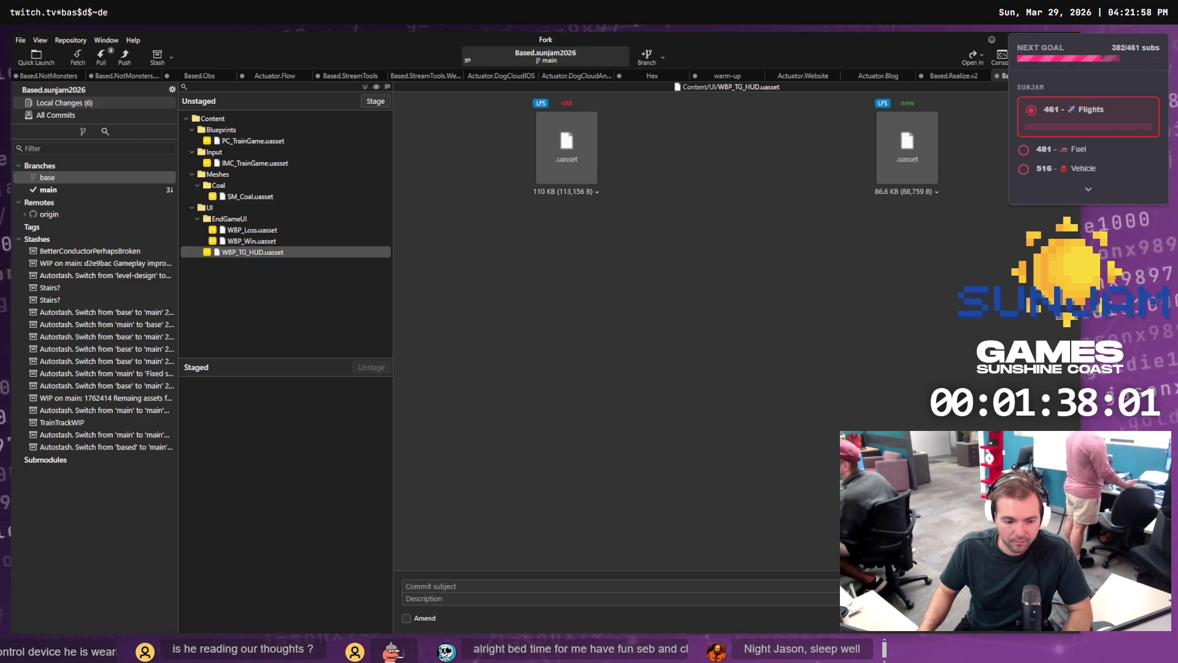
key("ctrl+a")
right_click(256, 255)
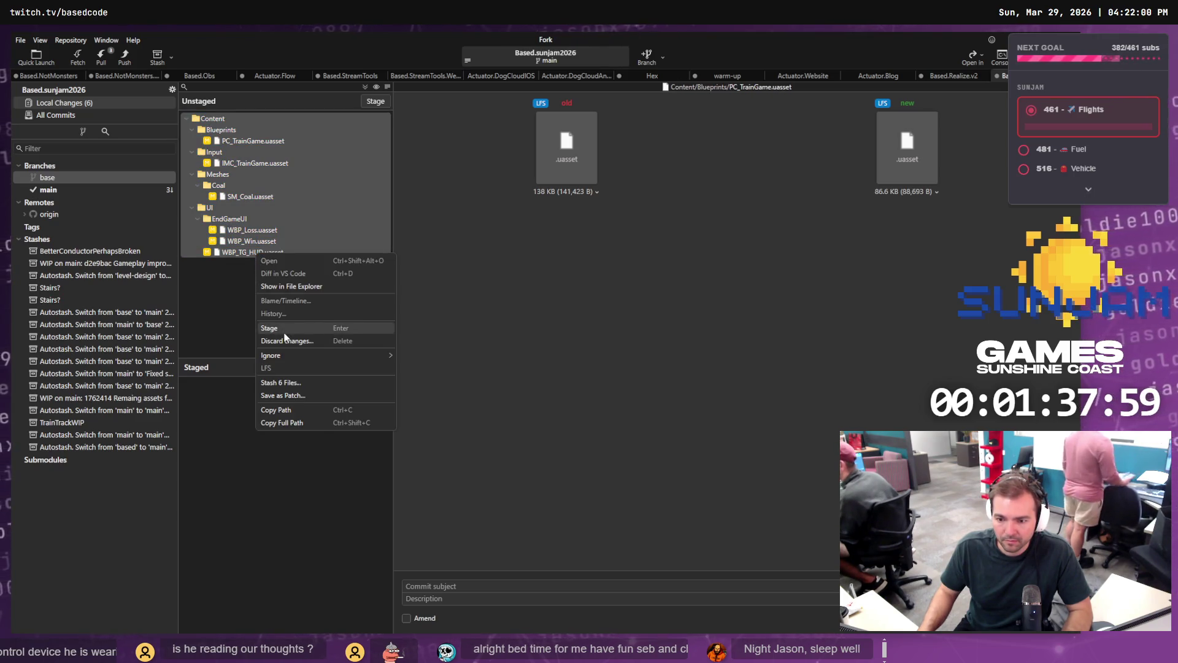
left_click(287, 340)
key("Return")
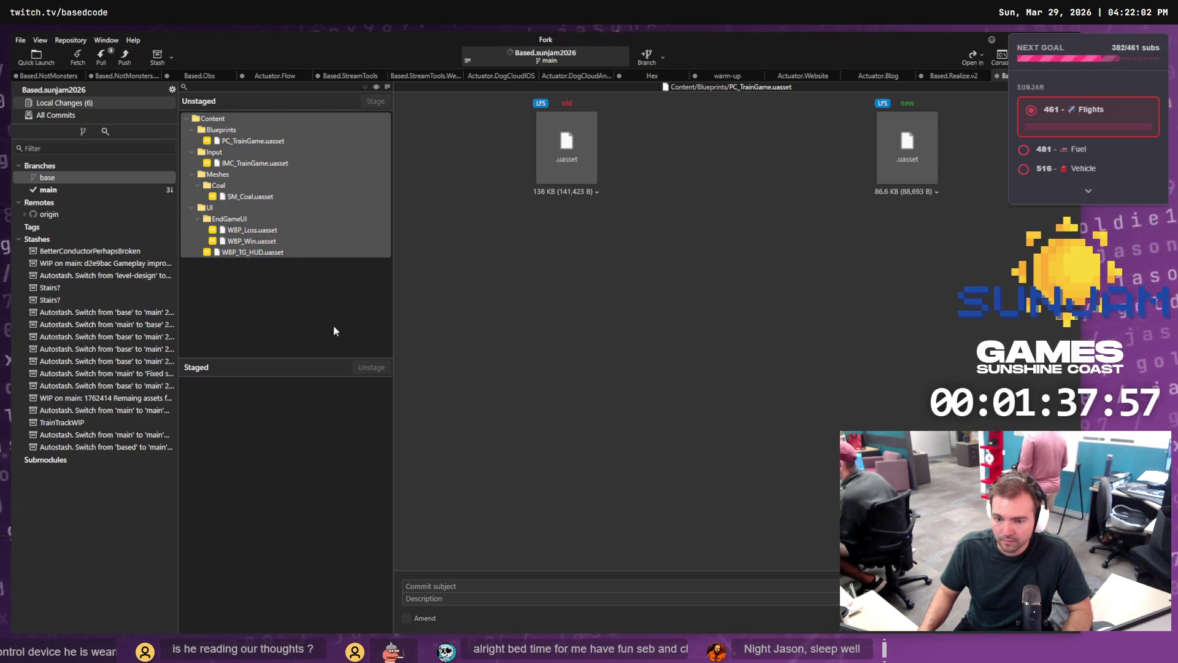
left_click(103, 57)
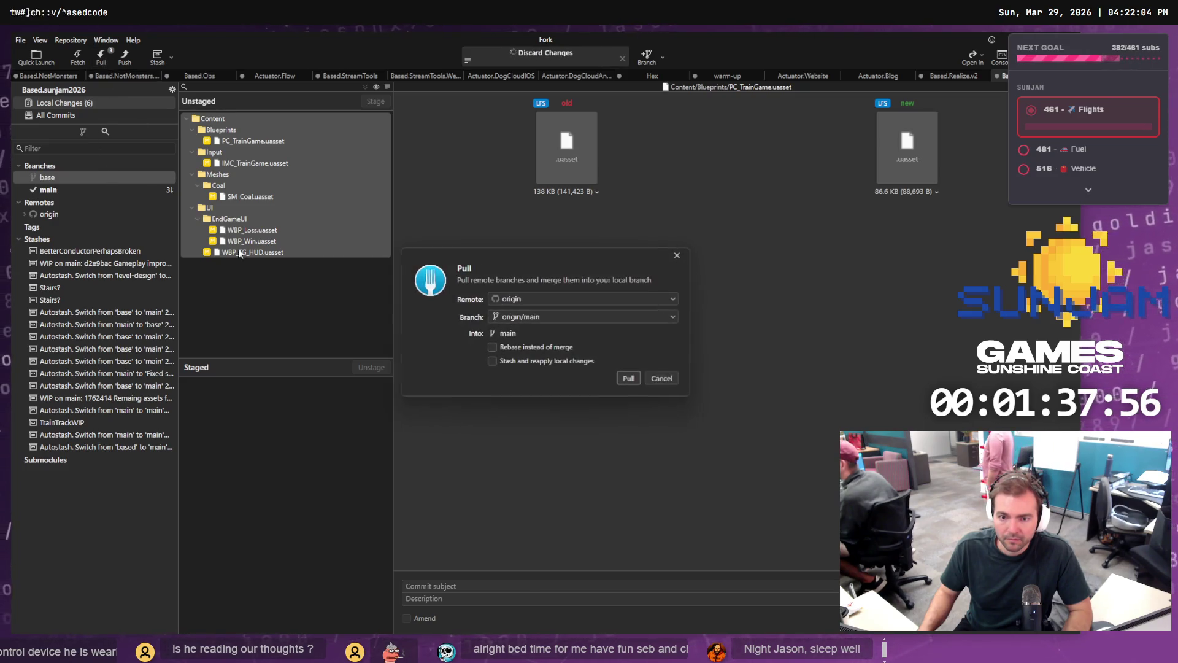
Step: Pull origin/main into main, retrying after a git error, until main reaches the latest merge
left_click(626, 379)
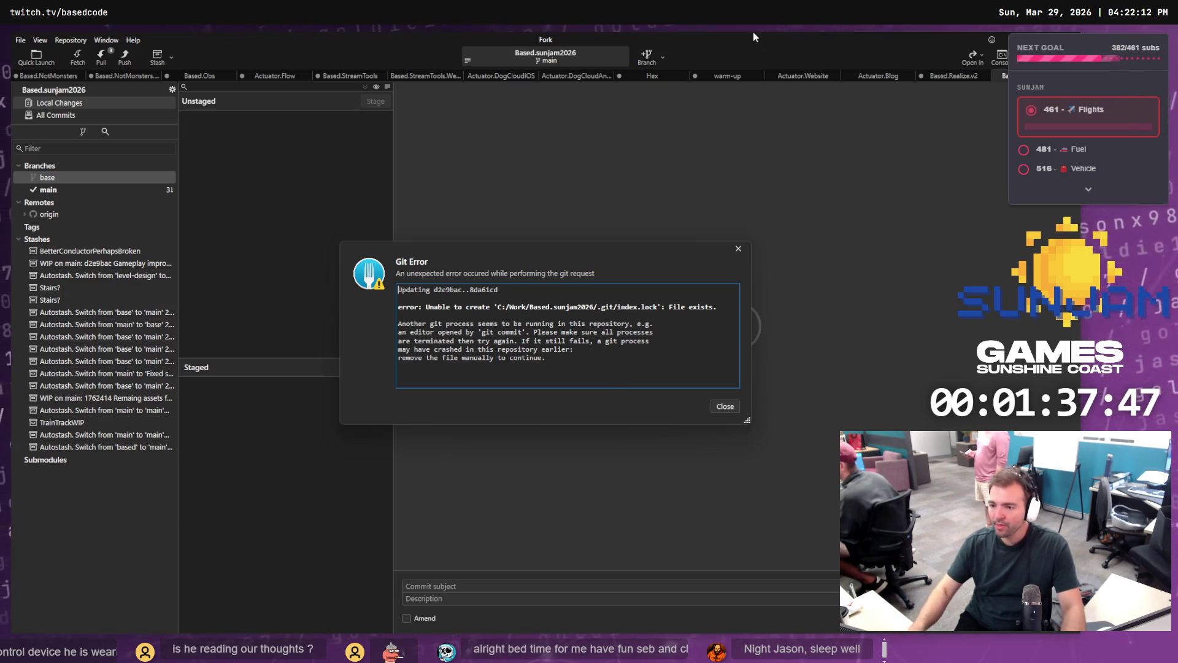
key("Escape")
left_click(78, 191)
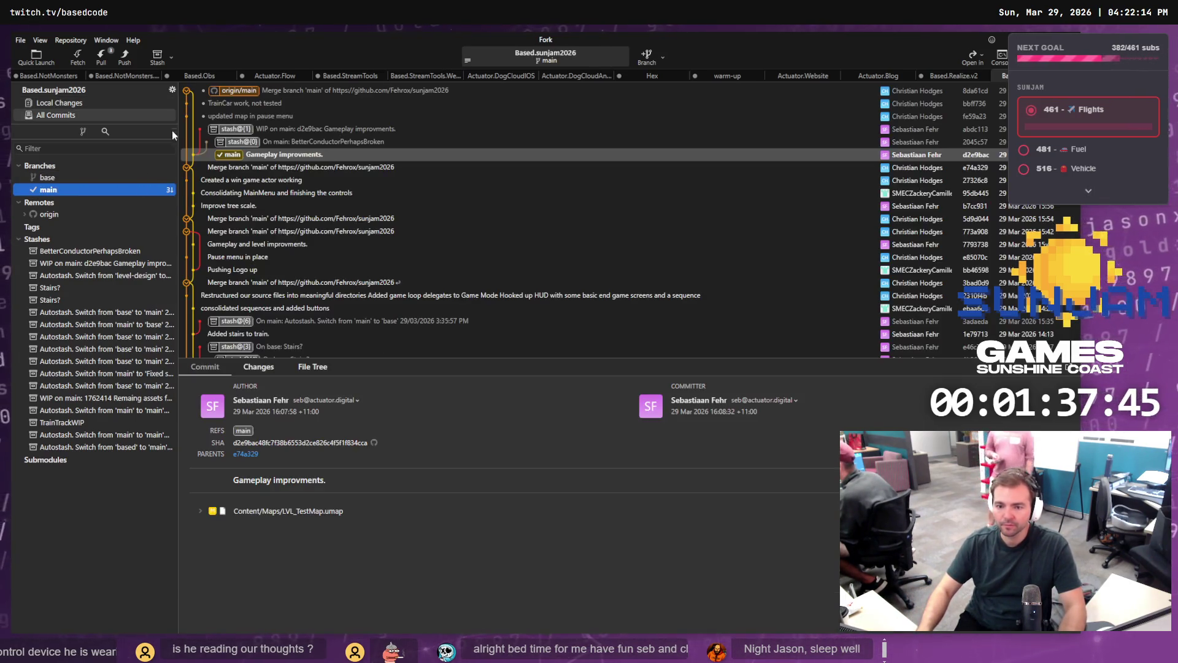
left_click(111, 61)
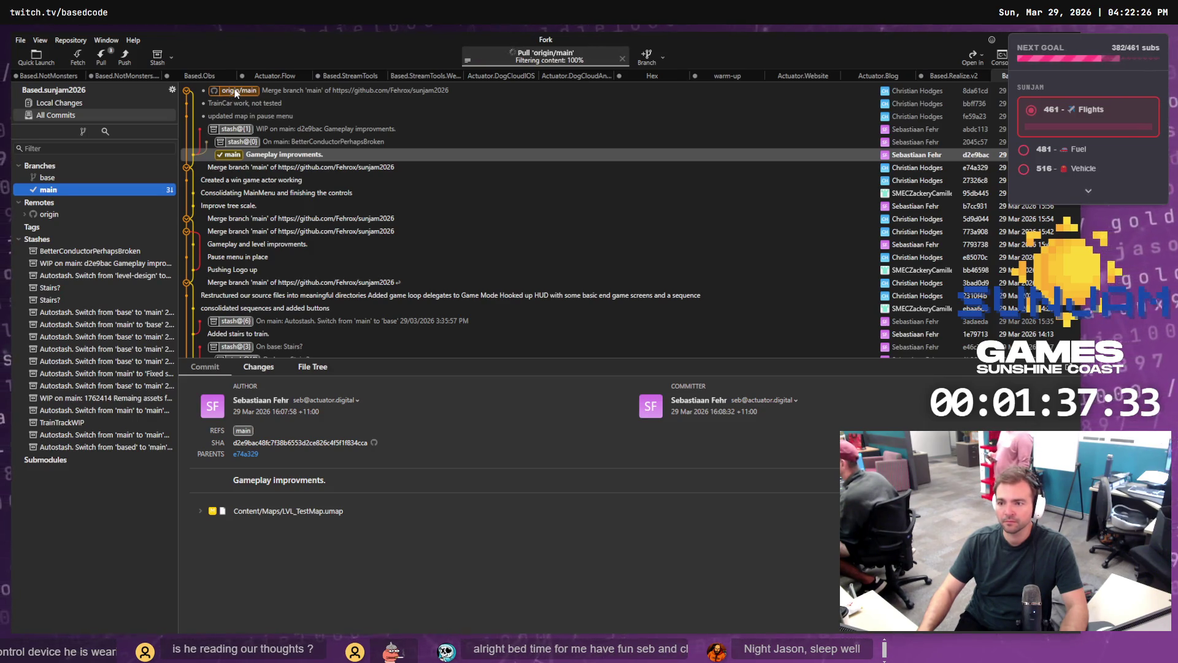
left_click(235, 92)
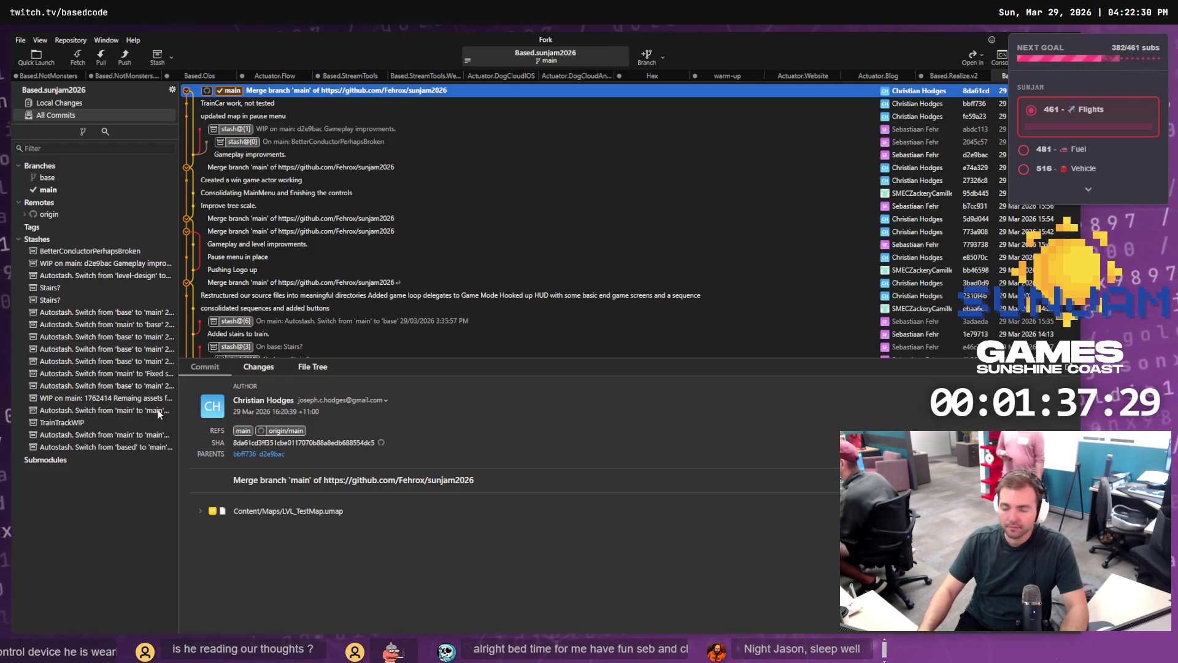
Step: In Rider, refresh the TrainGame solution, build the editor target, and launch it under the debugger
key("alt+Tab")
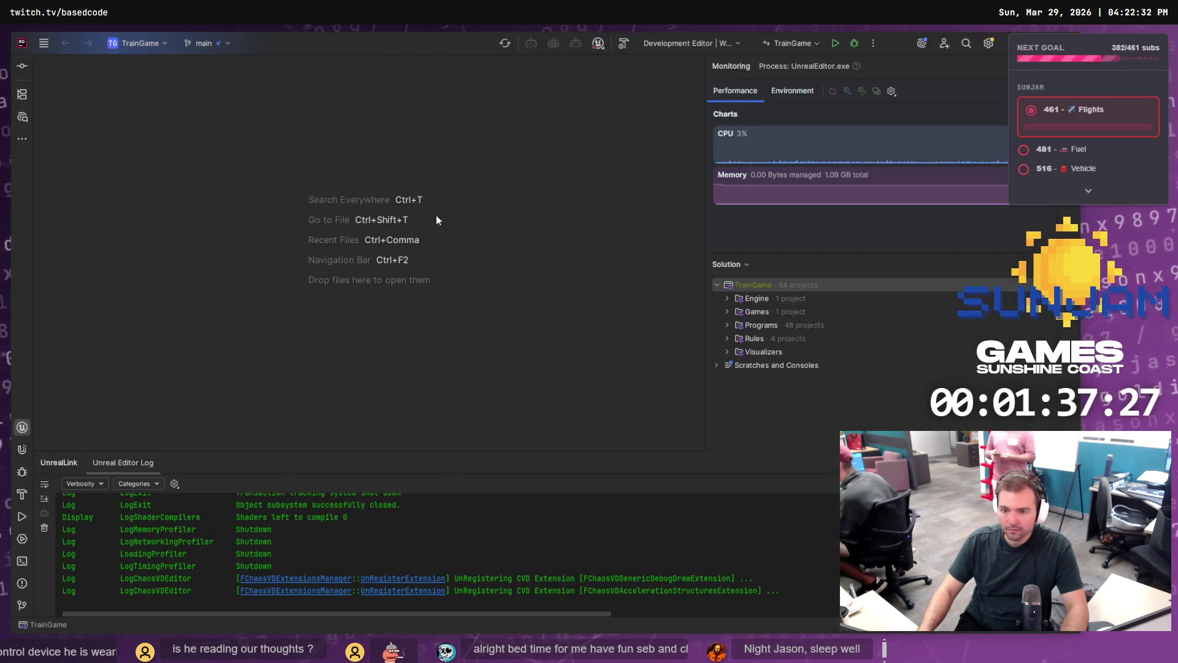
left_click(503, 45)
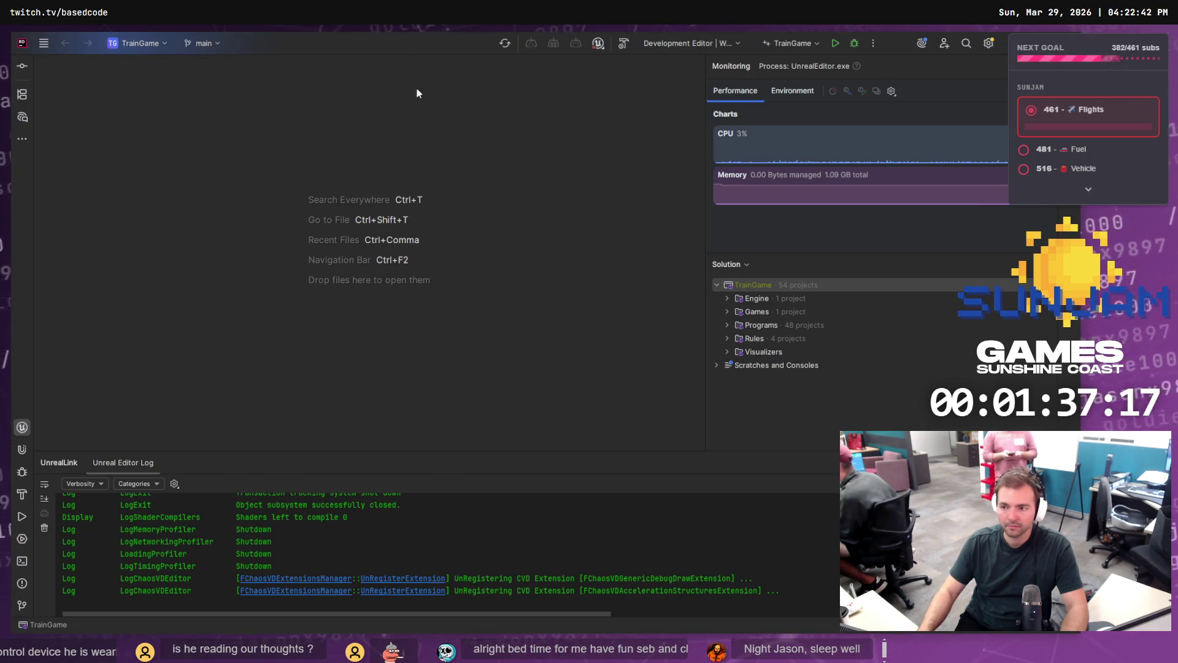
left_click(623, 48)
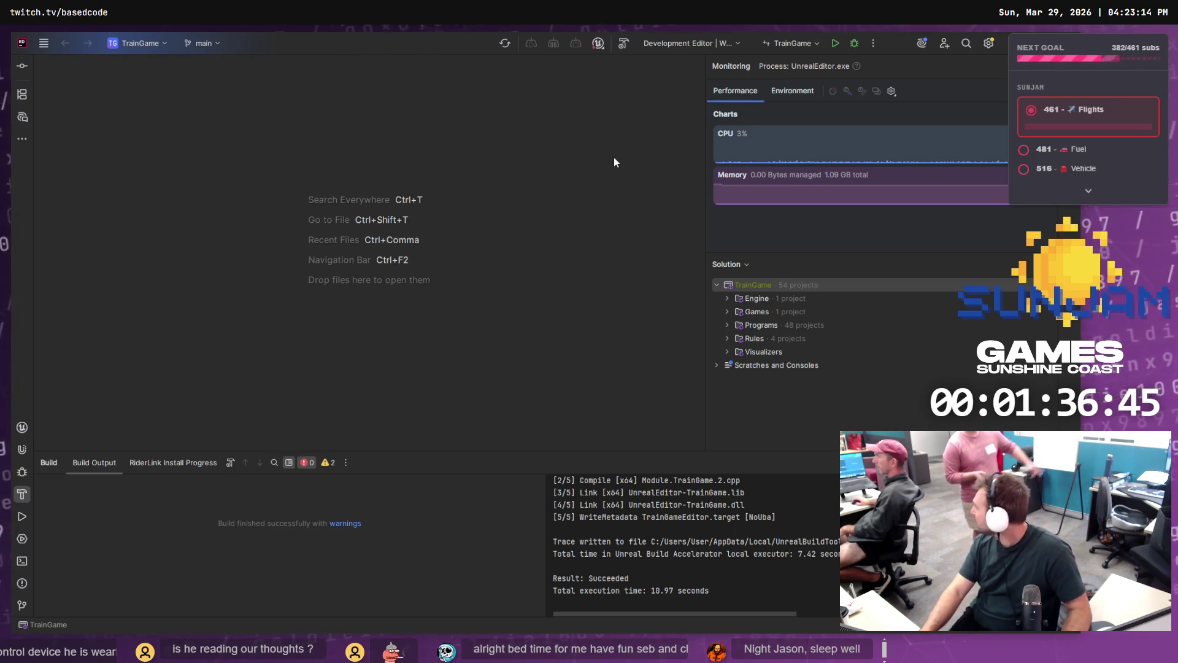
left_click(853, 43)
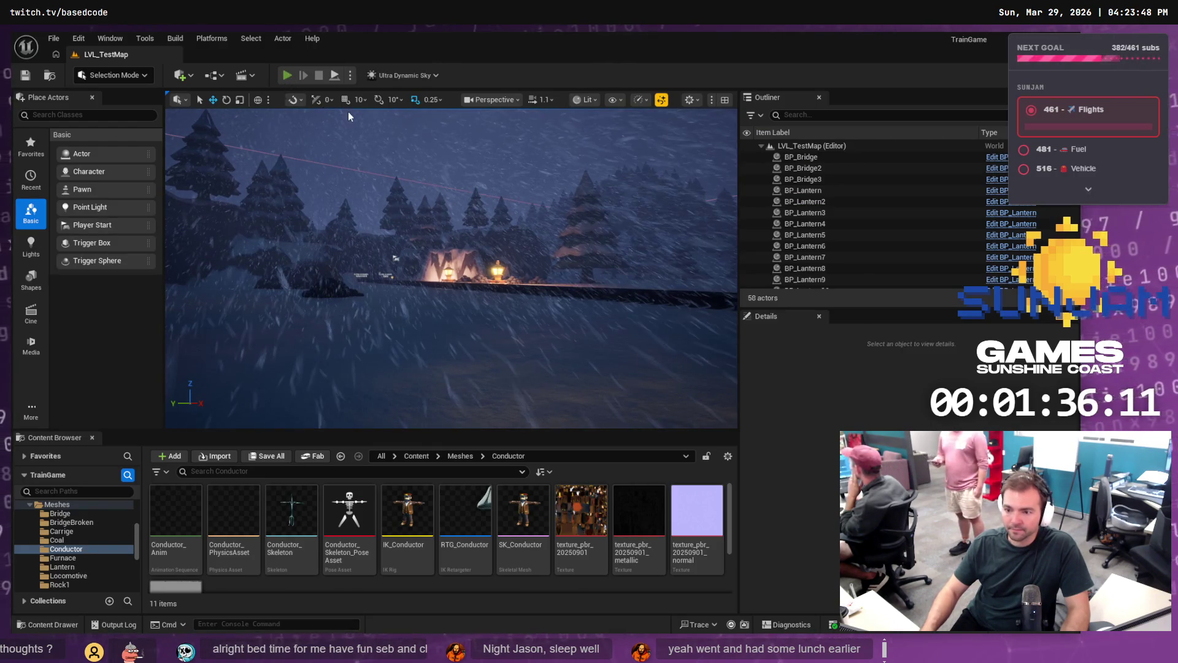
key("alt+p")
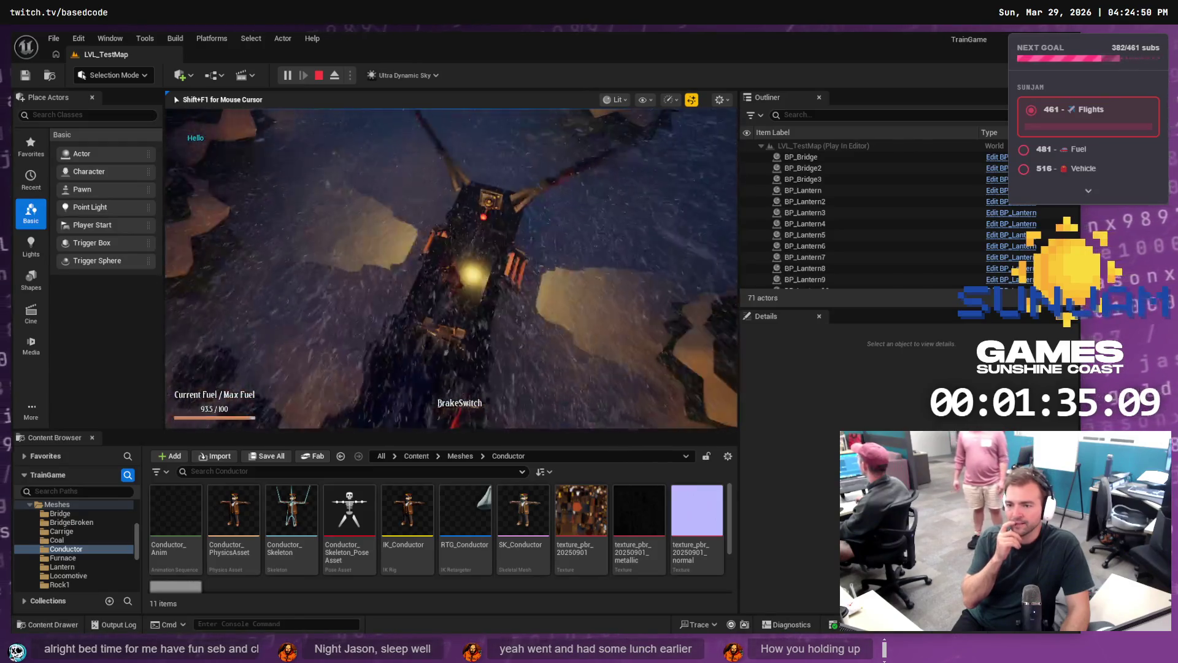
key("Escape")
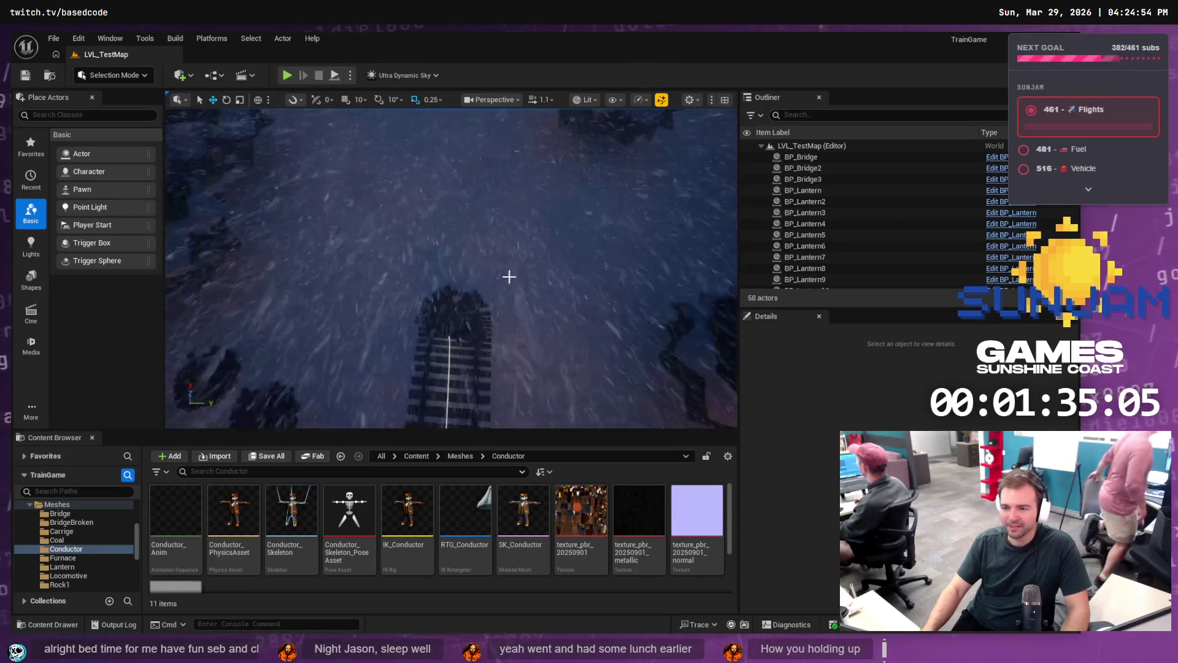
Step: Lengthen BP_TrainTrack8 by dragging its end spline point outward
left_click_drag(508, 277, 562, 304)
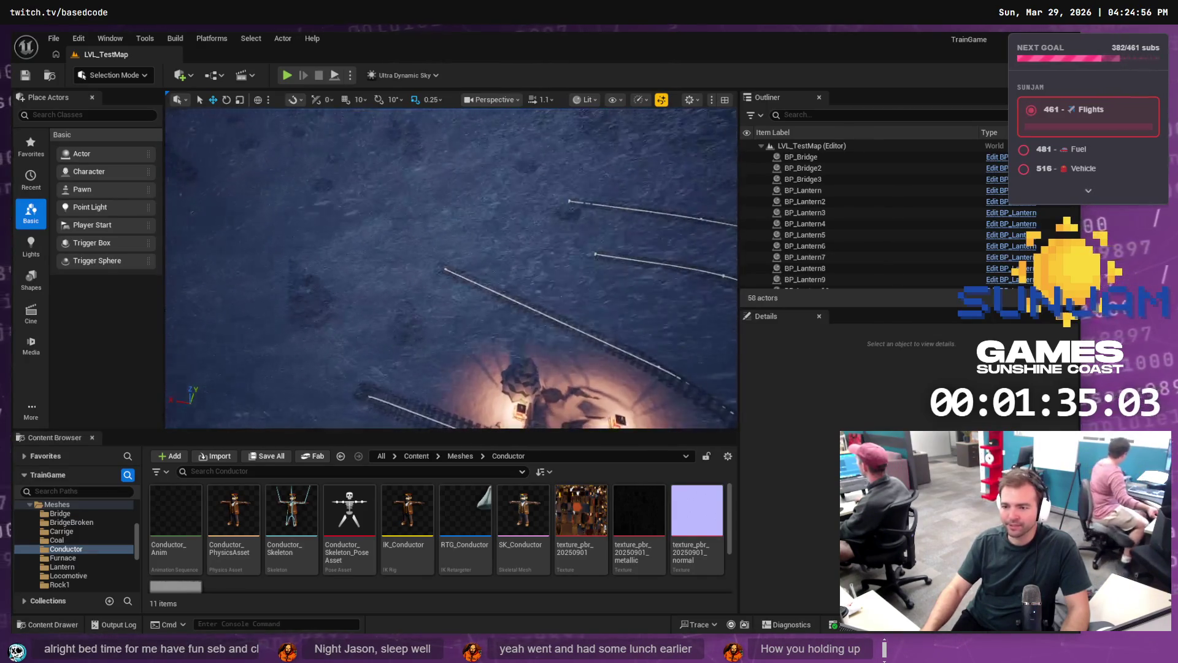
scroll(798, 221, "down", 10)
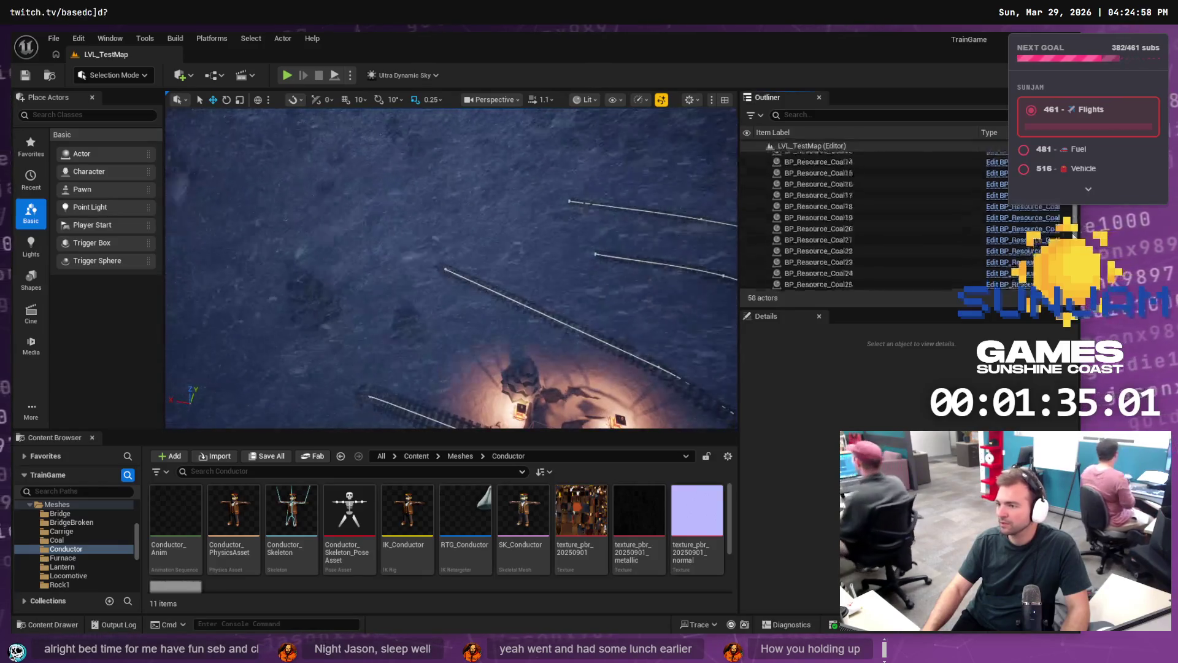
scroll(847, 270, "down", 5)
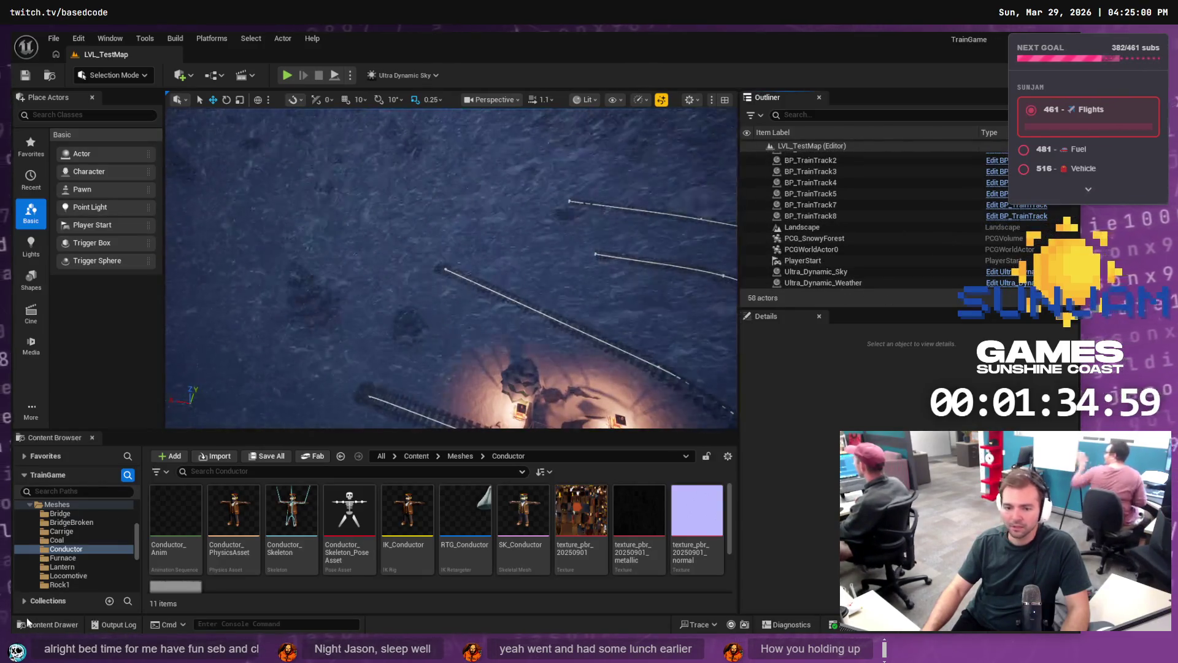
scroll(69, 522, "up", 1)
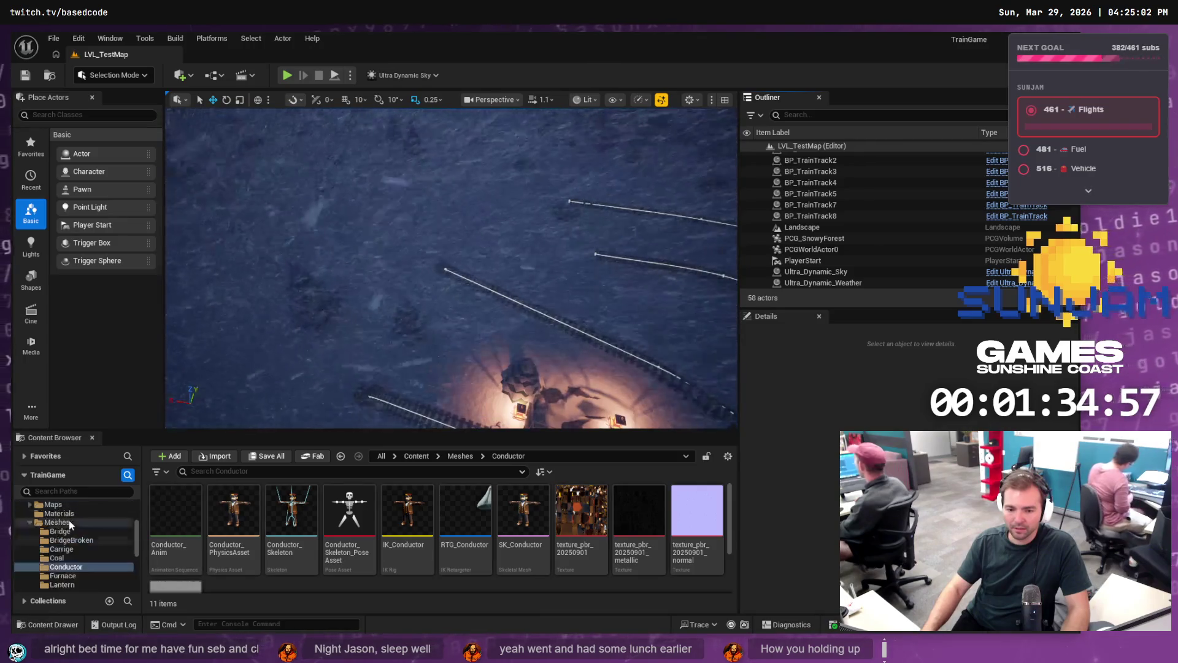
scroll(71, 523, "up", 4)
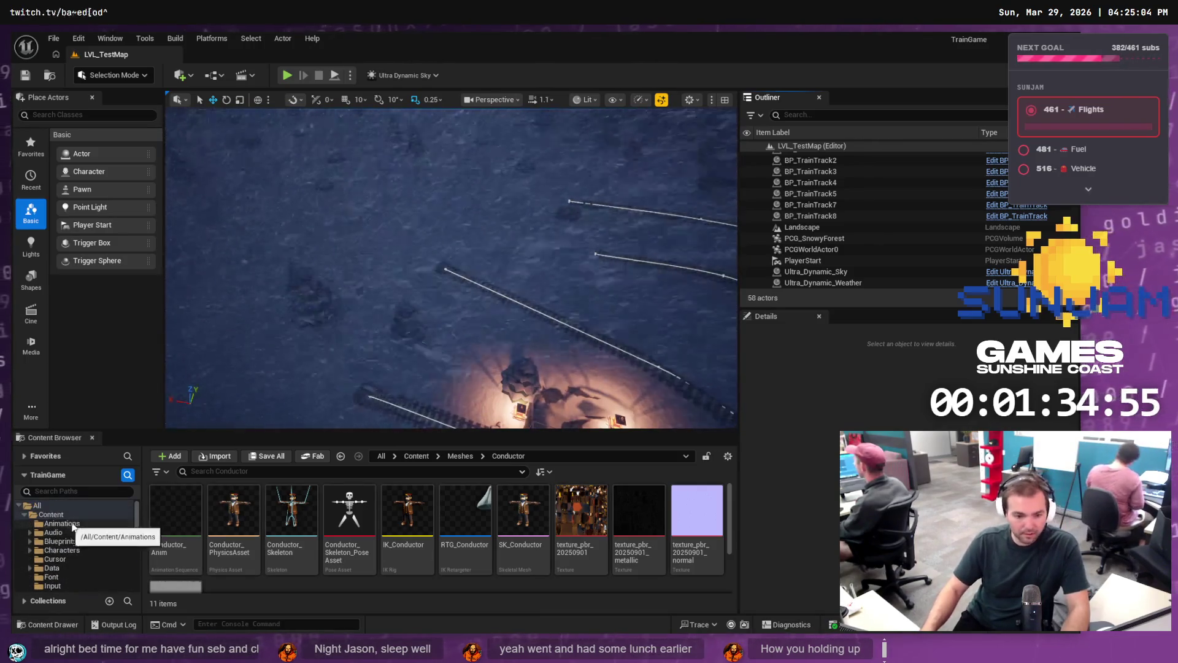
left_click(62, 541)
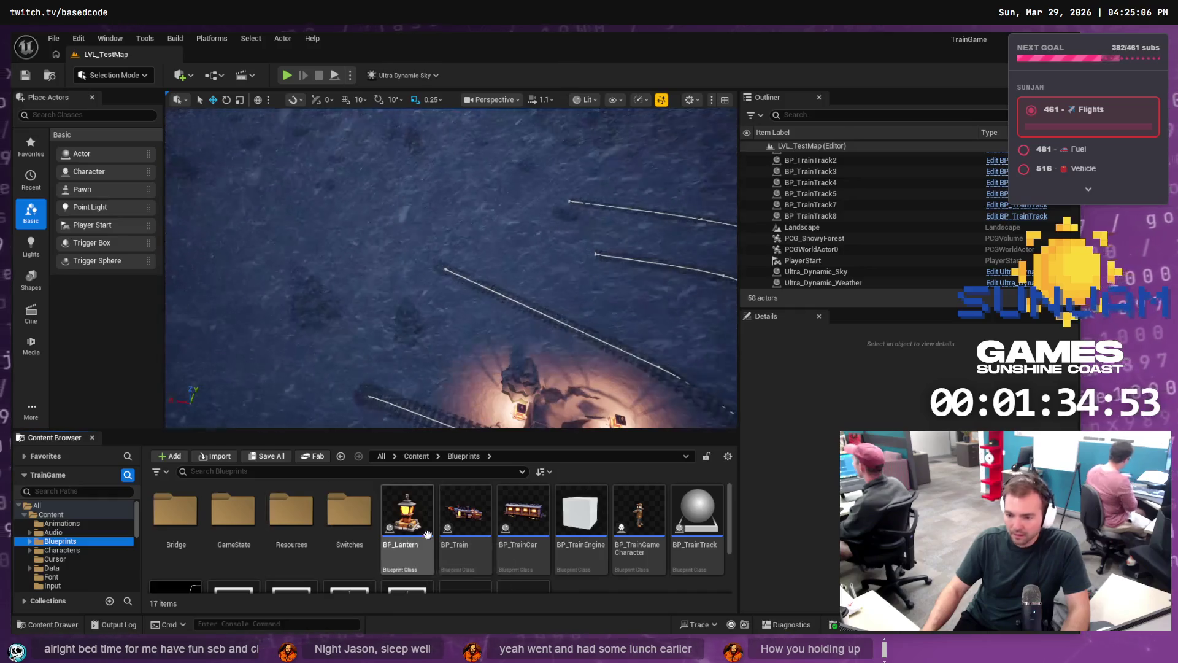
left_click_drag(562, 417, 562, 368)
left_click(452, 315)
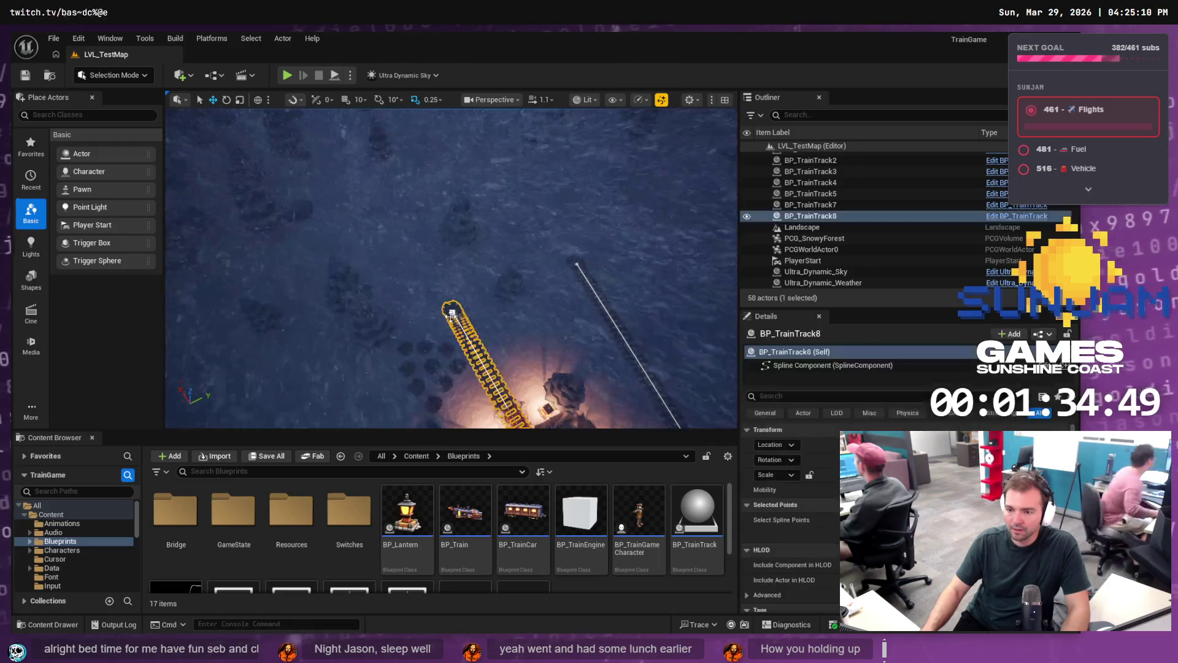
left_click(452, 314)
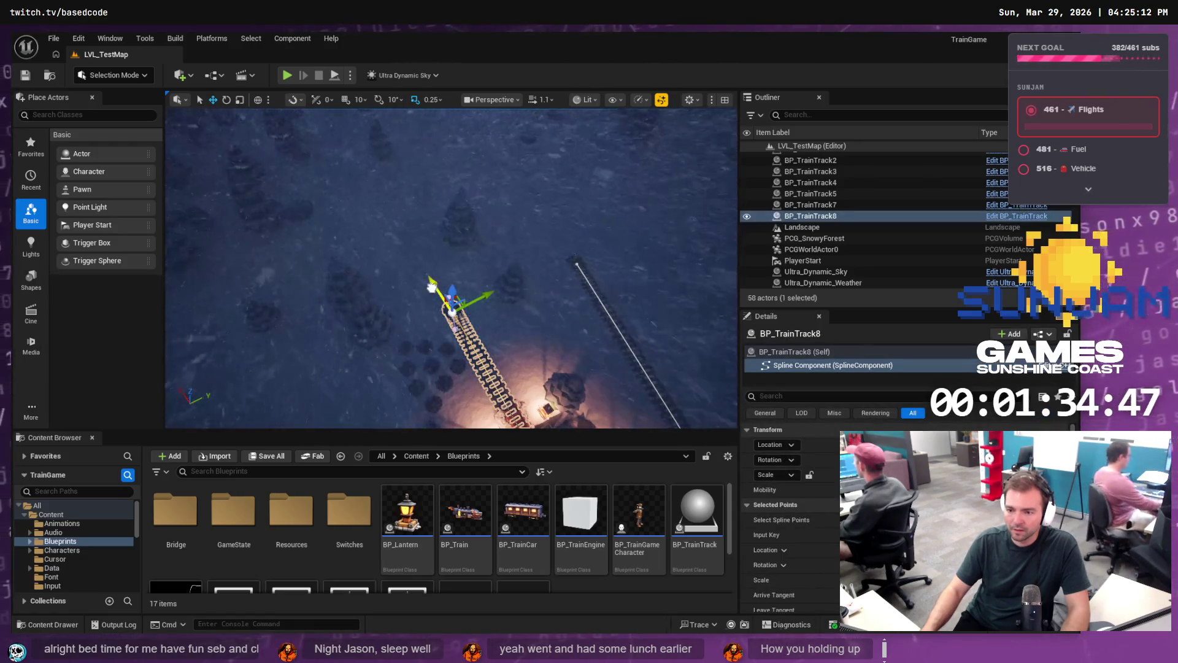
mouse_move(432, 287)
left_mouse_down()
mouse_move(399, 184)
mouse_move(371, 145)
mouse_move(414, 170)
mouse_move(356, 208)
mouse_move(392, 227)
left_mouse_up()
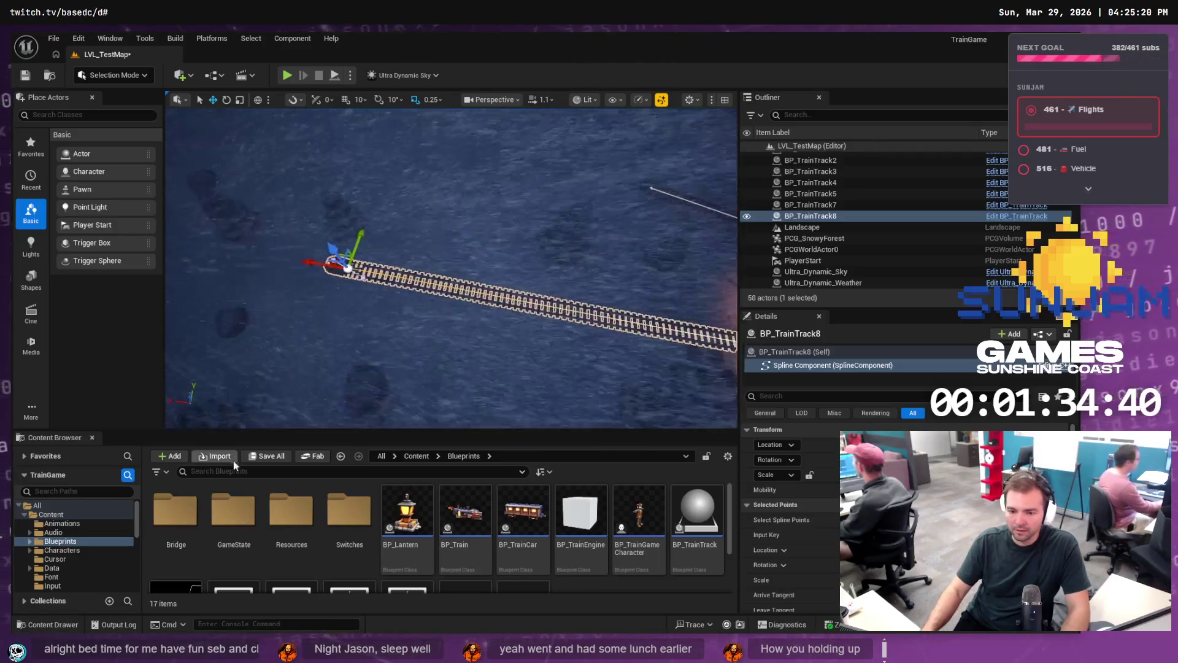
Step: Place a BP_TrainWin actor from Blueprints/GameState at the far end of the track
scroll(246, 527, "down", 3)
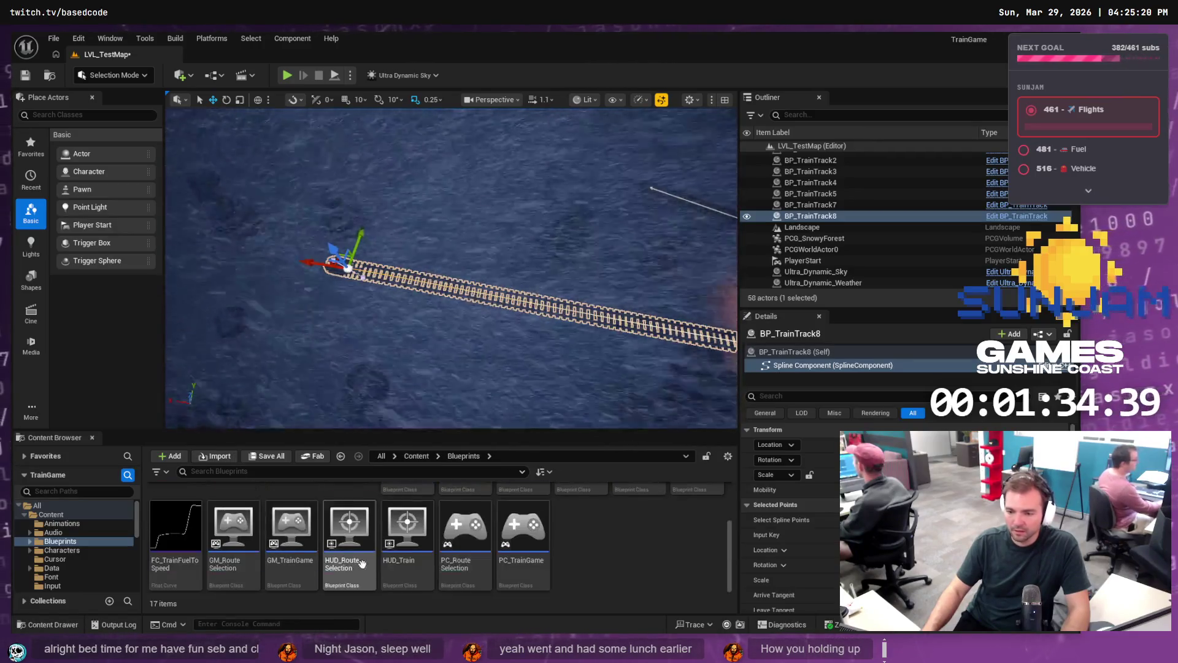
scroll(116, 542, "down", 1)
scroll(218, 542, "up", 3)
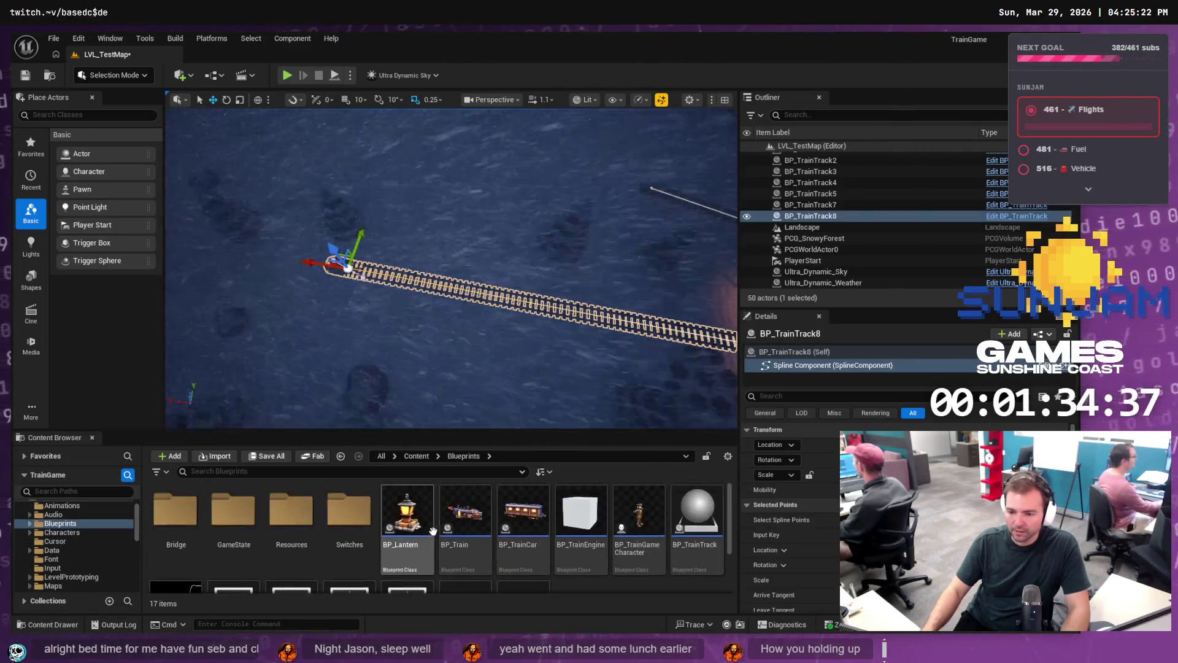
double_click(236, 525)
left_click(181, 509)
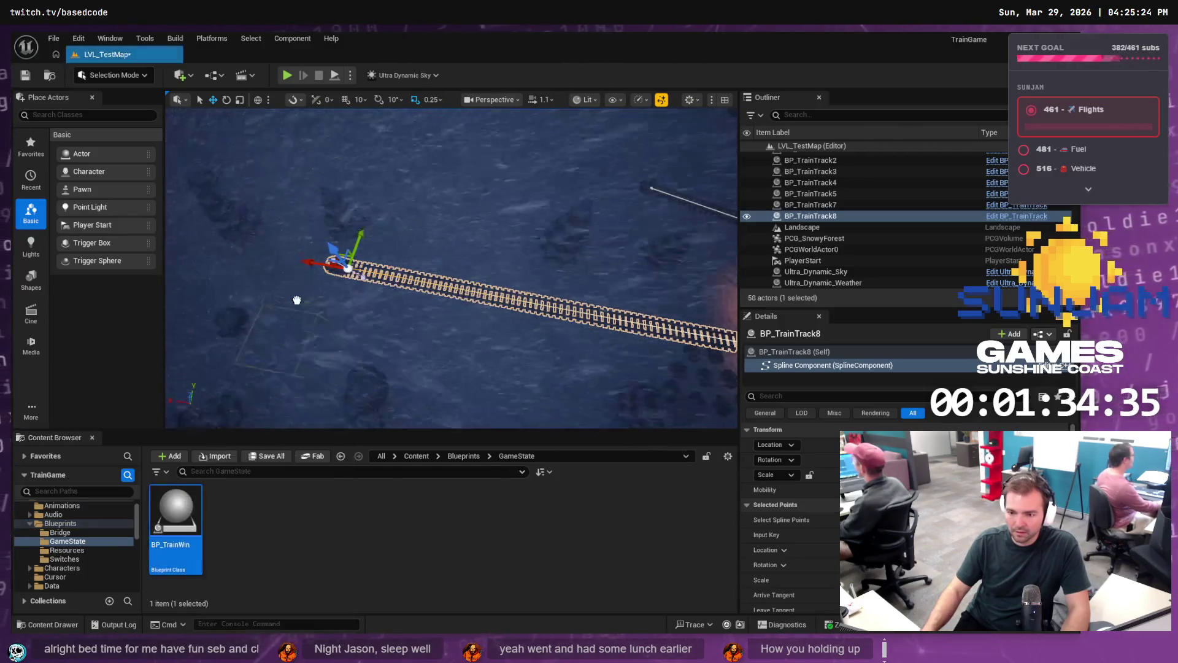
left_click_drag(347, 254, 347, 271)
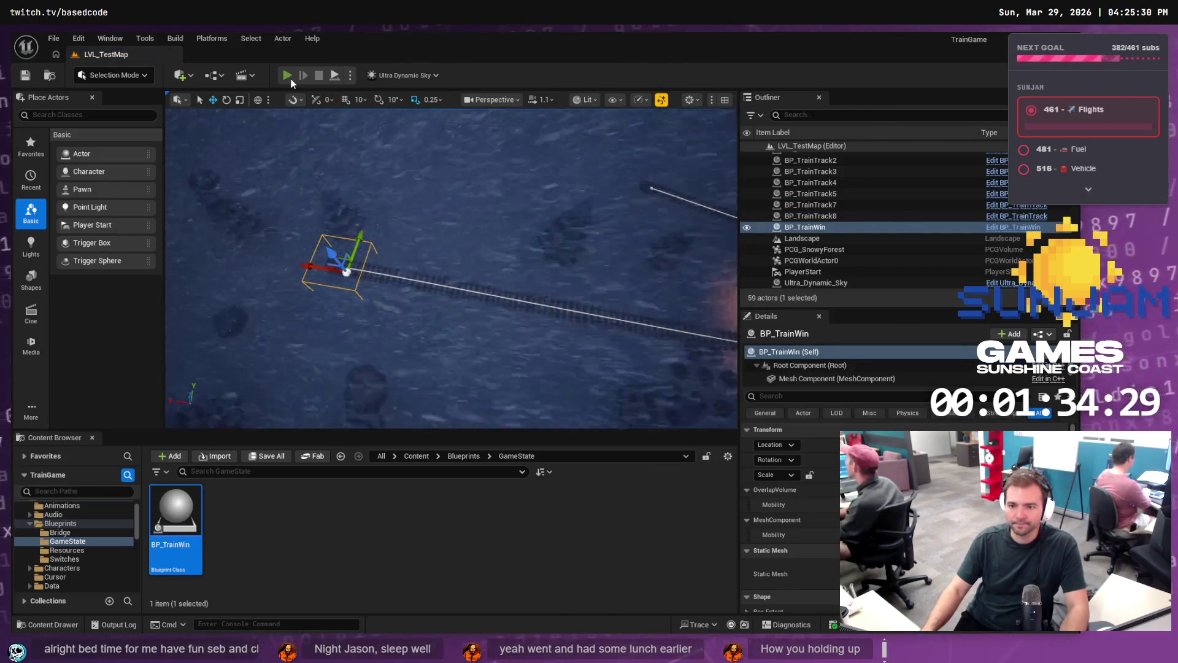
left_click(287, 76)
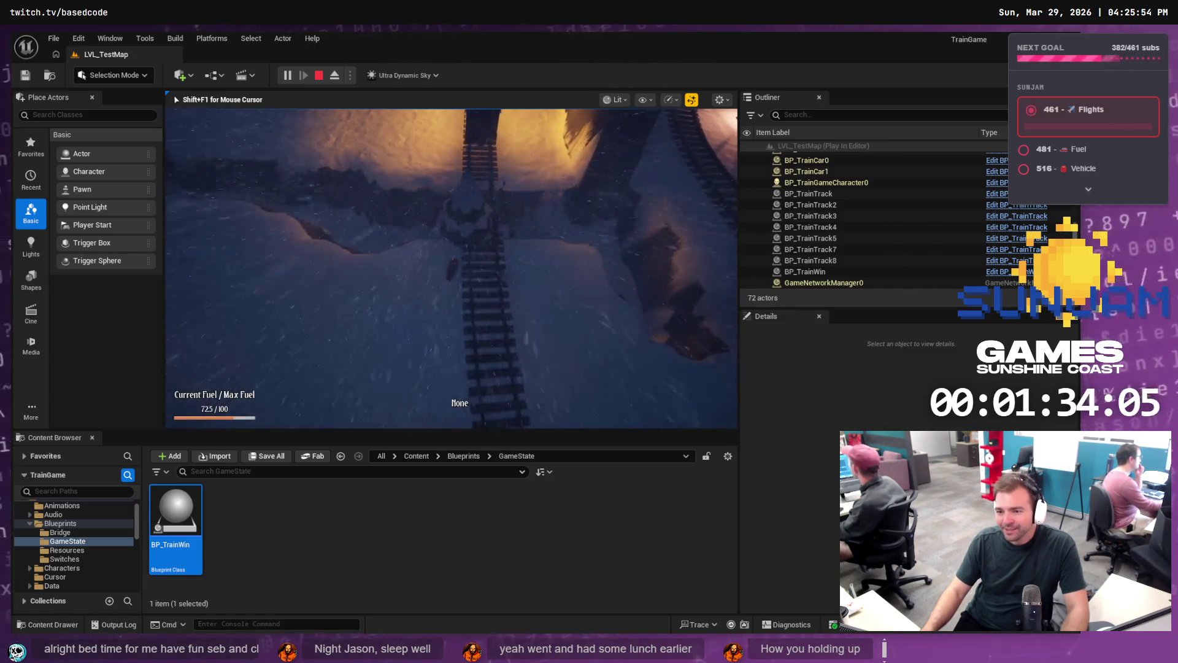
key("Escape")
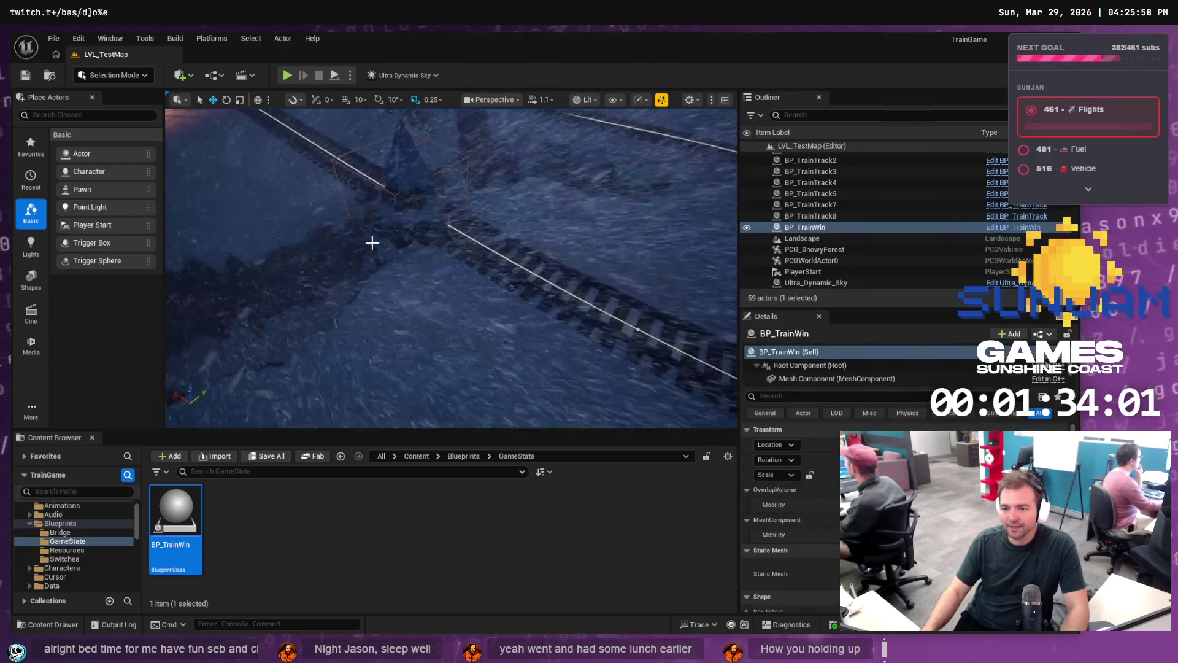
left_click(381, 244)
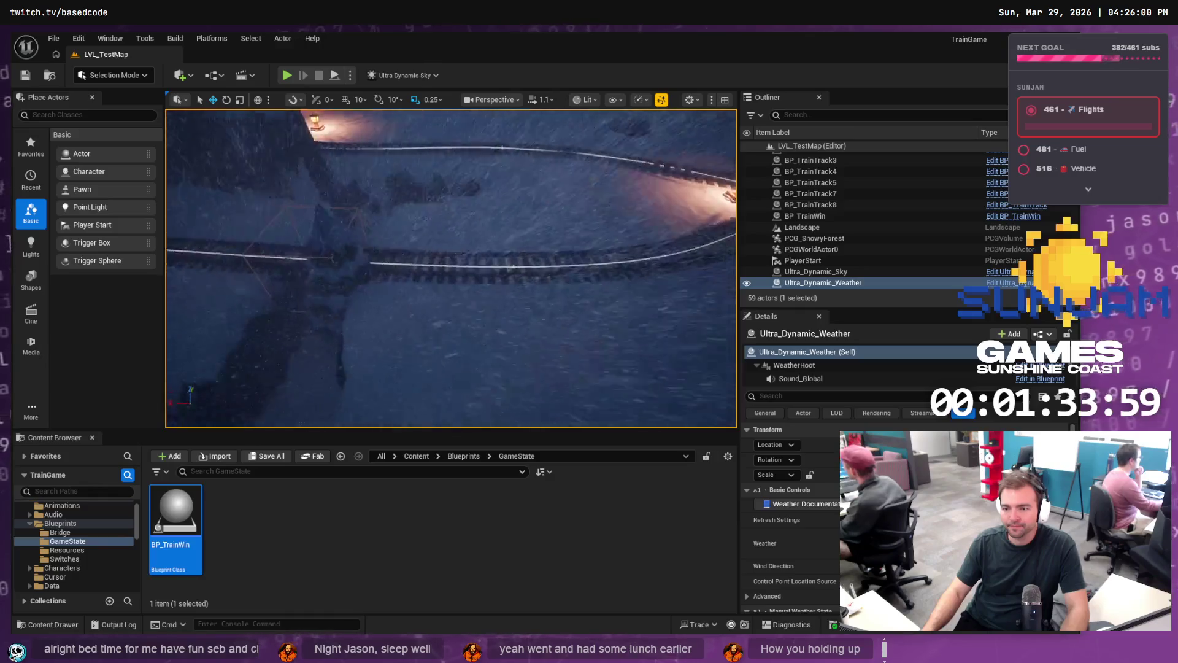
scroll(451, 268, "down", 3)
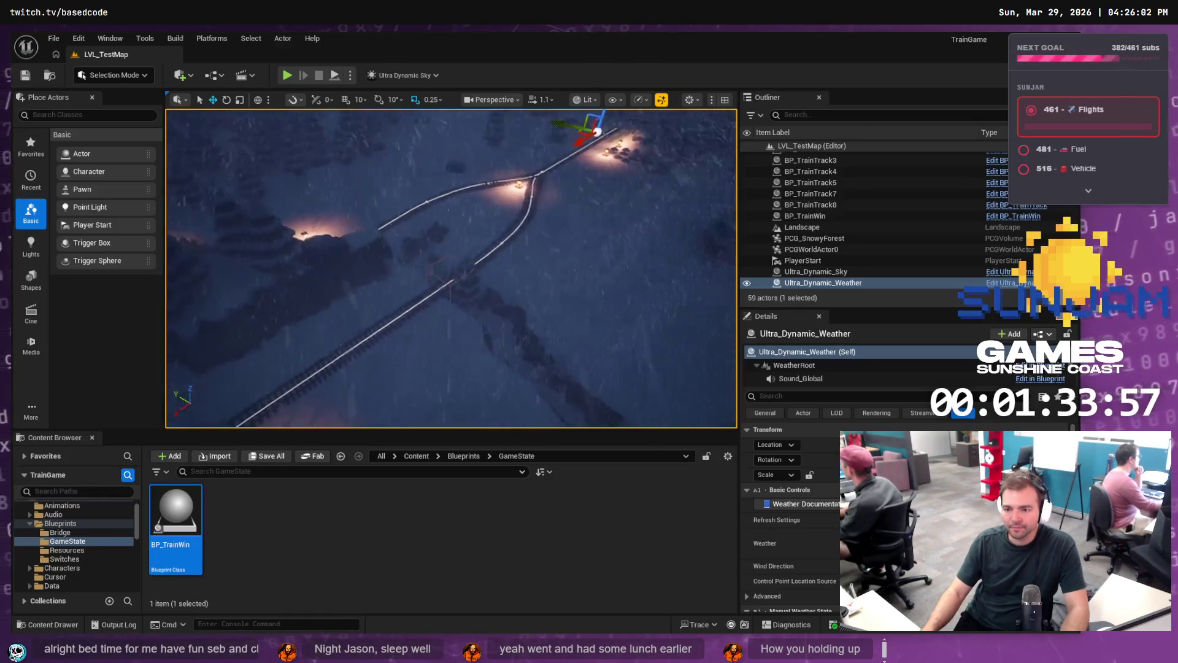
Step: Bend the BP_TrainTrack2 curve by moving a spline point, then select the PCG_SnowyForest volume
scroll(451, 268, "down", 5)
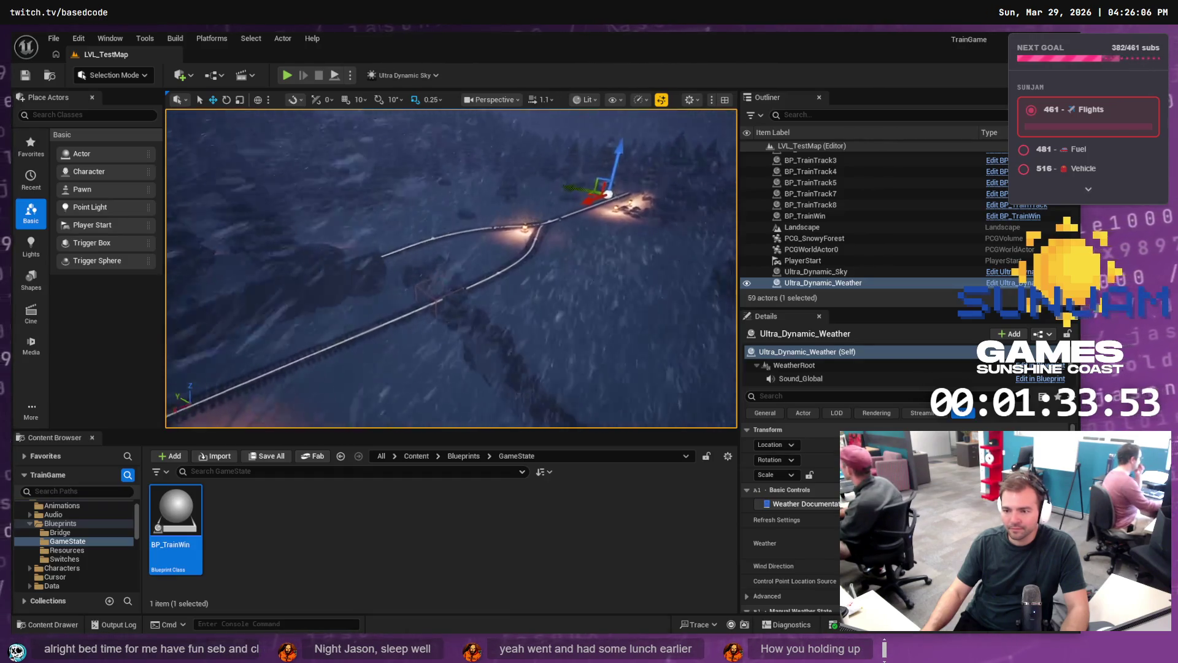
left_click(506, 266)
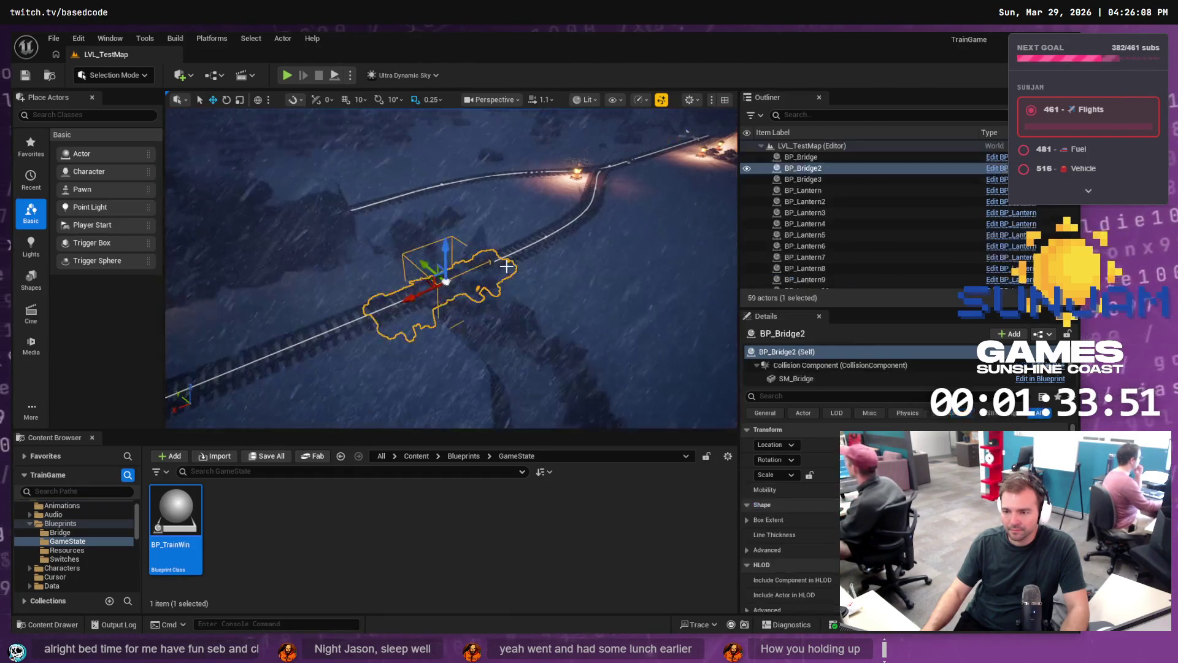
left_click(541, 238)
left_click(545, 236)
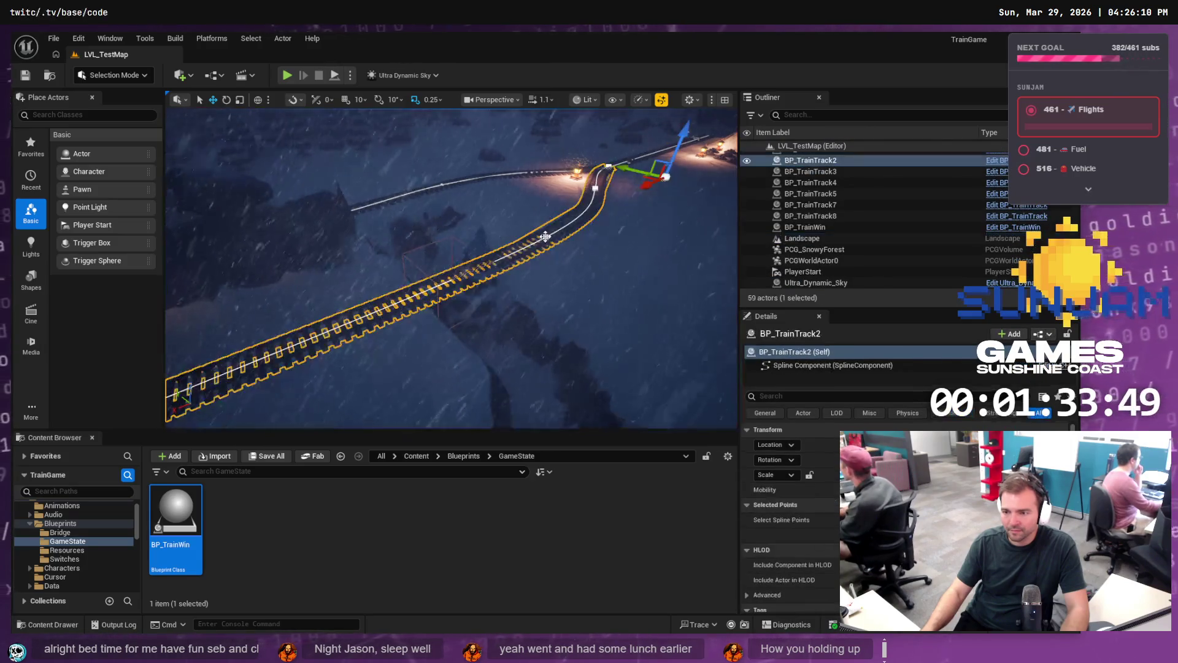
left_click(527, 246)
left_click_drag(517, 224, 525, 230)
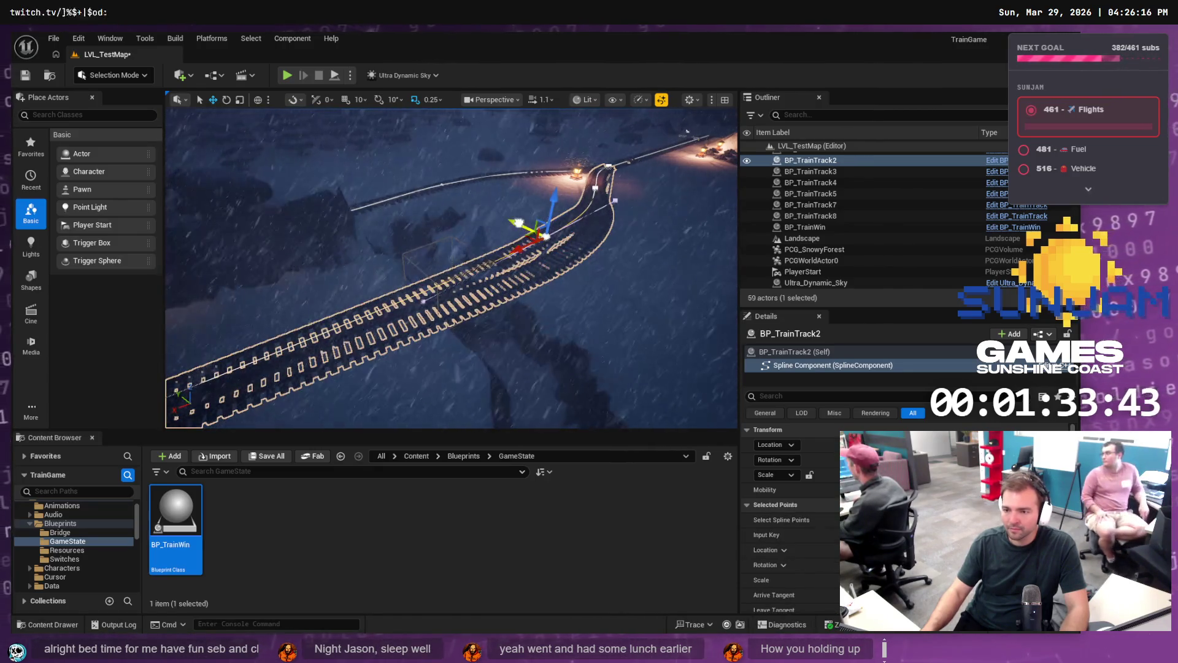
left_click_drag(518, 223, 526, 232)
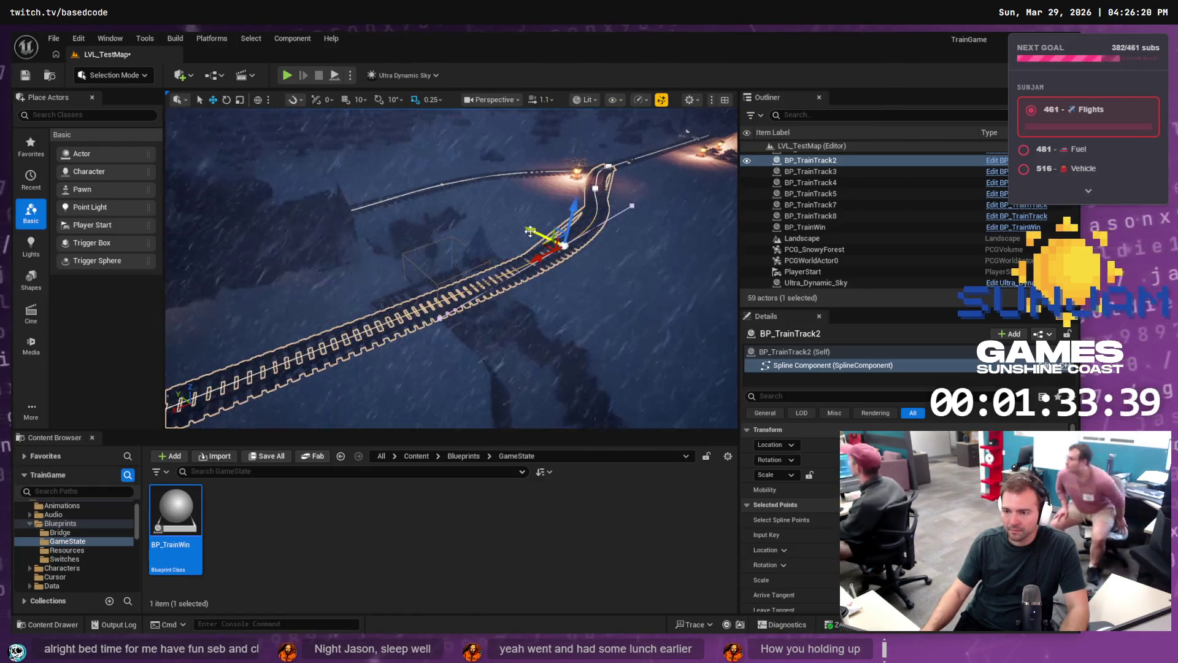
mouse_move(522, 230)
left_mouse_down()
mouse_move(517, 276)
mouse_move(553, 276)
mouse_move(480, 173)
left_mouse_up()
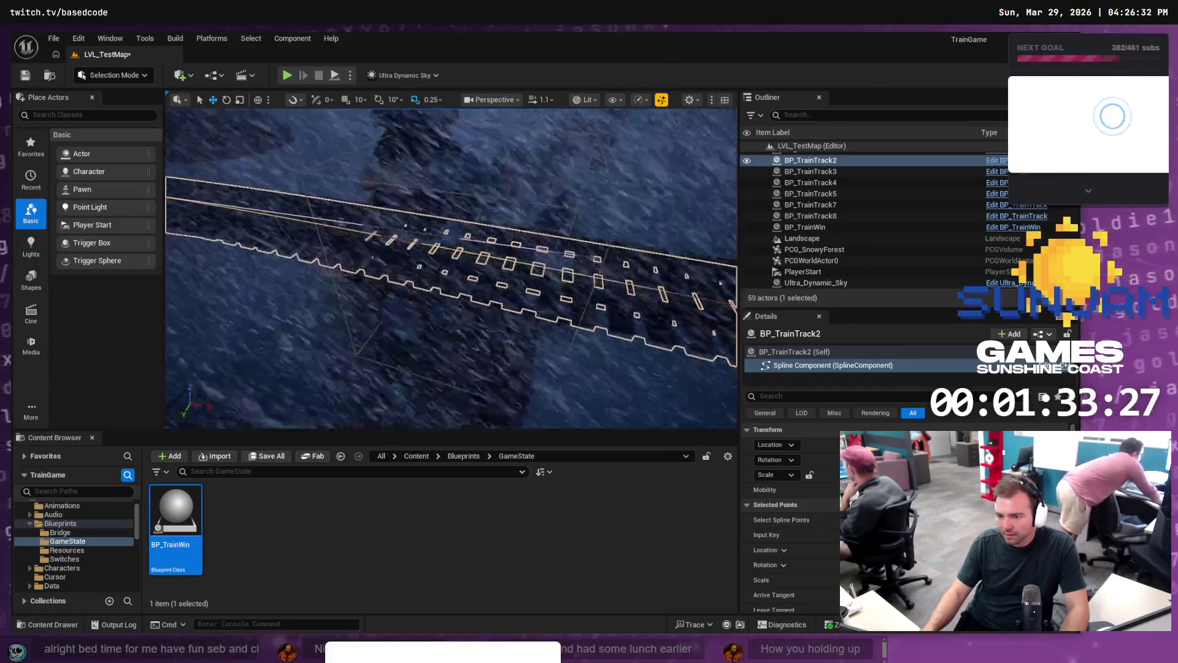
mouse_move(451, 268)
left_mouse_down()
mouse_move(470, 248)
mouse_move(395, 176)
mouse_move(405, 158)
left_mouse_up()
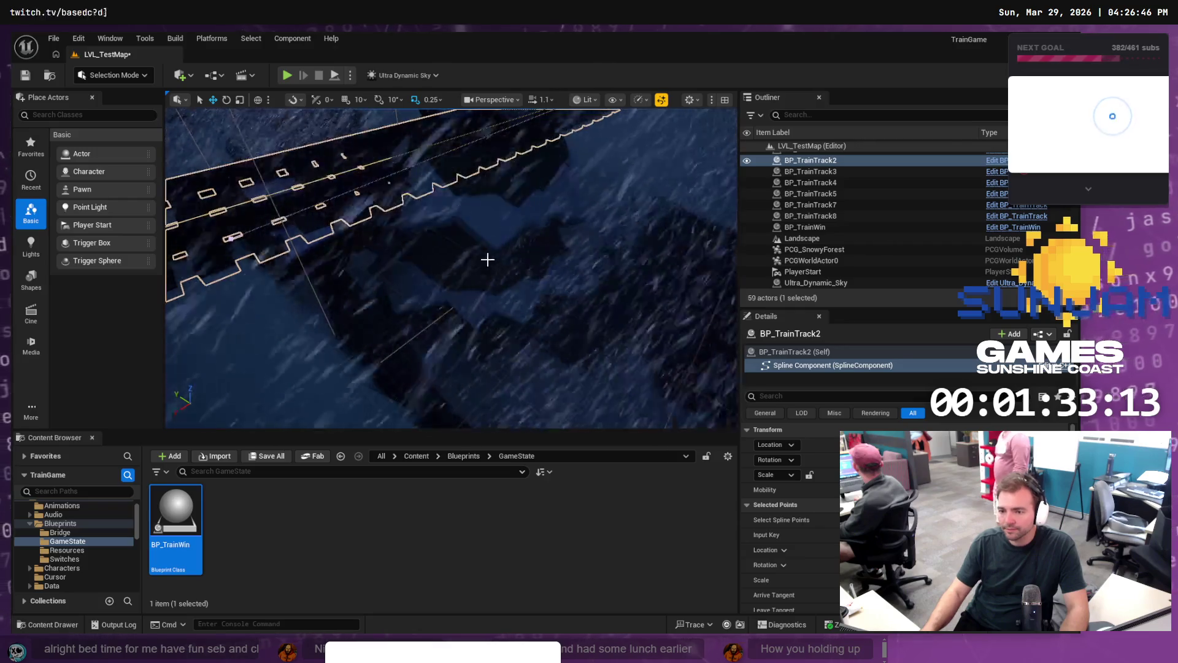
left_click(484, 297)
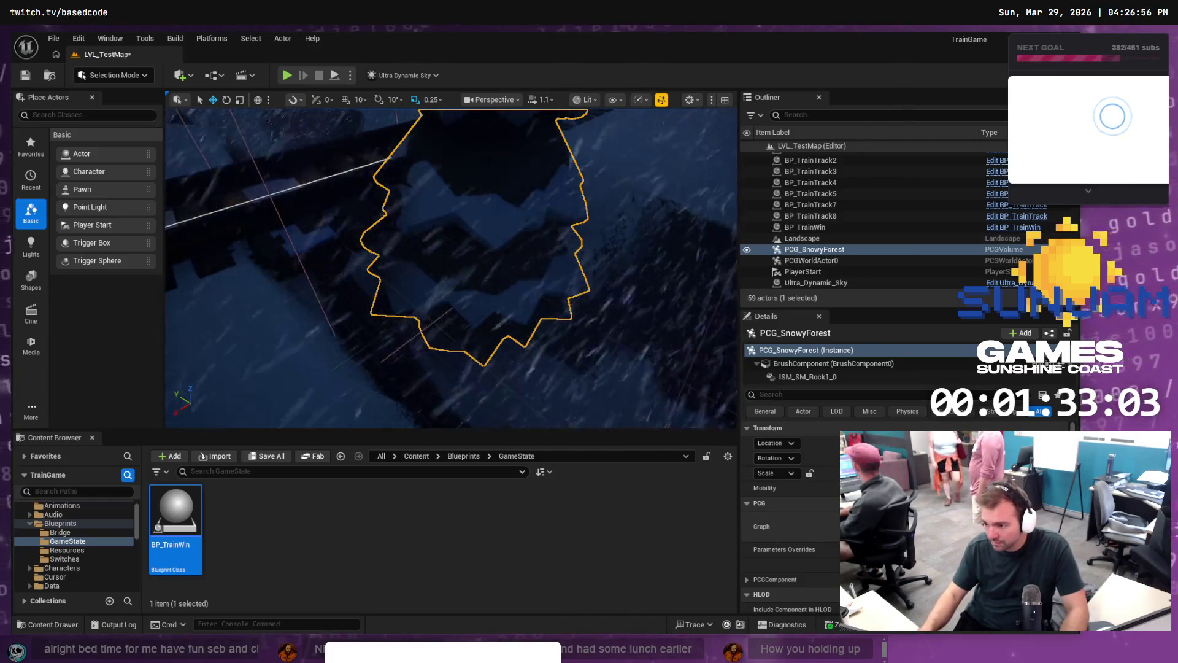
Step: Save LVL_TestMap with Ctrl+S
key("ctrl+s")
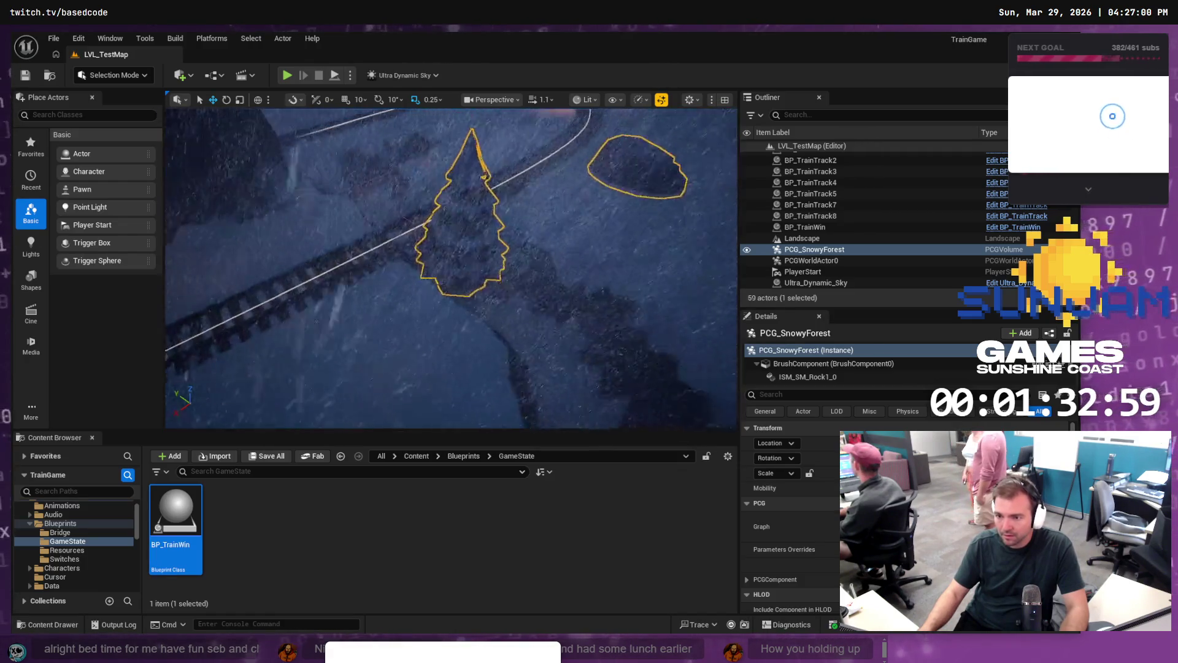
scroll(451, 268, "down", 10)
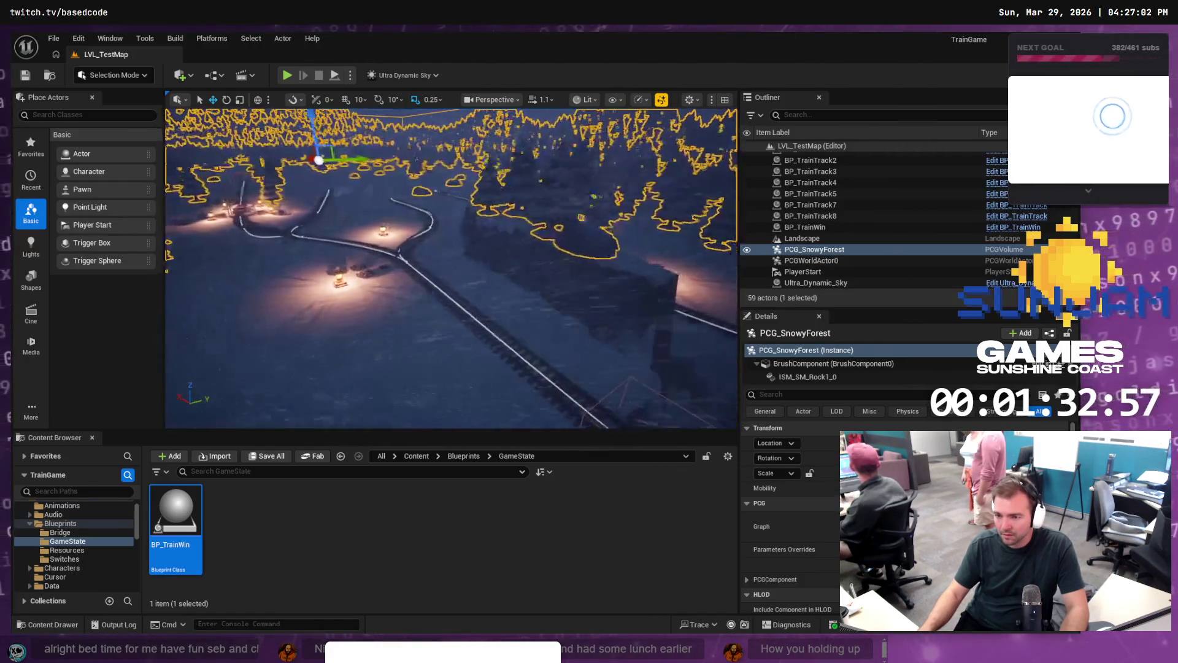
scroll(451, 268, "up", 3)
scroll(451, 268, "down", 4)
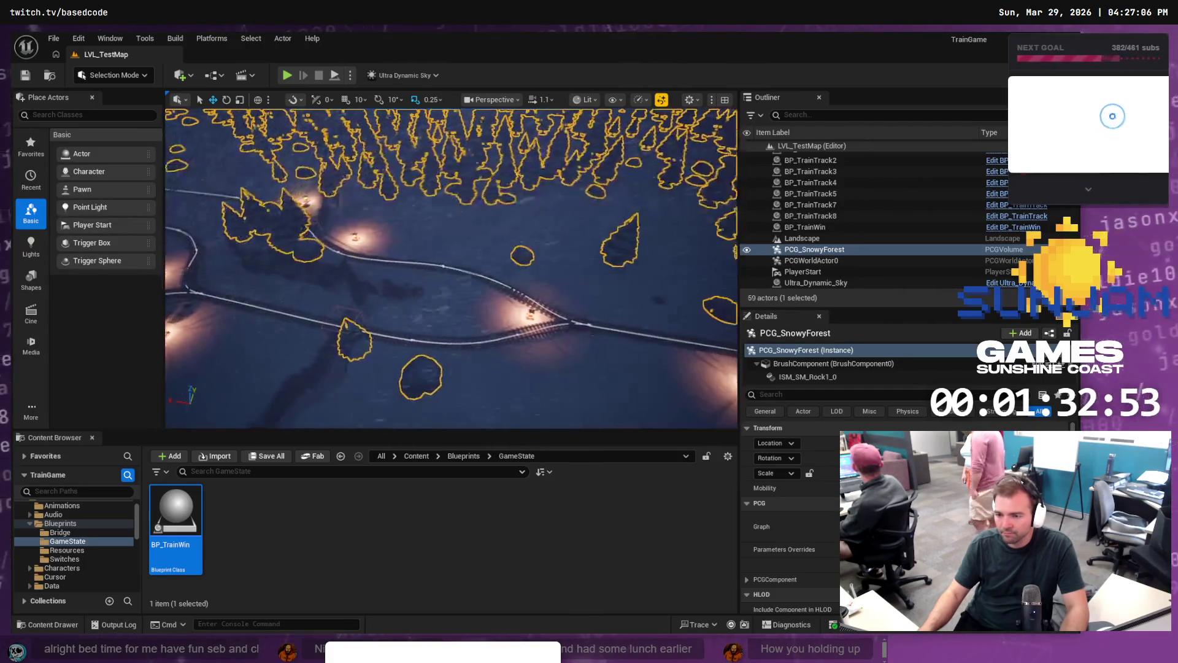
scroll(451, 269, "up", 3)
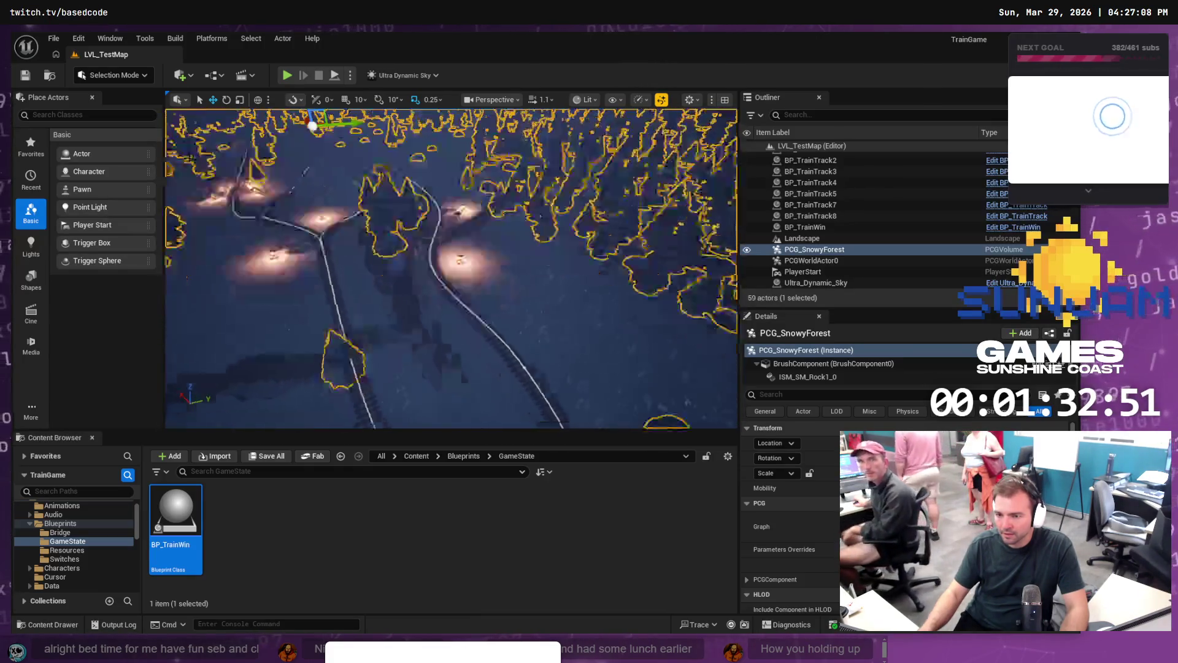
scroll(334, 243, "up", 1)
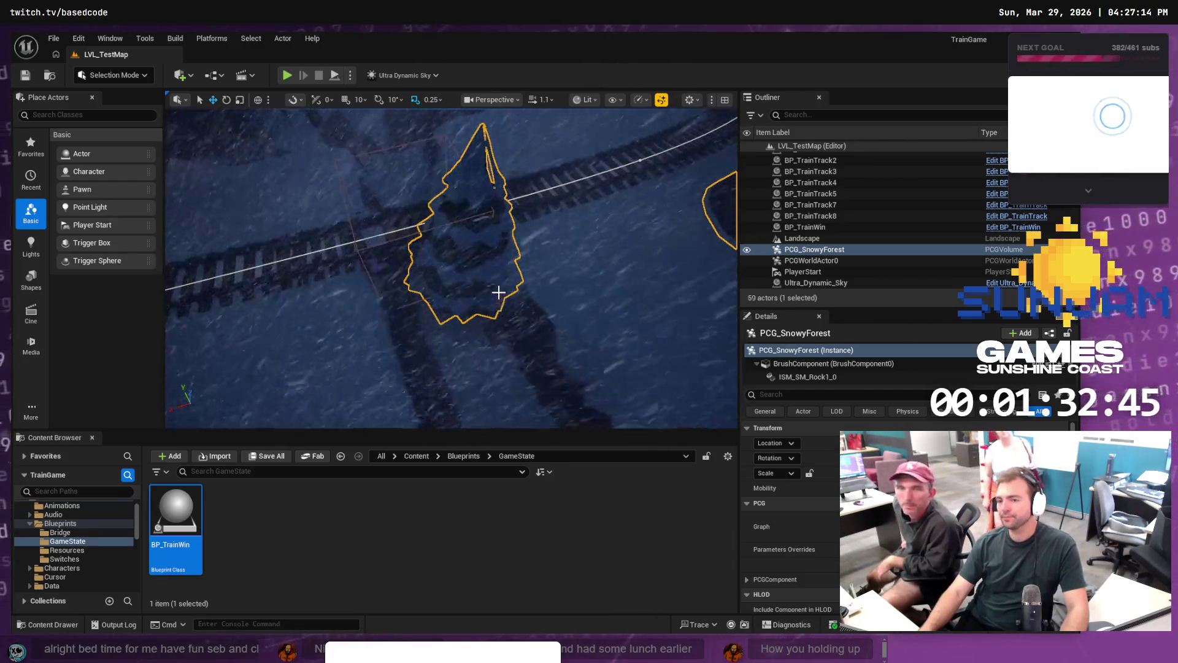
scroll(495, 291, "down", 1)
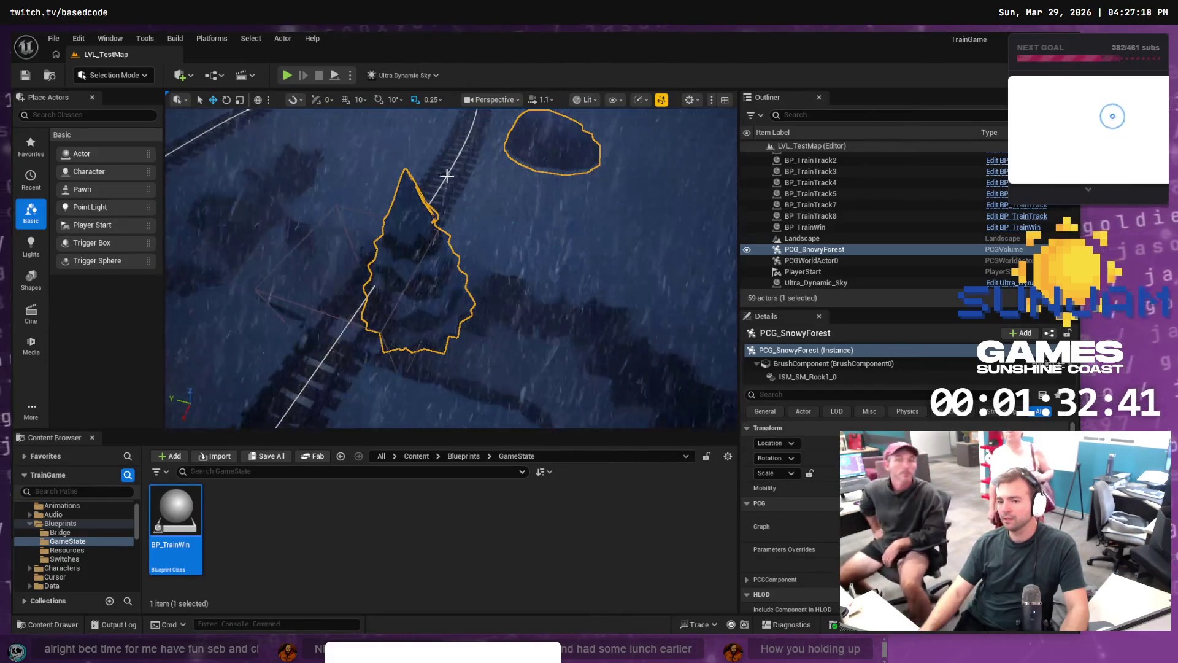
Step: Select the Ultra_Dynamic_Weather actor and frame it while orbiting along the snowy track
left_click(494, 290)
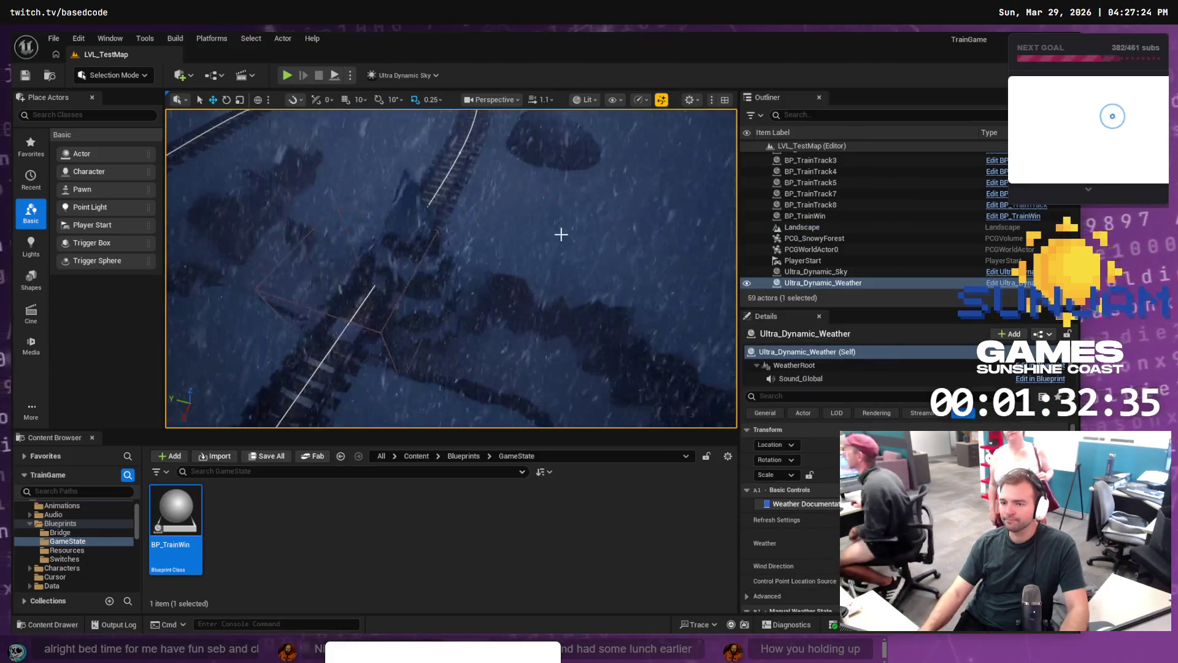
left_click_drag(560, 234, 528, 258)
key("f")
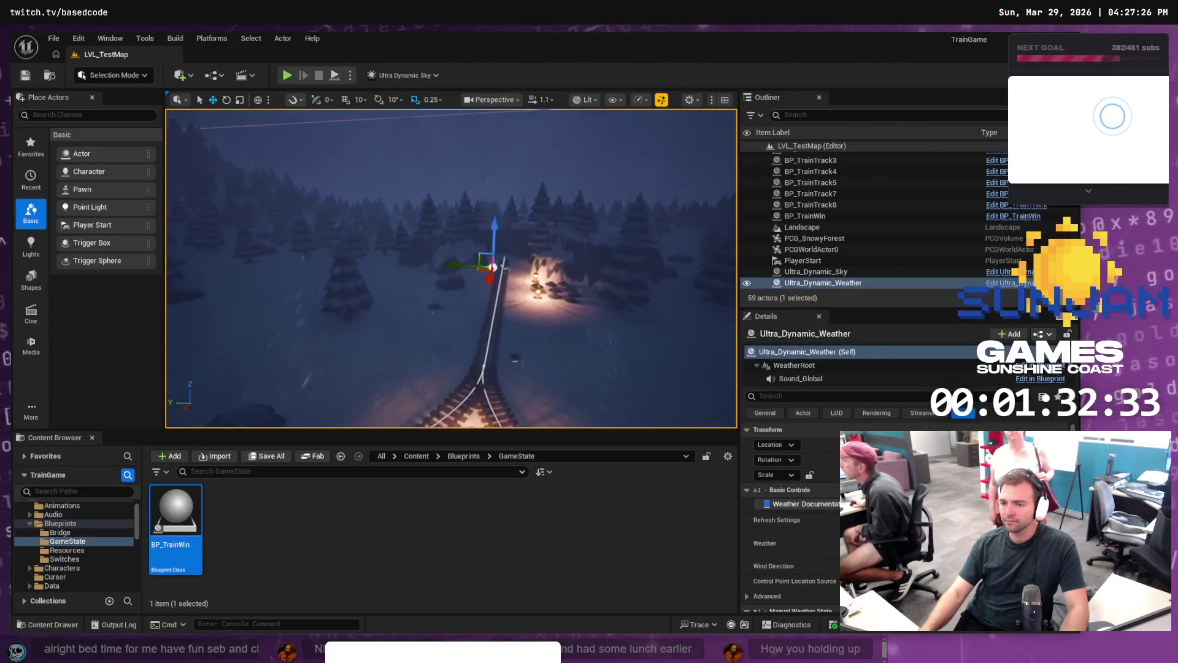
left_click_drag(489, 259, 460, 273)
key("f")
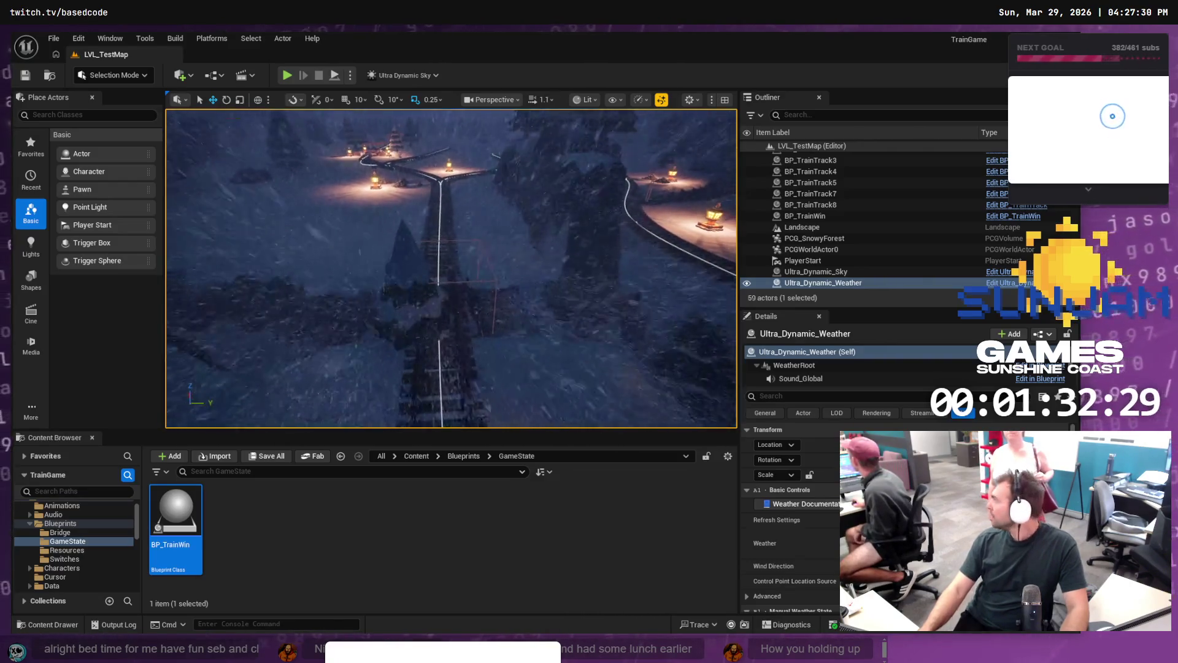
left_click(477, 283)
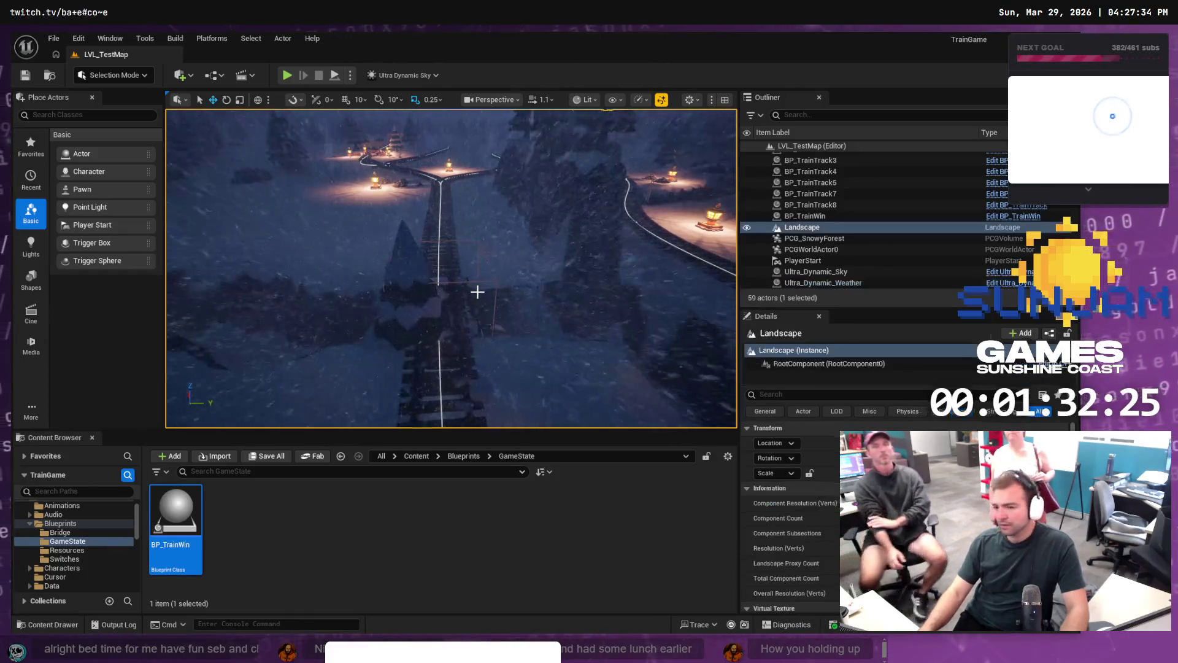
key("ctrl+z")
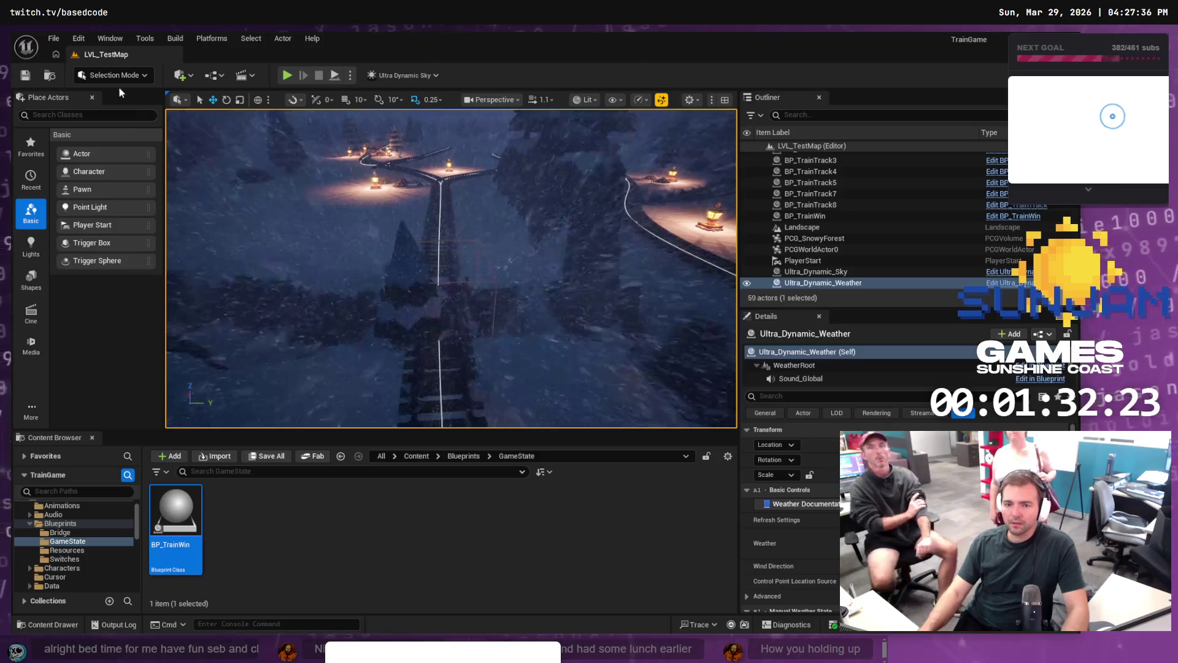
Step: Select the Landscape and PCG_SnowyForest volume, then switch over to Fork
left_click(114, 75)
left_click(441, 293)
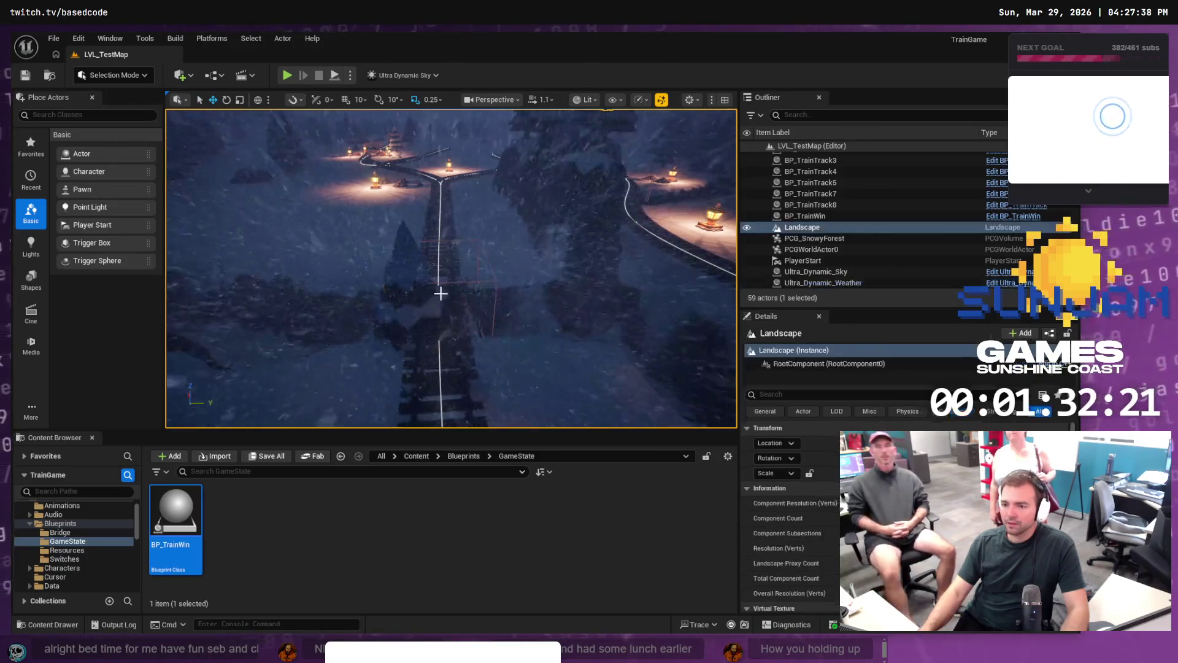
left_click(441, 293)
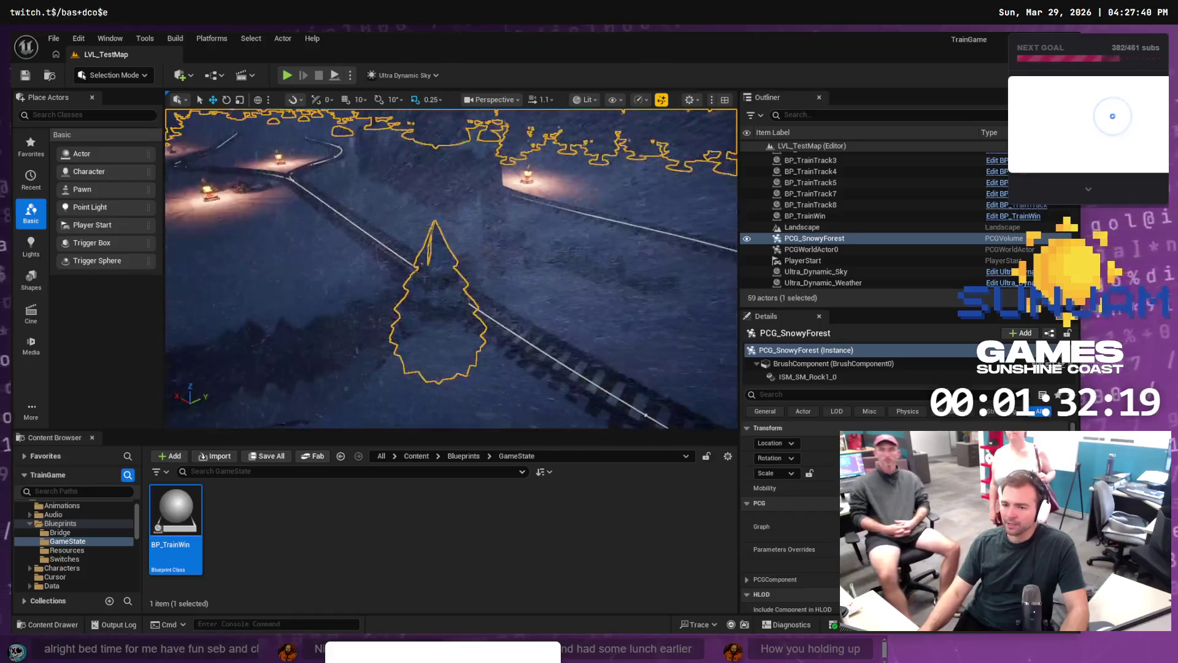
left_click_drag(469, 393, 469, 392)
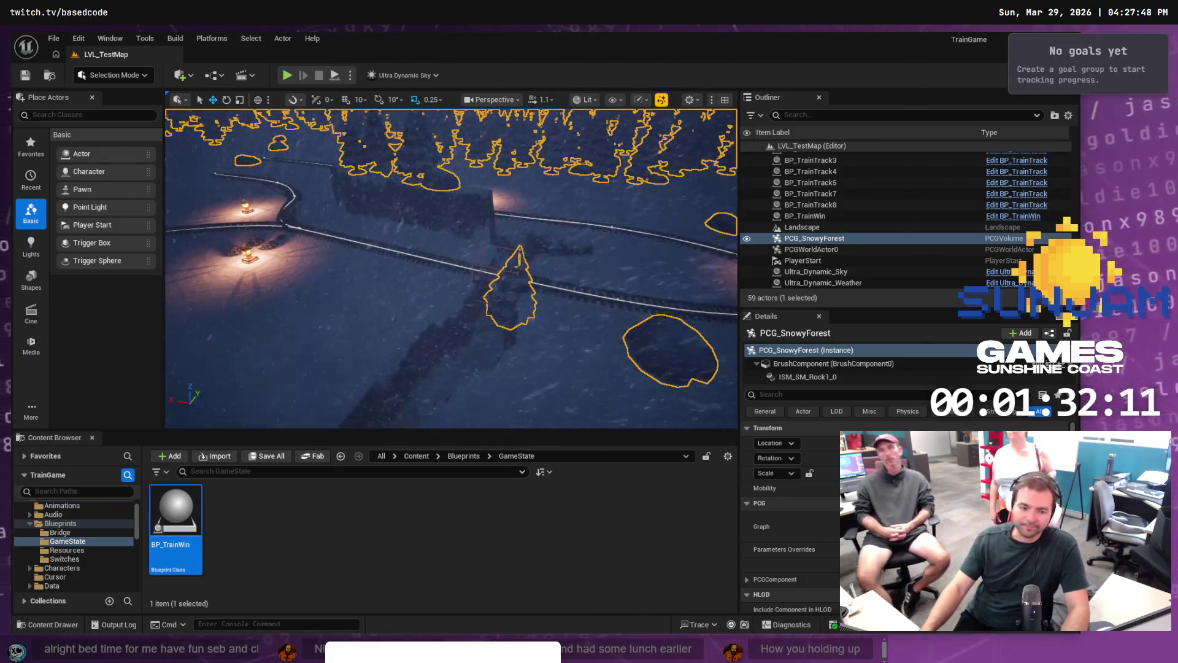
key("alt+Tab")
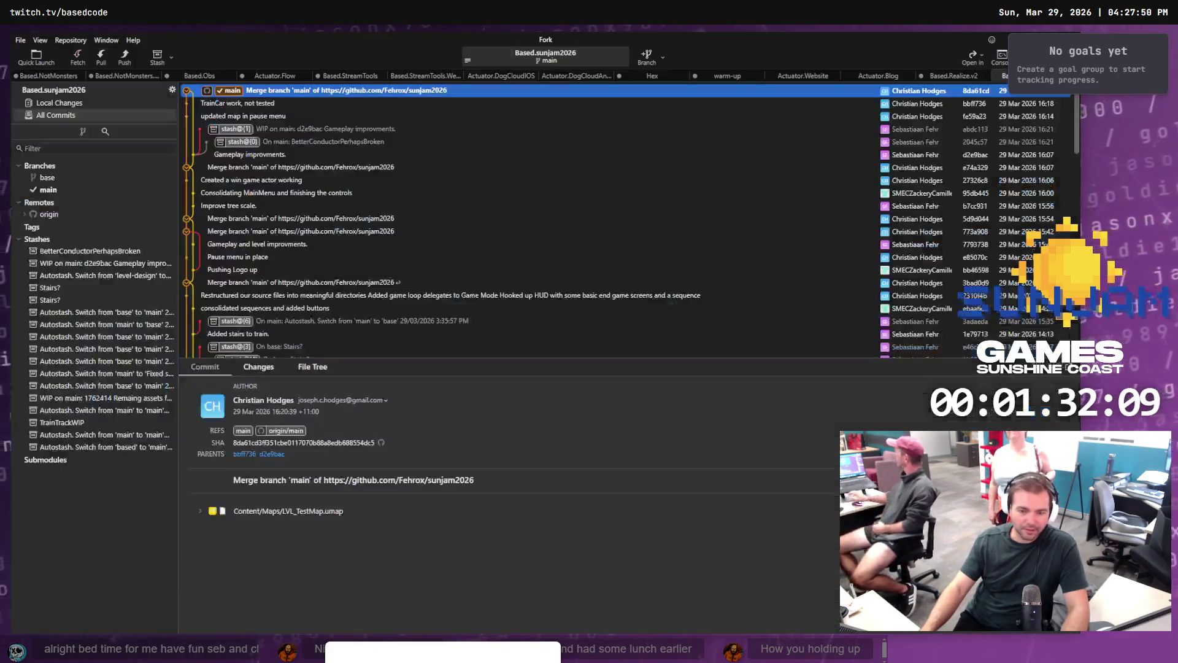
Step: Fetch from origin in Fork, which is already up to date, and return to Unreal Editor
left_click(77, 57)
left_click(616, 357)
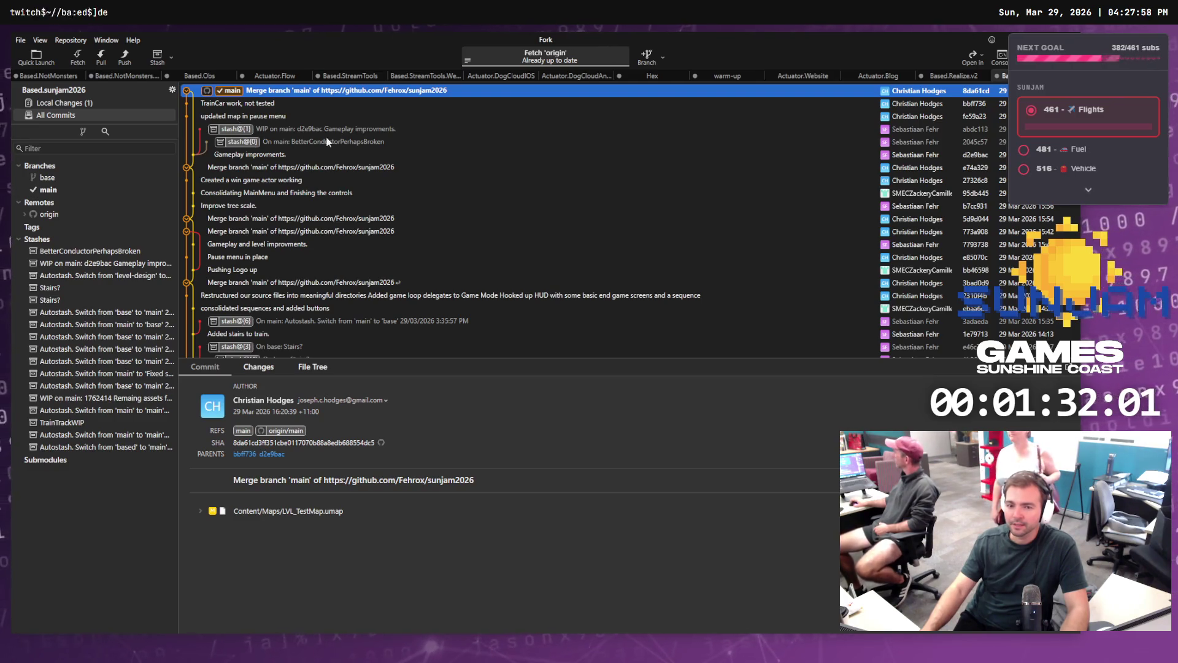
key("alt+Tab")
scroll(557, 207, "down", 8)
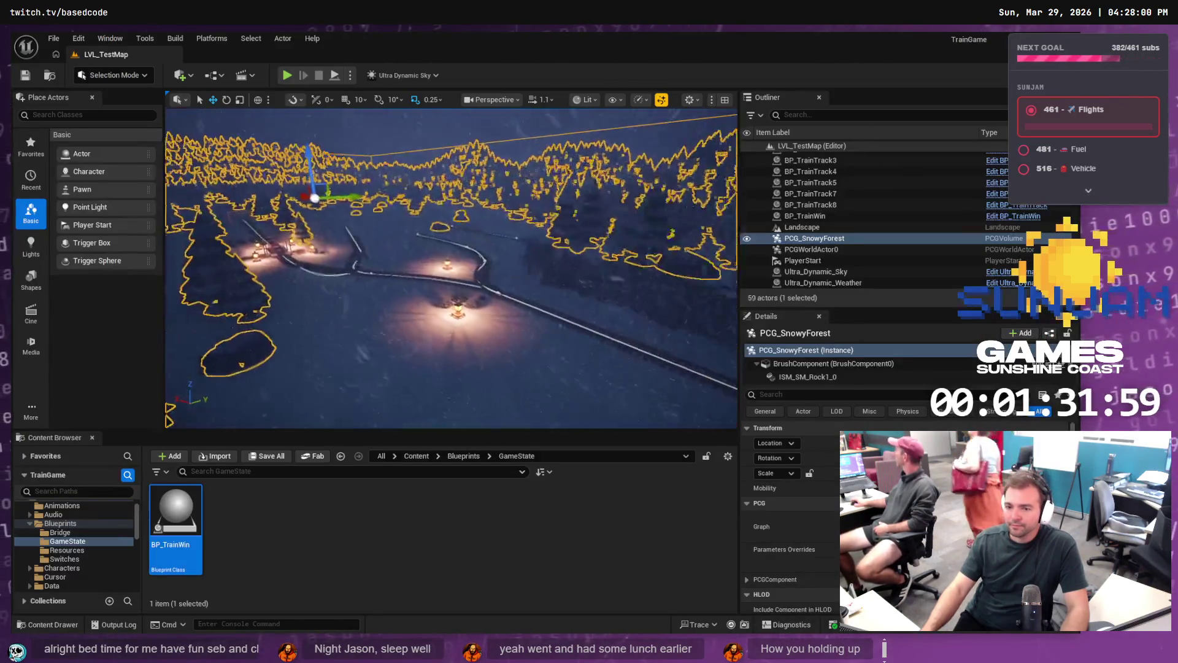
scroll(451, 268, "up", 5)
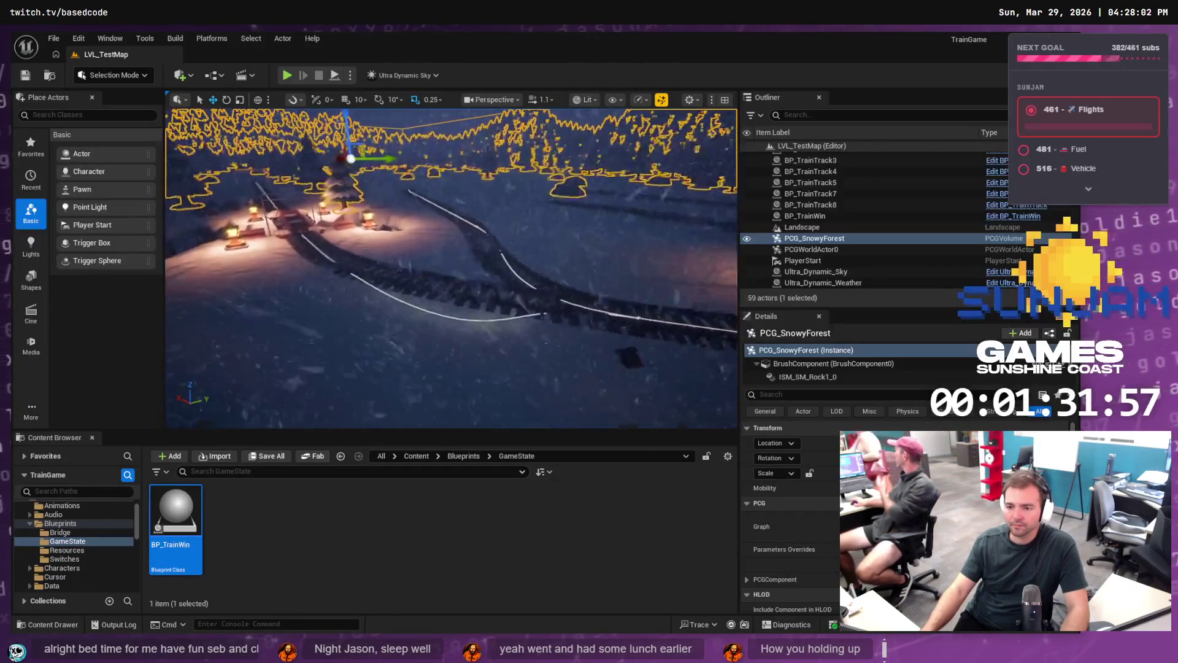
left_click_drag(451, 269, 249, 174)
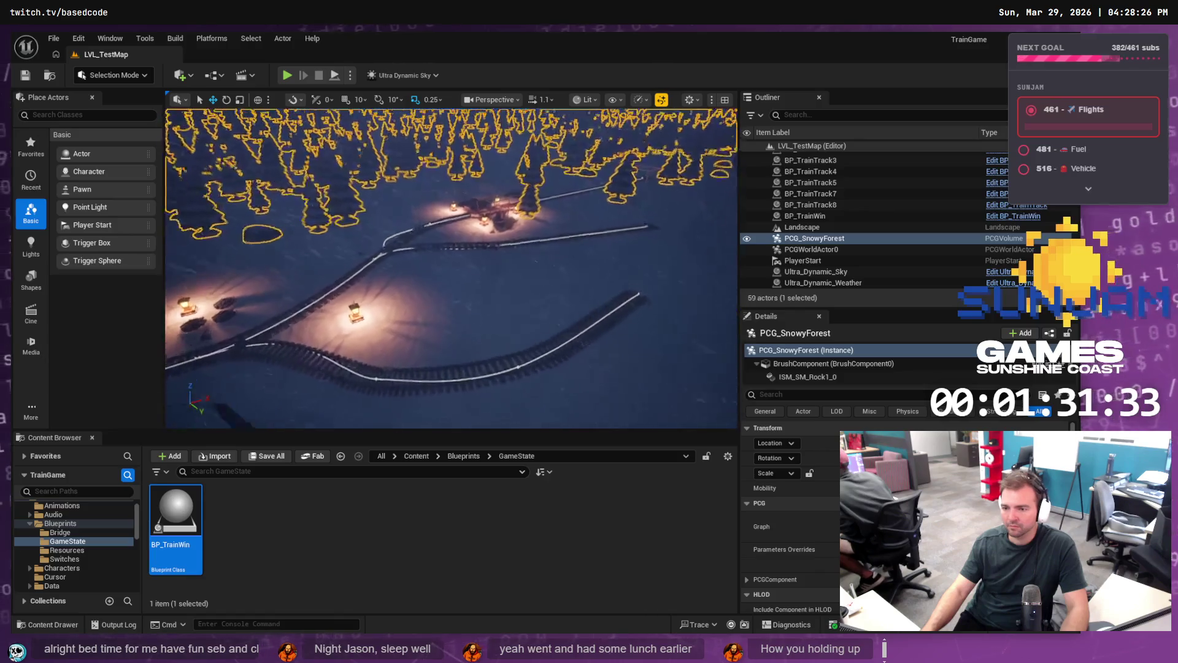
key("w")
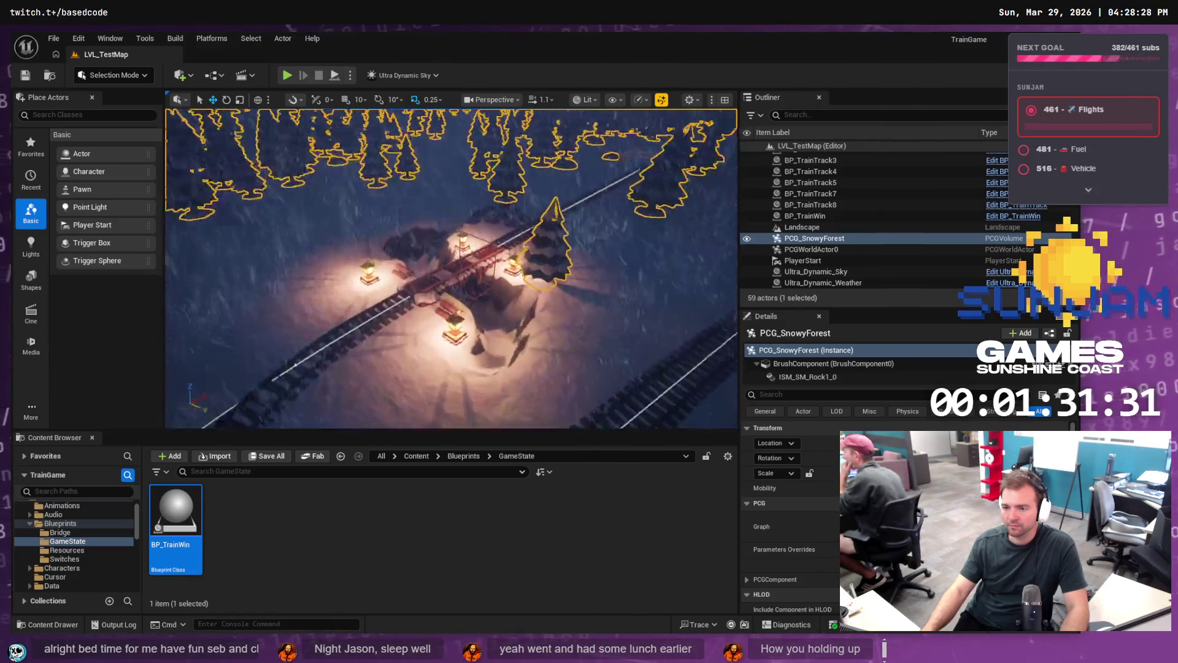
key("s")
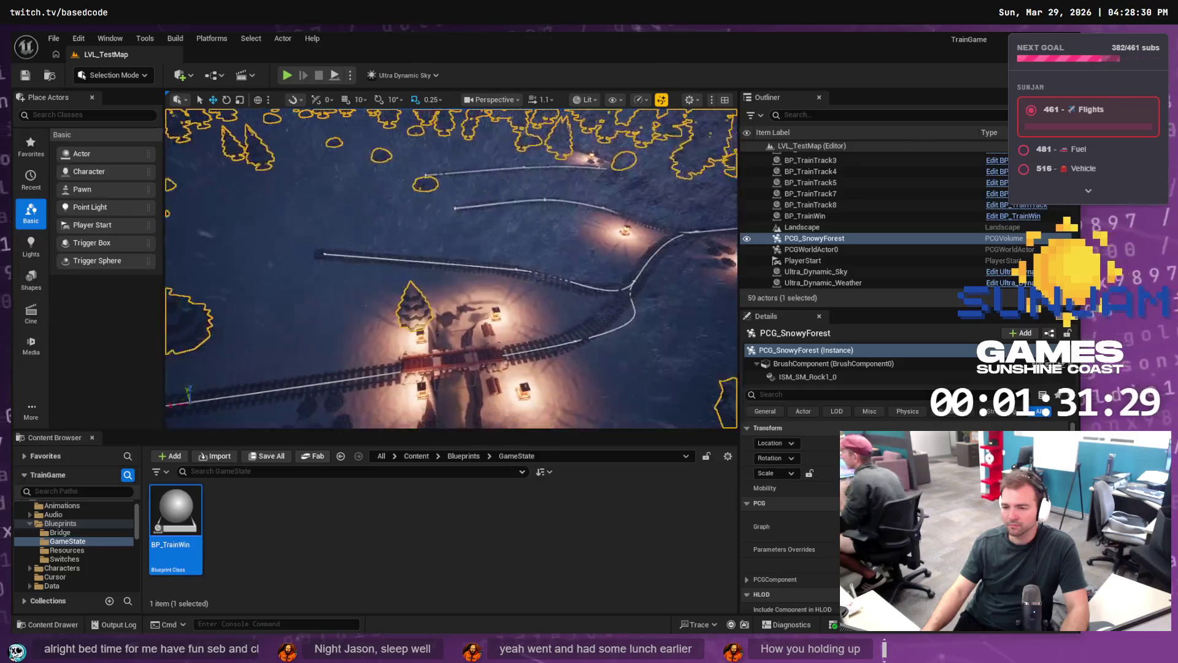
key("s")
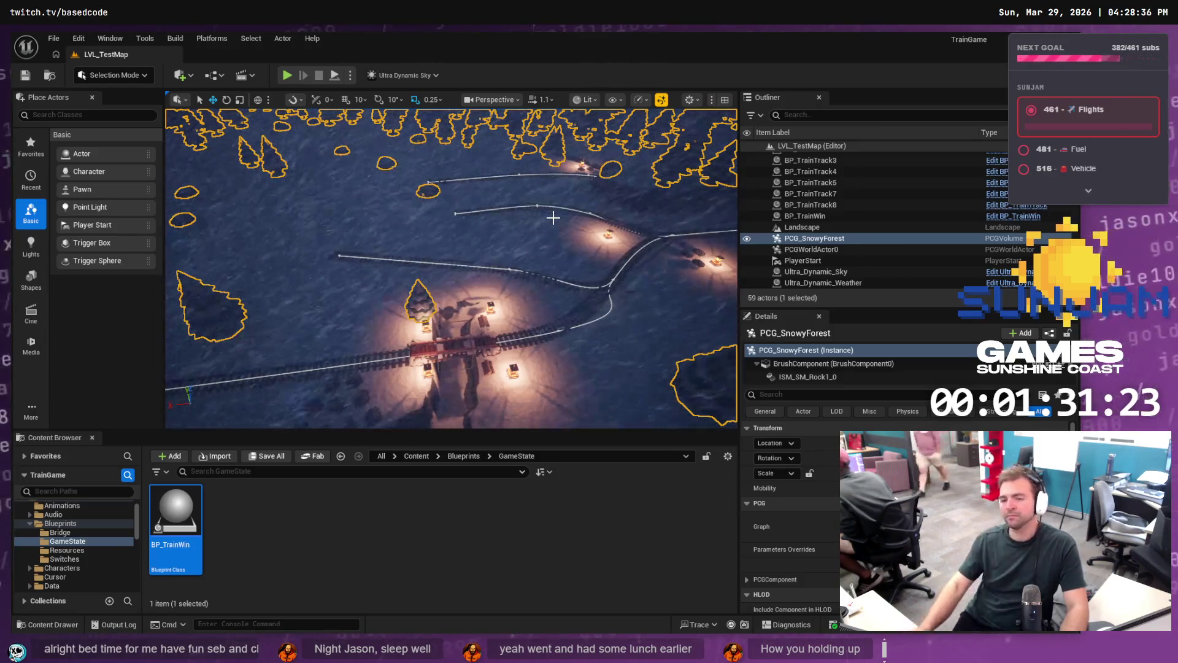
left_click(455, 349)
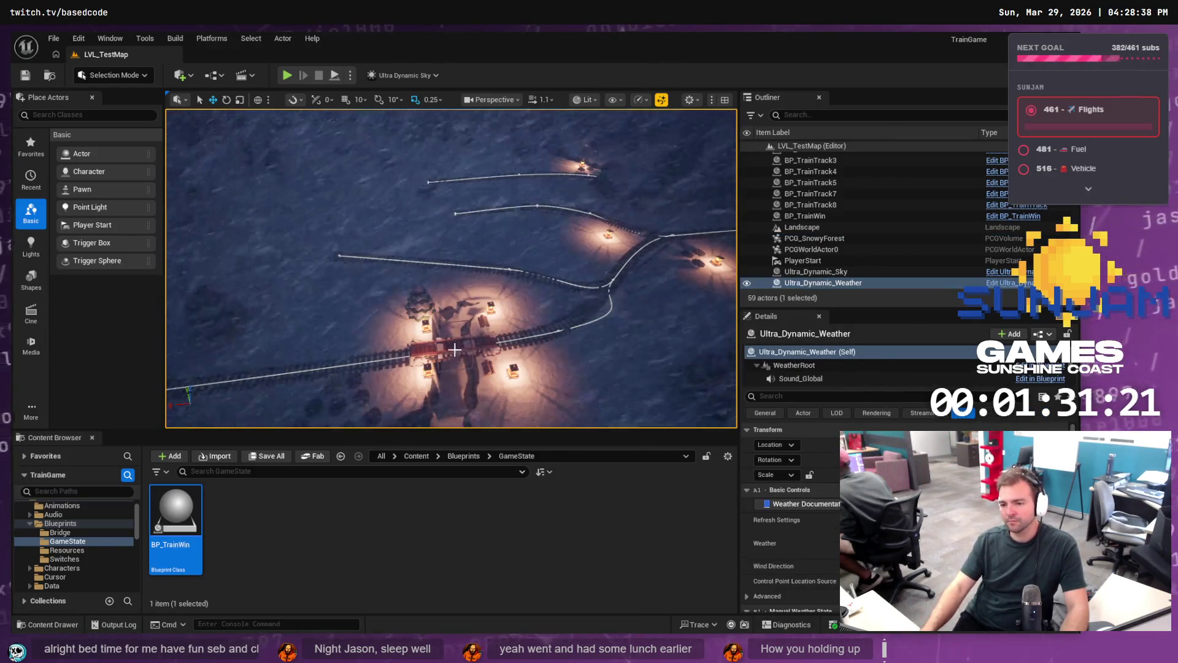
scroll(194, 243, "up", 10)
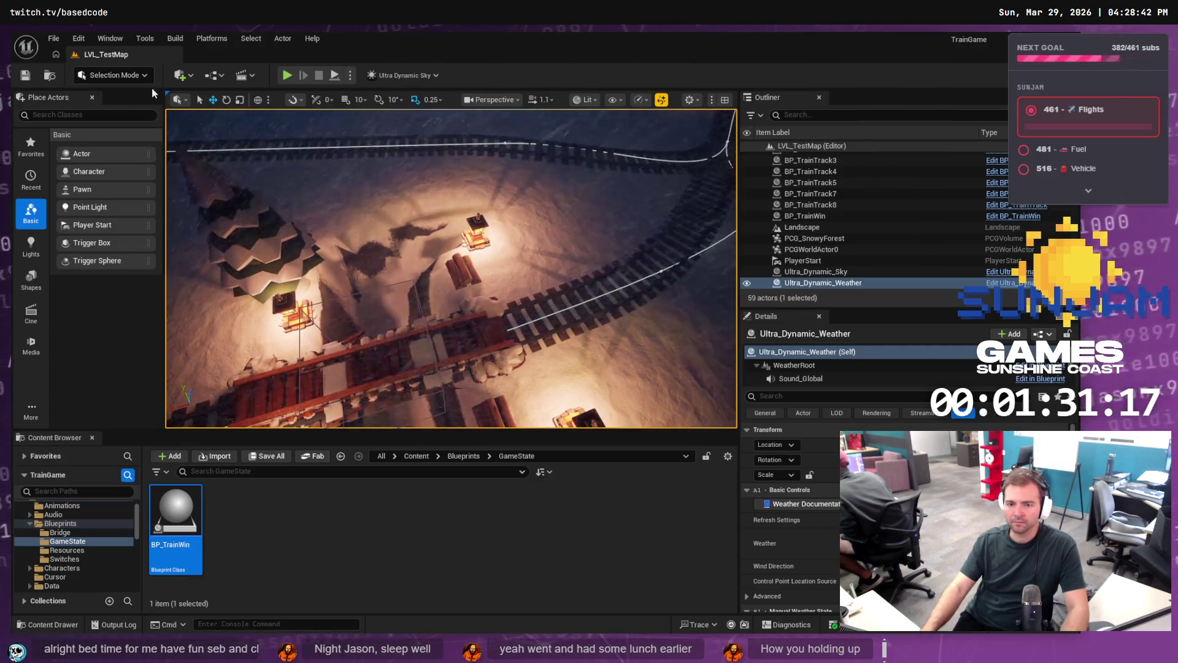
left_click(871, 228)
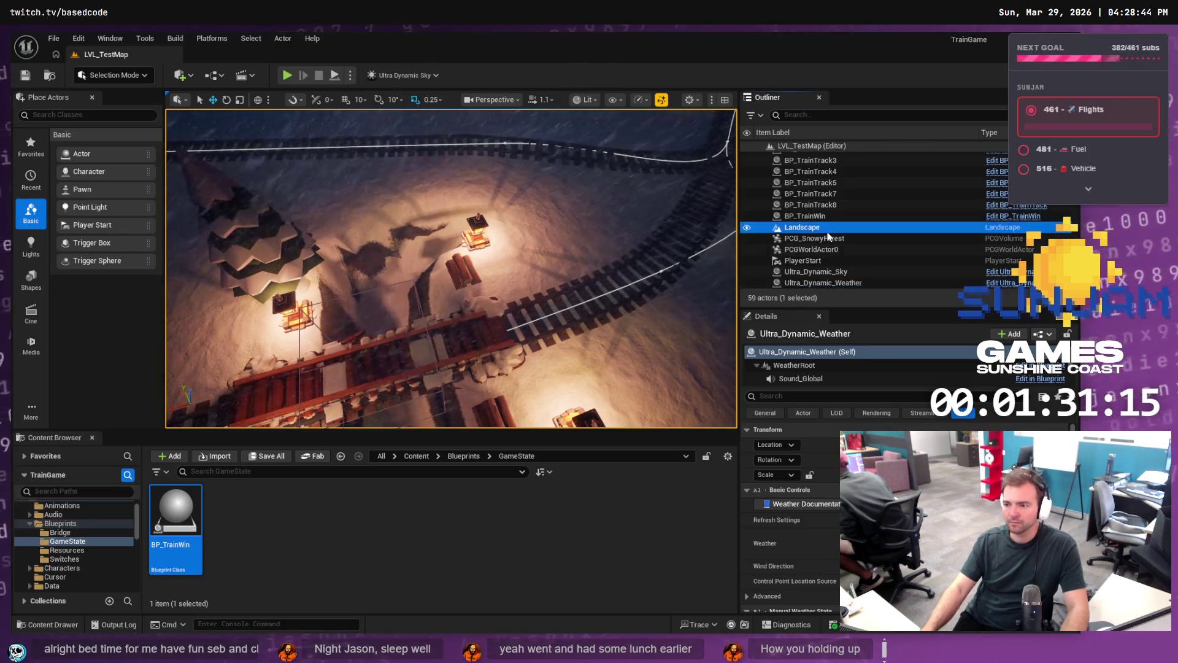
left_click(850, 283)
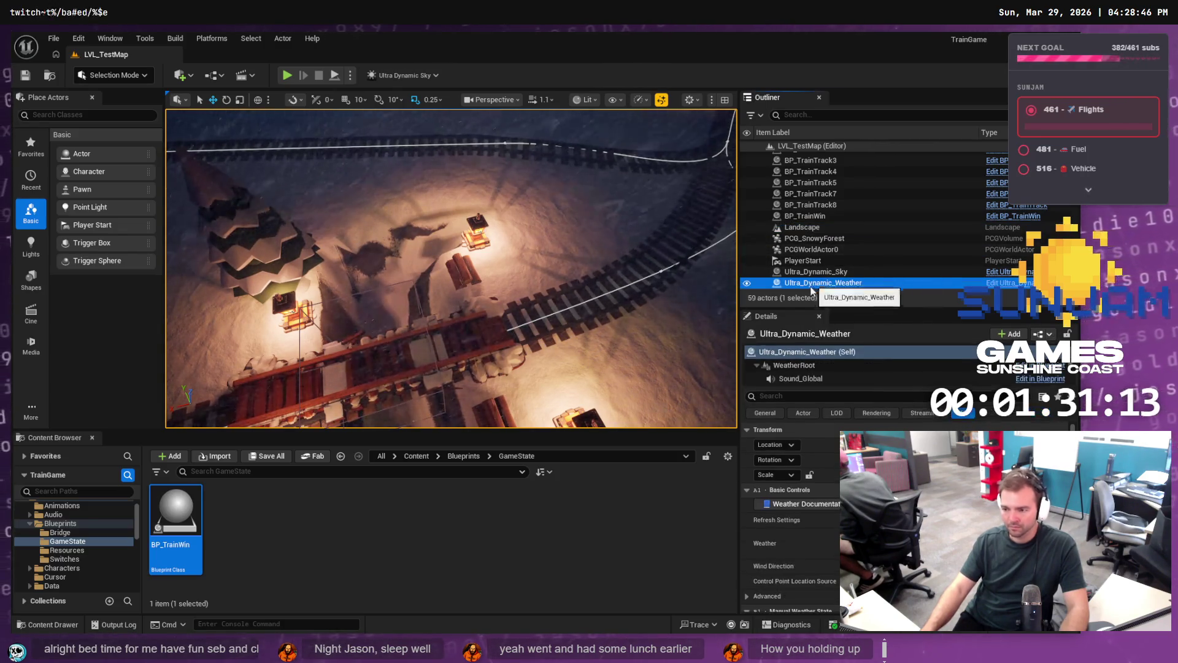
left_click(468, 342)
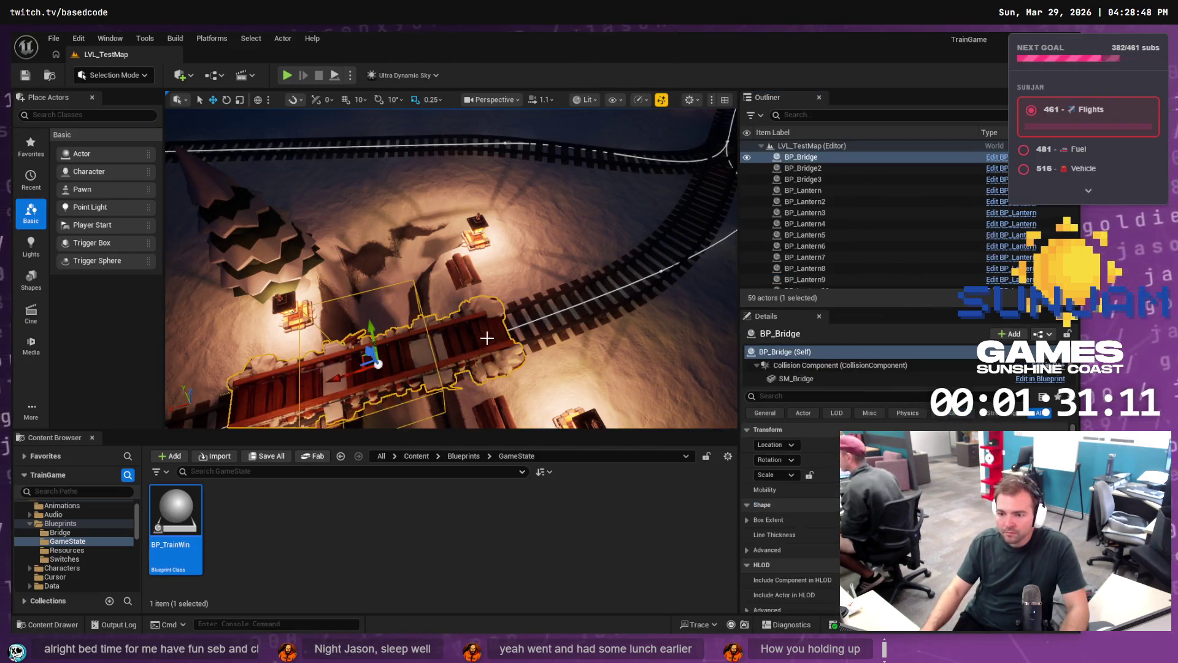
key("f")
scroll(451, 268, "down", 10)
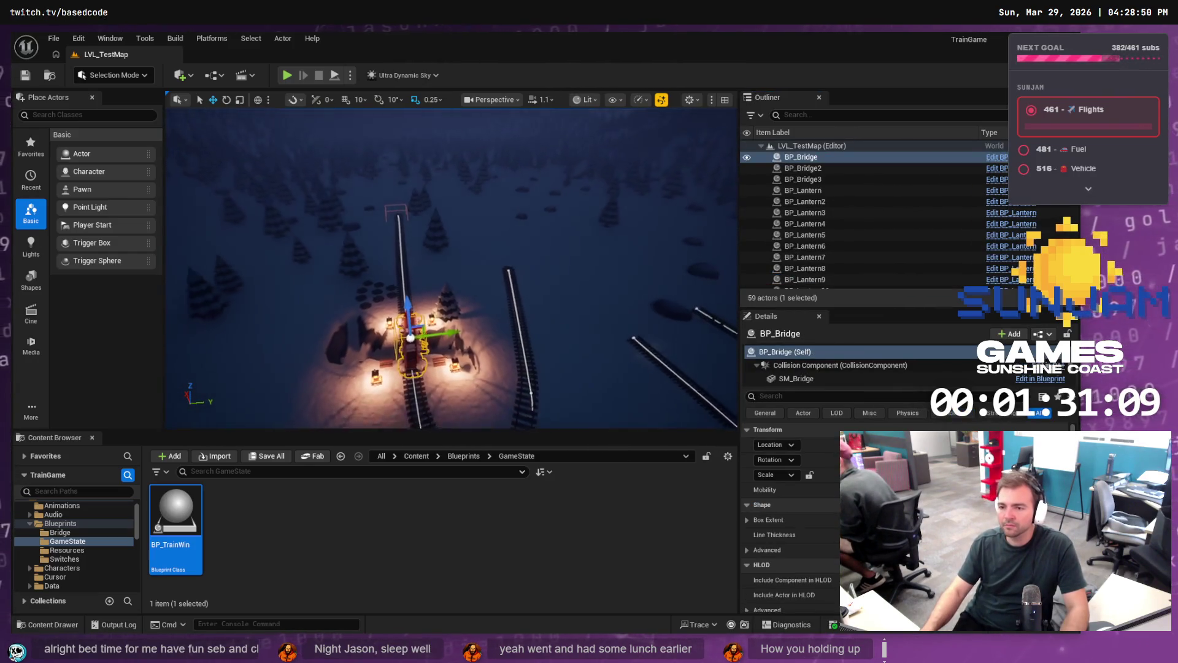
scroll(451, 268, "down", 3)
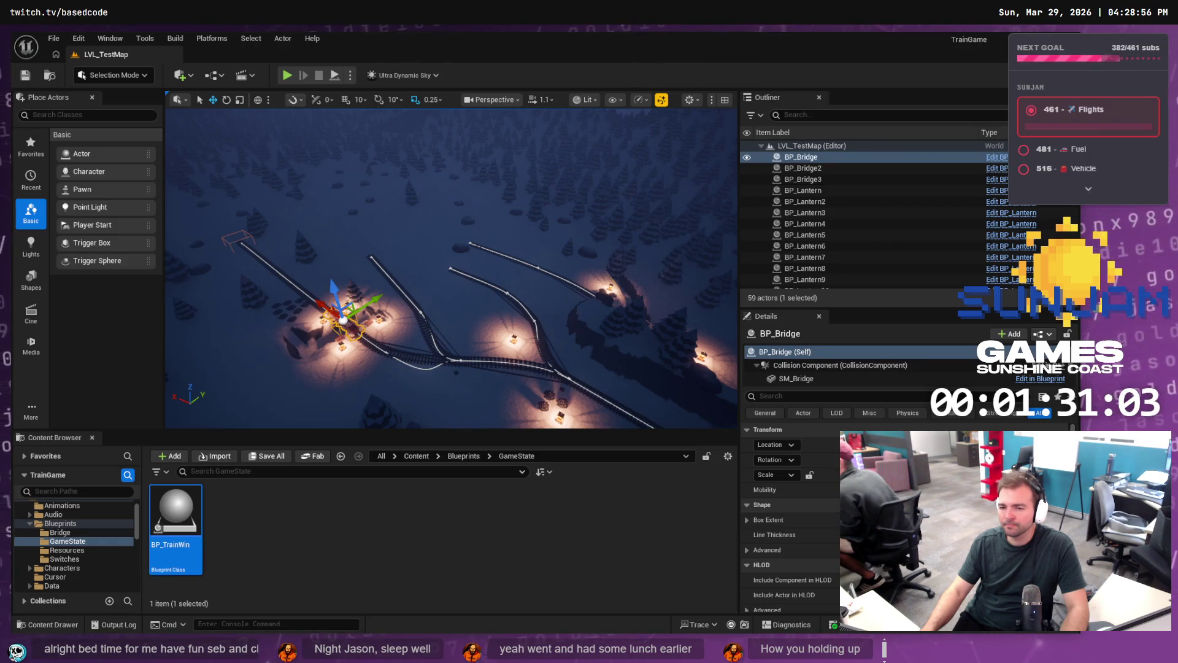
key("d")
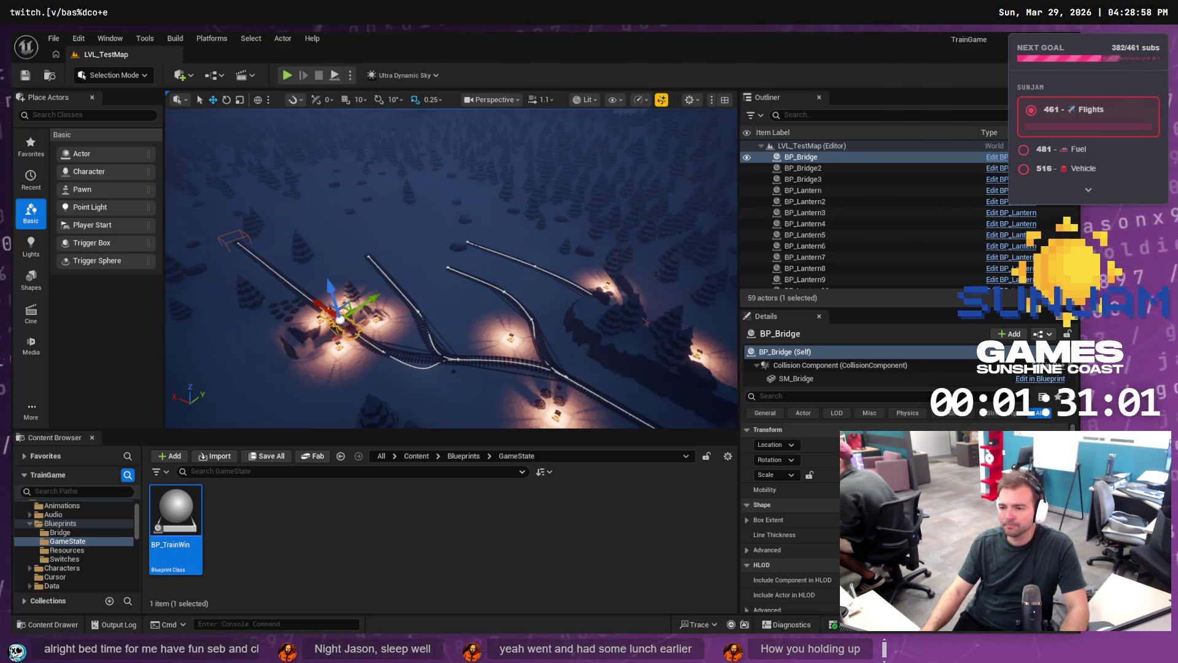
key("d")
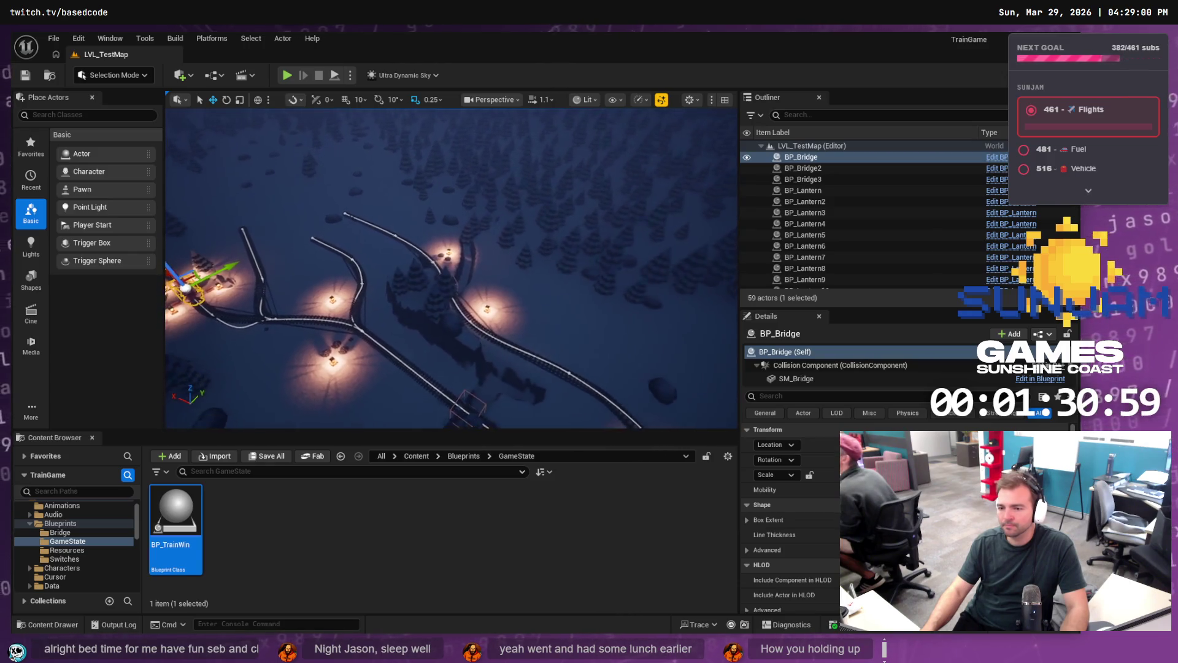
key("w")
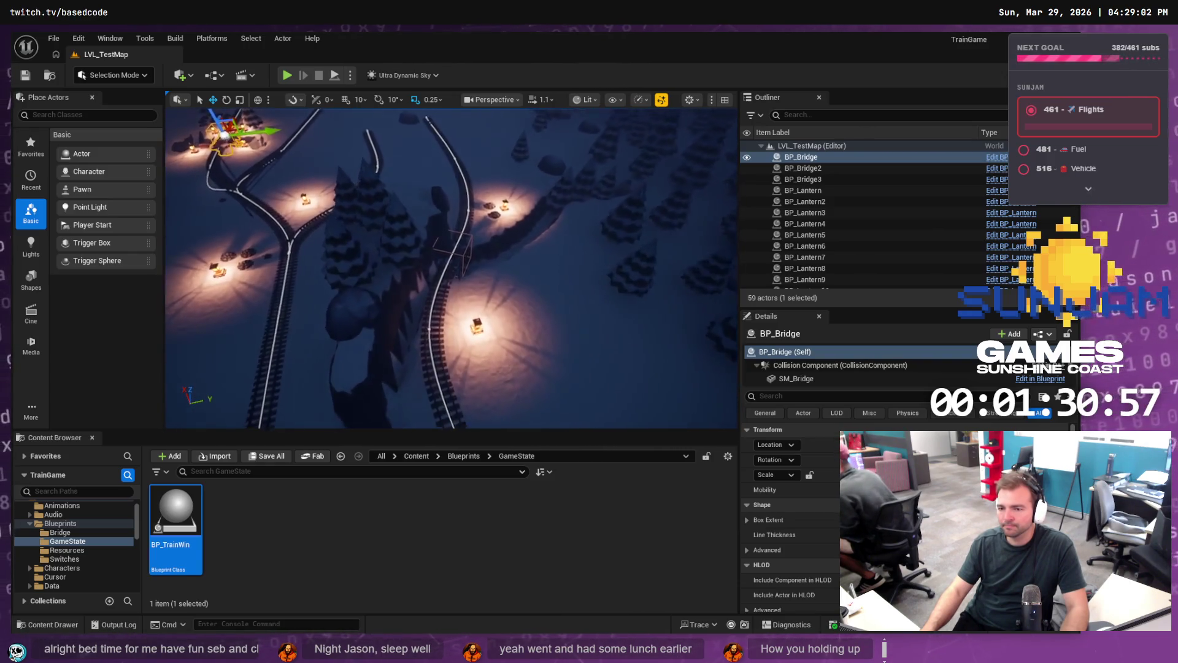
key("s")
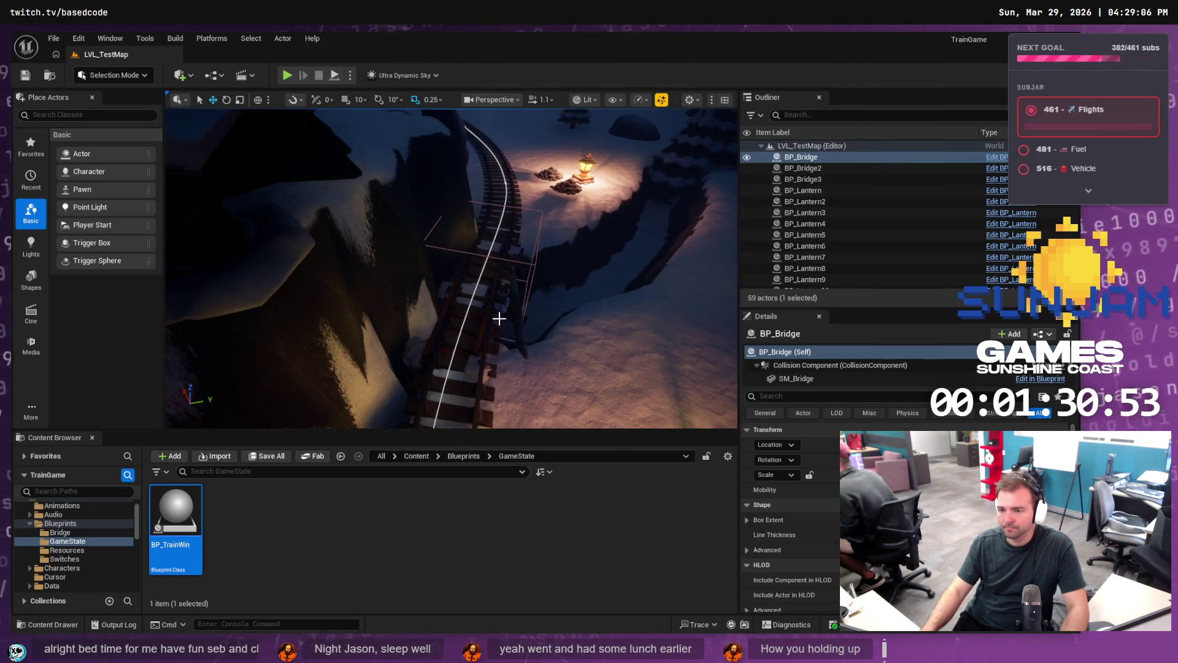
Step: Slide the bridge BP_Bridge3 further along the track with its move gizmo
left_click(498, 313)
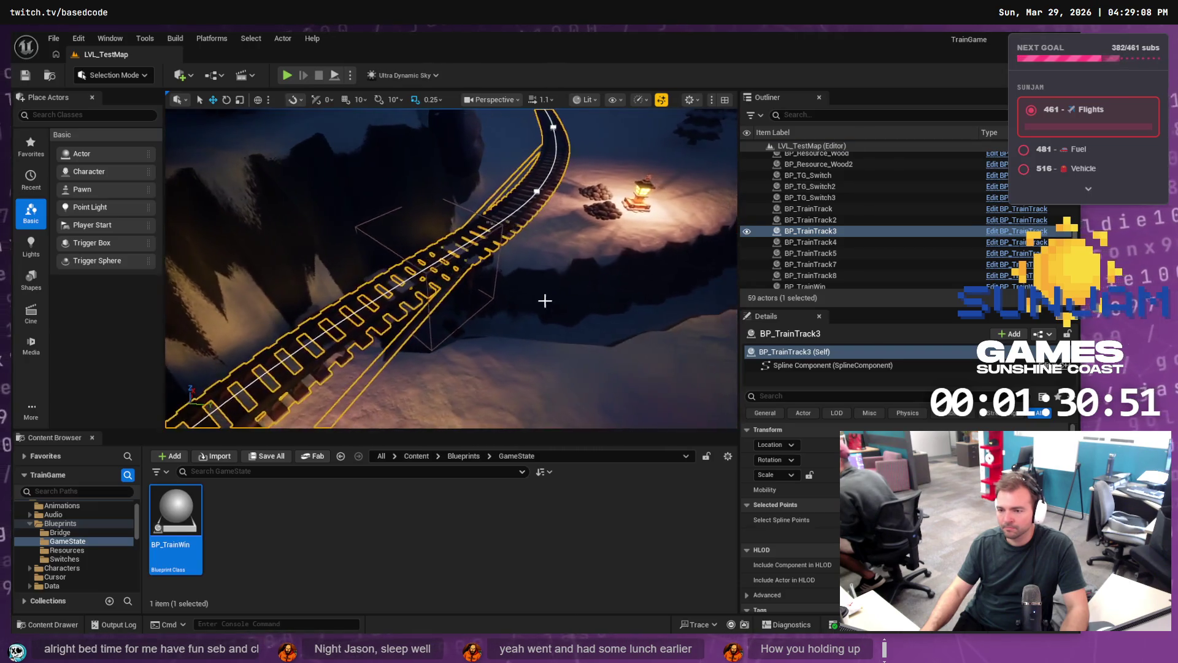
left_click(479, 298)
left_click(464, 276)
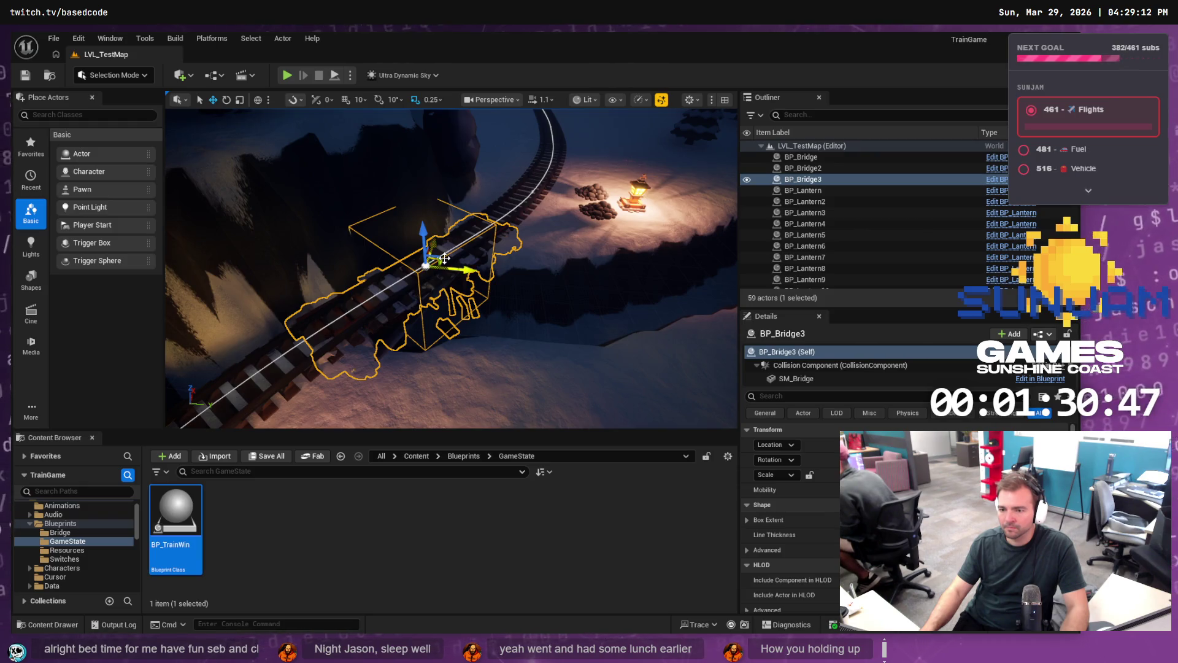
left_click_drag(445, 257, 496, 275)
Step: Drag a BP_TrainTrack3 spline point to the right so the rails run straighter over the bridge
left_click(368, 301)
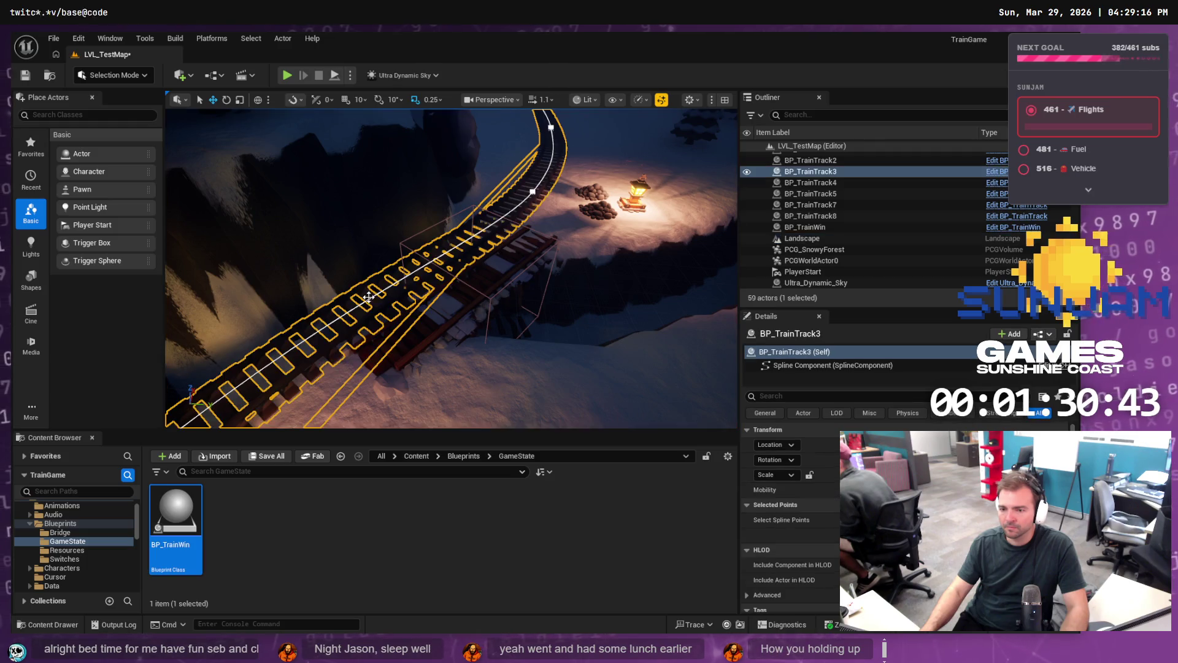
left_click(533, 191)
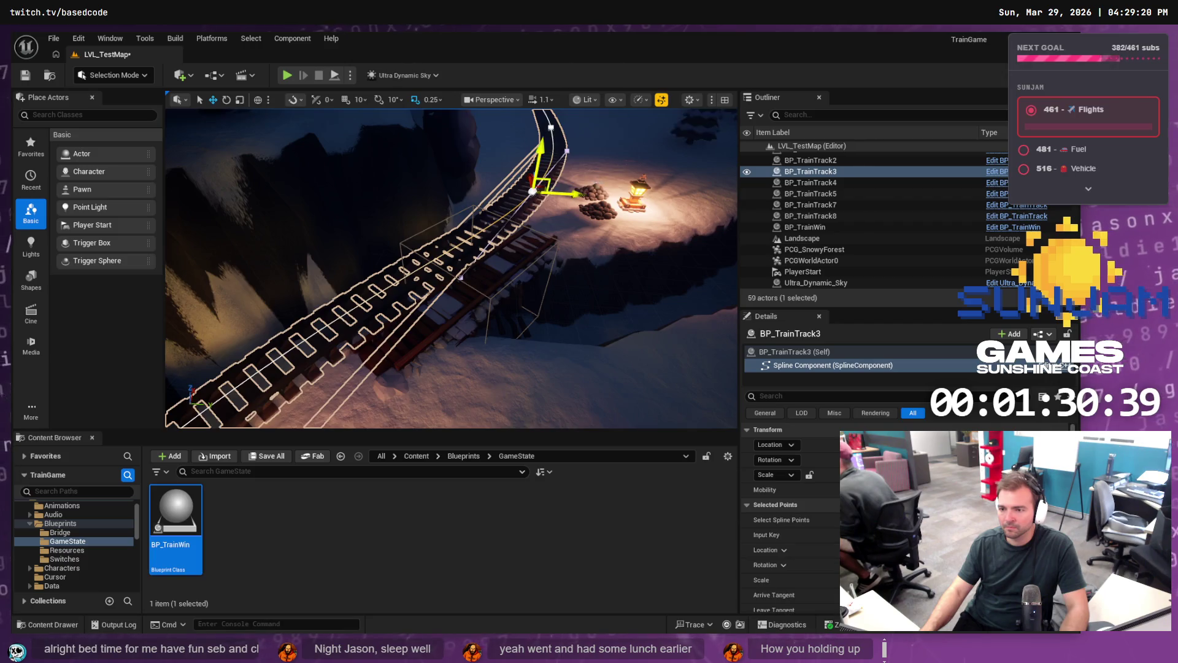
mouse_move(533, 192)
left_mouse_down()
mouse_move(574, 194)
mouse_move(530, 209)
mouse_move(539, 228)
mouse_move(410, 202)
mouse_move(406, 222)
mouse_move(467, 215)
mouse_move(478, 400)
left_mouse_up()
left_click(409, 203)
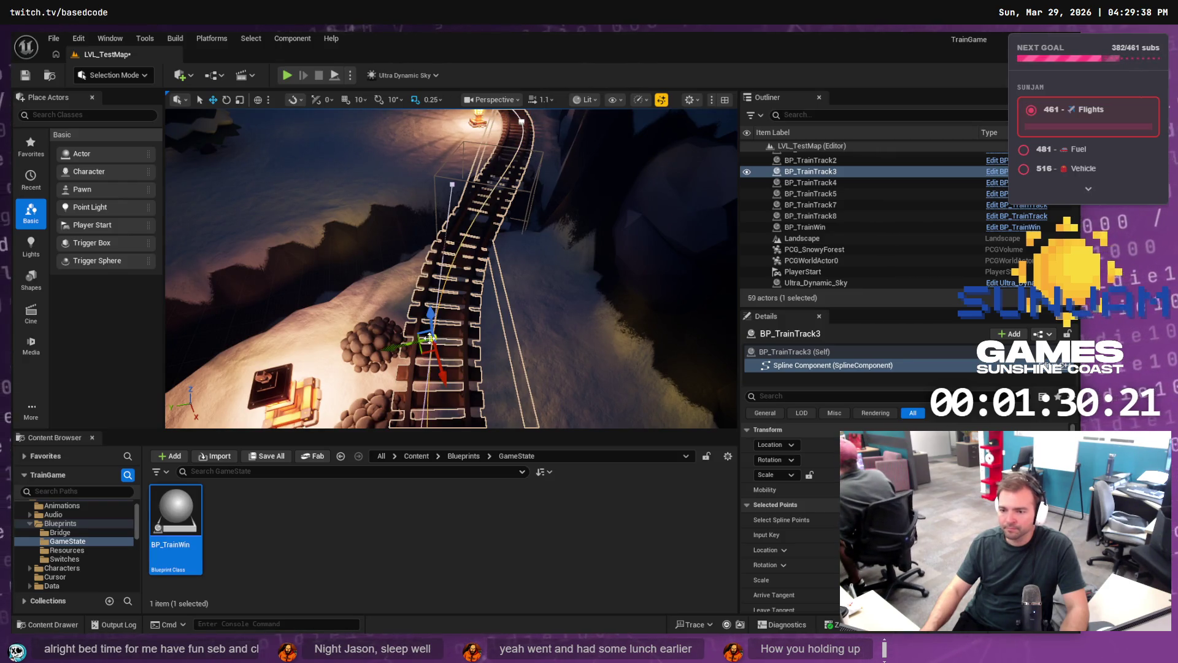
mouse_move(425, 348)
left_mouse_down()
mouse_move(486, 343)
mouse_move(429, 338)
left_mouse_up()
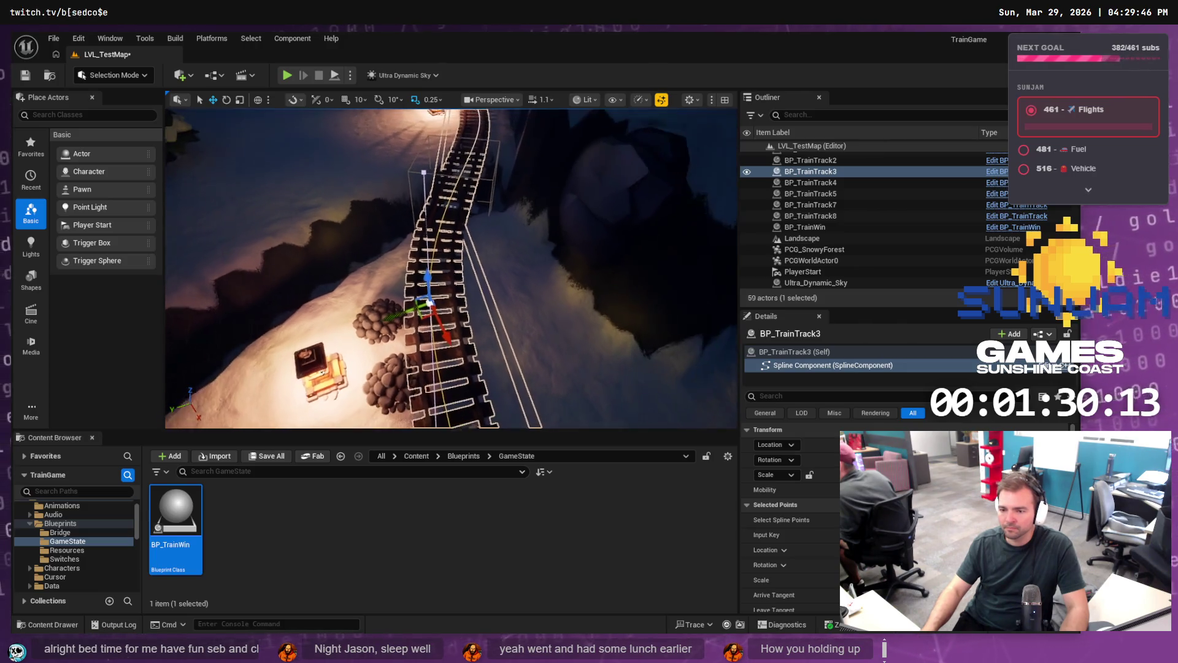
Step: Move coal pile BP_Resource_Coal26 down-left across the snow beside the track
left_click(387, 322)
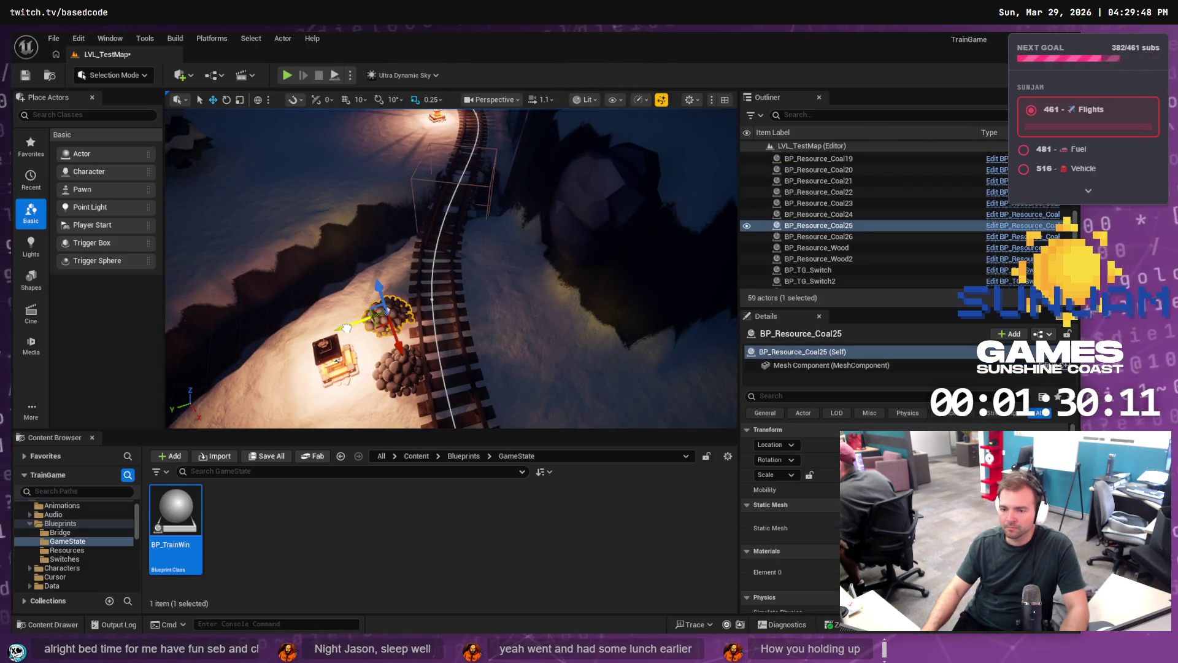
left_click(398, 391)
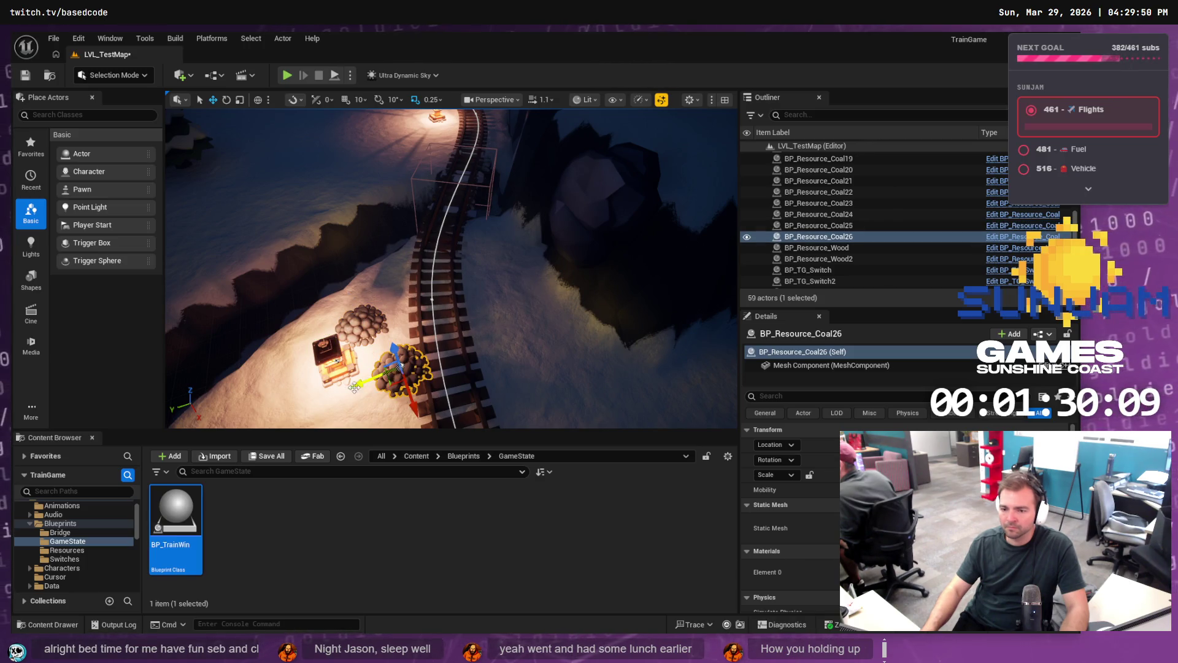
left_click_drag(364, 385, 242, 415)
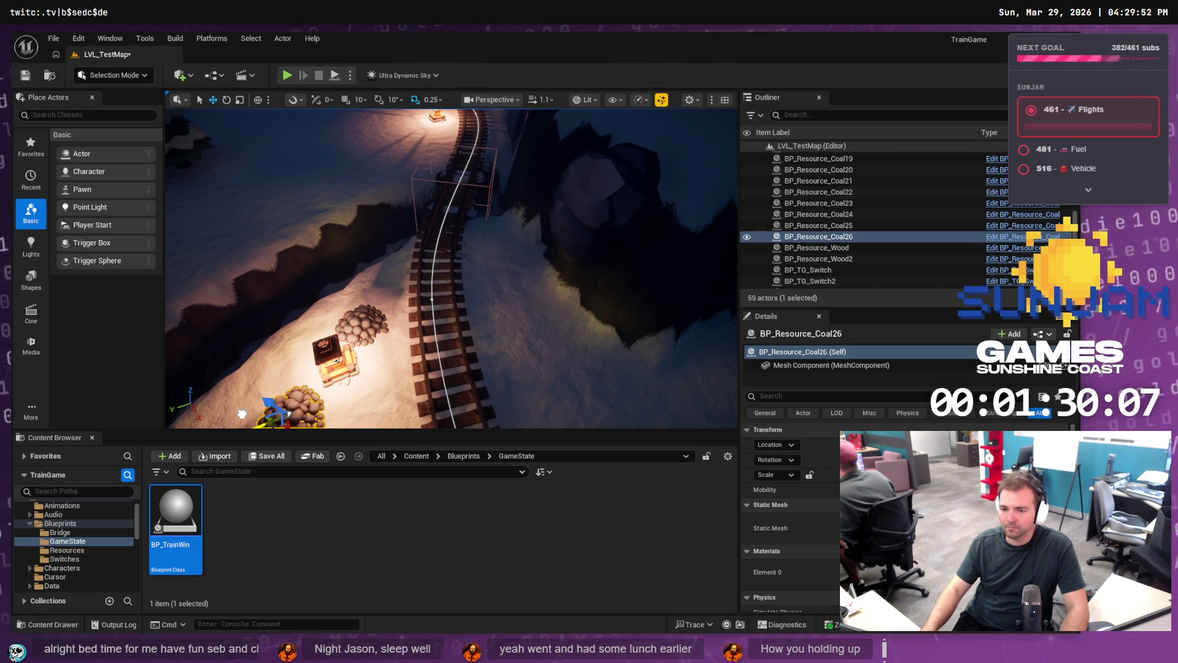
key("w")
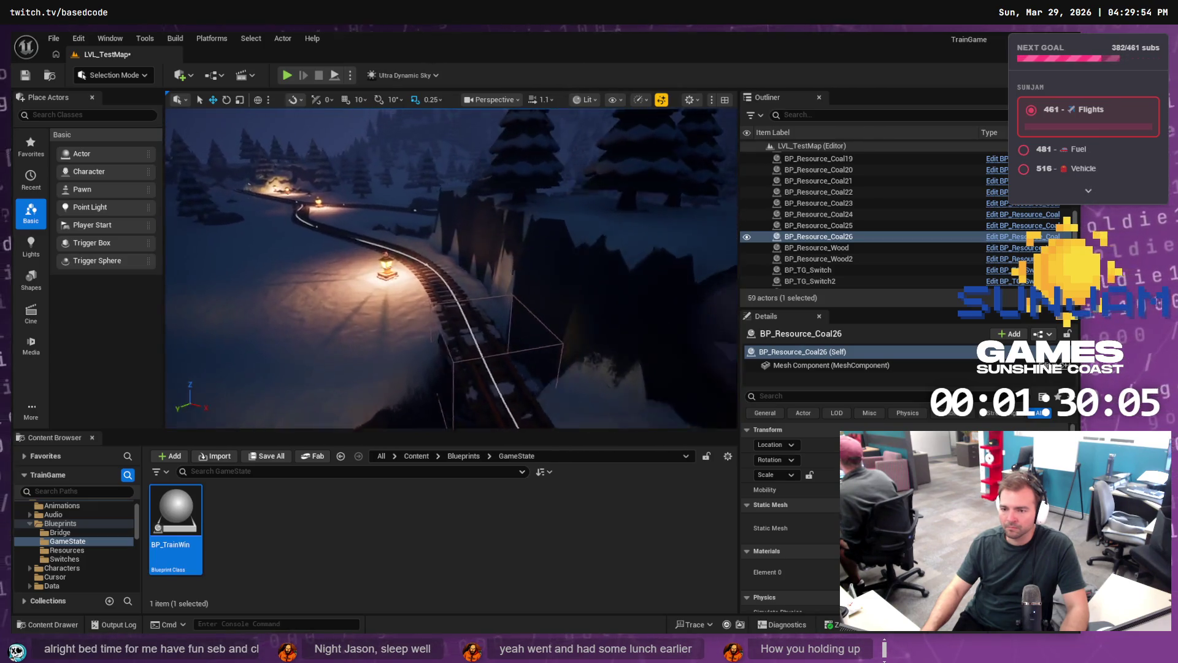
key("s")
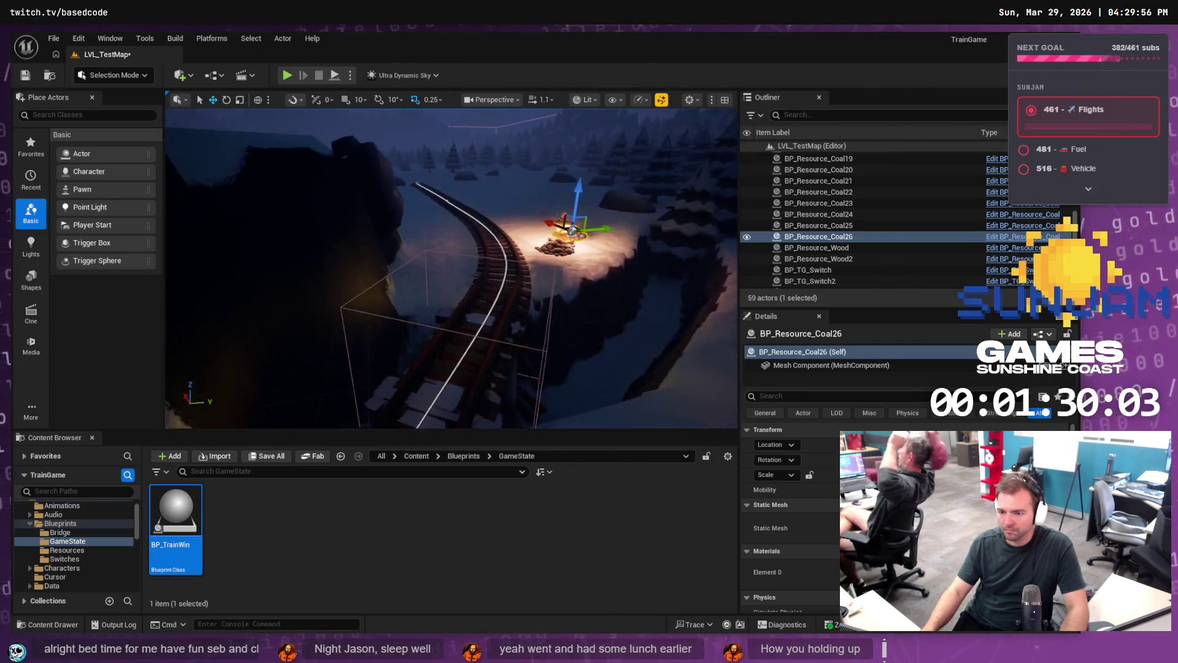
Step: Save LVL_TestMap with Ctrl+S and fly over the track network toward the lit station
key("ctrl+s")
key("w")
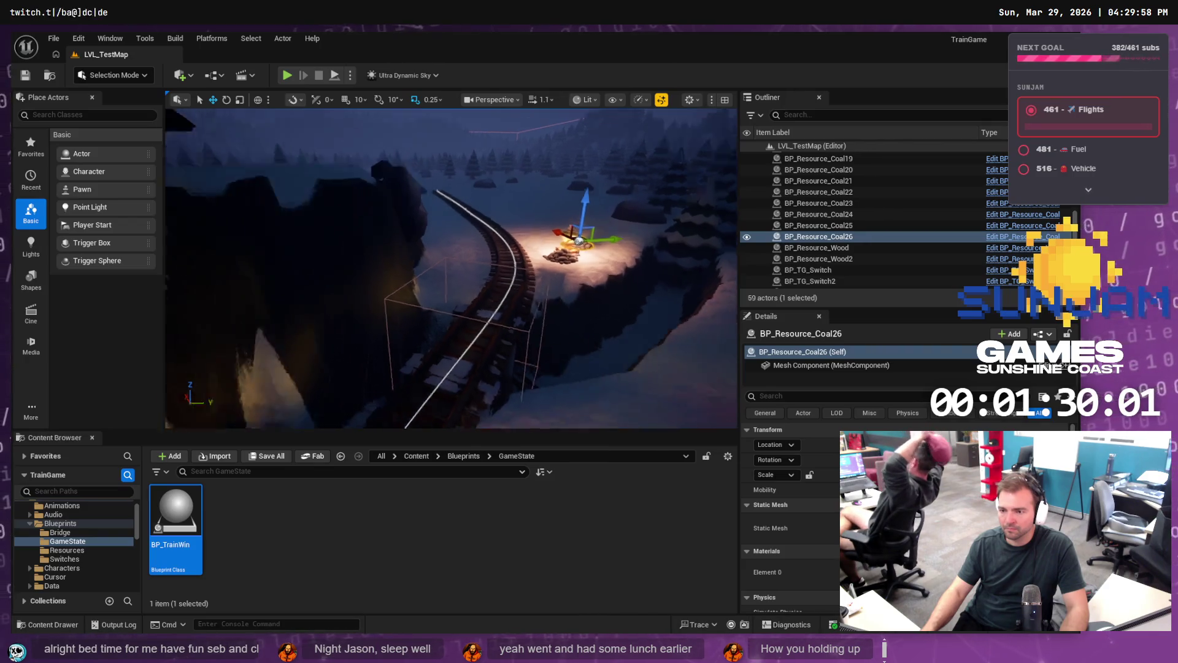
key("e")
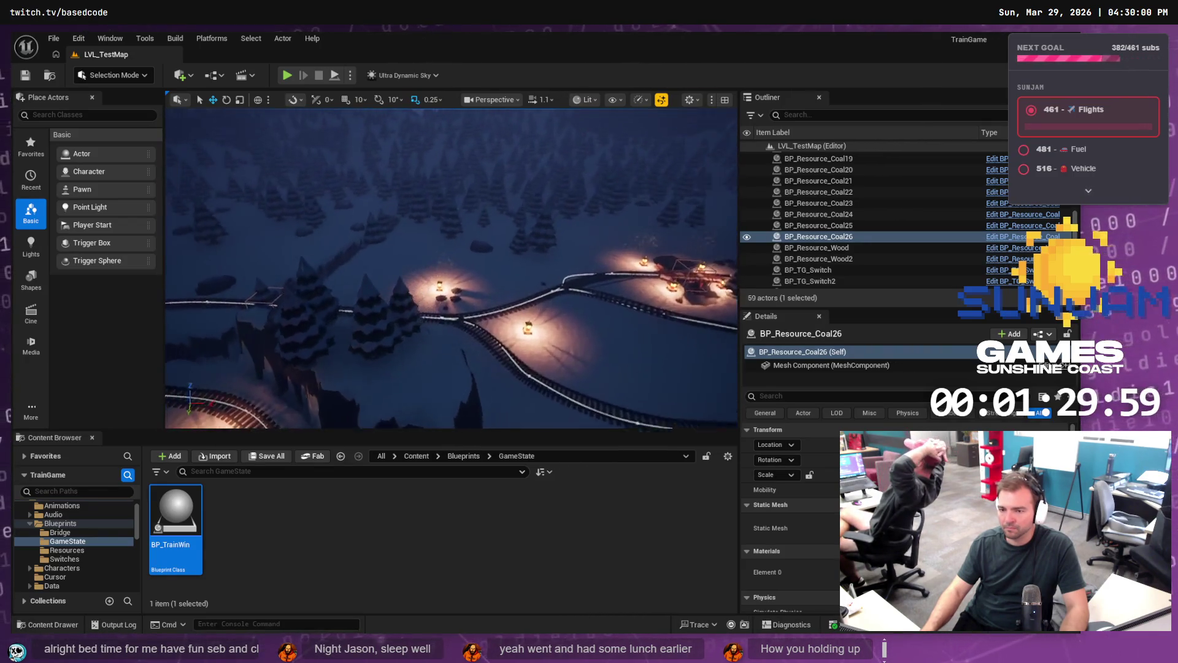
key("s")
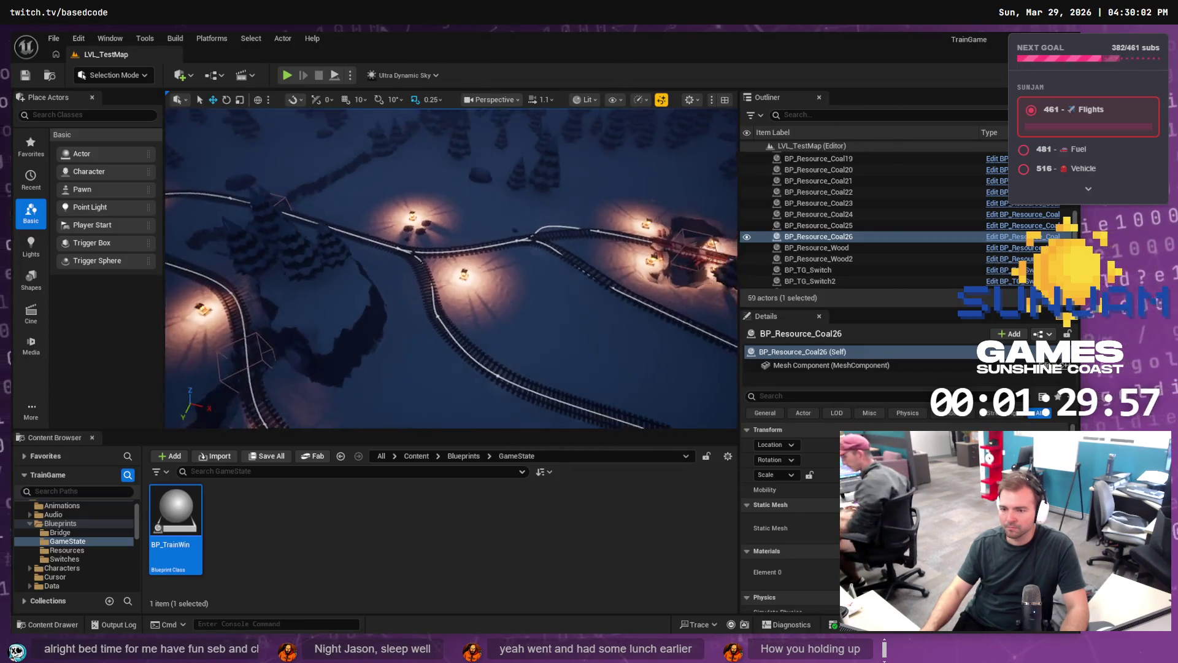
key("s")
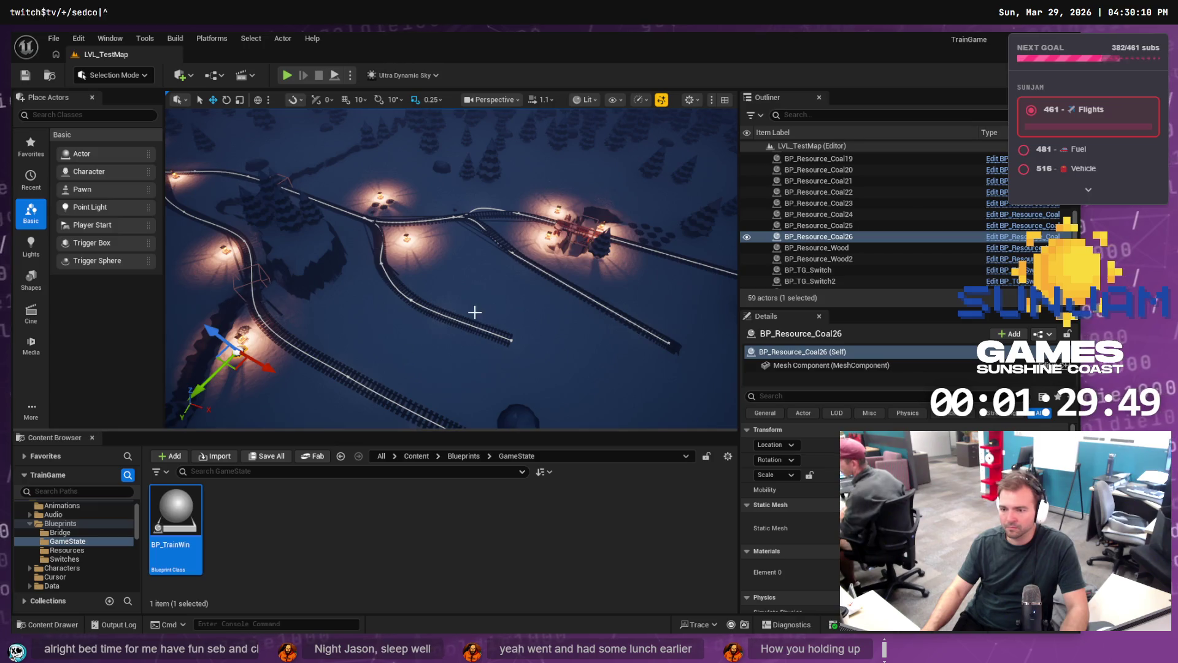
key("w")
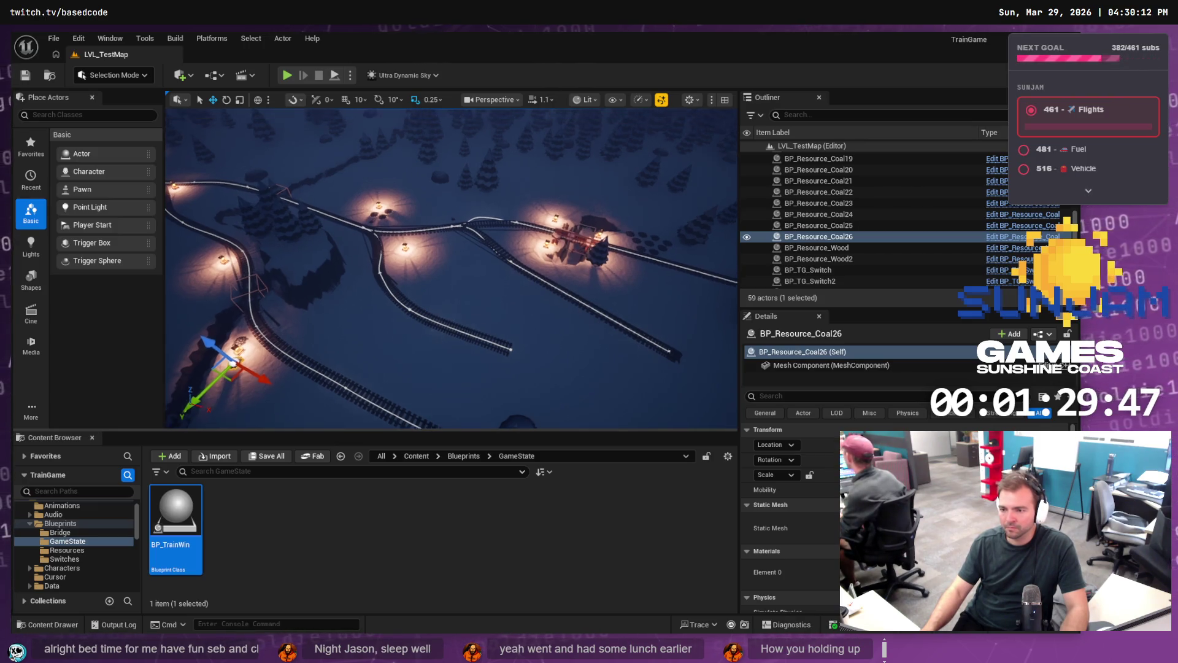
key("w")
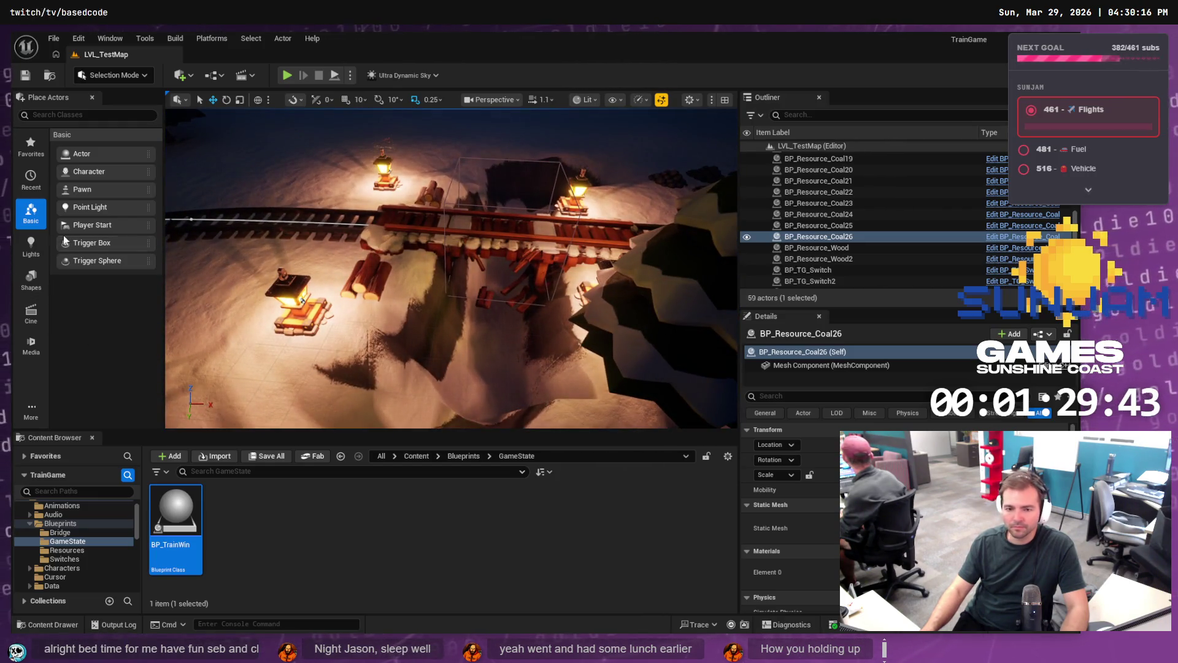
Step: Enter Landscape sculpting with the Flatten tool, then undo a trial flatten stroke below the bridge
left_click(93, 75)
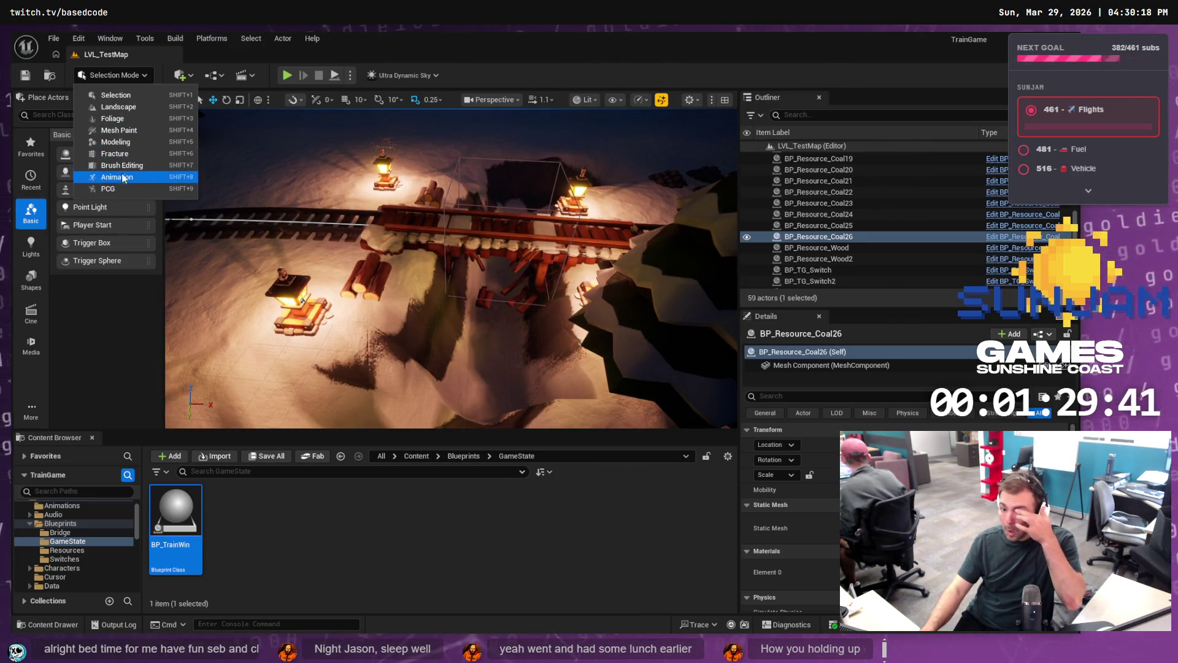
left_click(118, 107)
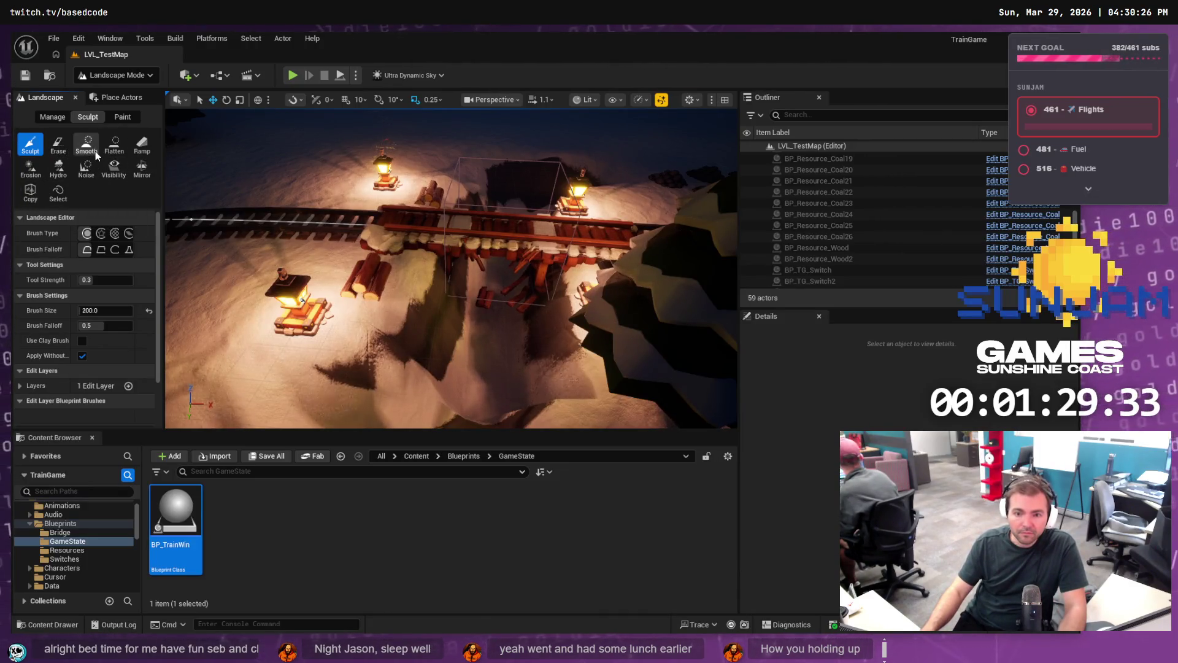
left_click(112, 146)
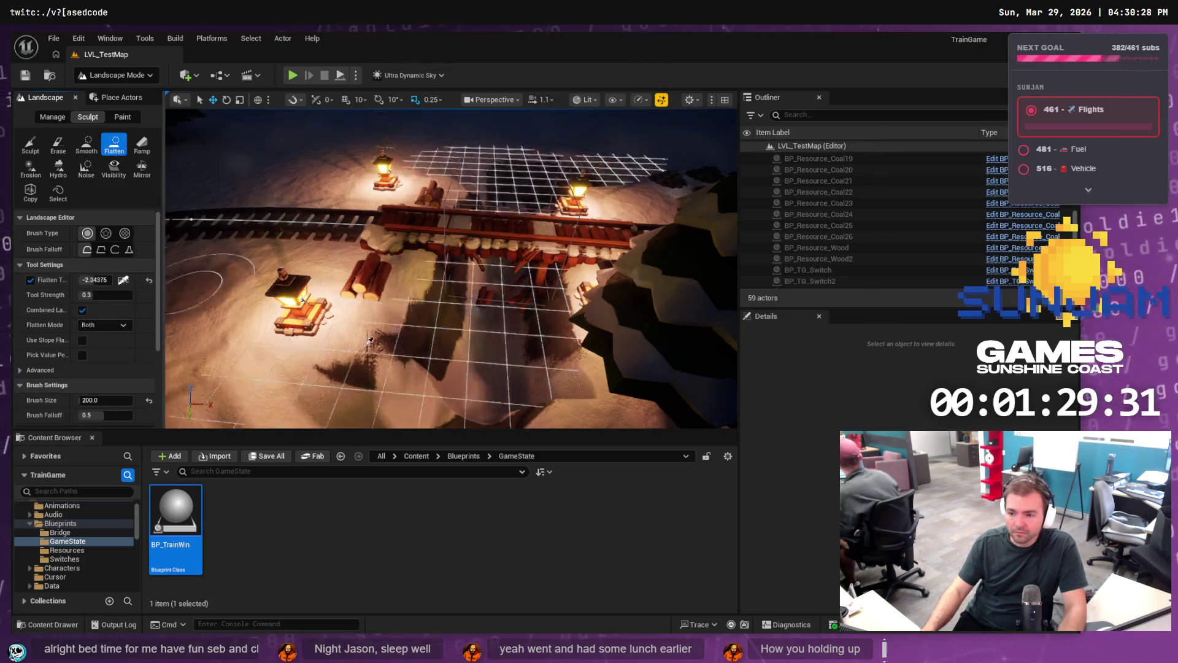
left_click_drag(370, 340, 491, 350)
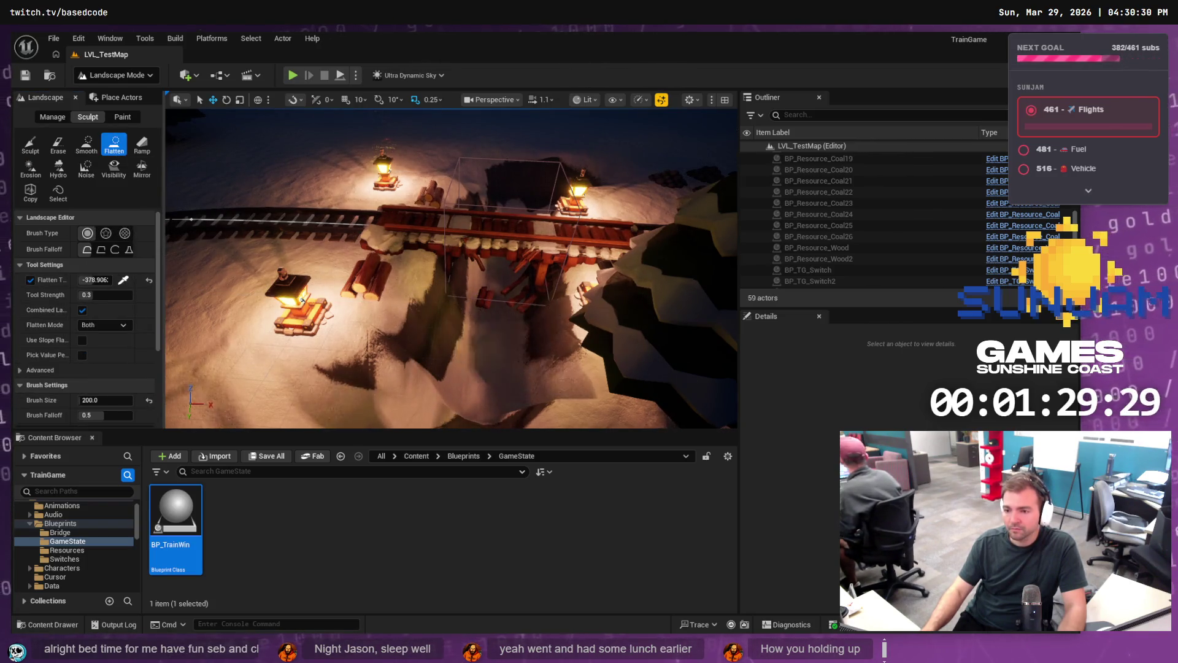
mouse_move(302, 300)
left_mouse_down()
mouse_move(497, 336)
mouse_move(385, 417)
mouse_move(414, 378)
mouse_move(444, 379)
mouse_move(491, 356)
mouse_move(487, 344)
mouse_move(442, 334)
mouse_move(399, 374)
mouse_move(295, 426)
left_mouse_up()
key("ctrl+z")
Step: Fly to the channel between the tracks, flatten it further down, then undo that stroke
scroll(451, 268, "down", 5)
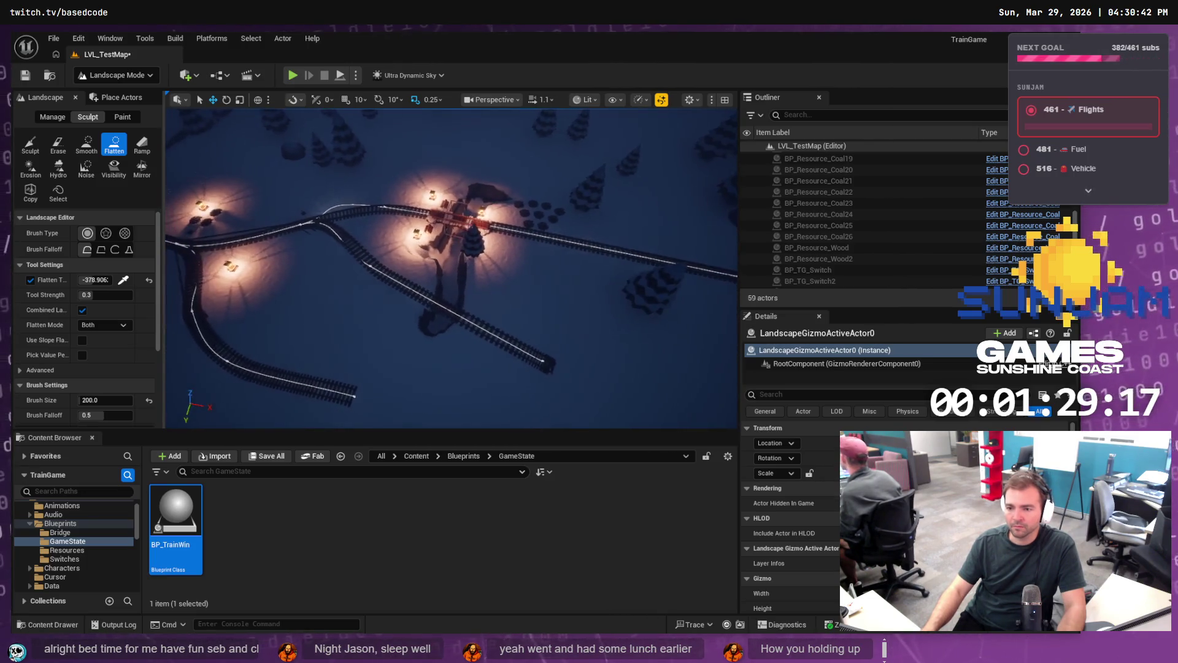
scroll(386, 367, "down", 2)
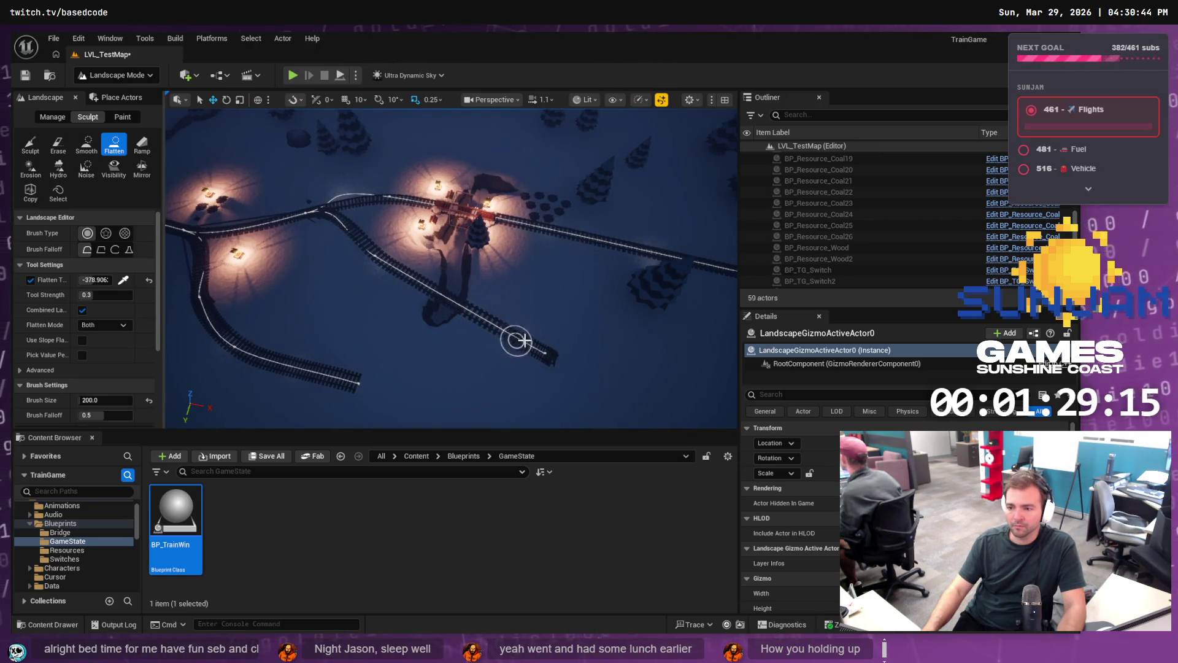
scroll(420, 337, "down", 5)
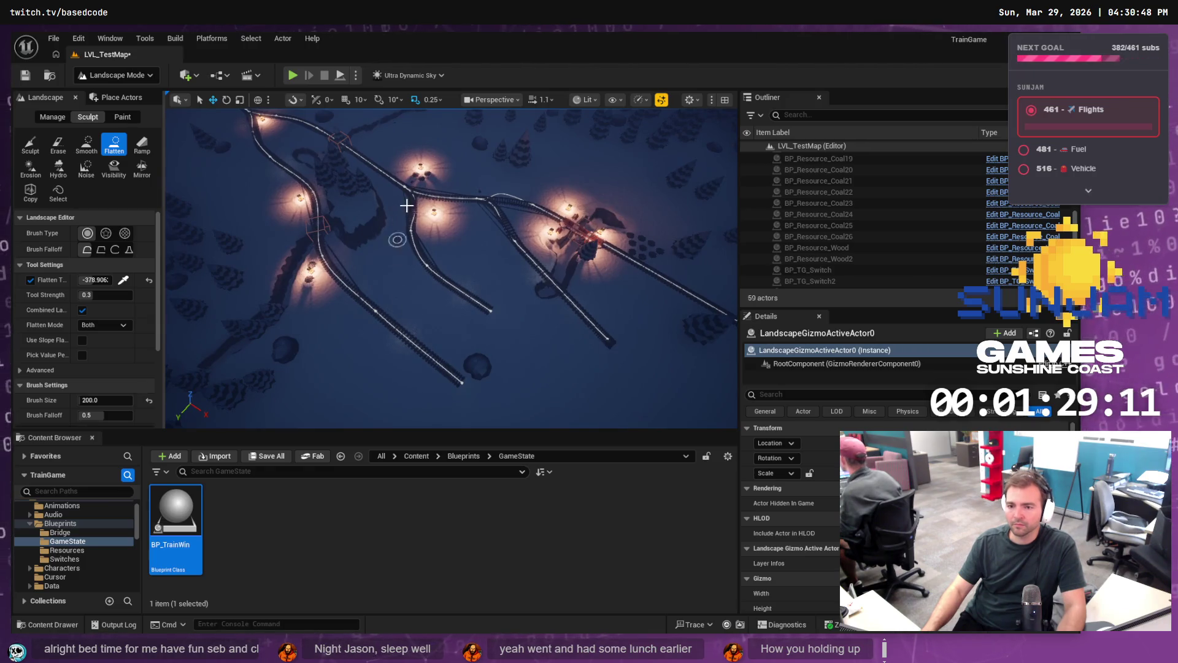
scroll(356, 209, "up", 5)
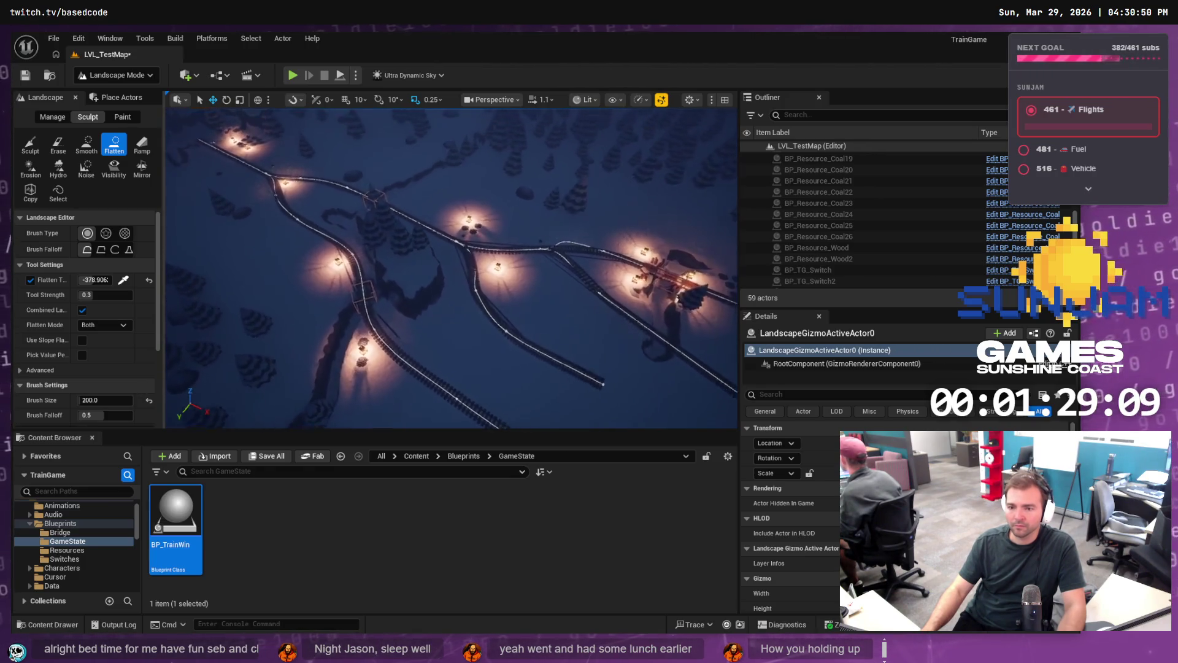
scroll(452, 268, "up", 5)
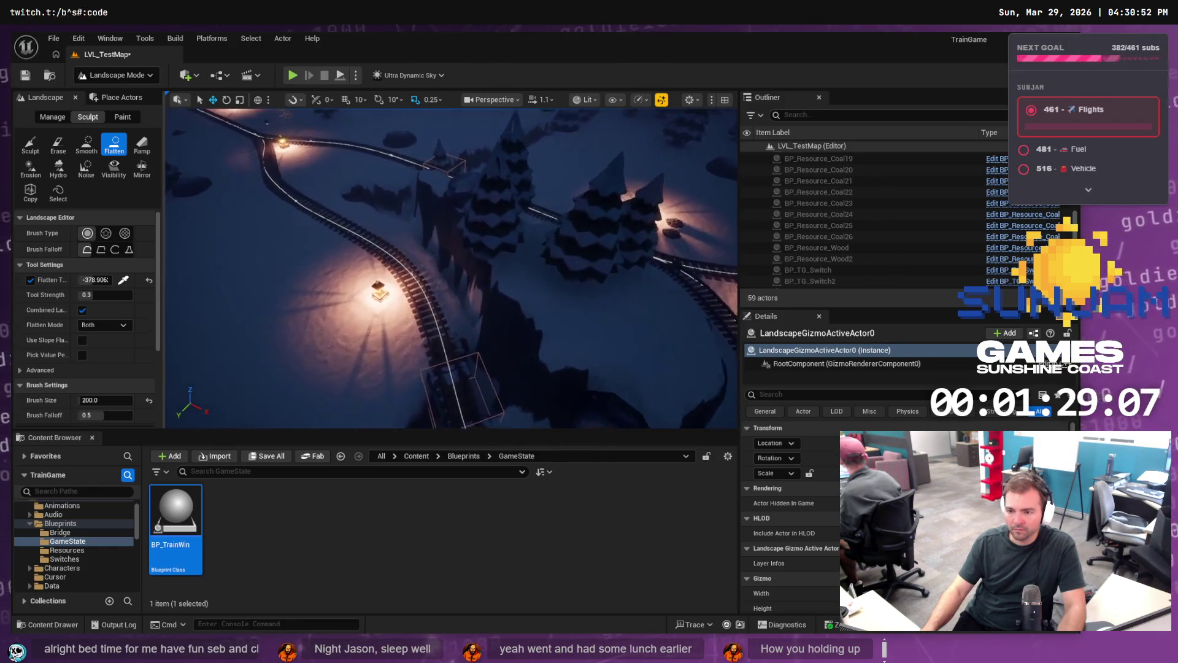
scroll(305, 233, "down", 5)
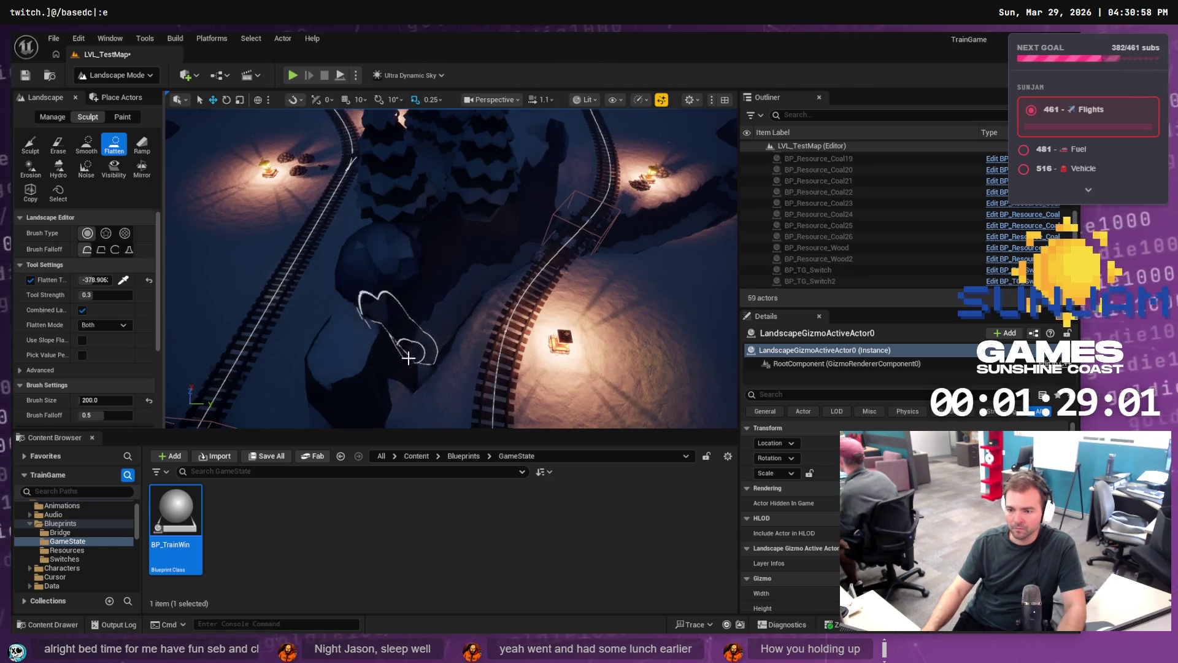
scroll(369, 383, "down", 3)
scroll(439, 351, "up", 2)
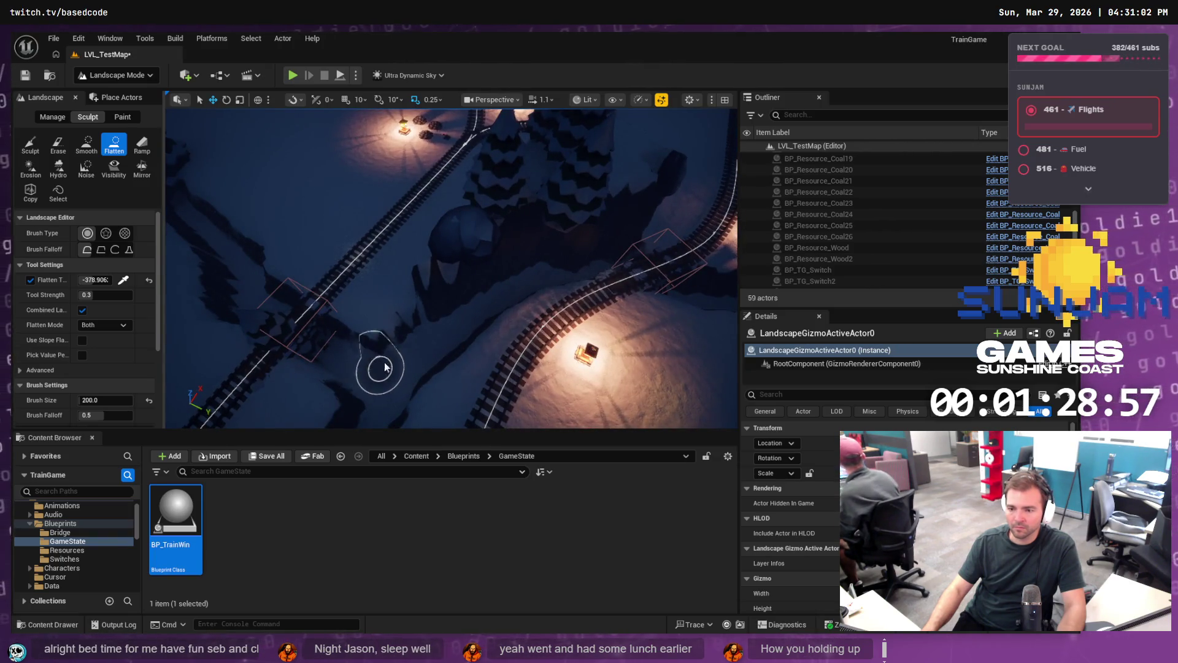
scroll(397, 361, "down", 5)
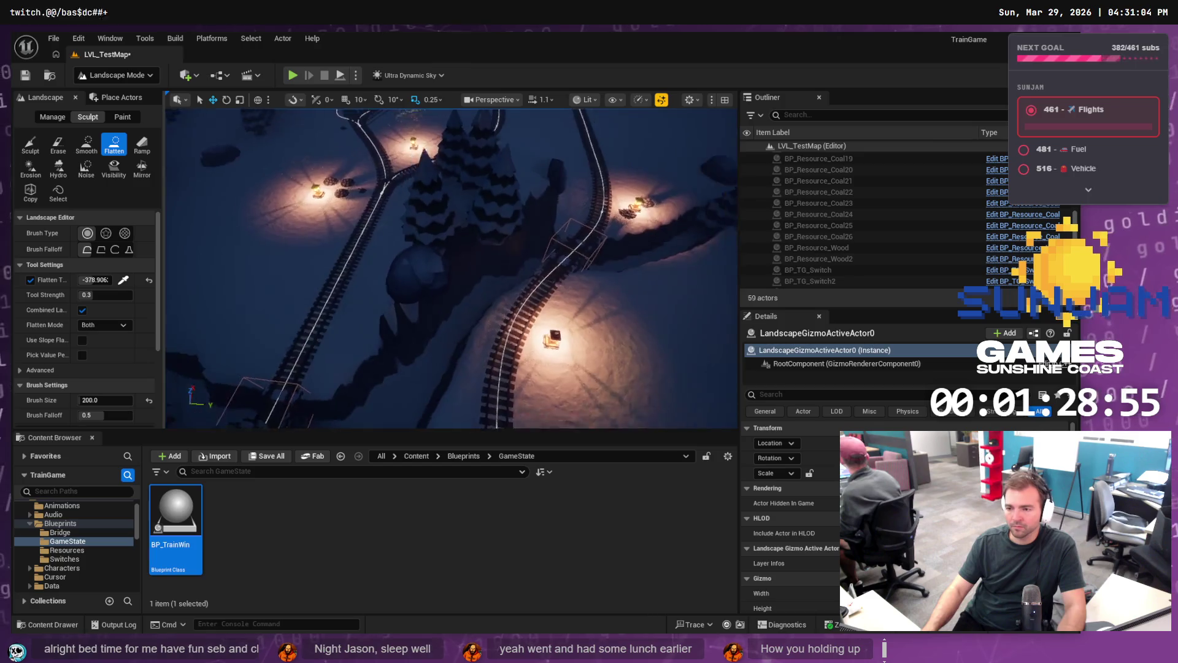
key("s")
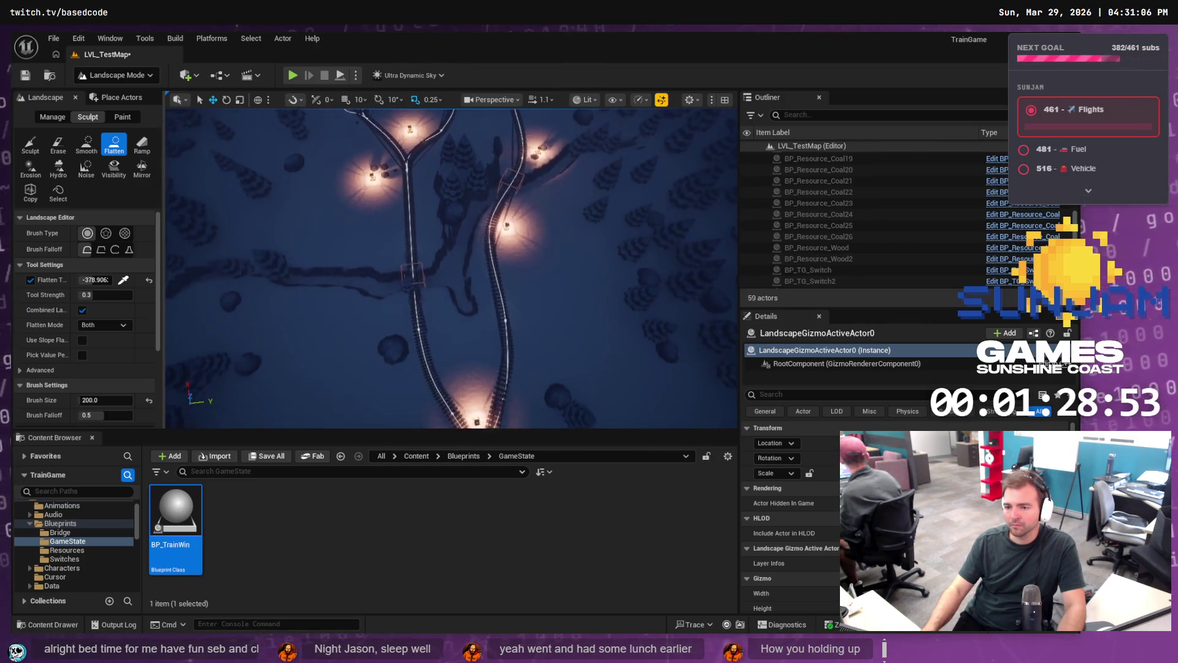
key("s")
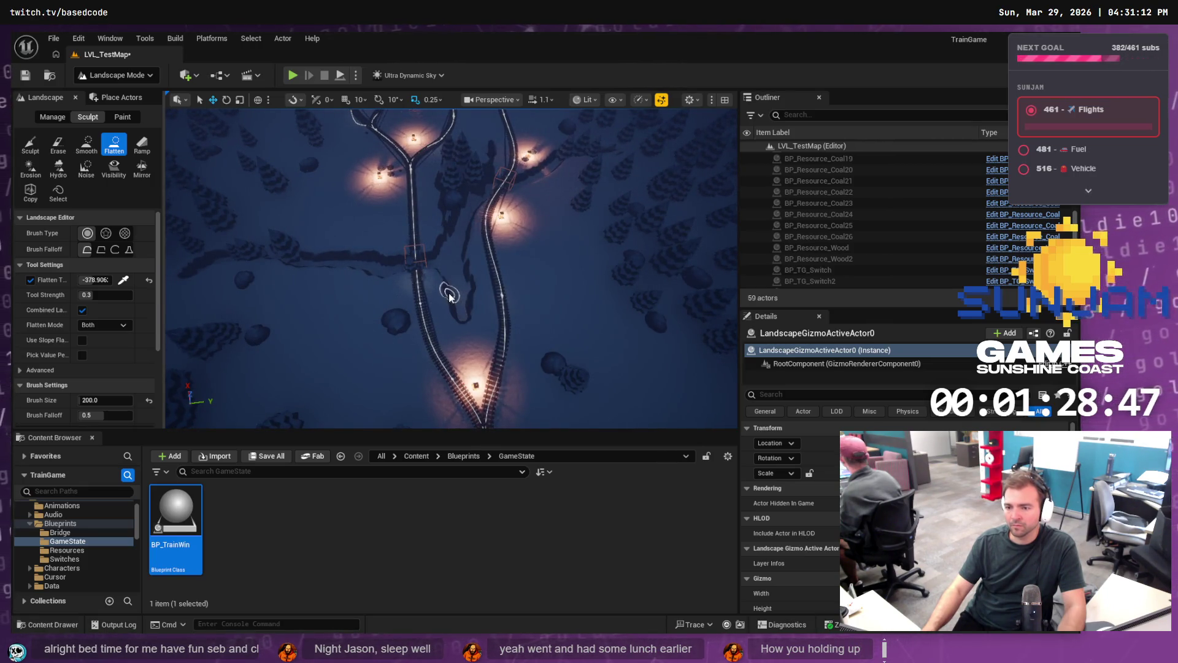
key("w")
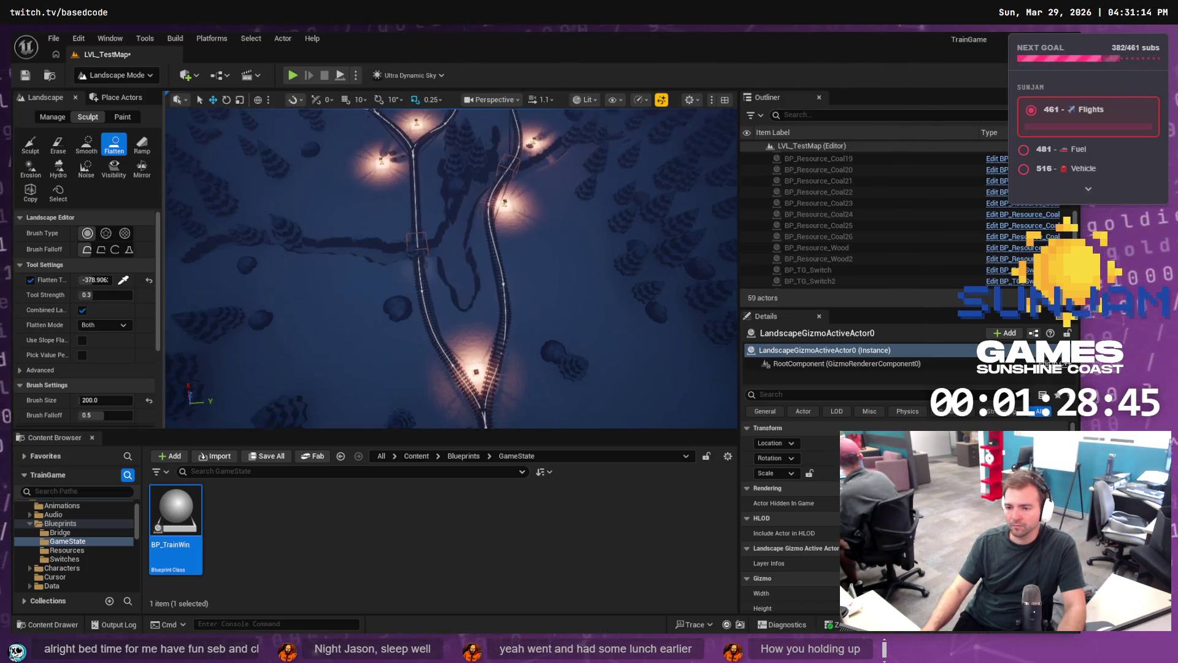
key("w")
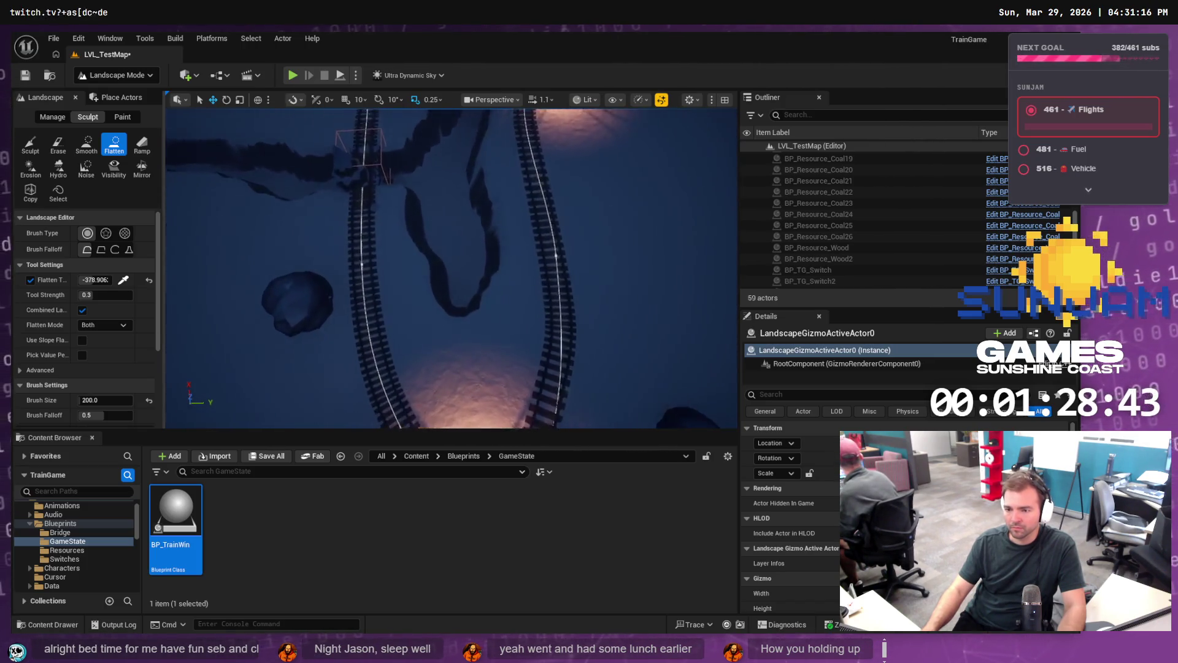
mouse_move(458, 318)
left_mouse_down()
mouse_move(455, 358)
mouse_move(484, 300)
left_mouse_up()
key("ctrl+z")
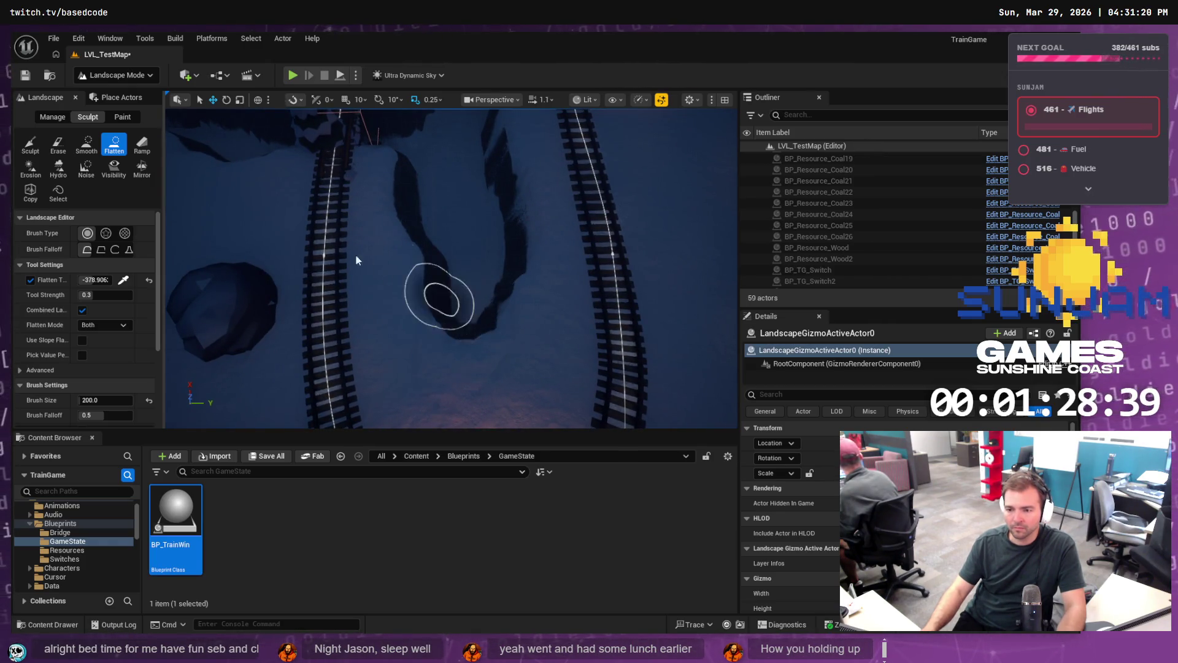
Step: Use the Sculpt tool to paint strokes down and beside the dark channel, extending it
left_click(31, 146)
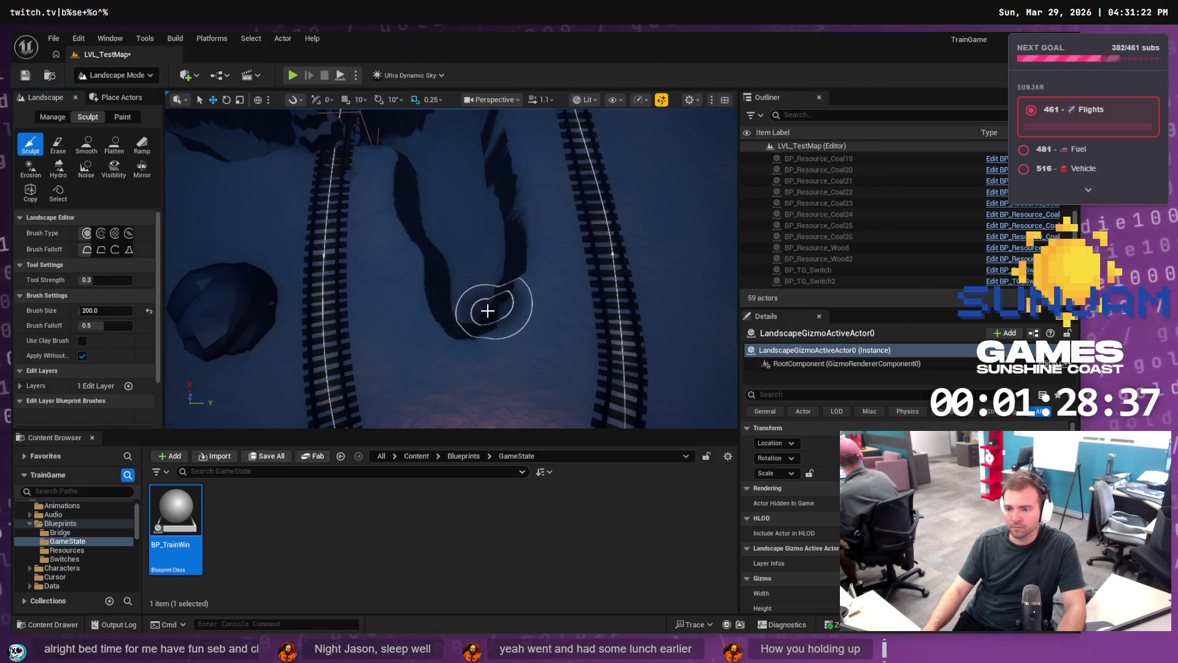
mouse_move(463, 337)
left_mouse_down()
mouse_move(472, 314)
mouse_move(455, 368)
left_mouse_up()
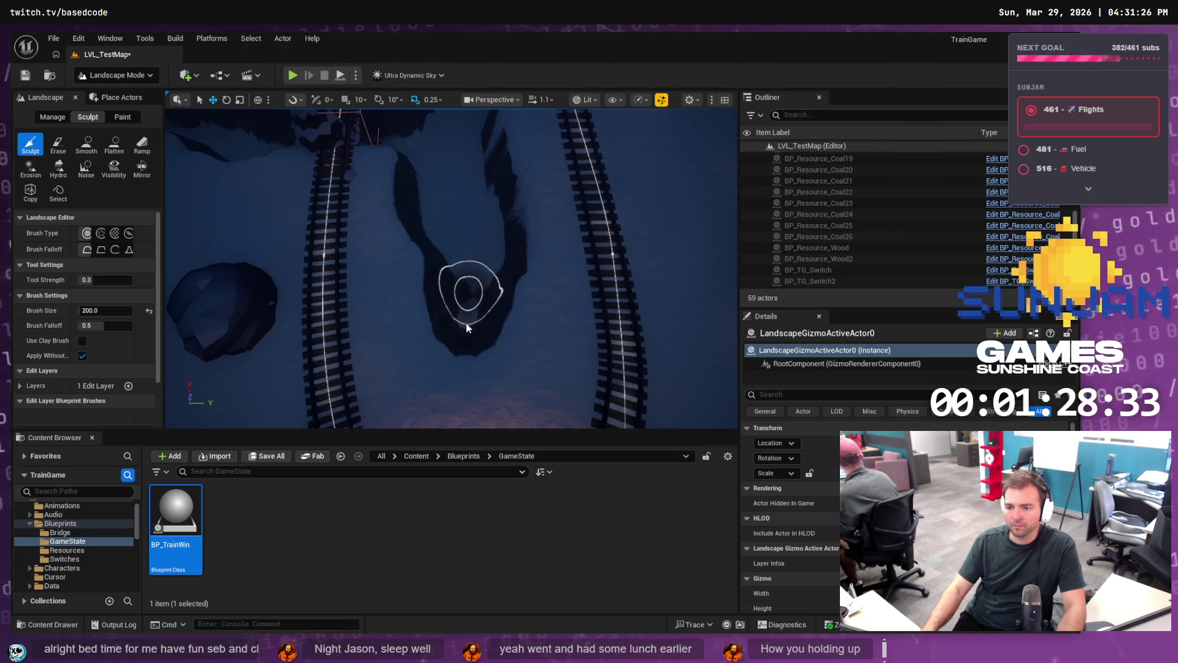
mouse_move(466, 247)
left_mouse_down()
mouse_move(460, 389)
mouse_move(469, 327)
left_mouse_up()
left_click_drag(468, 270, 468, 353)
scroll(474, 319, "down", 5)
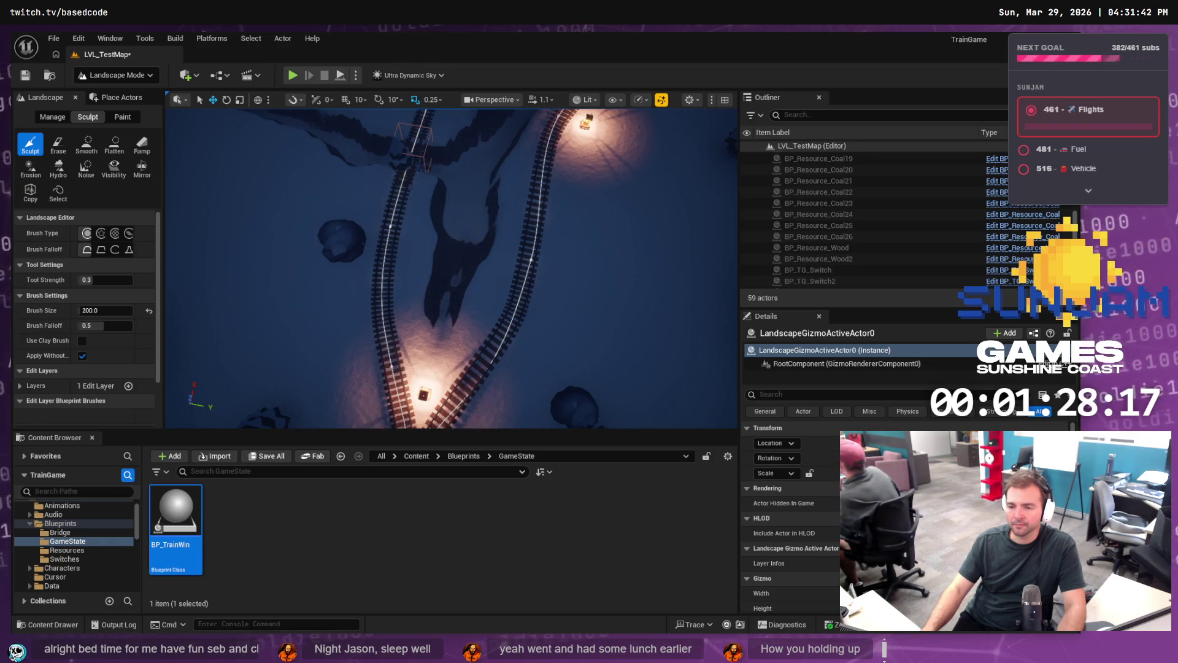
scroll(460, 284, "up", 5)
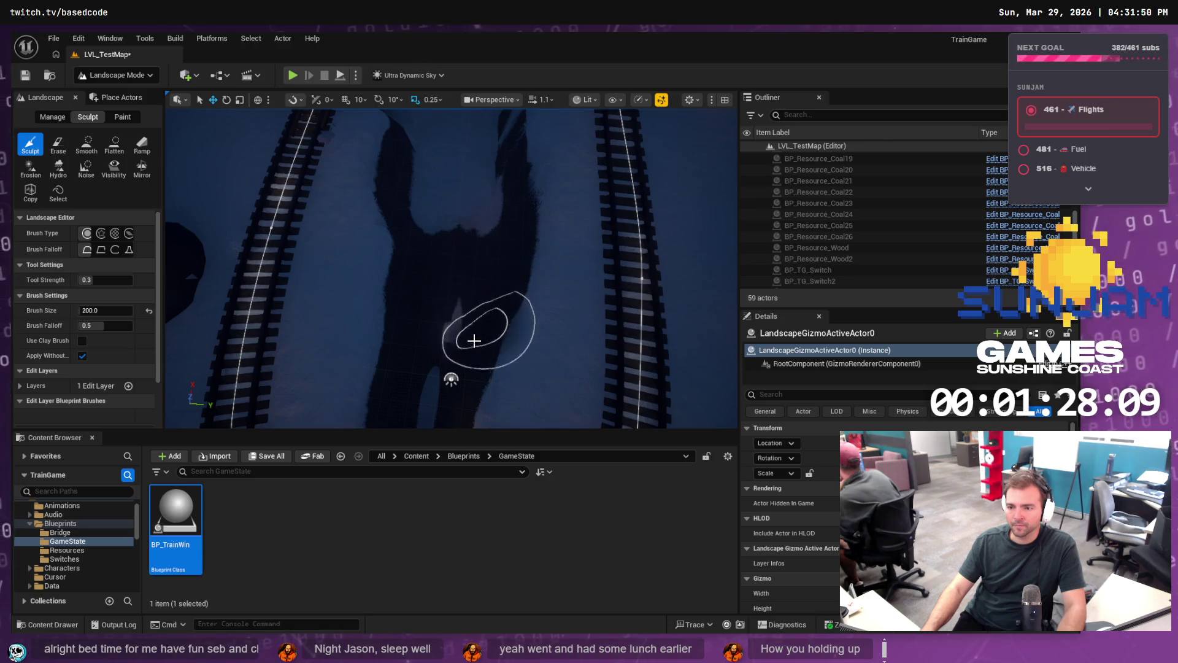
mouse_move(482, 210)
left_mouse_down()
mouse_move(411, 257)
mouse_move(356, 389)
mouse_move(408, 205)
mouse_move(410, 324)
mouse_move(411, 202)
mouse_move(387, 191)
mouse_move(205, 205)
left_mouse_up()
scroll(411, 324, "down", 5)
Step: Reselect Flatten, sample a 540.625 target height with the eyedropper, and level the crater floor
left_click(122, 152)
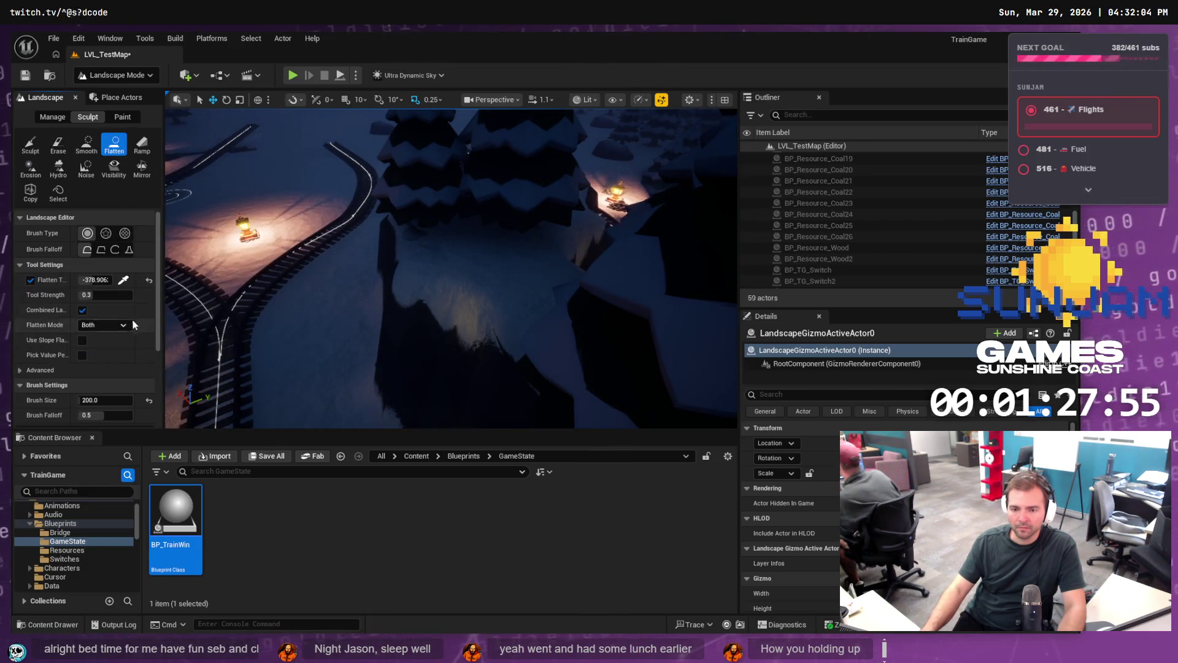
left_click(123, 280)
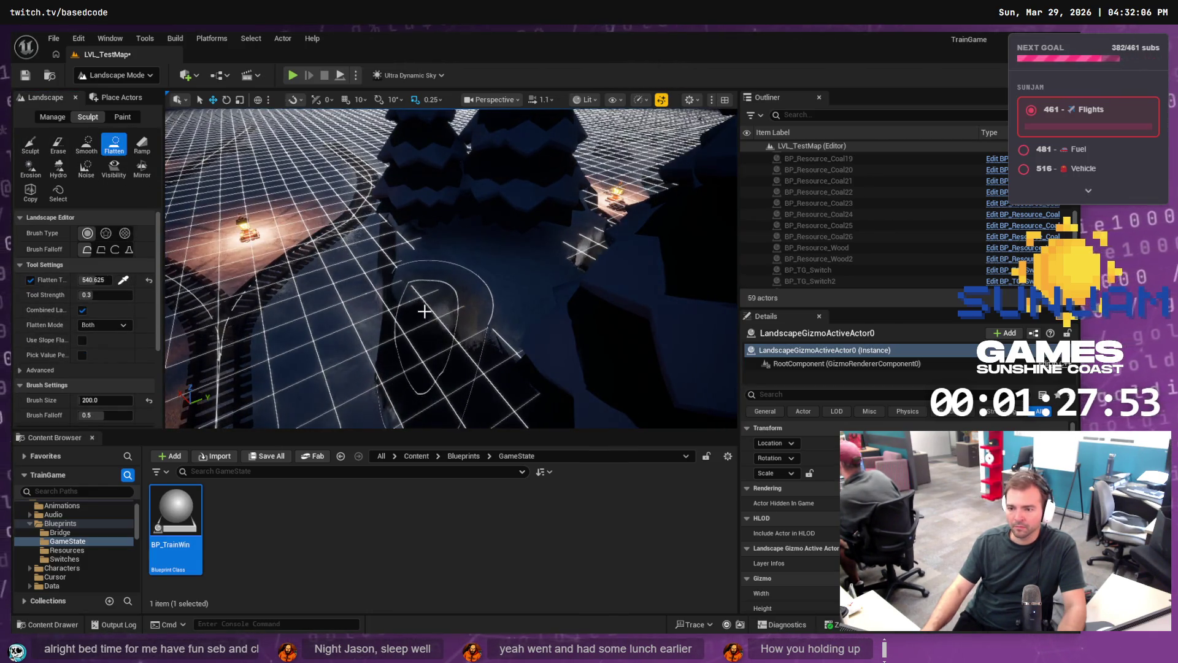
scroll(424, 312, "down", 5)
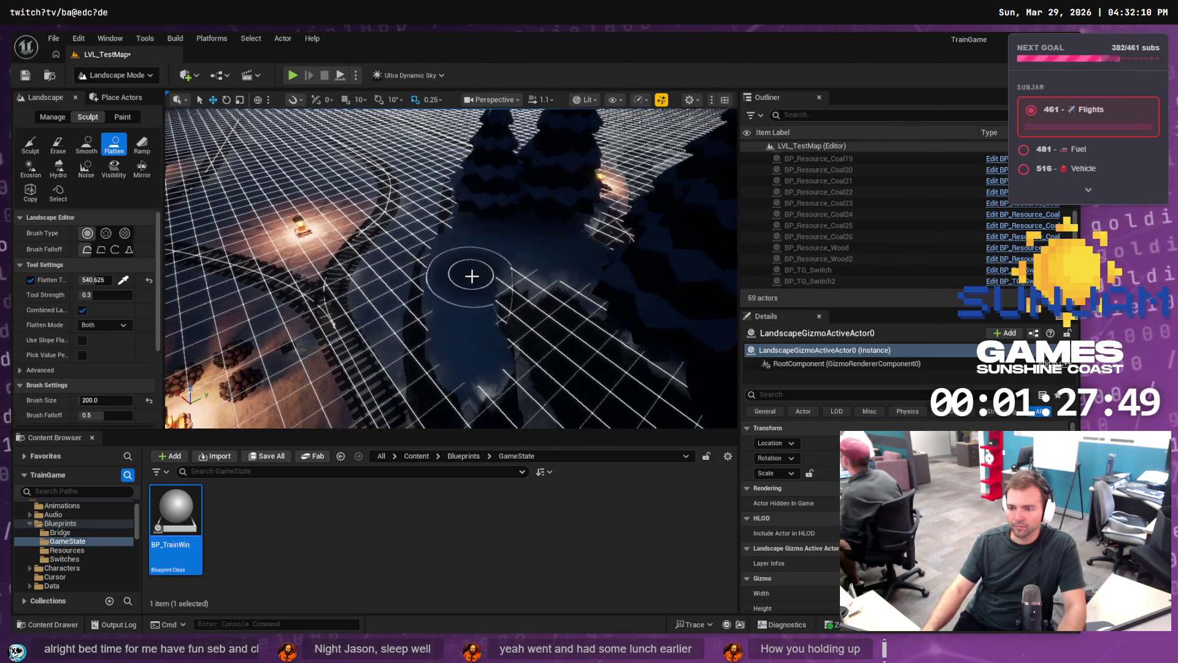
left_click_drag(472, 276, 471, 283)
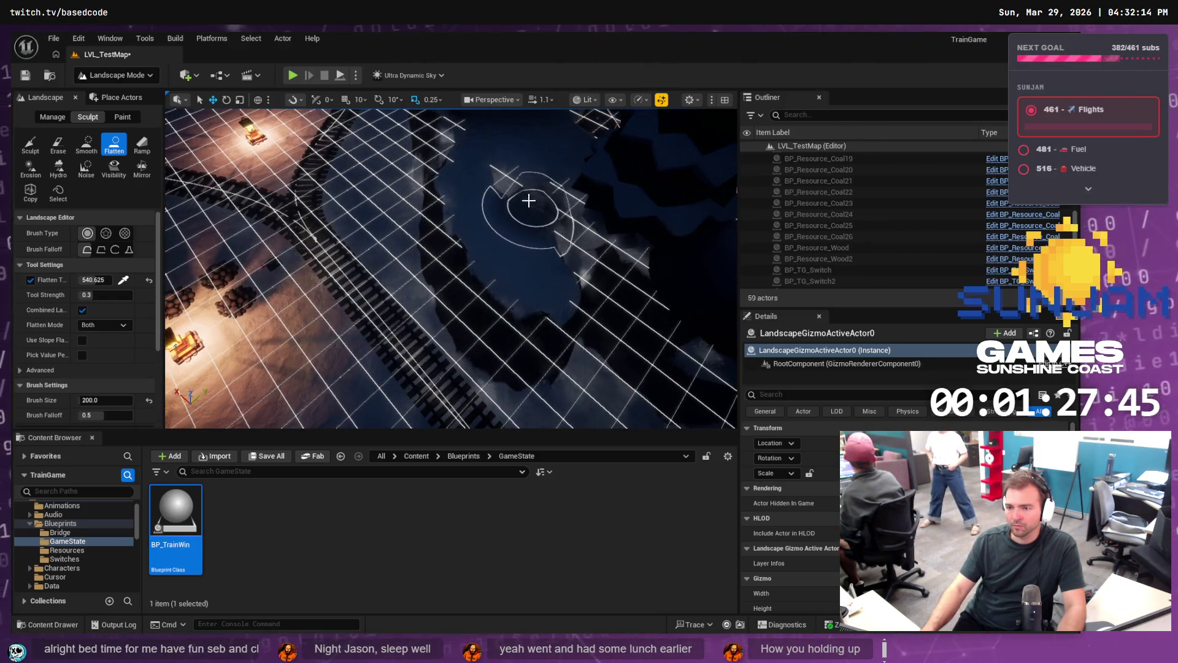
mouse_move(574, 241)
left_mouse_down()
mouse_move(577, 320)
mouse_move(602, 245)
mouse_move(618, 284)
left_mouse_up()
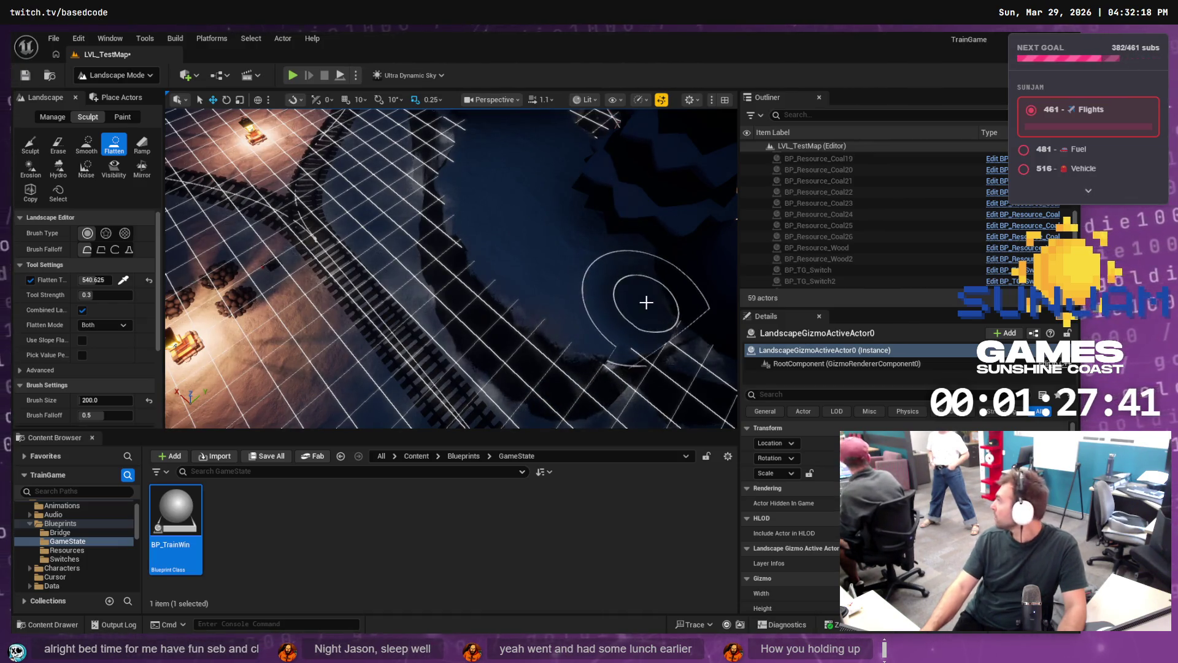
Step: Orbit around the crater to check the levelled floor, then switch the brush to Sculpt
mouse_move(646, 303)
left_mouse_down()
mouse_move(559, 258)
mouse_move(487, 285)
left_mouse_up()
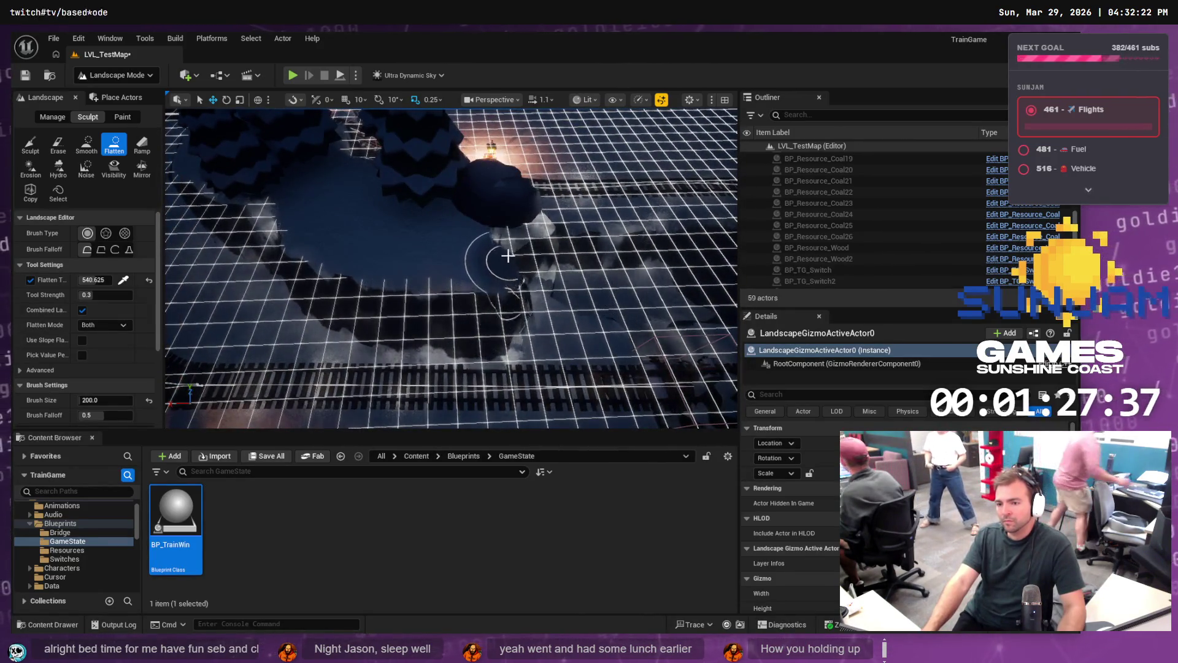
mouse_move(520, 249)
left_mouse_down()
mouse_move(503, 246)
mouse_move(526, 252)
left_mouse_up()
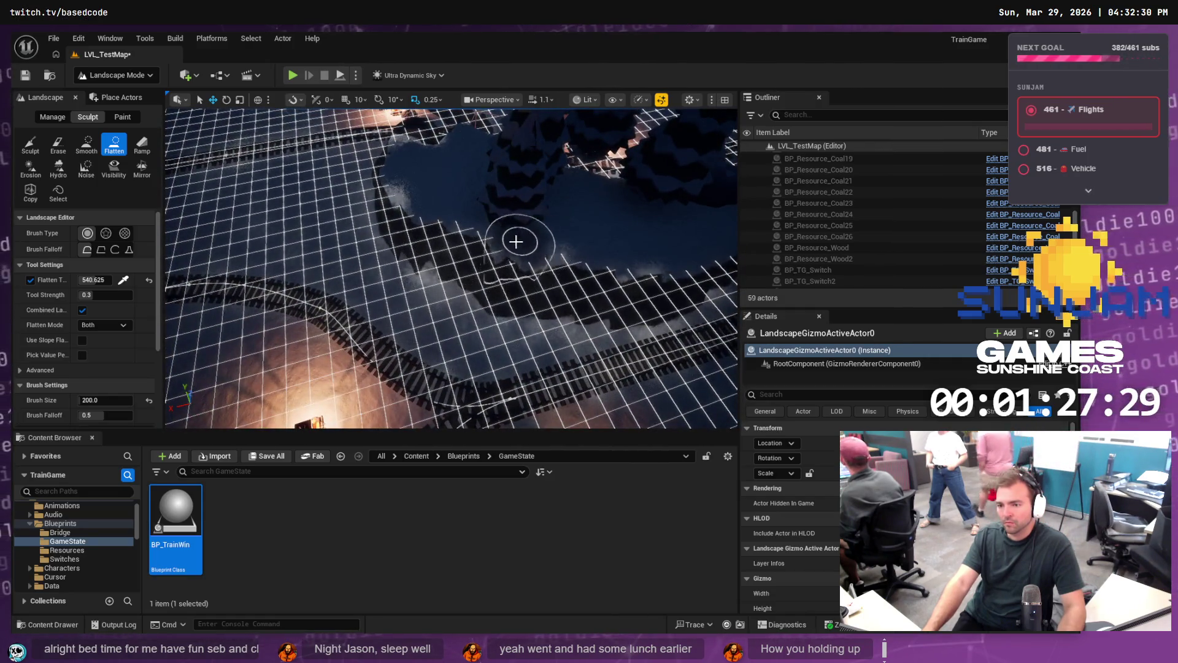
left_click_drag(433, 233, 463, 244)
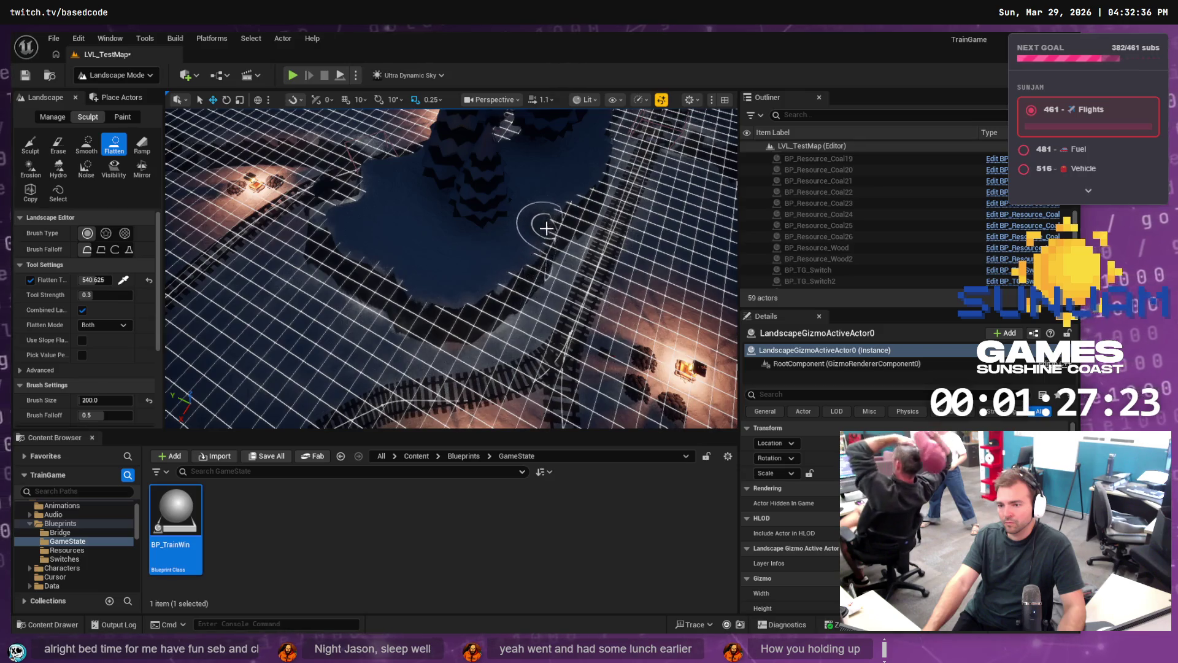
mouse_move(373, 246)
left_mouse_down()
mouse_move(403, 239)
mouse_move(355, 226)
mouse_move(388, 221)
mouse_move(421, 250)
mouse_move(416, 223)
mouse_move(452, 245)
mouse_move(455, 202)
mouse_move(469, 221)
mouse_move(469, 242)
mouse_move(354, 199)
left_mouse_up()
mouse_move(300, 174)
left_mouse_down()
mouse_move(343, 184)
mouse_move(306, 172)
left_mouse_up()
left_click(30, 145)
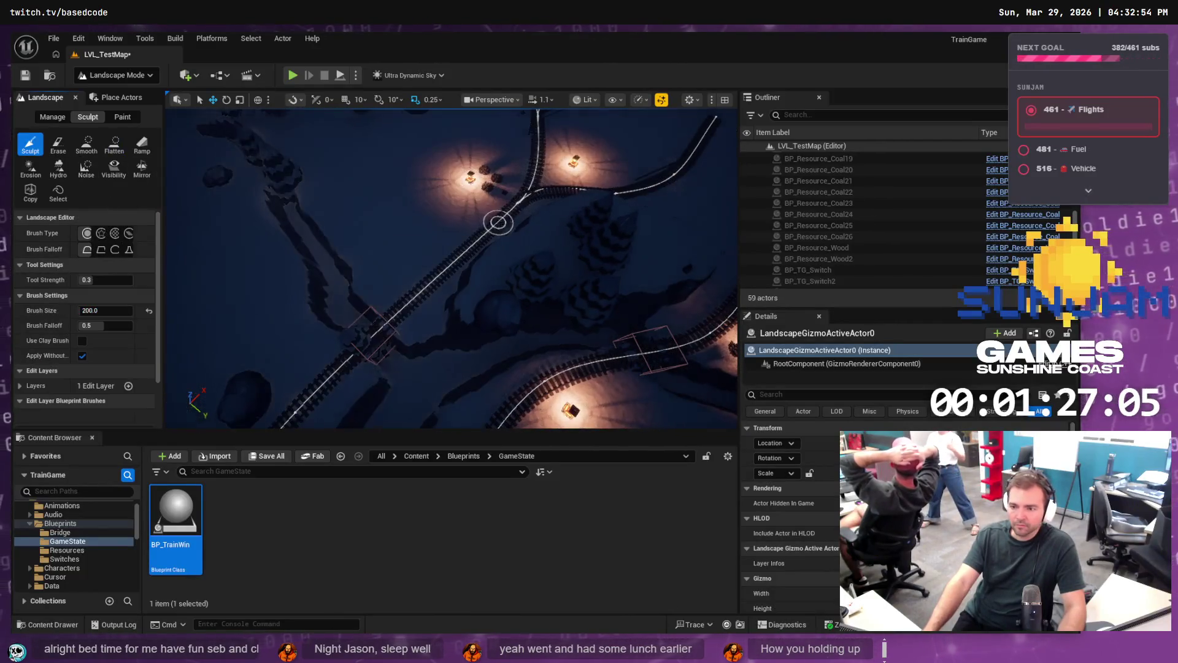
Step: Save LVL_TestMap, fly low along the tracks, and launch Play In Editor
key("ctrl+s")
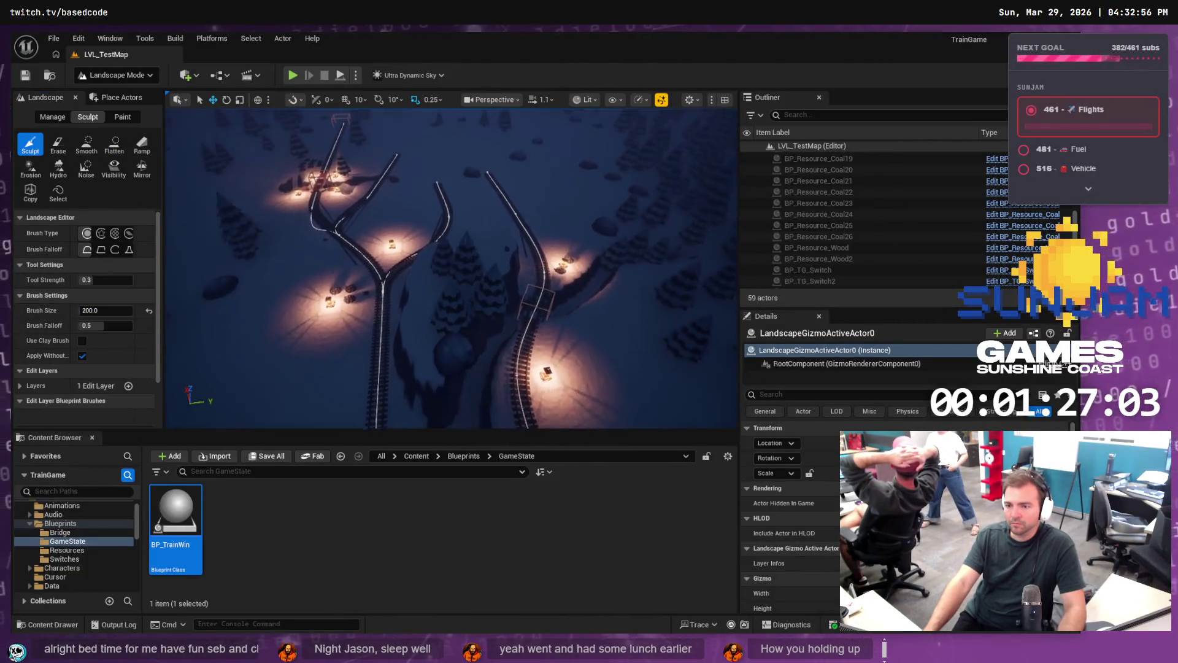
left_click_drag(305, 172, 305, 172)
left_click_drag(452, 199, 452, 198)
left_click(292, 76)
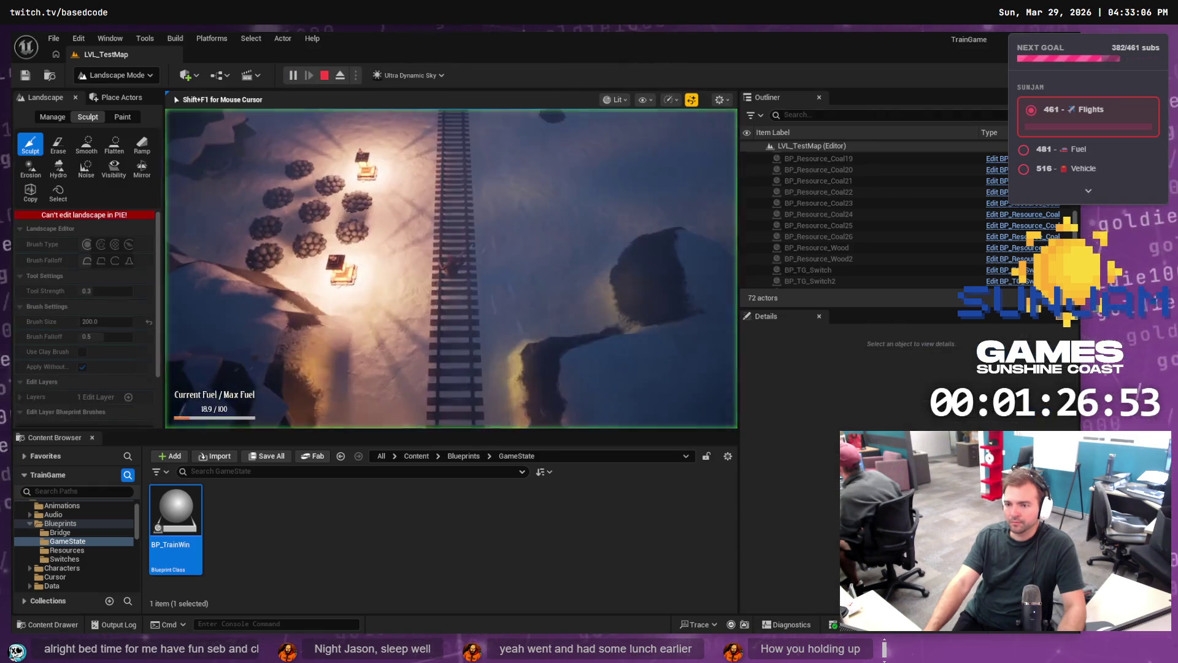
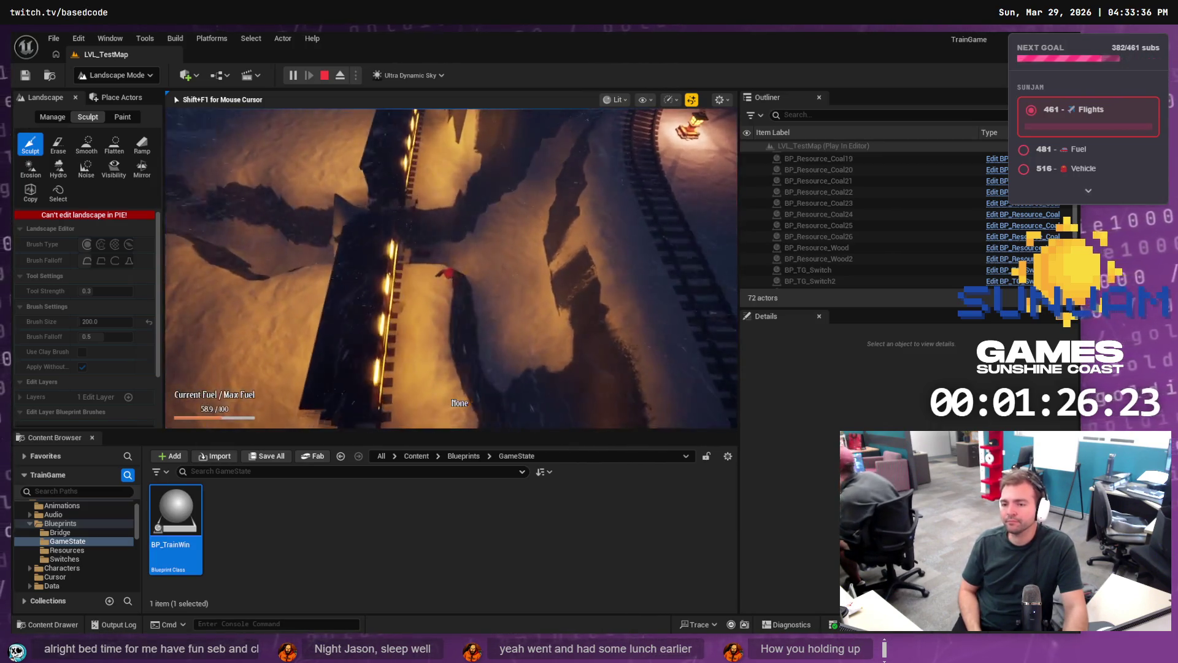
Step: Stop the play test and tilt the view up toward the horizon over the snowy tracks
key("Escape")
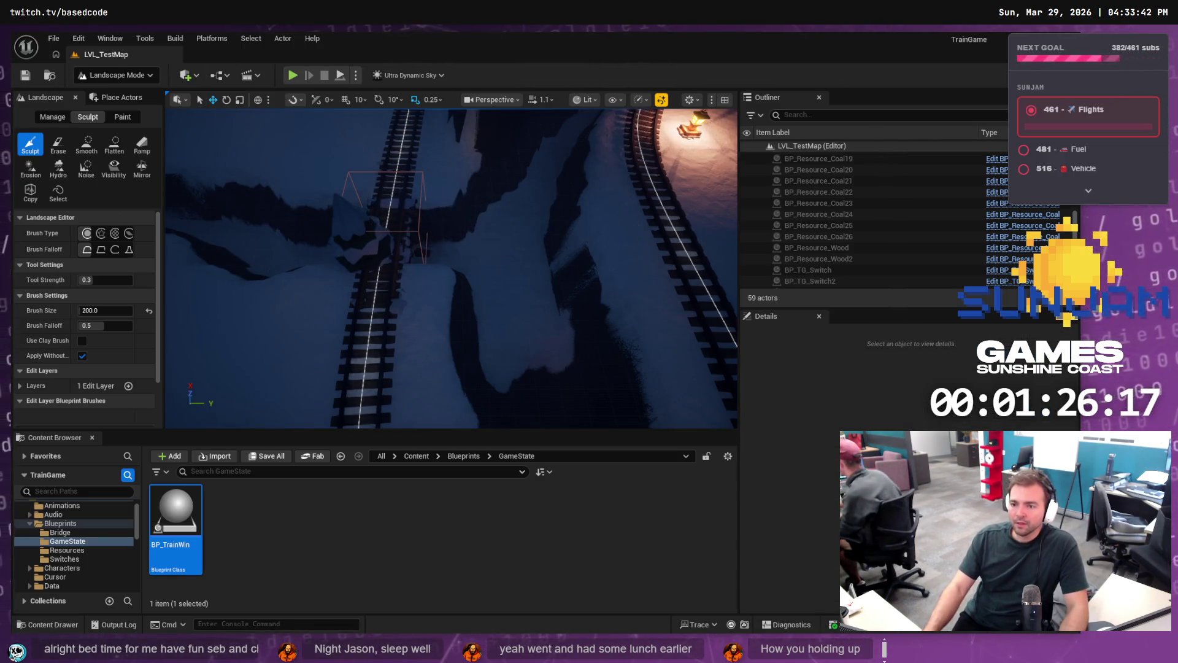
mouse_move(403, 226)
left_mouse_down()
mouse_move(405, 187)
mouse_move(430, 203)
left_mouse_up()
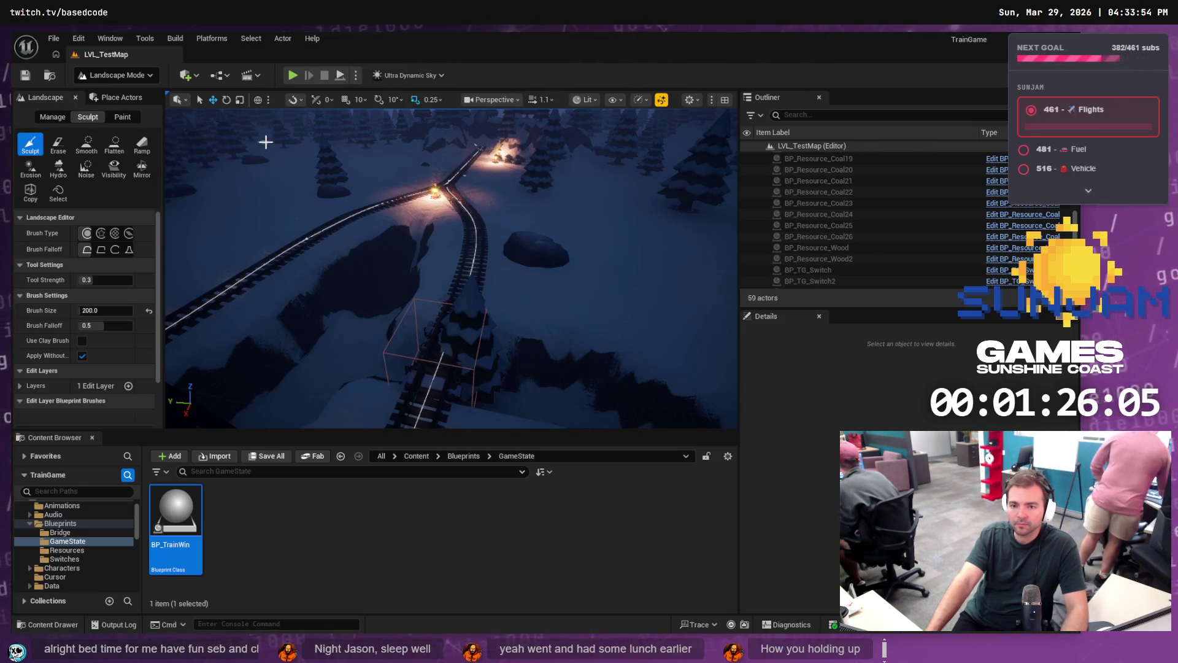
Step: In Selection Mode, drag BP_TrainTrack2's spline points to reshape its curve
left_click(105, 73)
left_click(110, 87)
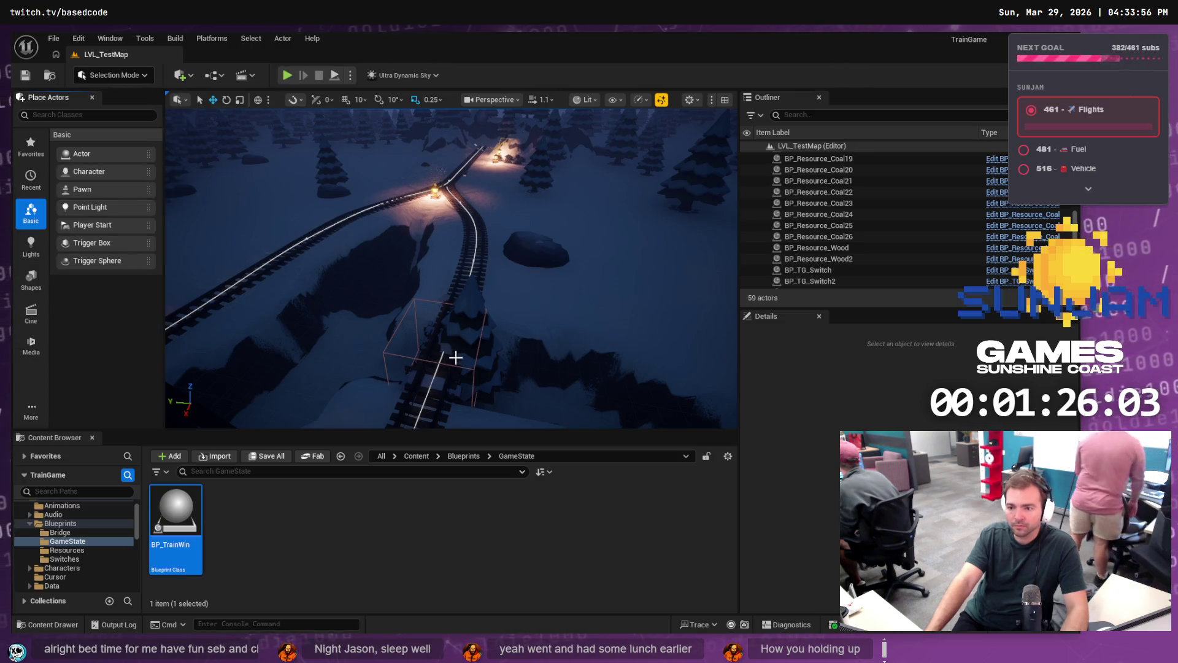
left_click(451, 332)
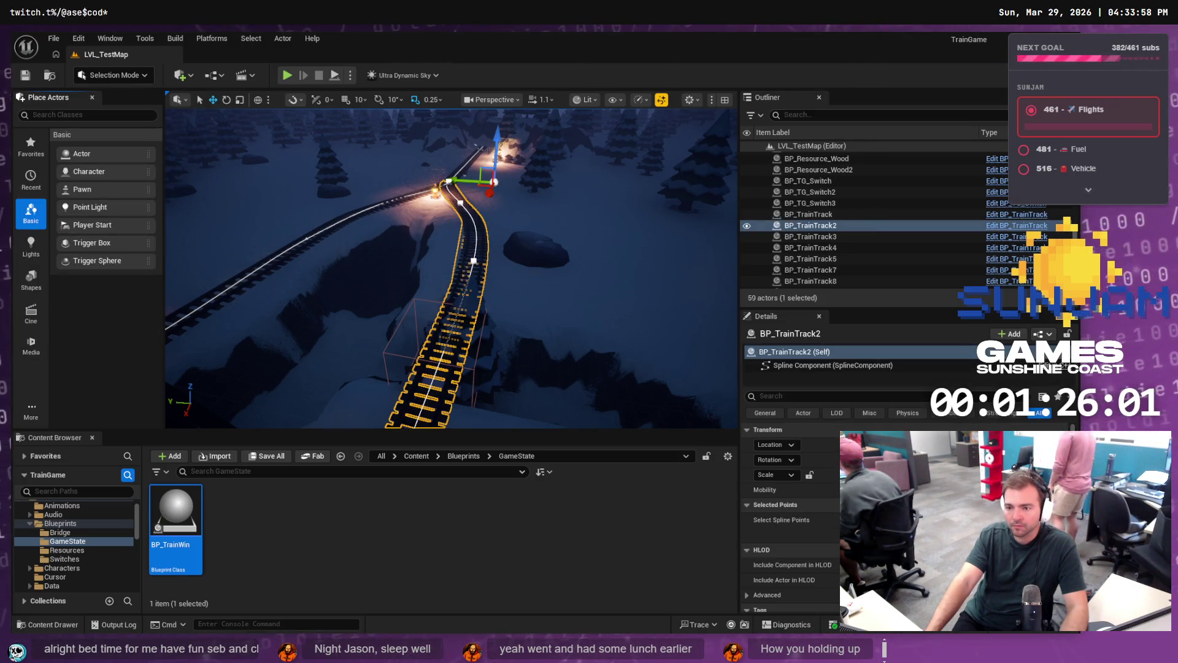
left_click(474, 262)
mouse_move(437, 256)
left_mouse_down()
mouse_move(454, 269)
mouse_move(356, 274)
mouse_move(543, 261)
left_mouse_up()
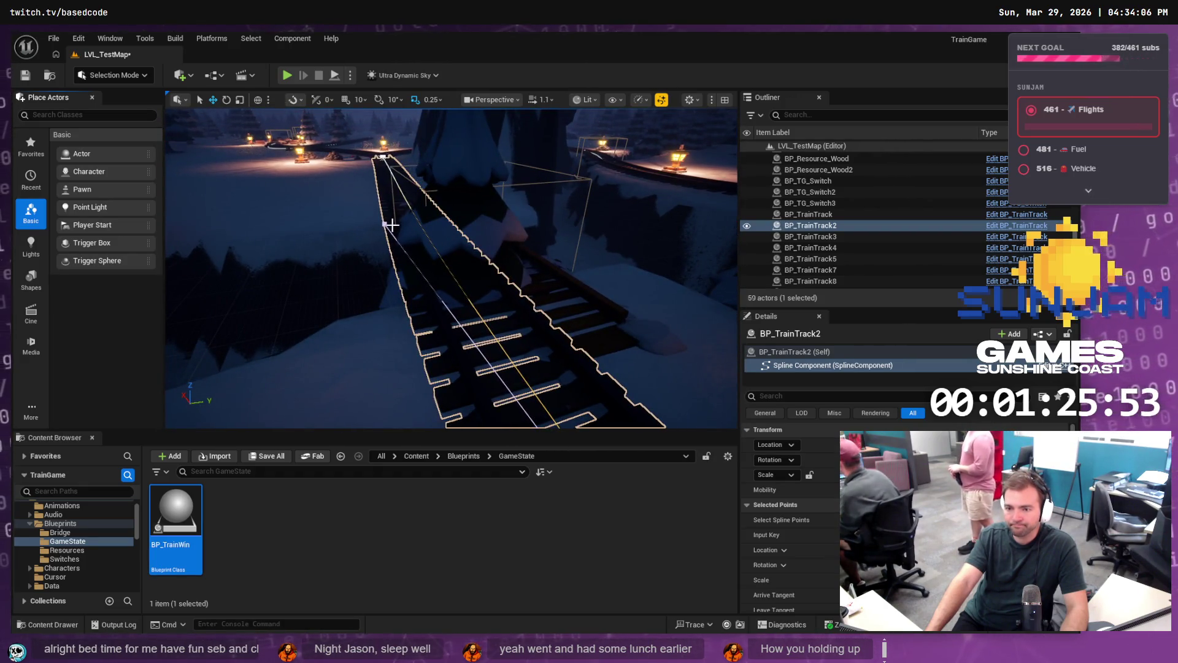
left_click_drag(391, 224, 432, 241)
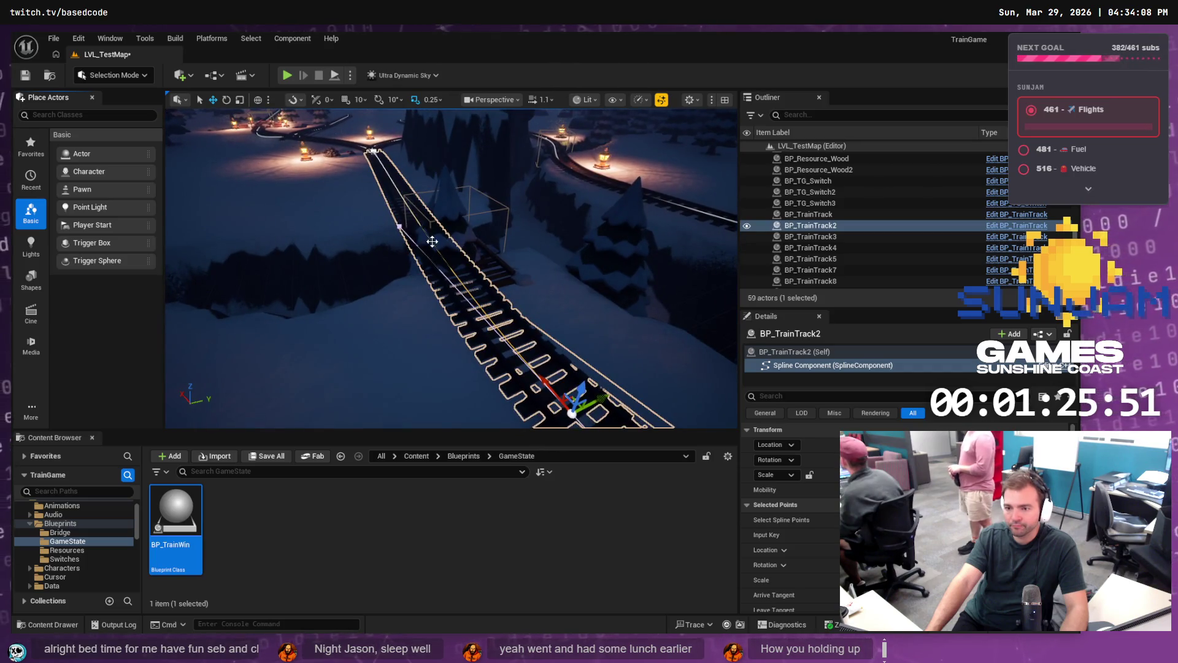
left_click_drag(602, 399, 554, 414)
left_click_drag(528, 331, 549, 324)
left_click_drag(513, 286, 497, 285)
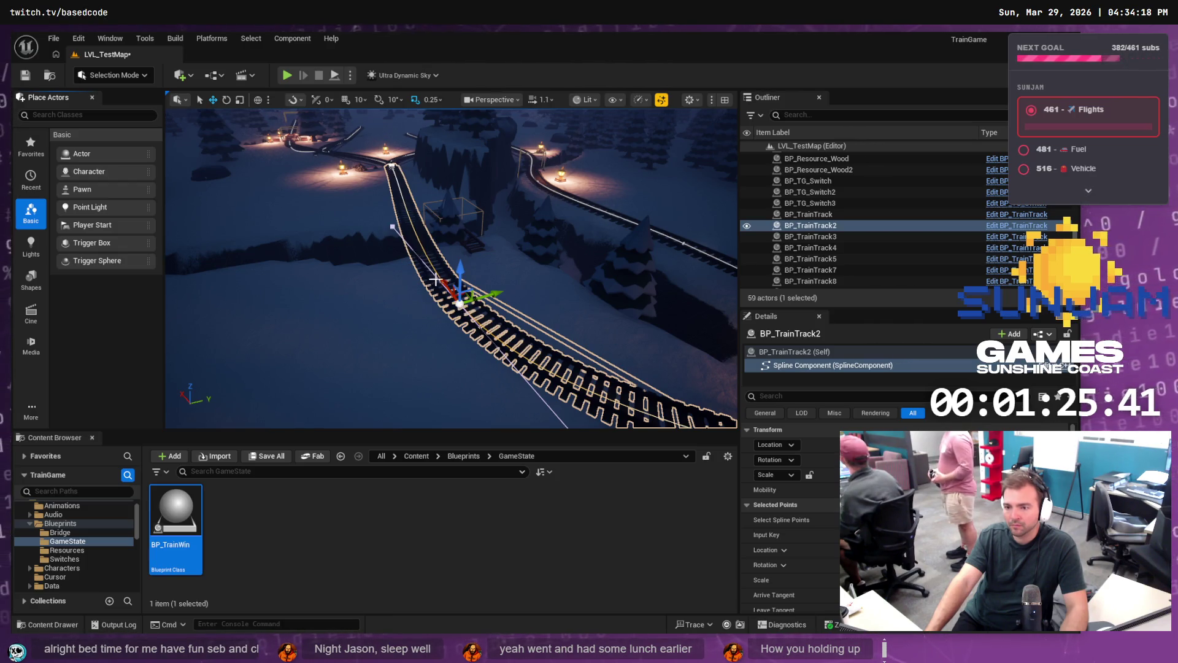
left_click_drag(435, 279, 398, 229)
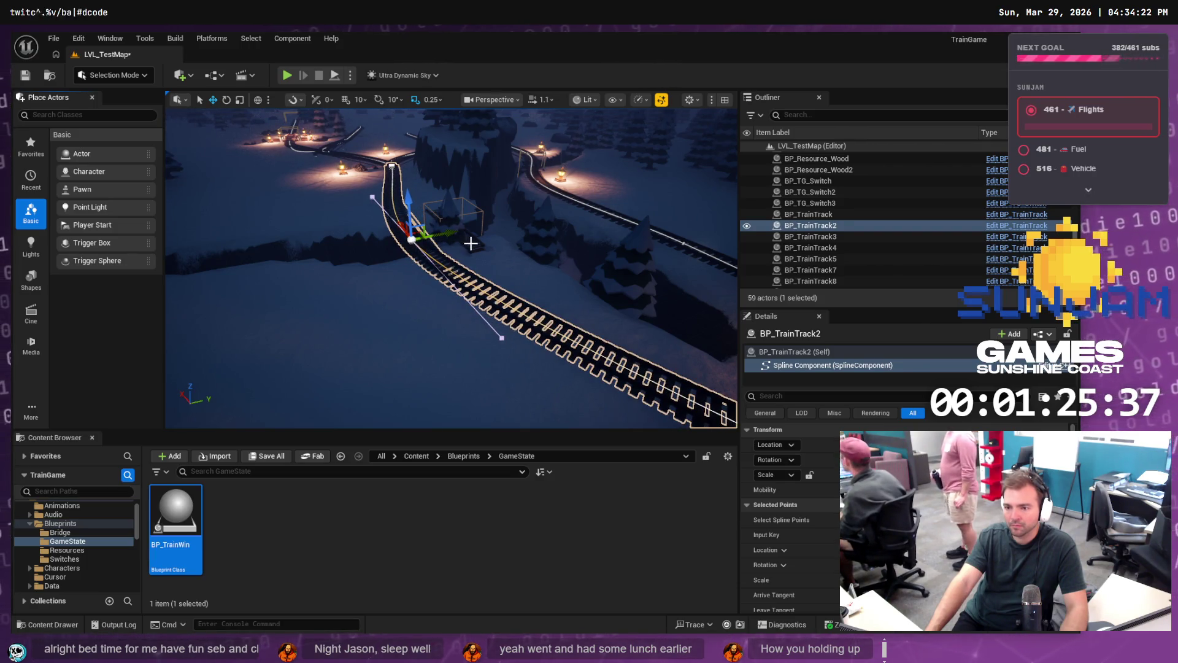
Step: Select BP_Bridge2 and slide it left along the track
left_click(485, 249)
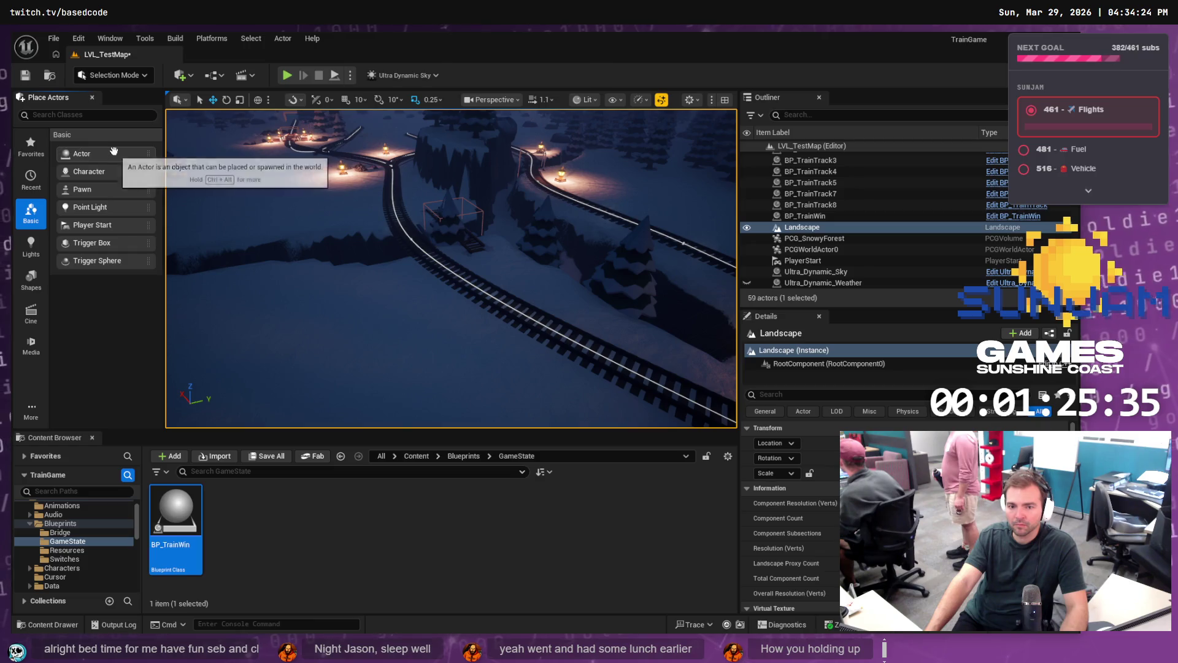
left_click(467, 240)
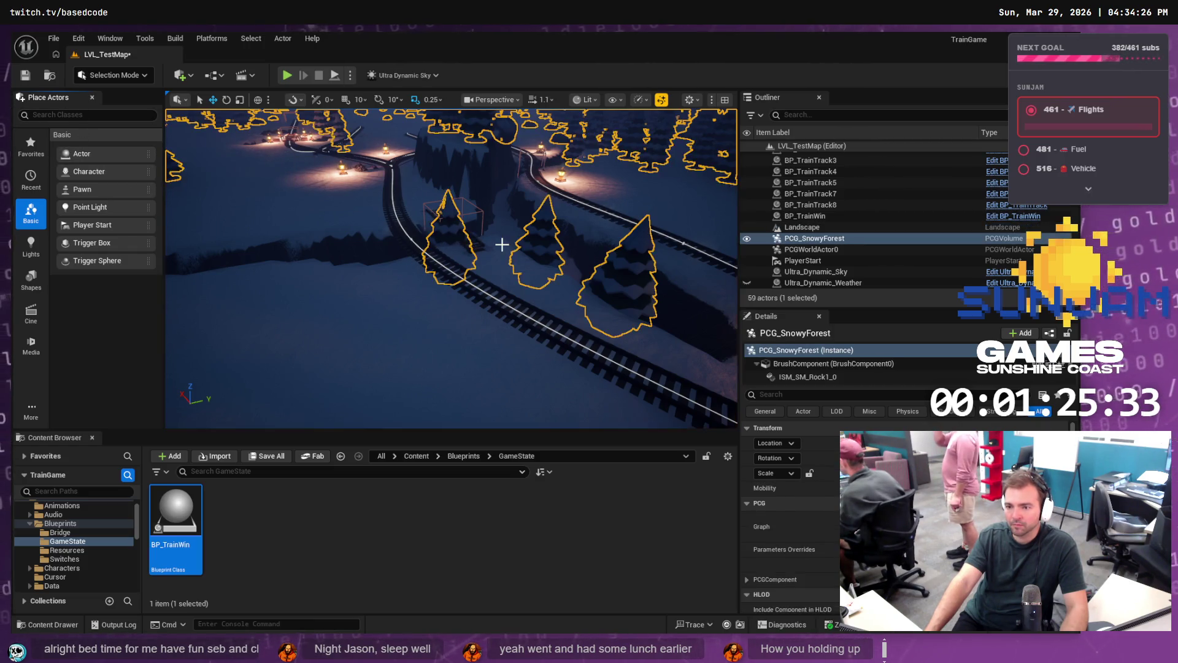
scroll(493, 257, "up", 5)
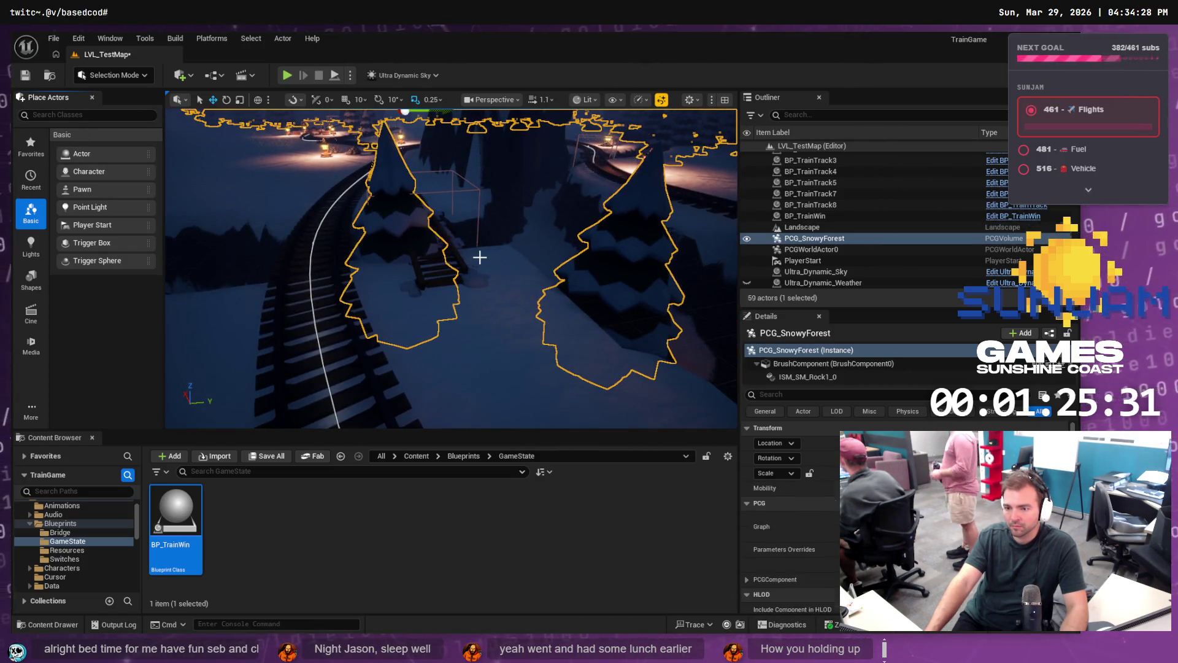
left_click(479, 255)
scroll(466, 258, "down", 5)
left_click(455, 263)
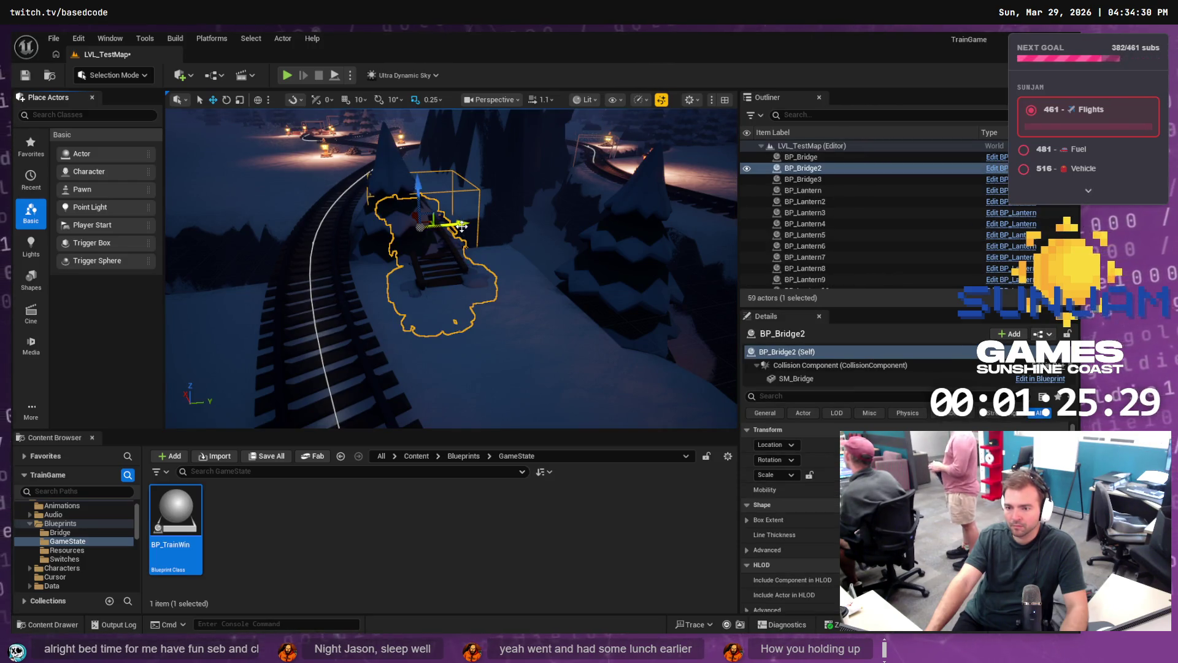
mouse_move(461, 226)
left_mouse_down()
mouse_move(372, 235)
mouse_move(405, 258)
mouse_move(361, 267)
mouse_move(455, 278)
mouse_move(332, 270)
left_mouse_up()
Step: Add a spline point to BP_TrainTrack2 and move the left point up and leftward
left_click(630, 278)
right_click(630, 278)
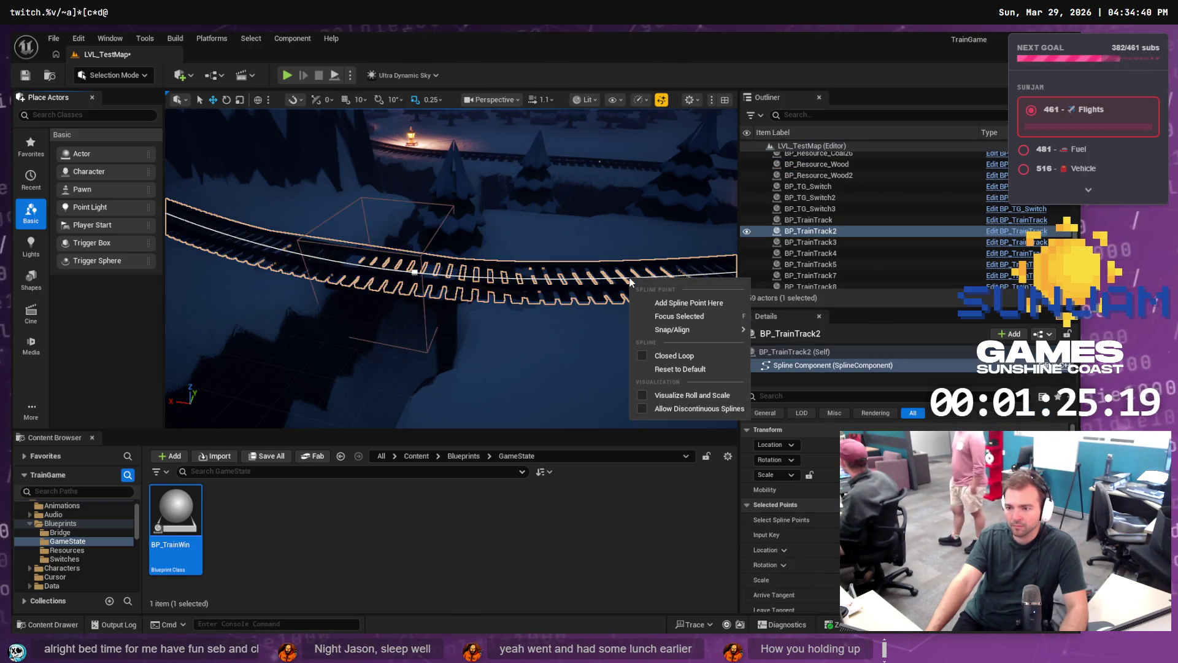
left_click(675, 302)
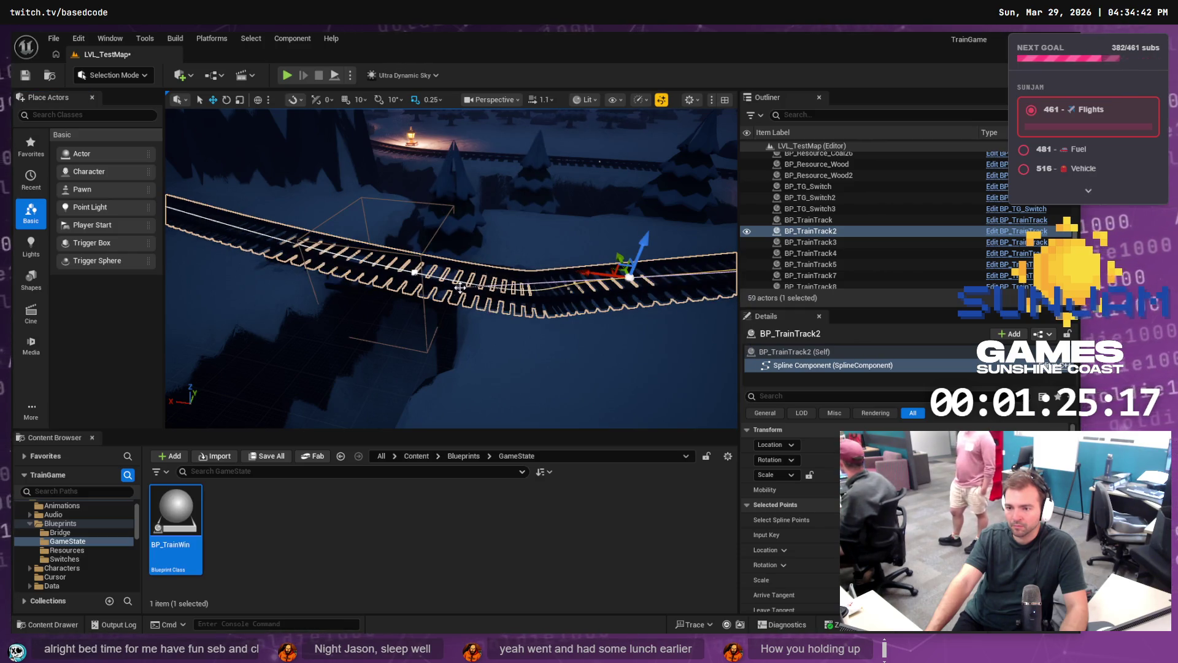
left_click(413, 272)
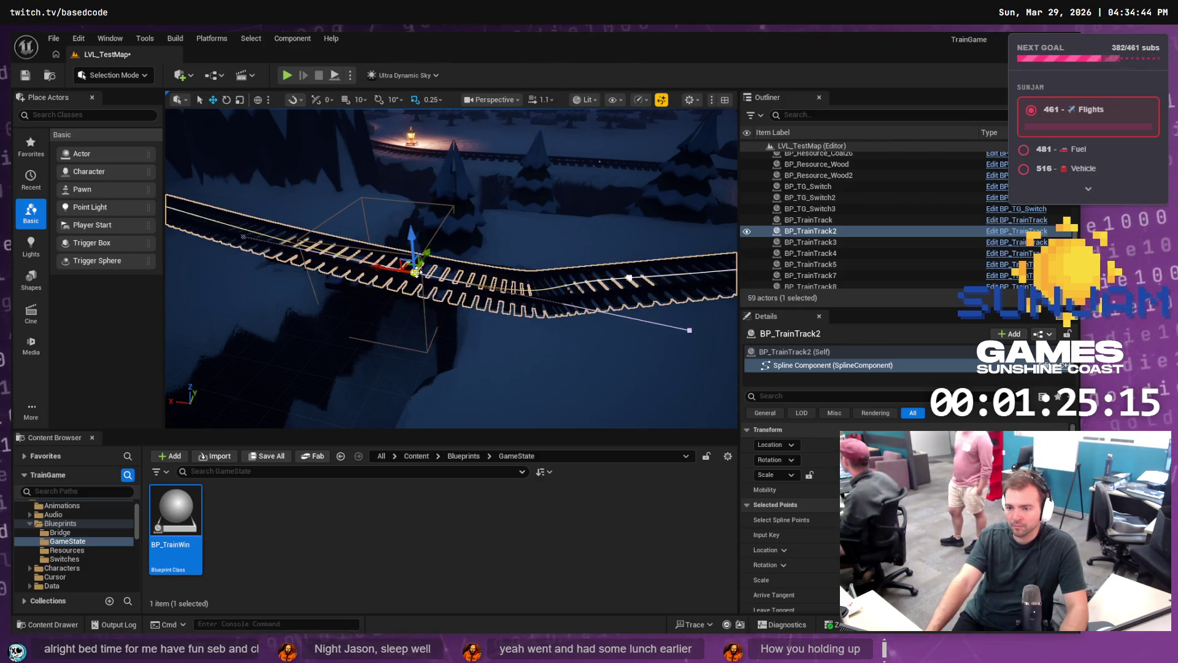
left_click_drag(375, 267, 221, 239)
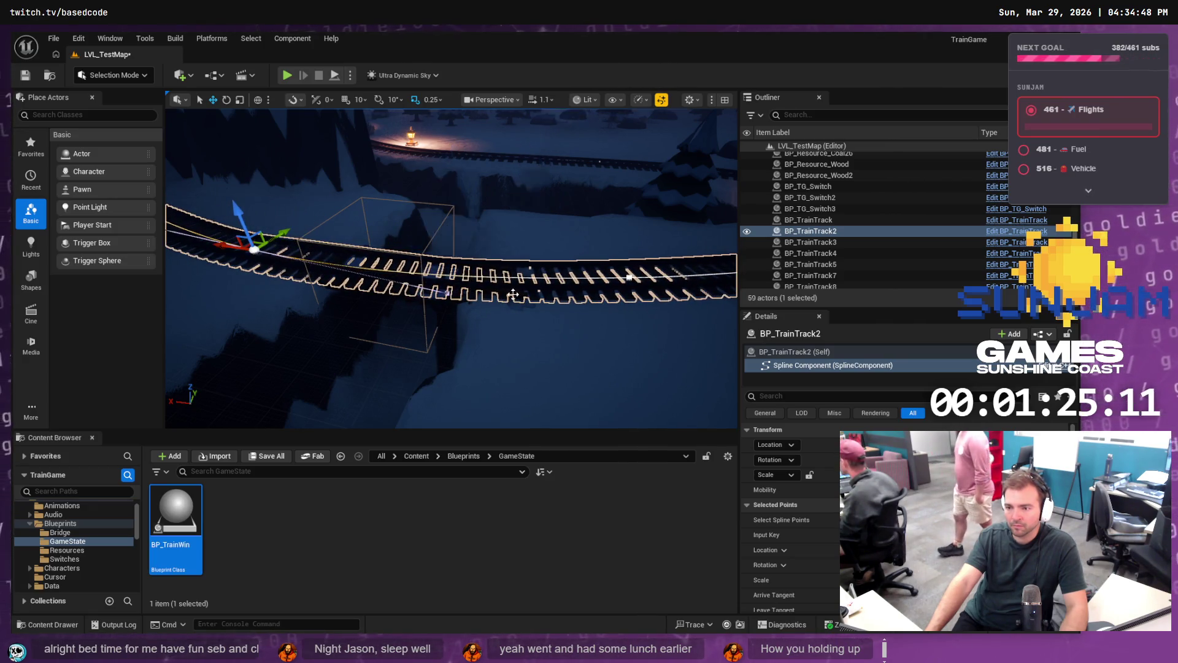
Step: Reposition the right spline point and rotate the upper point to swing the track left
left_click(633, 276)
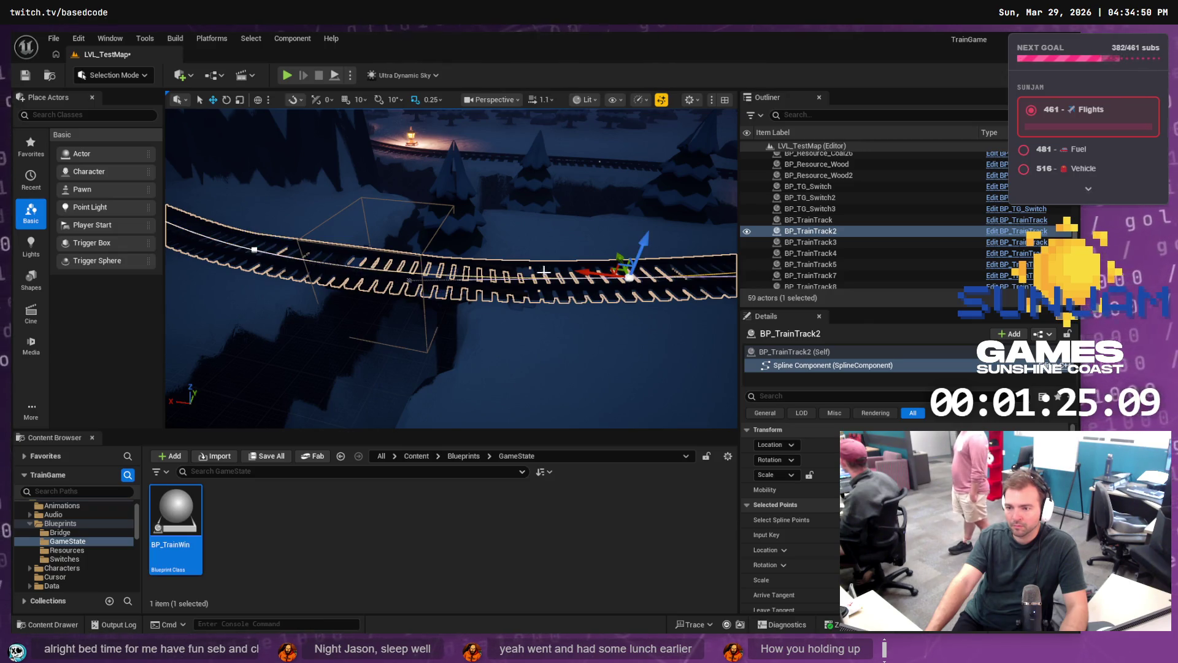
left_click_drag(625, 277, 610, 295)
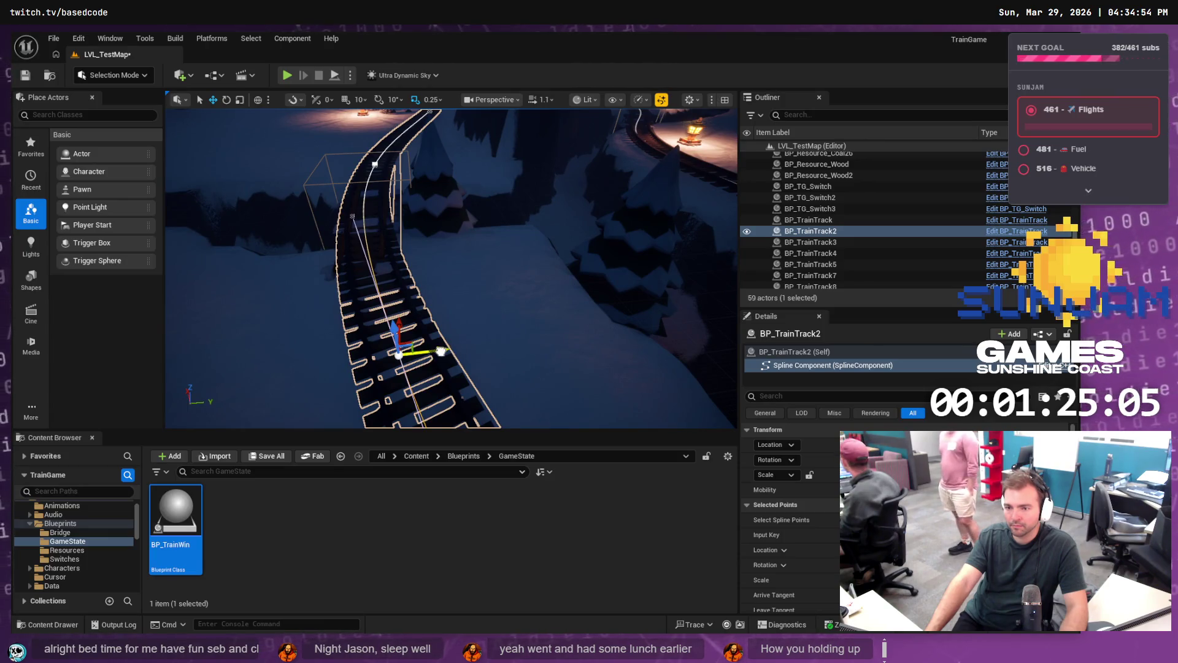
left_click_drag(440, 351, 433, 350)
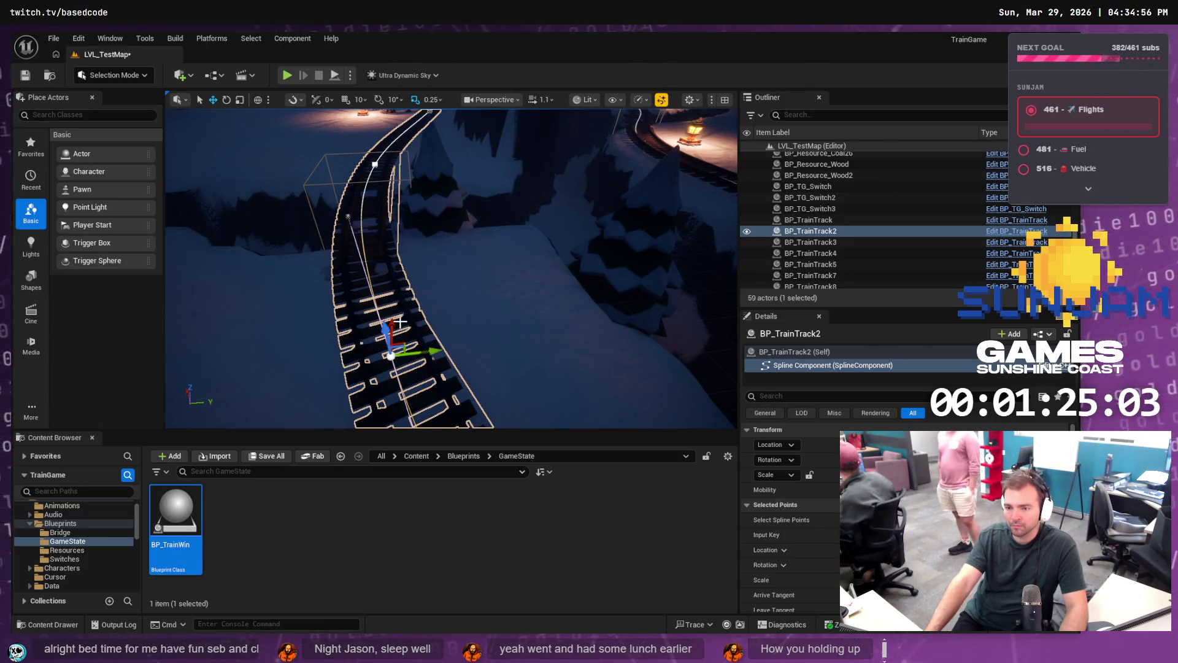
left_click_drag(354, 335, 355, 283)
mouse_move(433, 297)
left_mouse_down()
mouse_move(401, 300)
mouse_move(403, 333)
mouse_move(407, 297)
left_mouse_up()
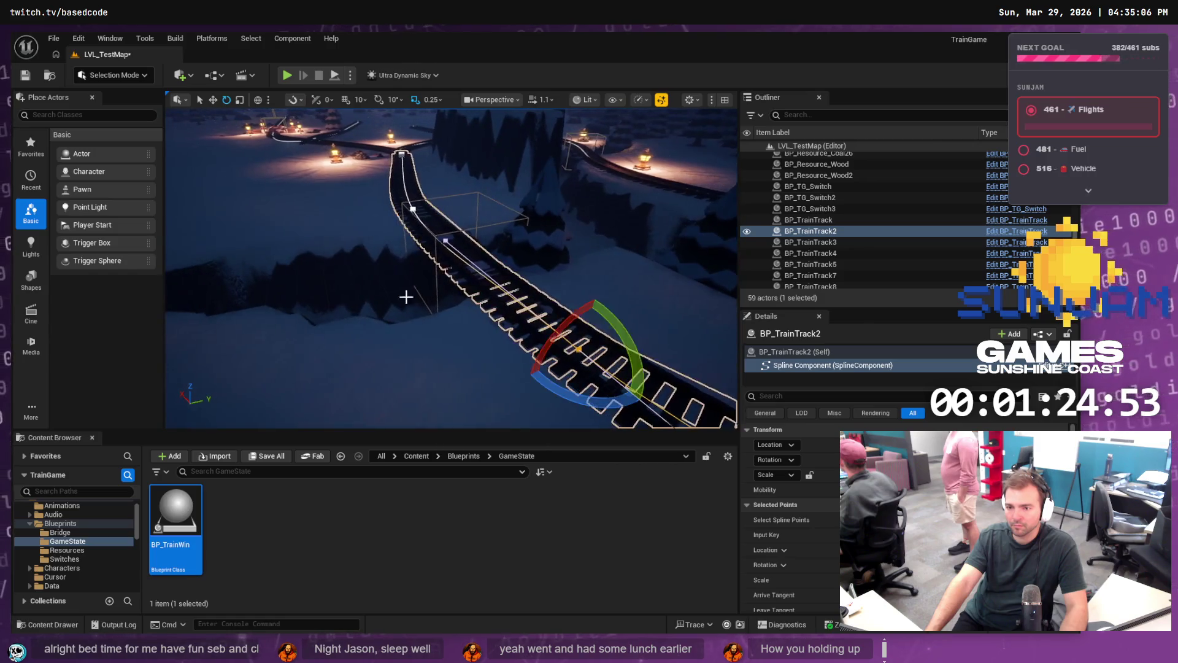
left_click(420, 209)
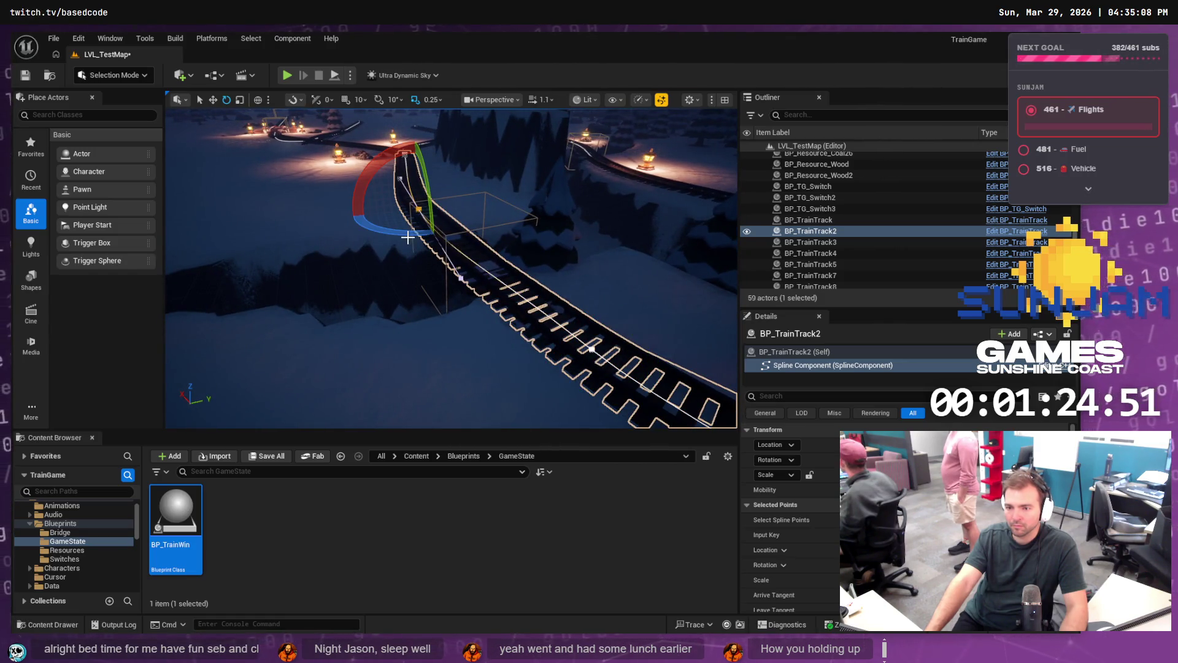
left_click_drag(414, 235, 410, 241)
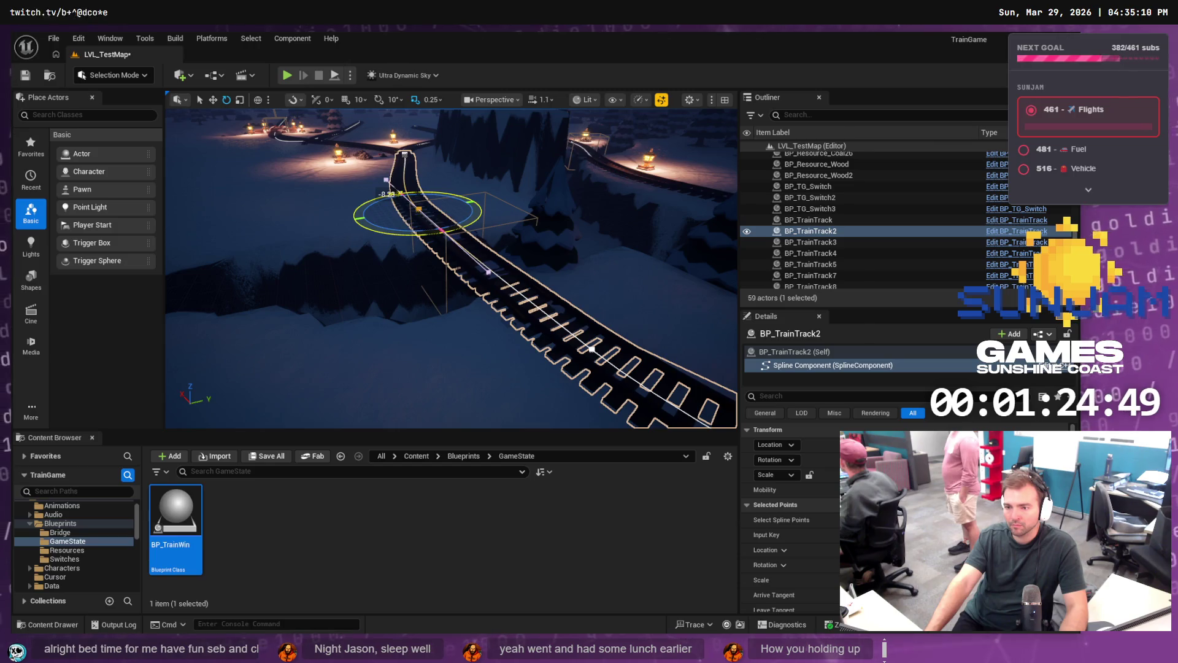
Step: Save LVL_TestMap with the reshaped track and clear the selection
scroll(456, 237, "down", 10)
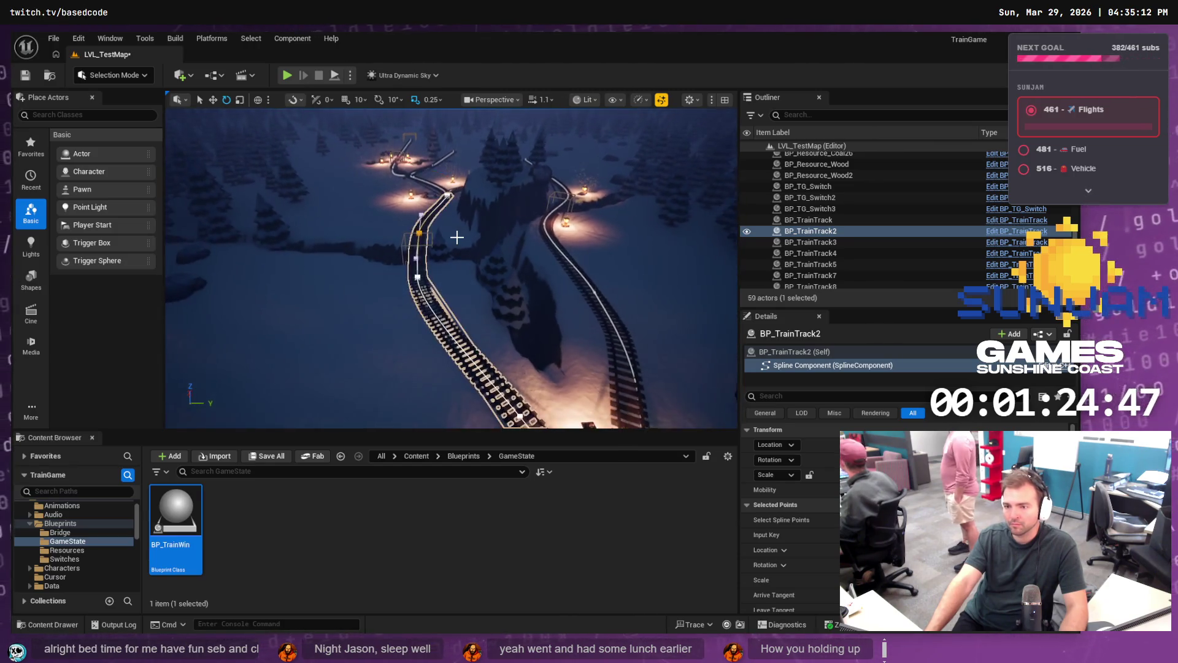
key("e")
scroll(457, 237, "up", 5)
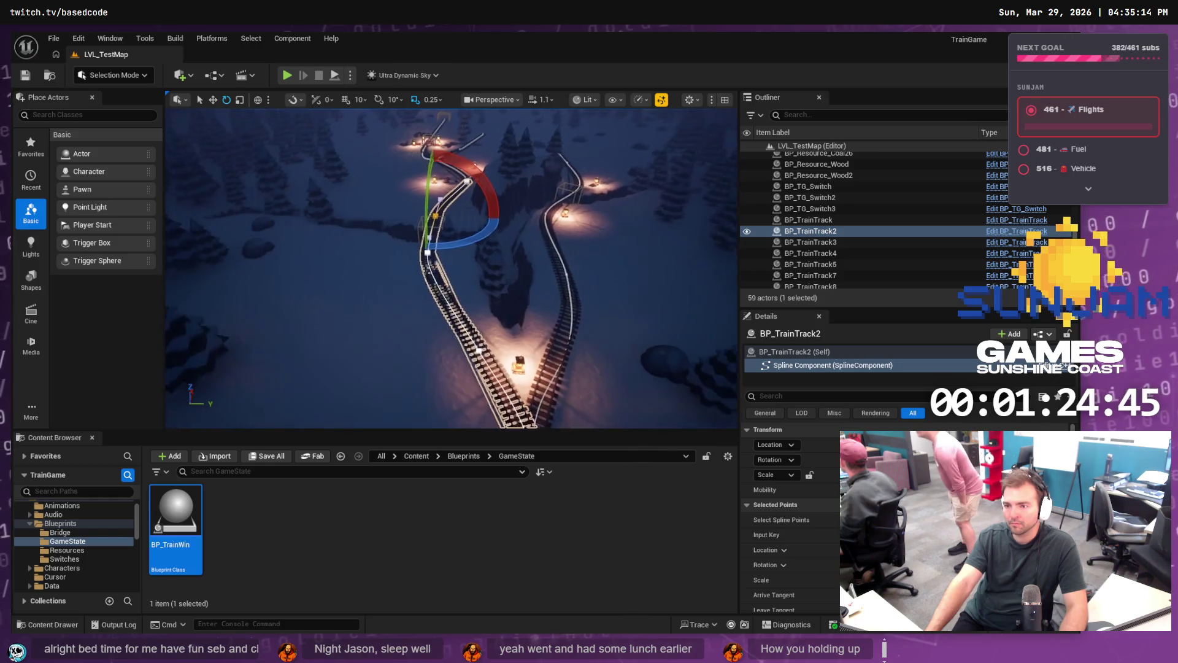
scroll(451, 269, "down", 8)
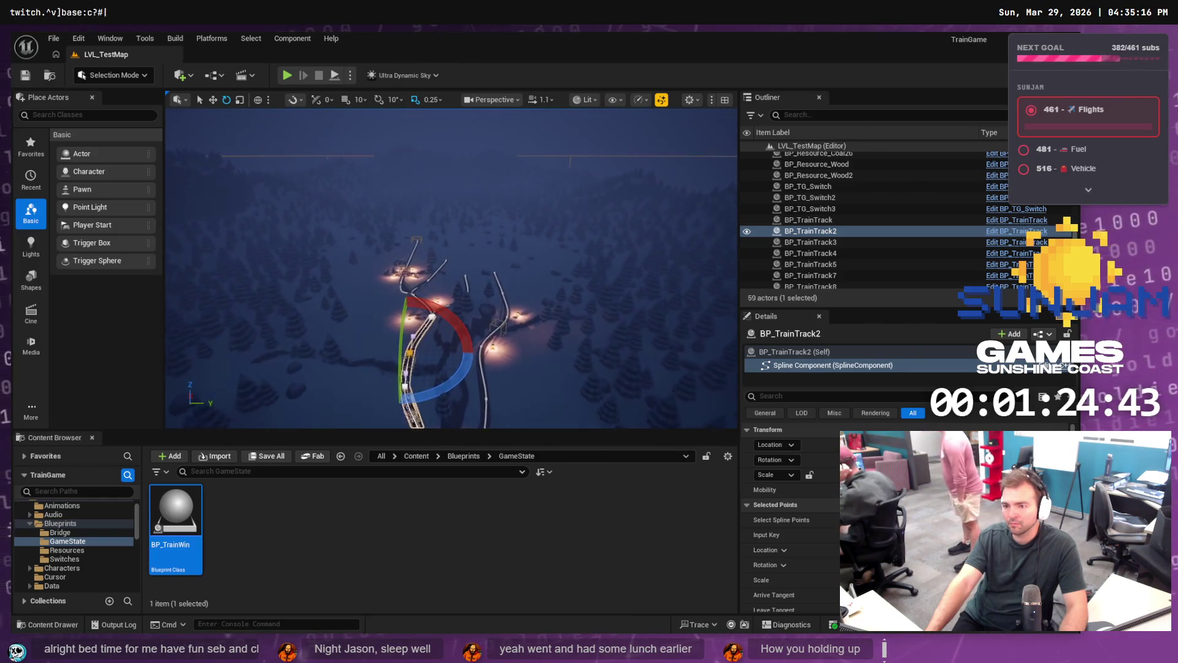
scroll(452, 268, "up", 5)
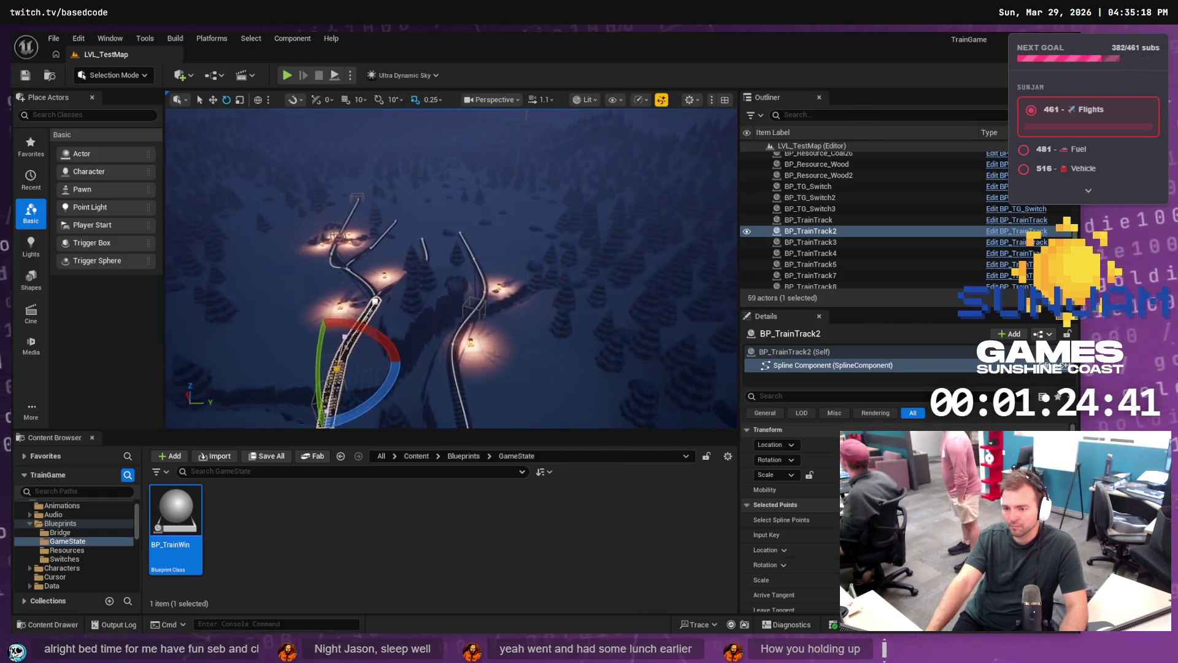
scroll(452, 268, "up", 5)
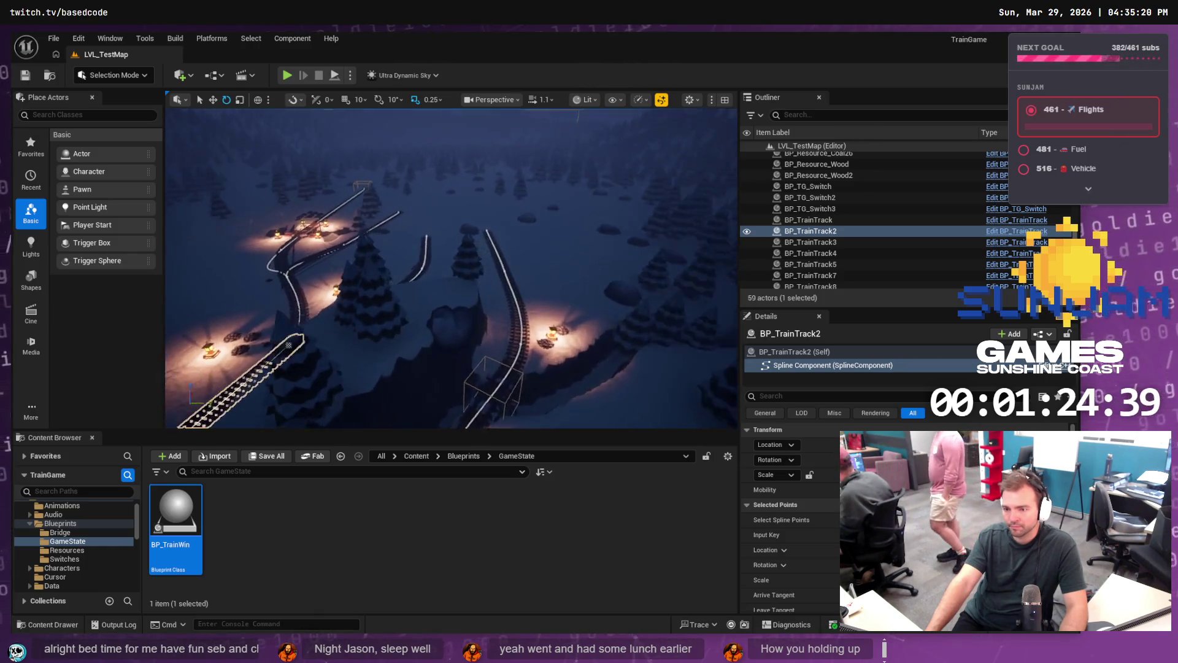
scroll(452, 268, "up", 5)
key("Escape")
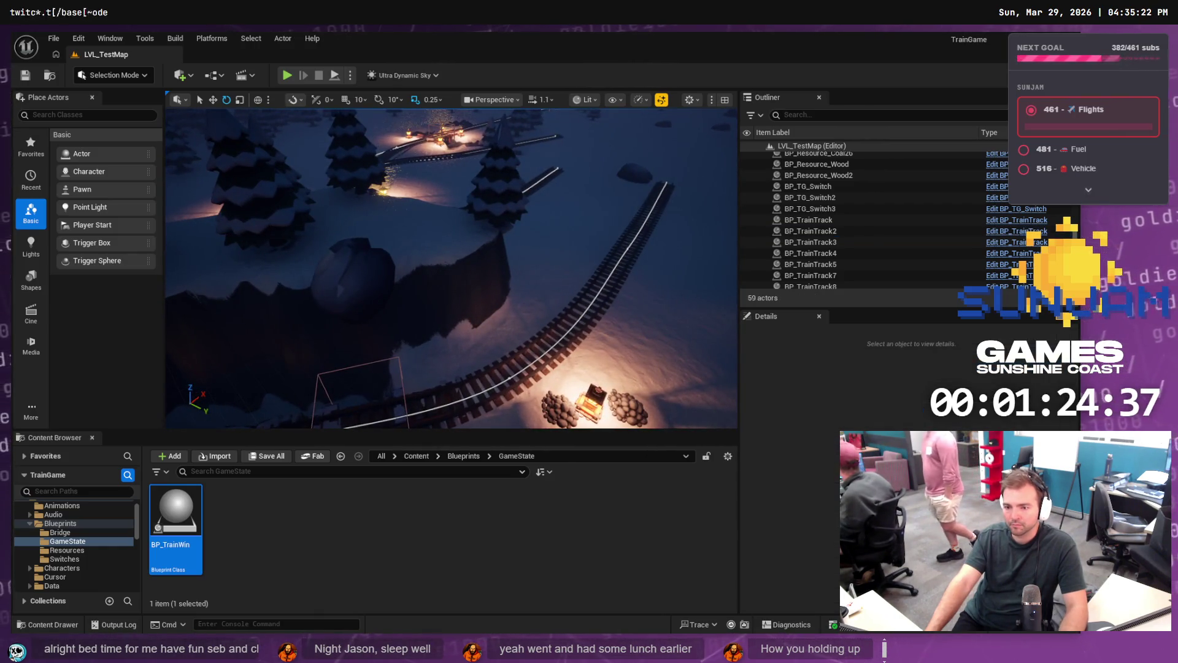
Step: Duplicate BP_Bridge3 as BP_Bridge4 and move it further along the lower track
left_click(389, 389)
key("f")
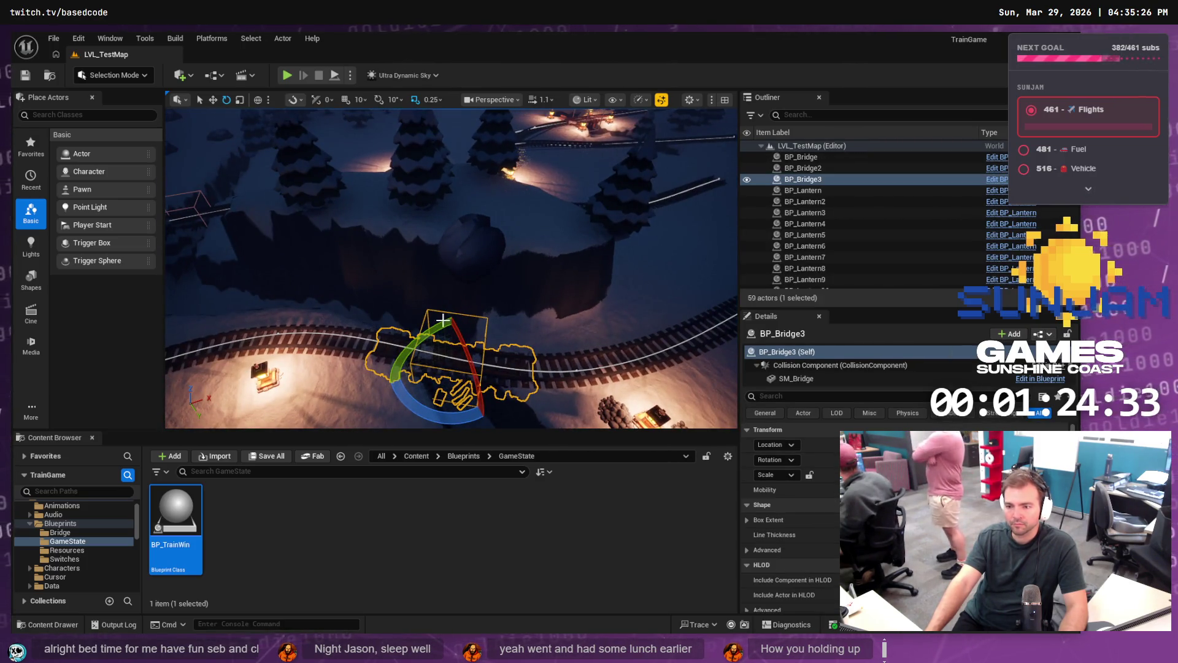
left_click(823, 179)
key("Escape")
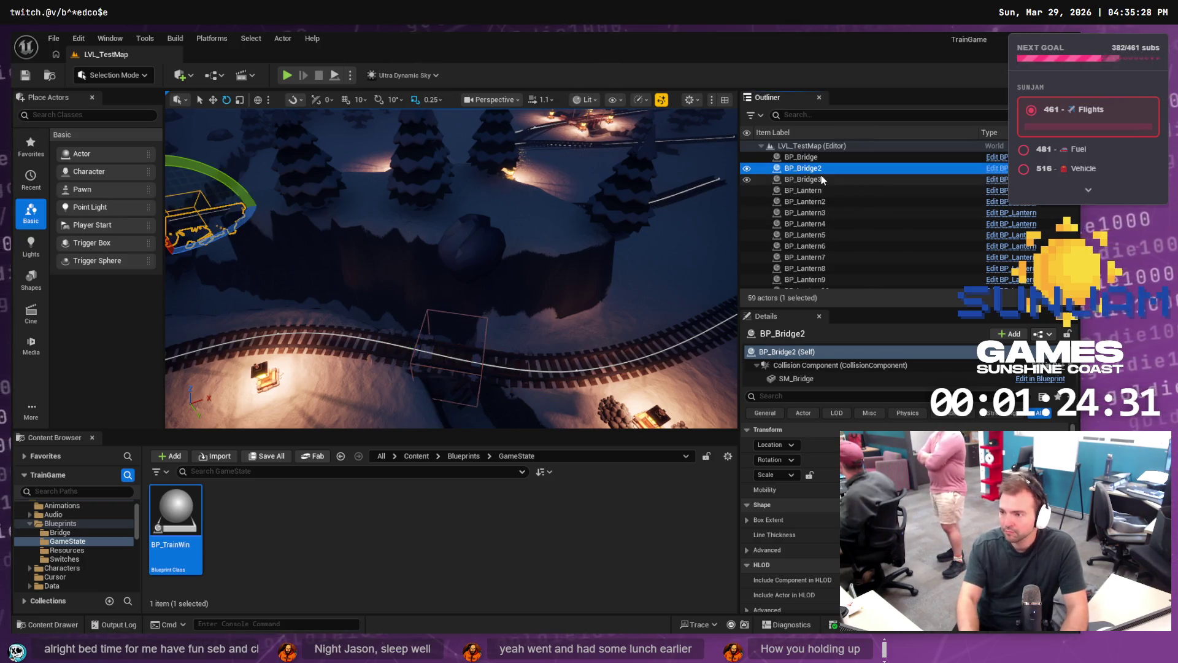
left_click(823, 179)
key("ctrl+d")
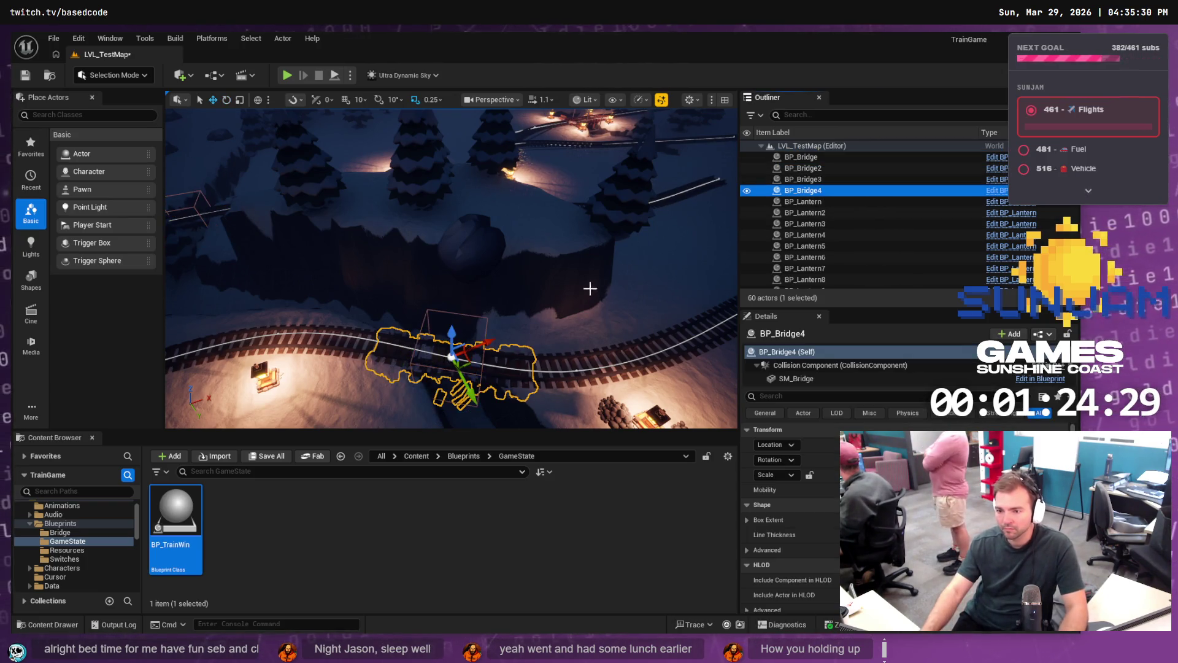
mouse_move(472, 359)
left_mouse_down()
mouse_move(485, 344)
mouse_move(724, 319)
mouse_move(697, 297)
left_mouse_up()
Step: Rotate BP_Bridge4 to line up with the rails, then deselect it
key("f")
key("e")
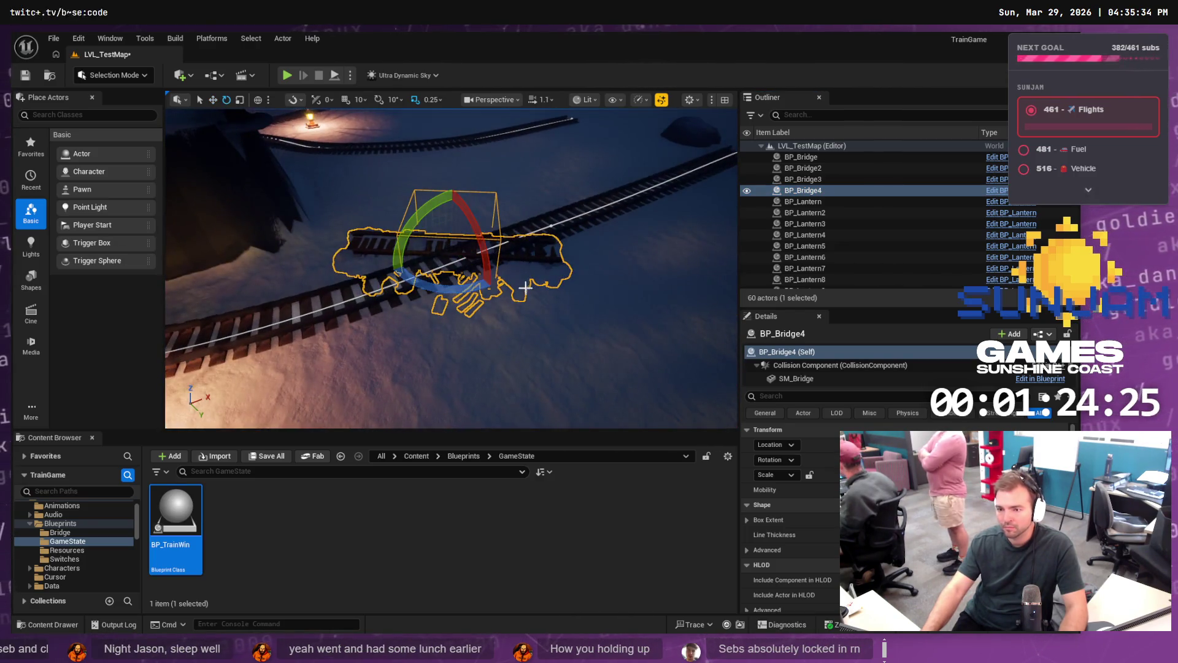
mouse_move(447, 296)
left_mouse_down()
mouse_move(408, 301)
mouse_move(423, 298)
left_mouse_up()
key("w")
left_click_drag(447, 293, 482, 278)
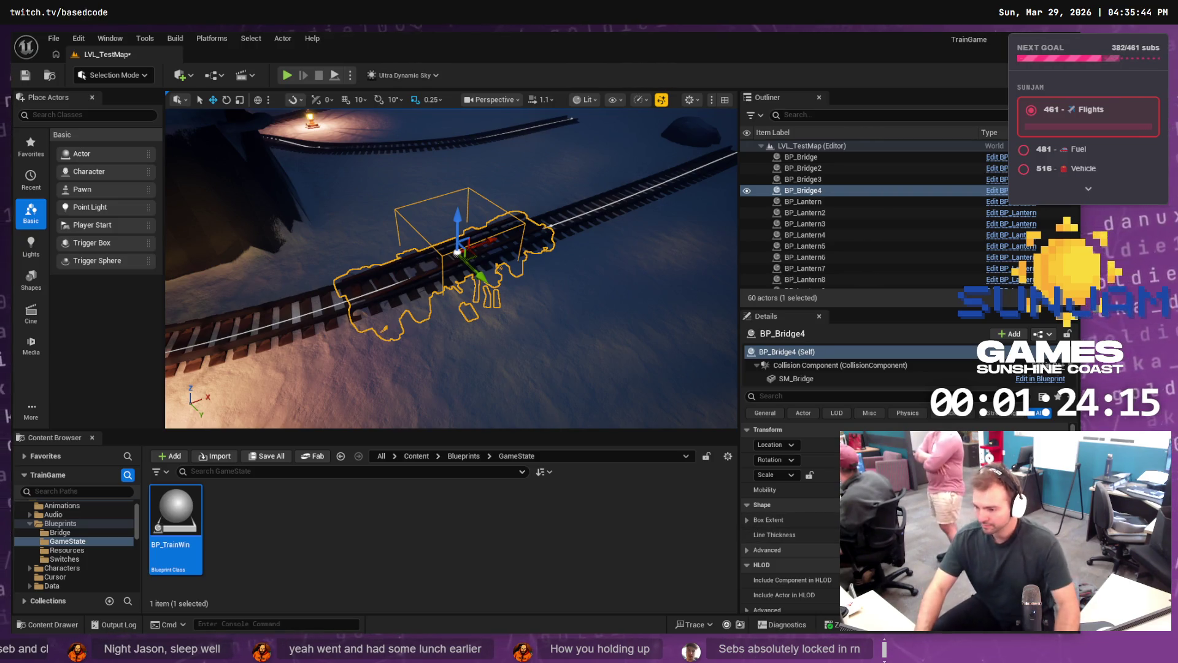
scroll(791, 522, "down", 1)
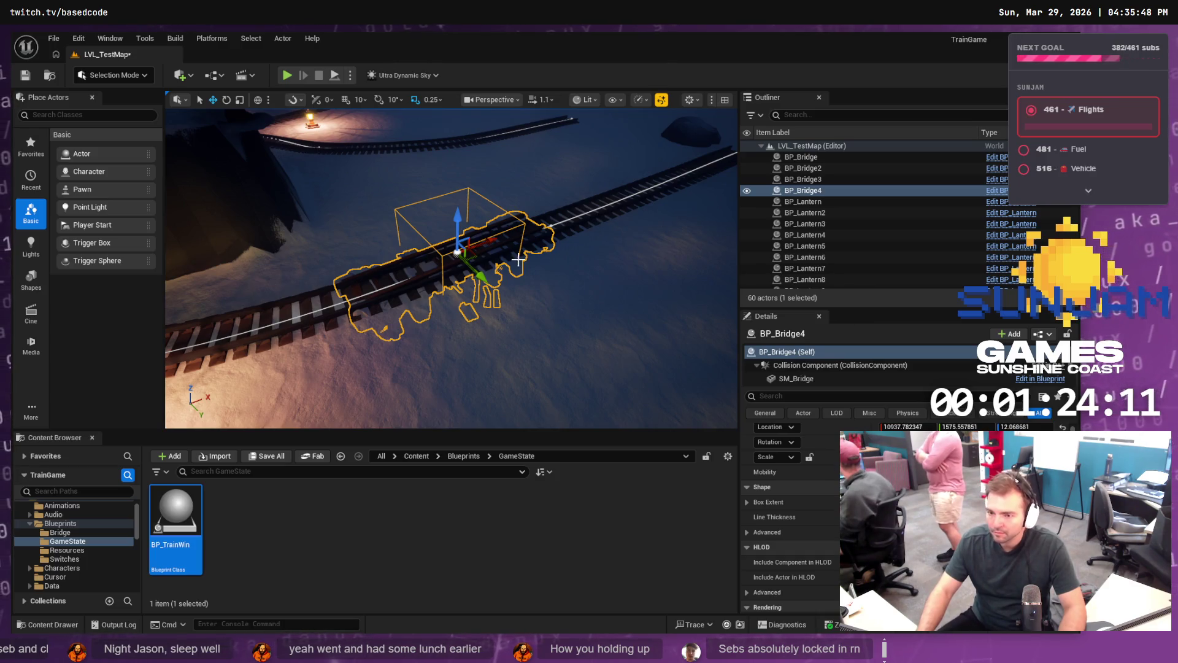
scroll(497, 278, "down", 10)
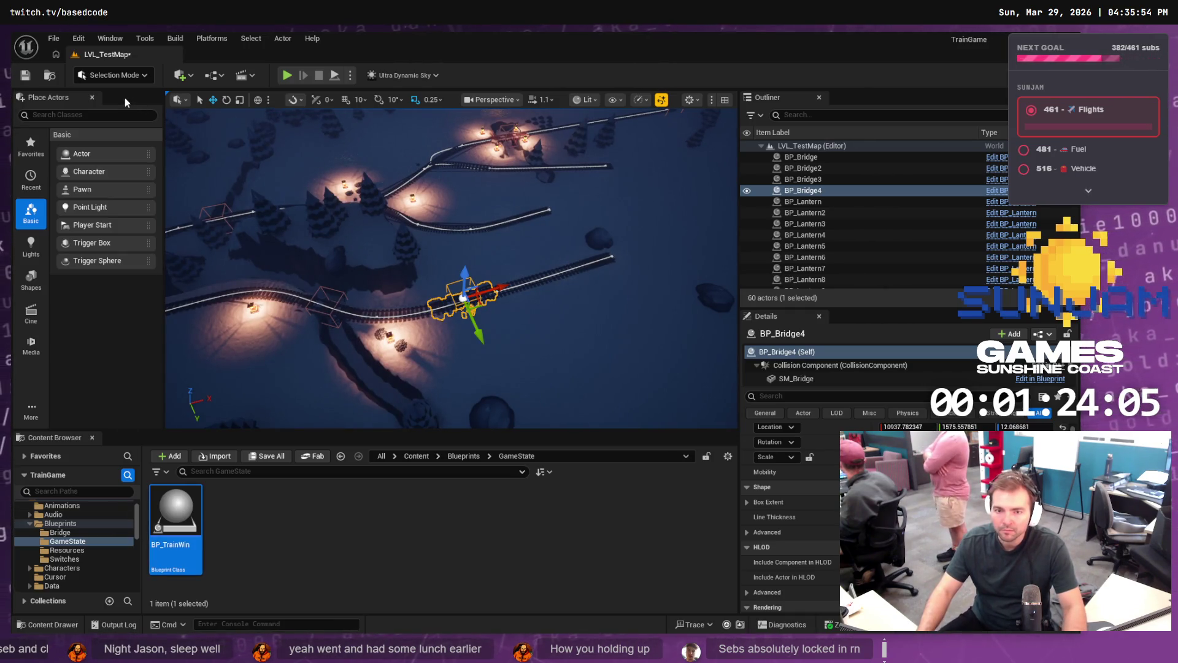
key("Escape")
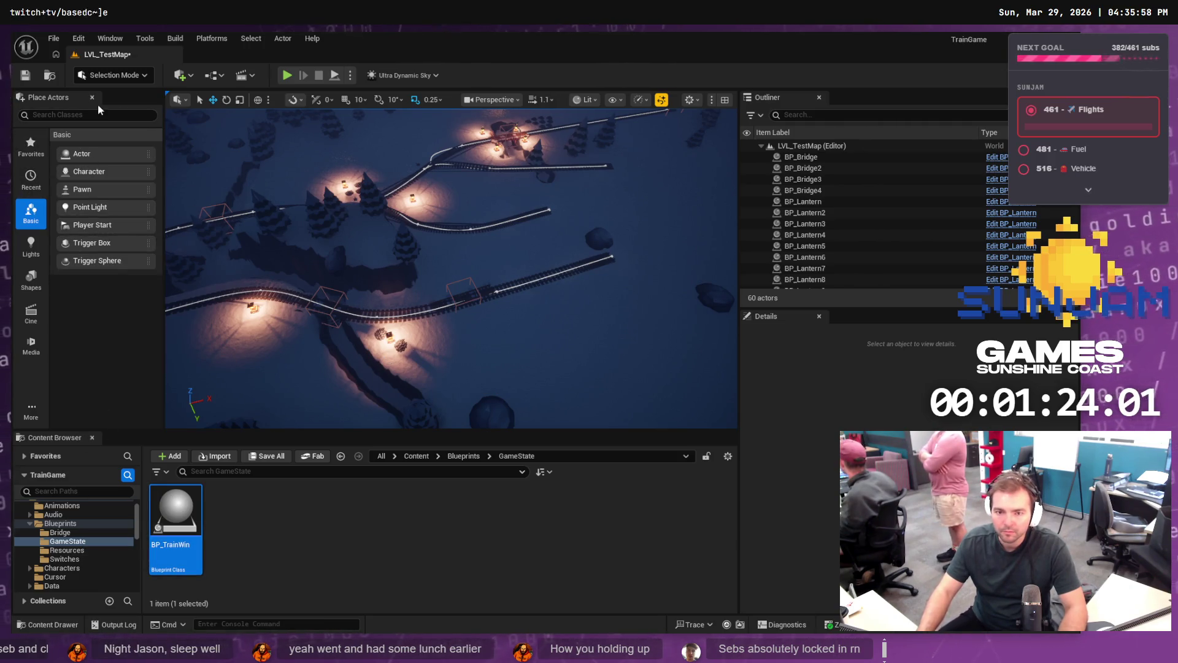
Step: In Landscape Mode, flatten the terrain near the bridge using an eyedropper-sampled height
left_click(113, 75)
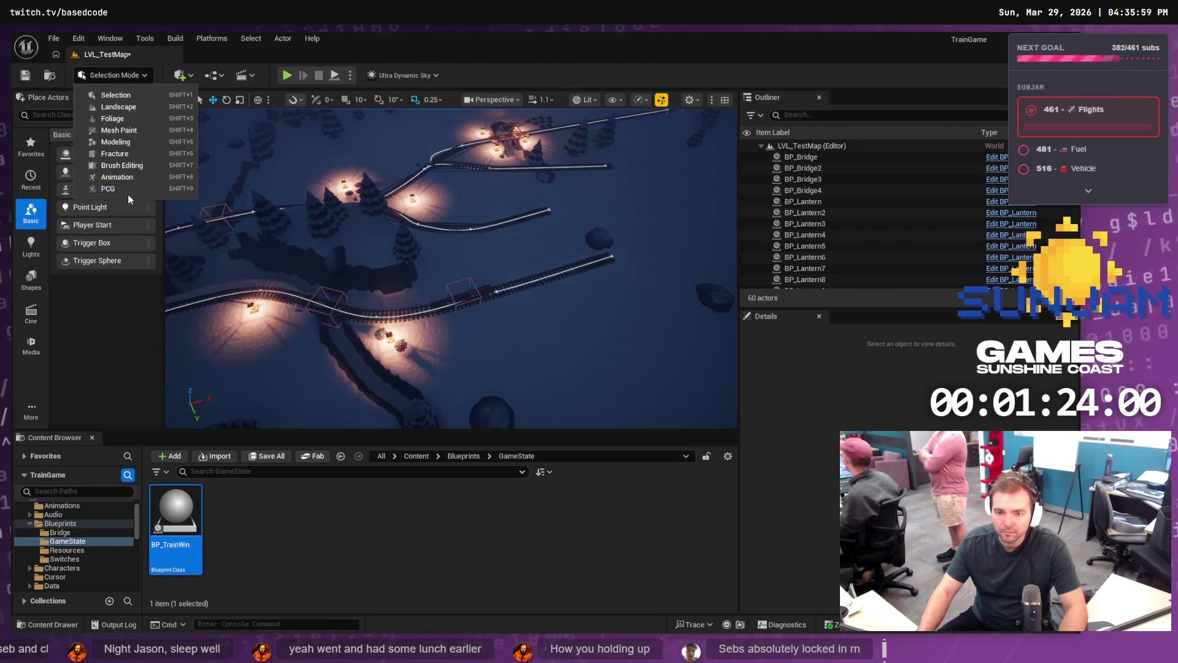
left_click(139, 97)
key("shift+2")
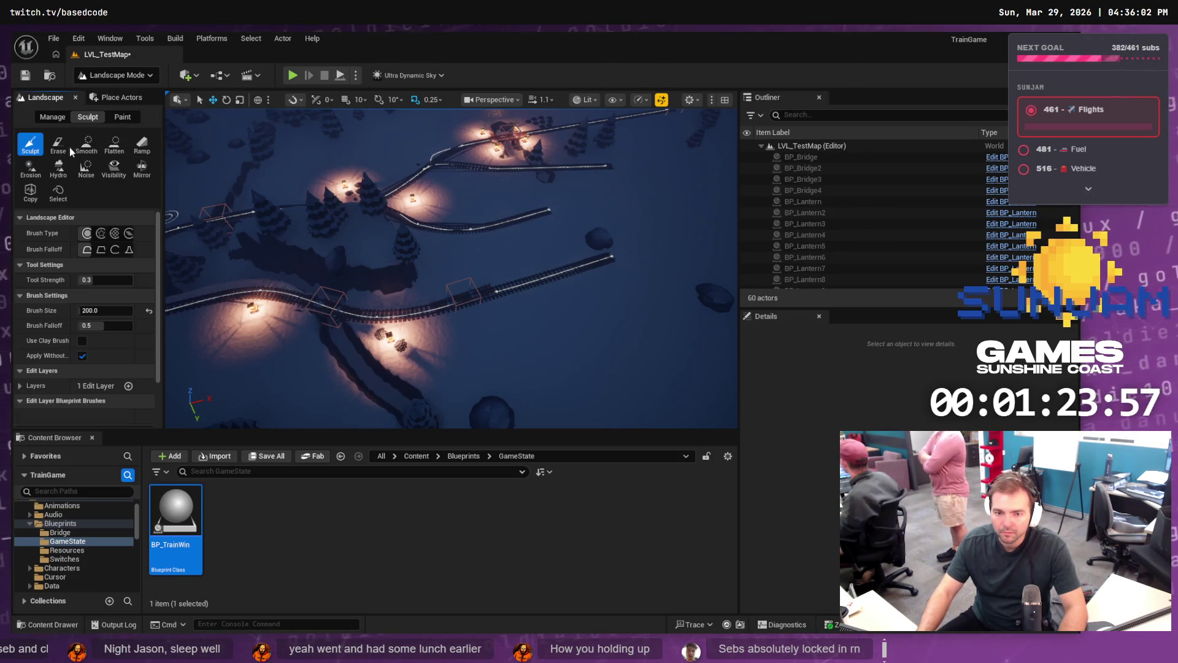
left_click(114, 144)
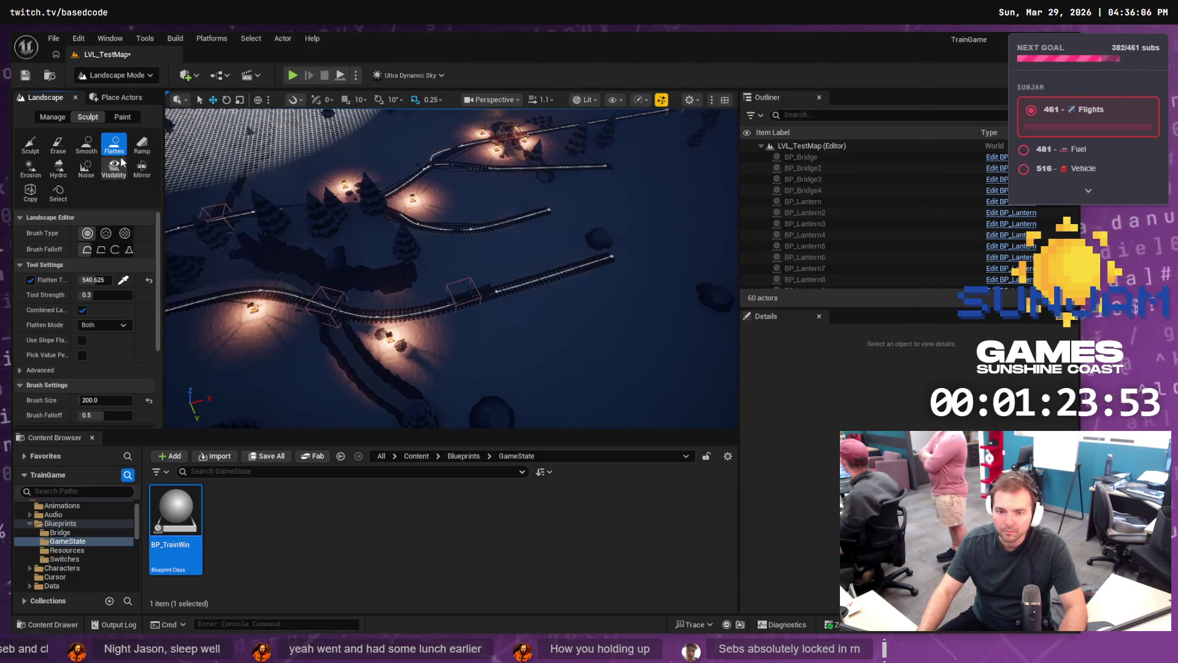
left_click(123, 280)
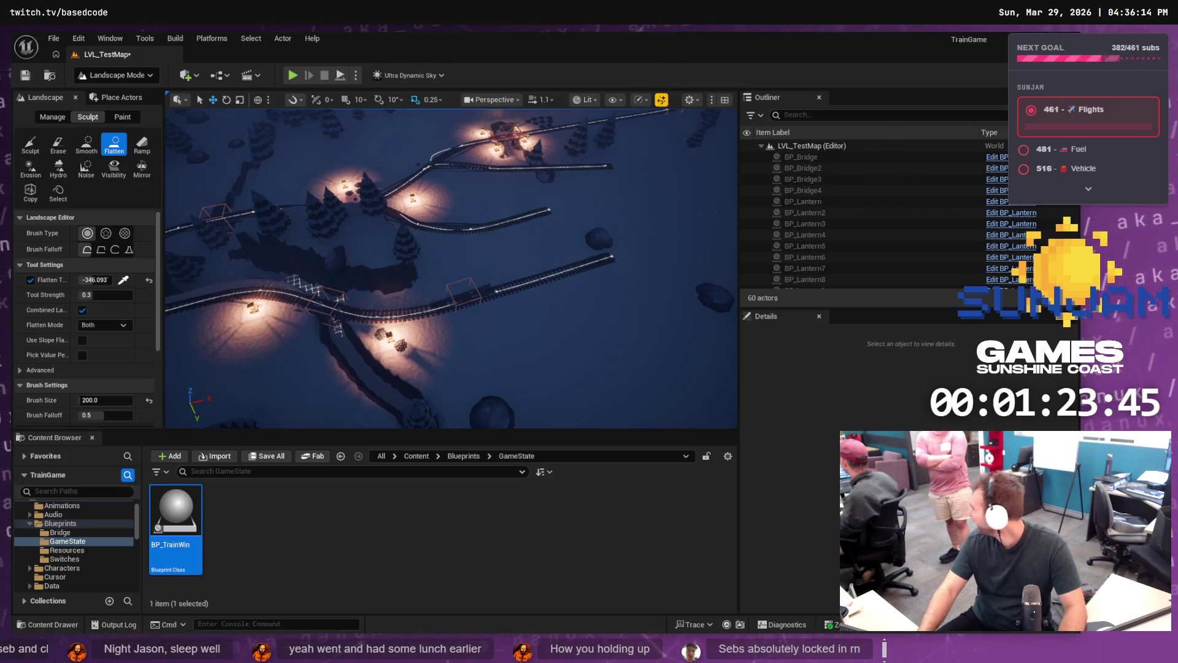
scroll(451, 268, "up", 10)
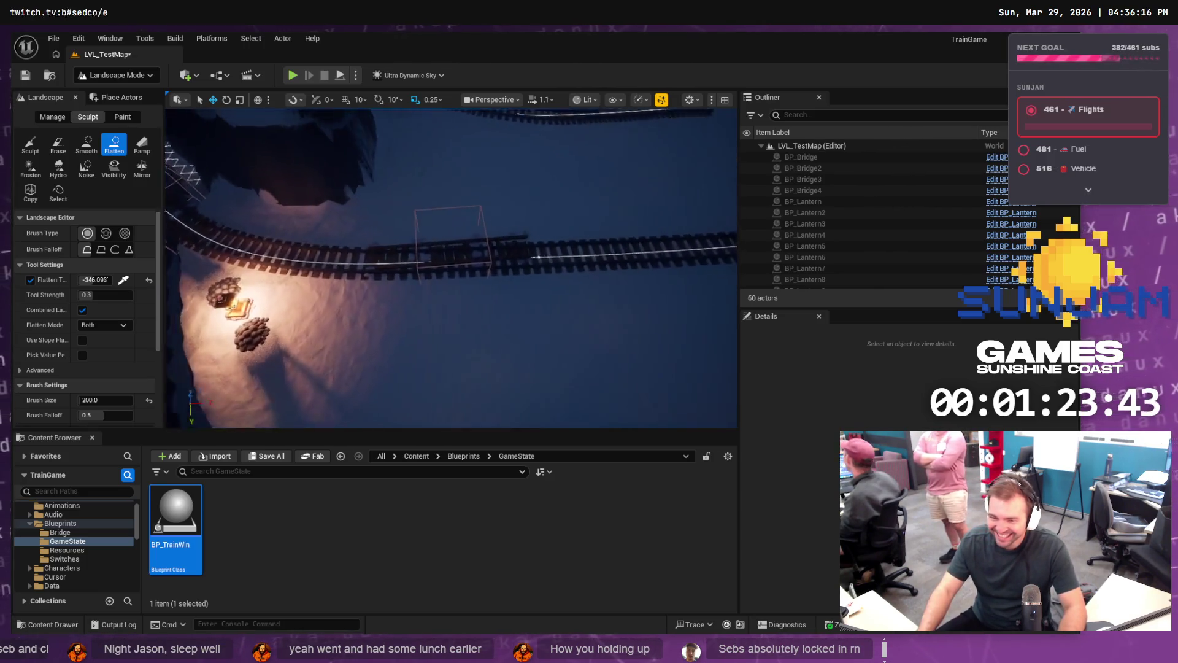
scroll(451, 269, "down", 10)
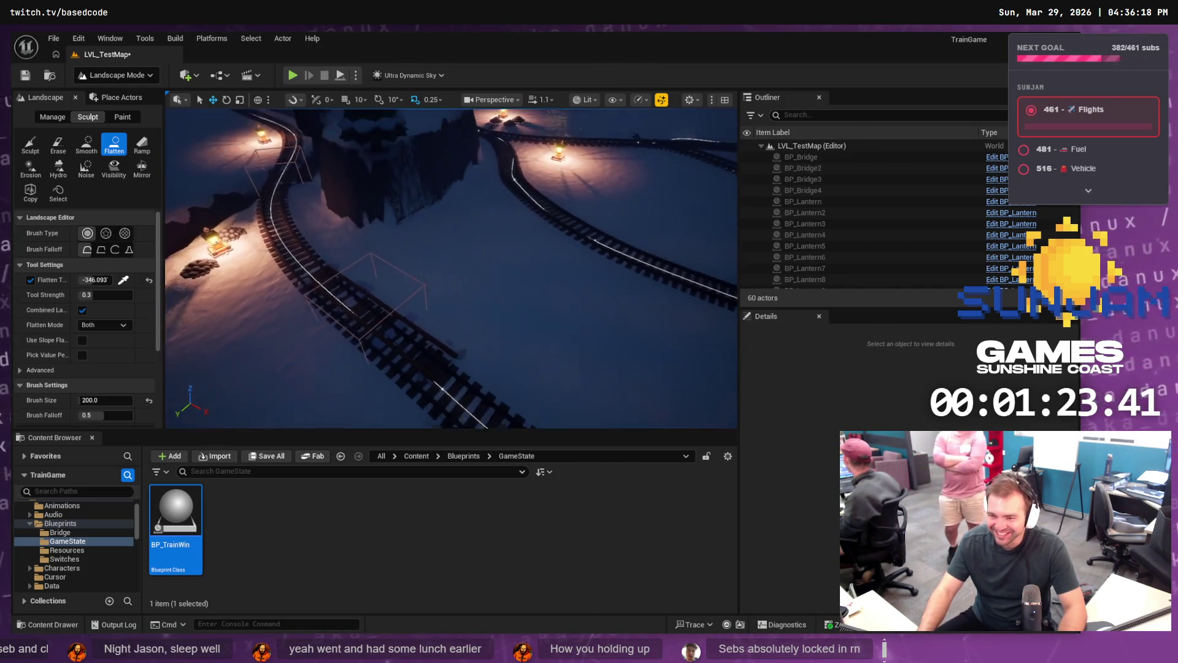
scroll(451, 269, "down", 6)
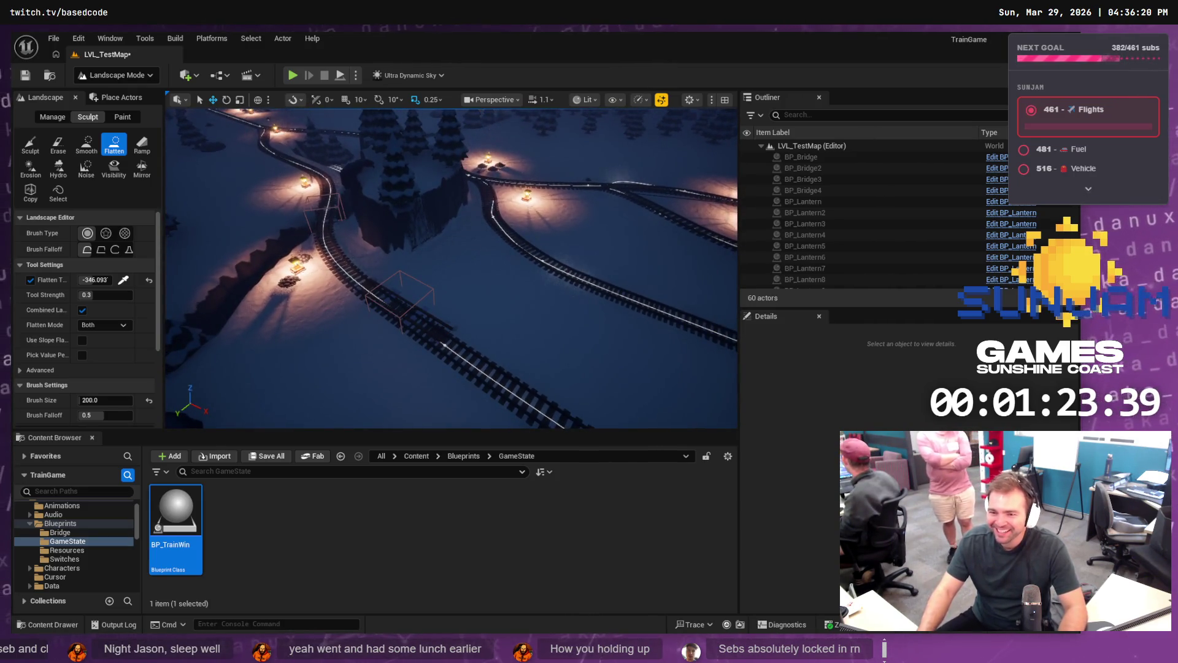
mouse_move(469, 260)
left_mouse_down()
mouse_move(376, 342)
mouse_move(233, 363)
left_mouse_up()
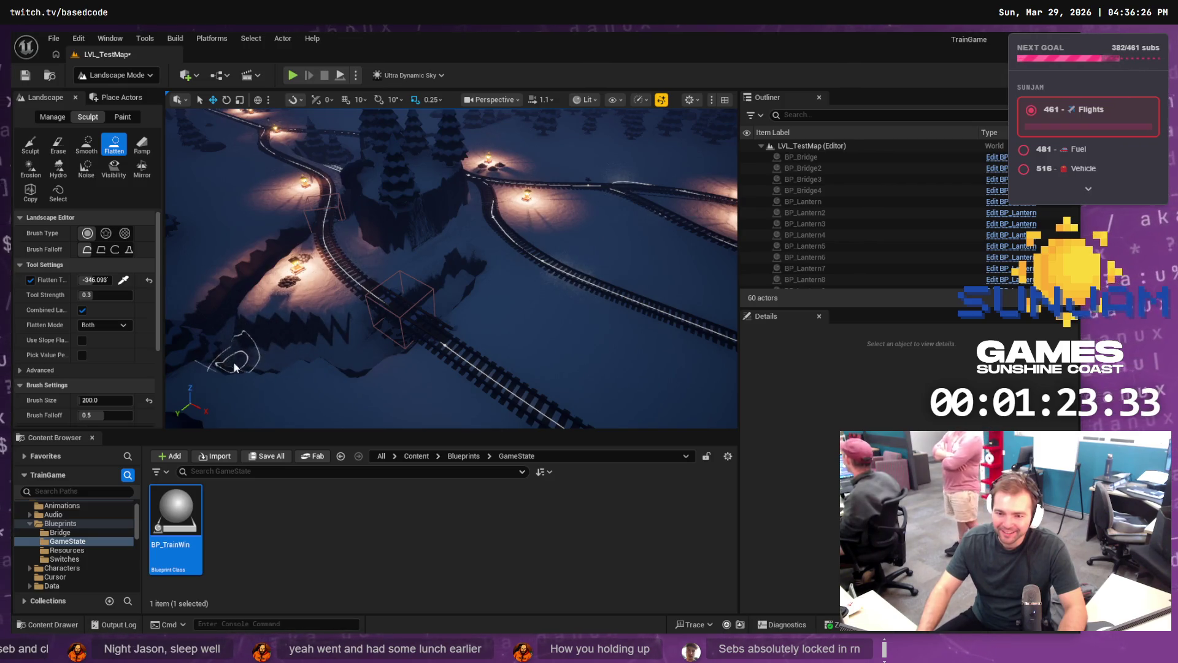
Step: Try the Sculpt tool, then return to Selection Mode
scroll(460, 319, "up", 5)
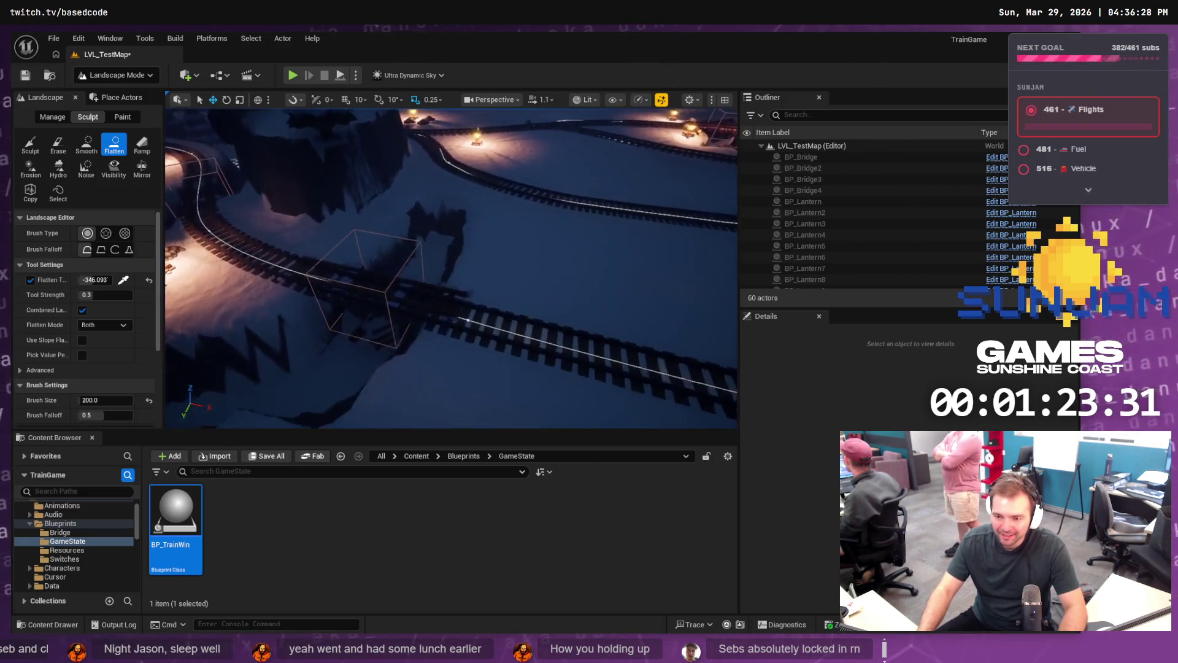
scroll(431, 310, "up", 5)
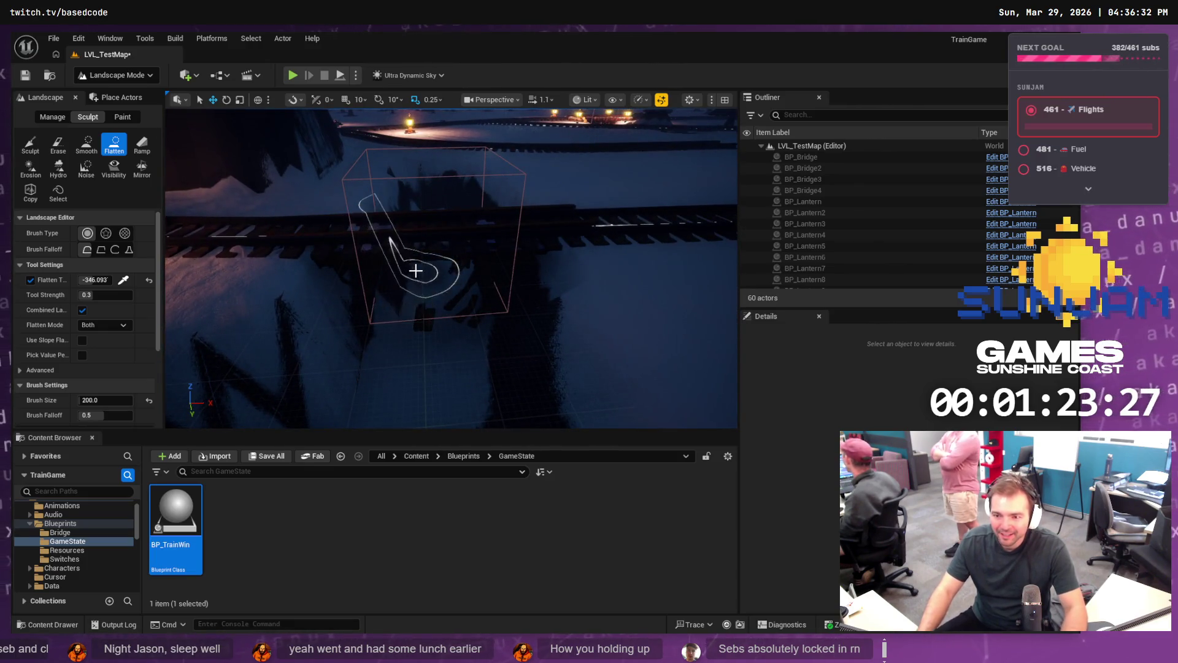
left_click(27, 146)
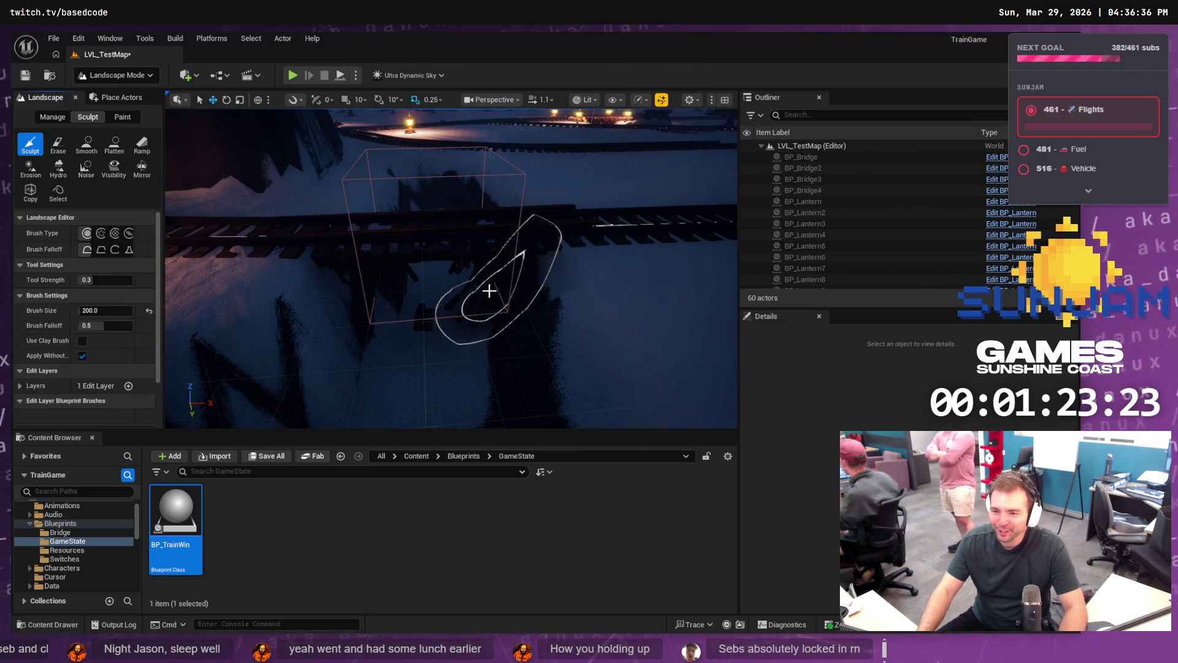
left_click(804, 146)
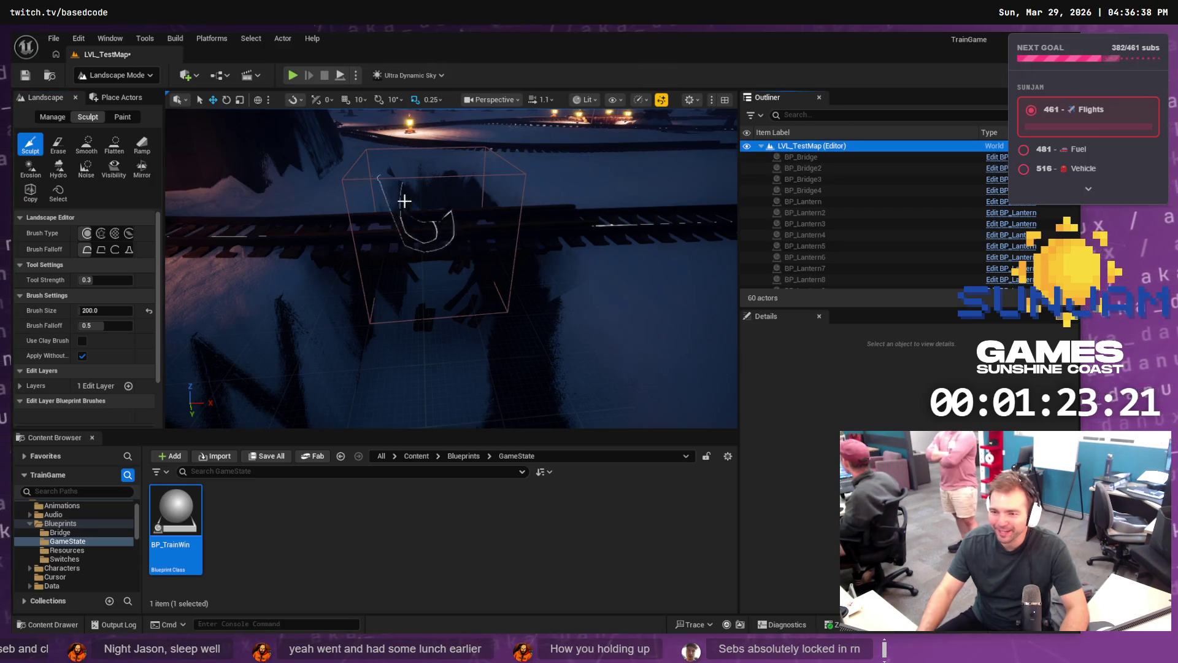
scroll(486, 250, "down", 2)
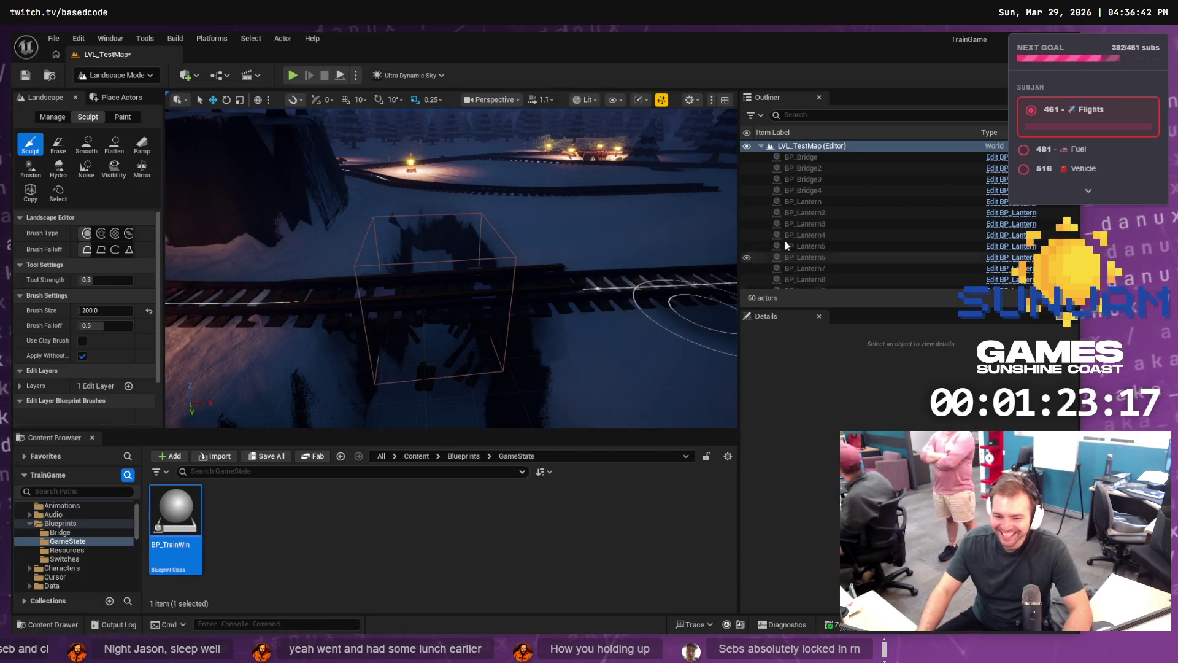
left_click(140, 76)
left_click(137, 94)
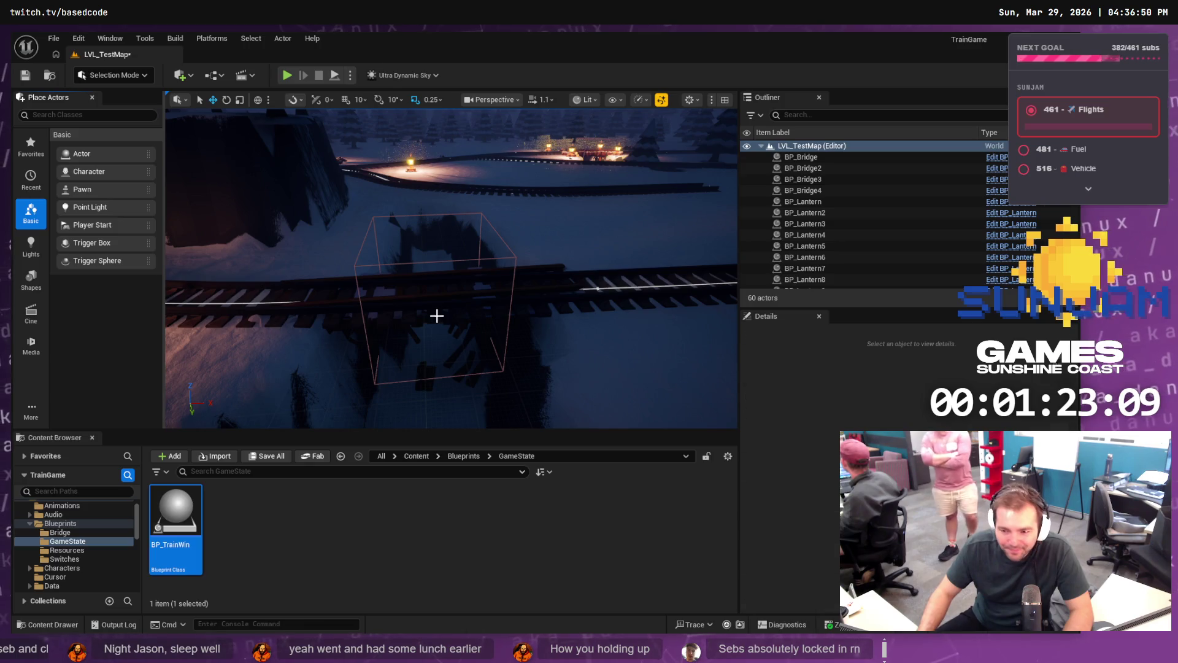
Step: Rotate BP_Bridge4 slightly around its vertical axis and slide it sideways across the track
left_click(437, 315)
left_click(476, 360)
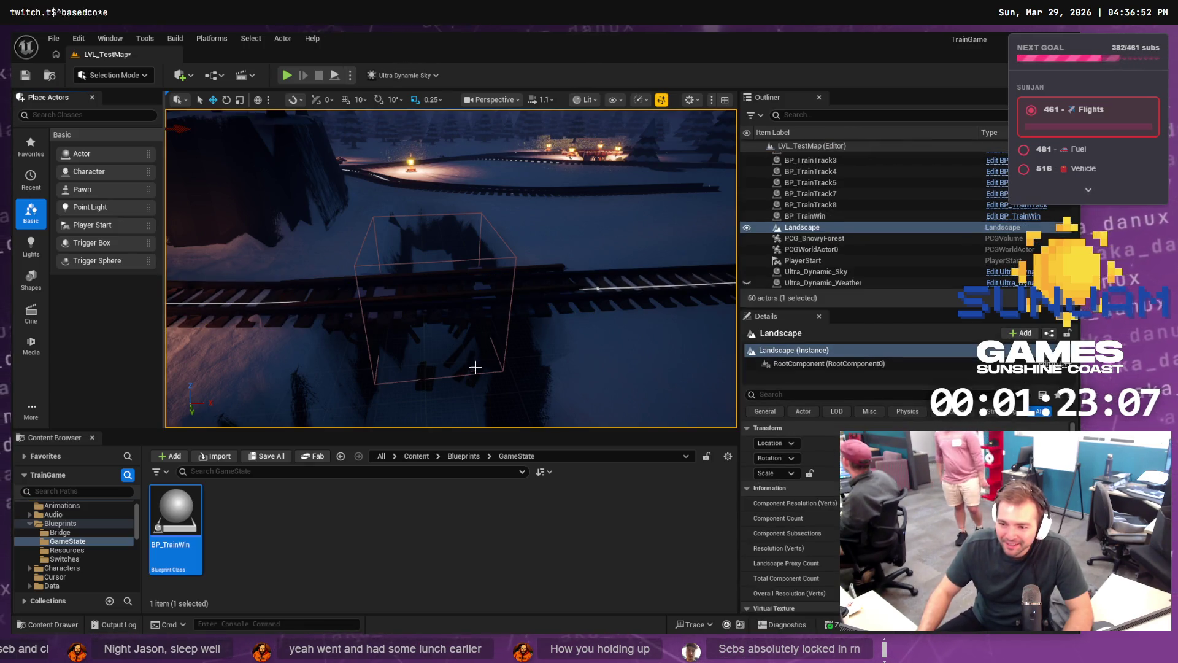
left_click(475, 370)
key("e")
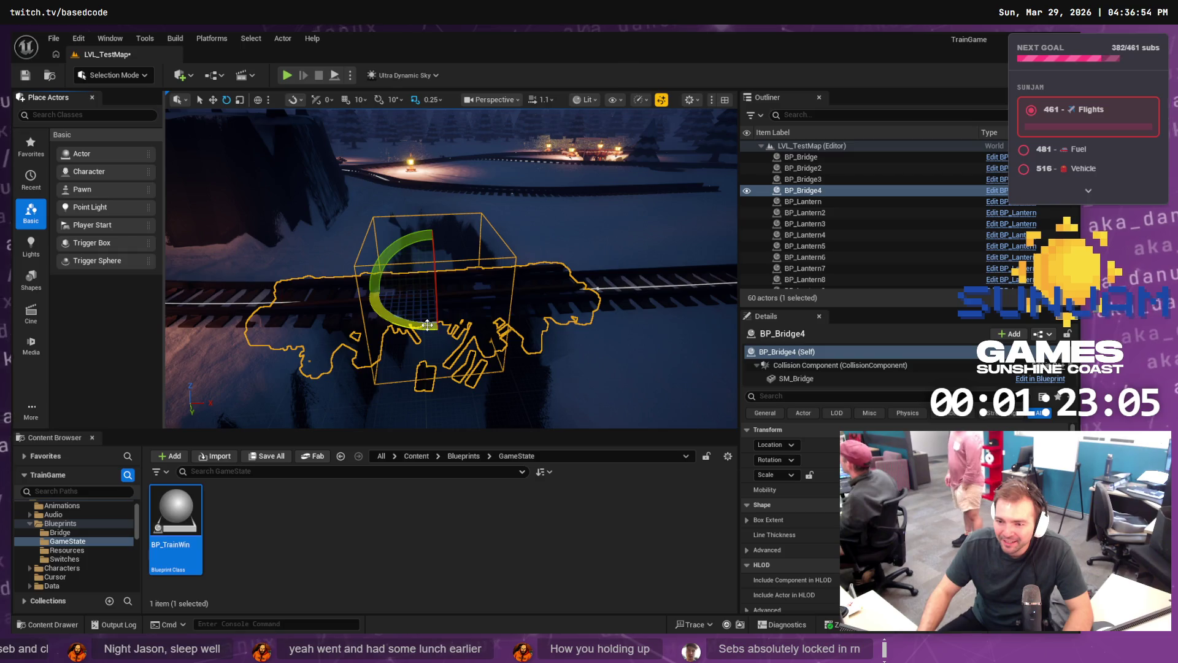
mouse_move(469, 305)
left_mouse_down()
mouse_move(499, 287)
mouse_move(440, 319)
mouse_move(337, 285)
mouse_move(335, 294)
mouse_move(391, 299)
left_mouse_up()
key("w")
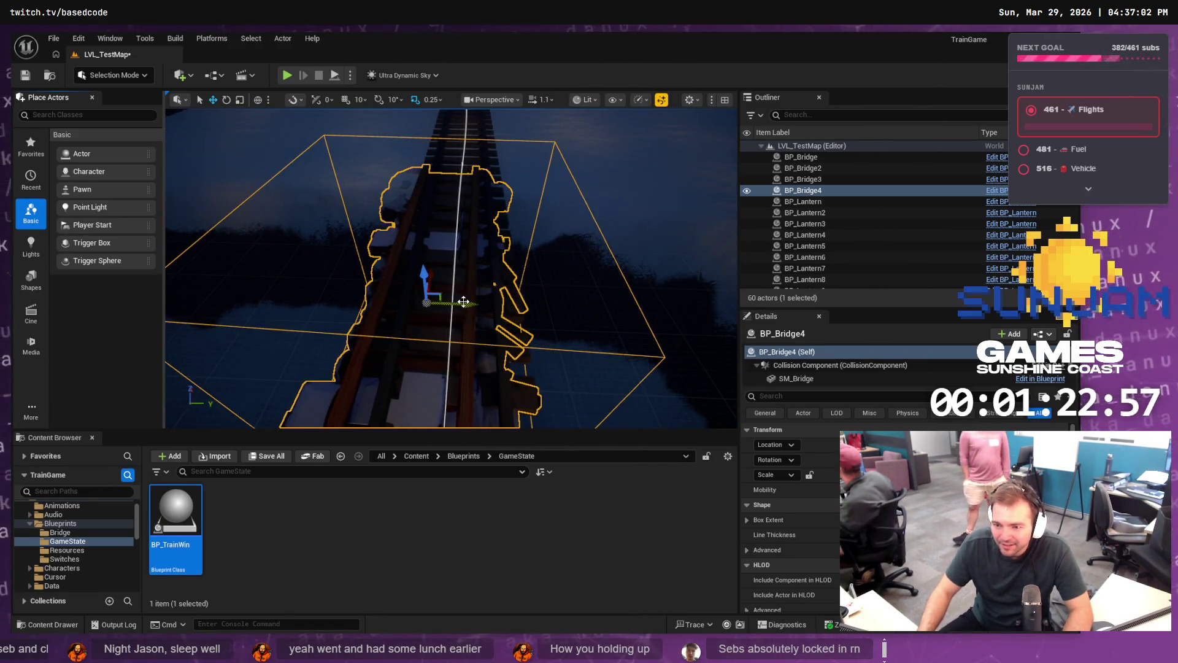
left_click_drag(463, 301, 489, 307)
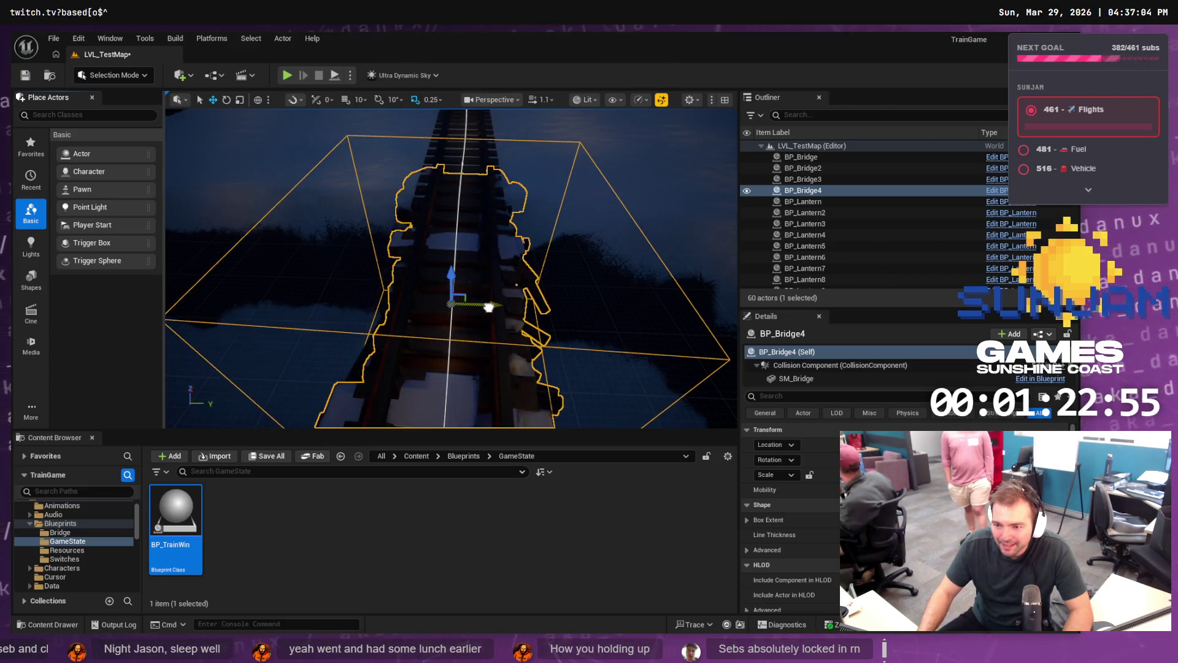
Step: Pull back to a wide view of the surrounding tracks and deselect the bridge
scroll(792, 522, "down", 3)
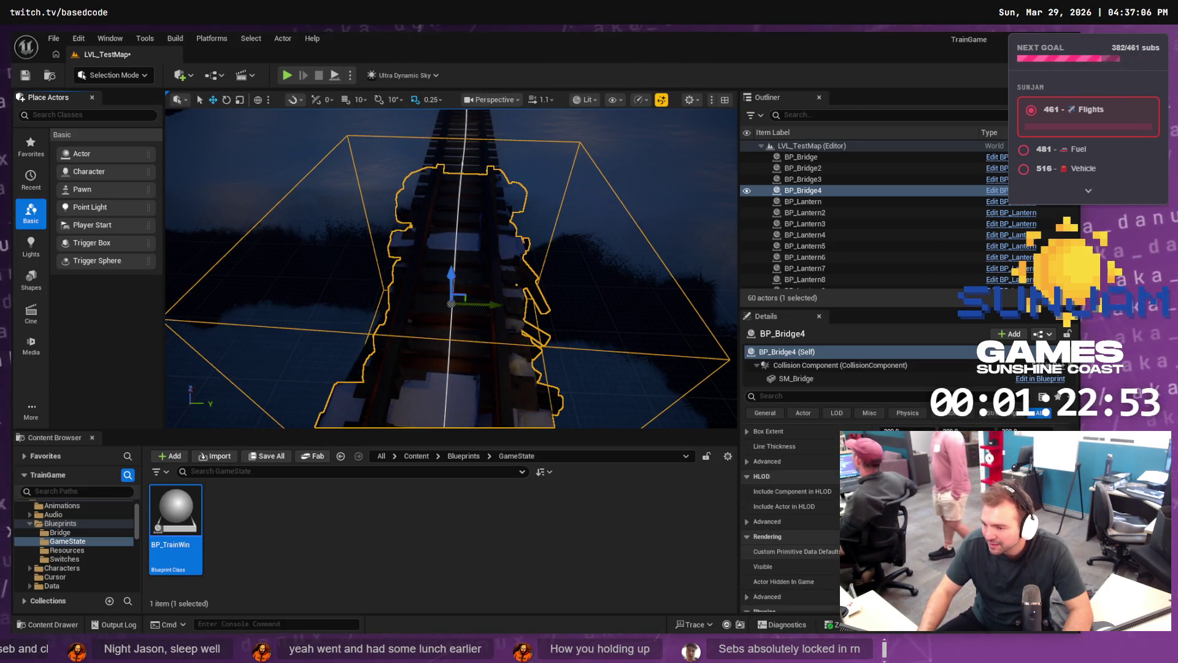
scroll(792, 522, "up", 2)
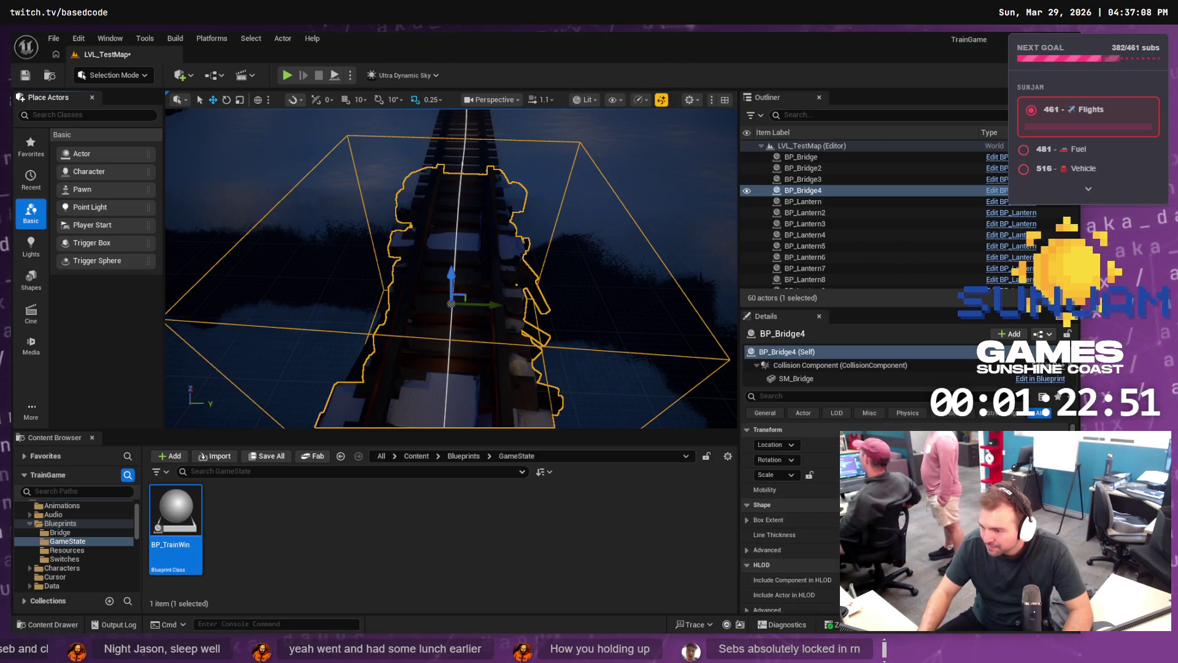
scroll(792, 522, "down", 1)
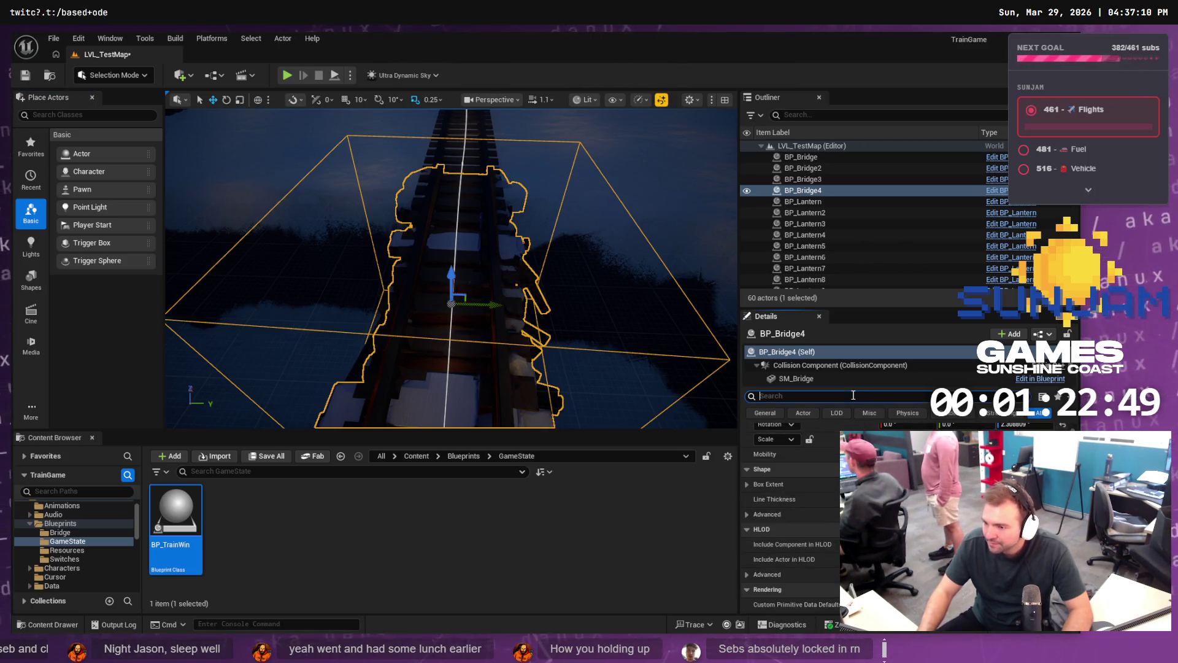
type("damage")
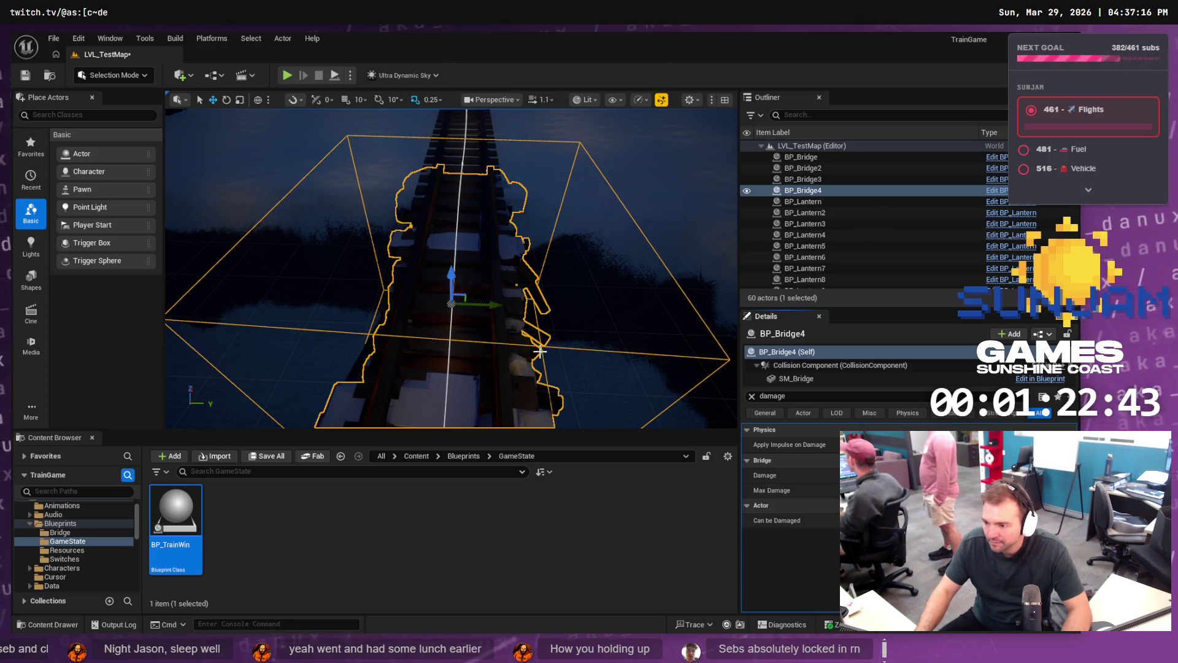
left_click_drag(477, 237, 386, 280)
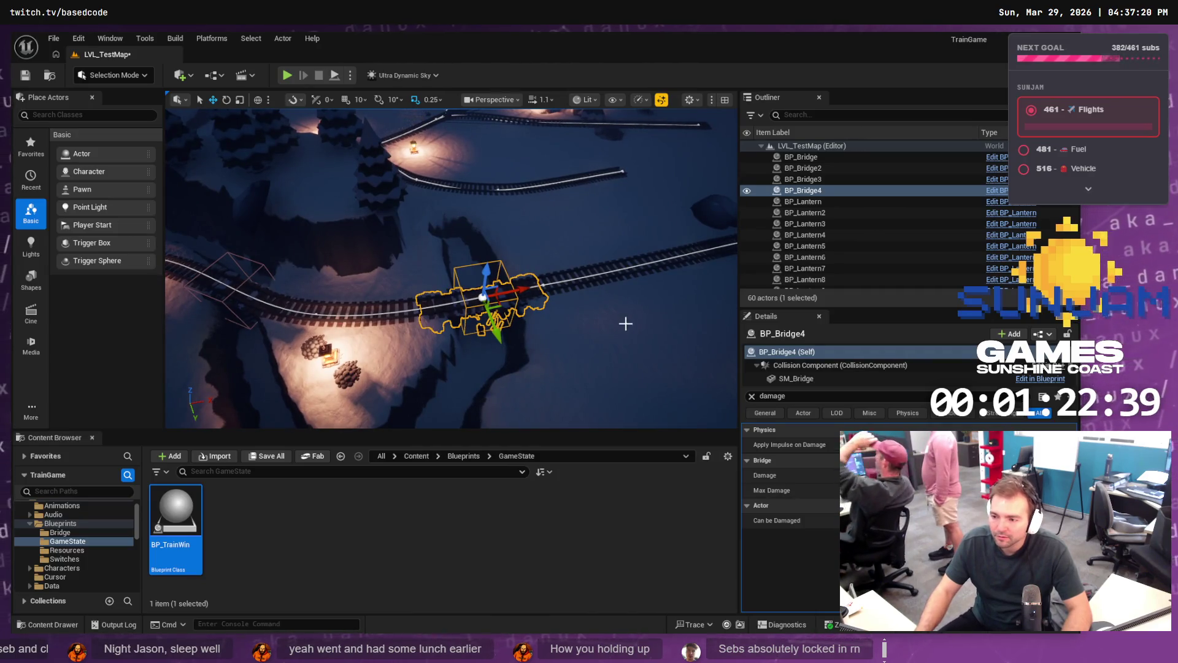
mouse_move(536, 245)
left_mouse_down()
mouse_move(536, 295)
mouse_move(508, 210)
left_mouse_up()
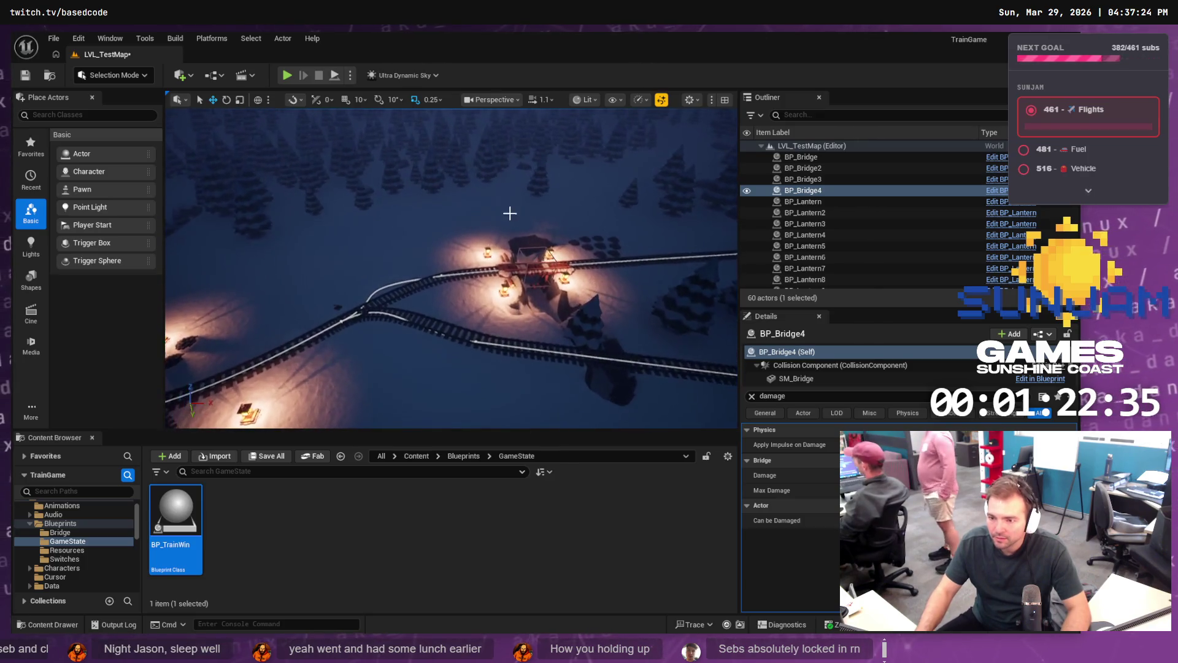
key("Escape")
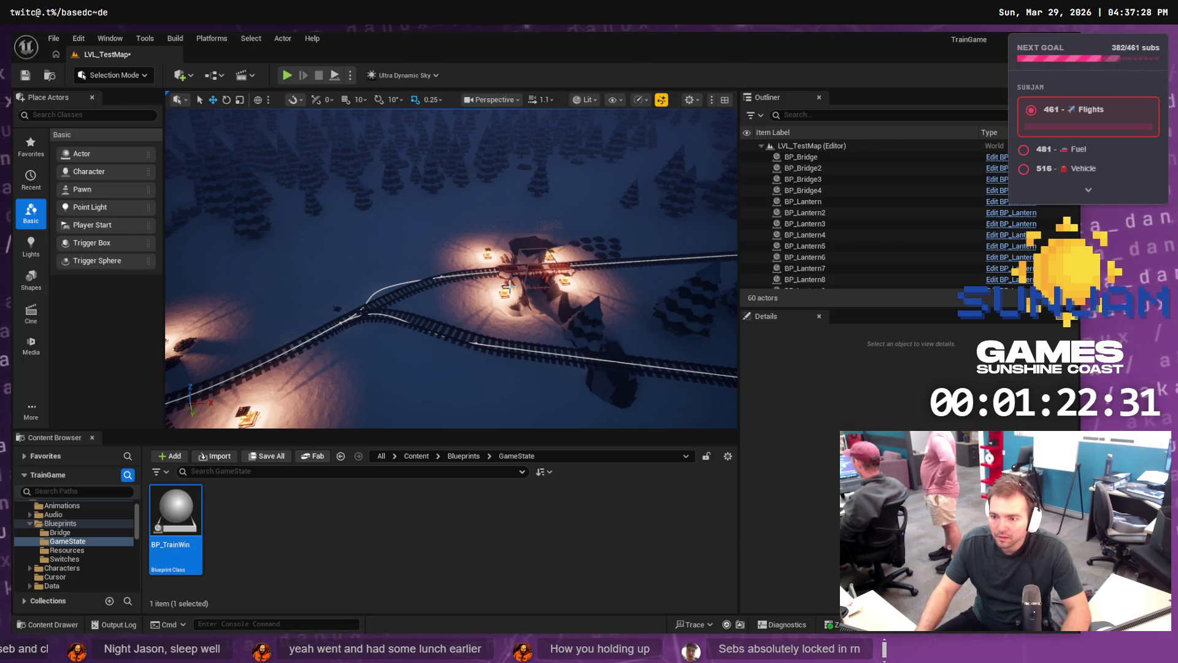
Step: Restore BP_Resource_Wood3 with undo and slide it right along the track
left_click(509, 286)
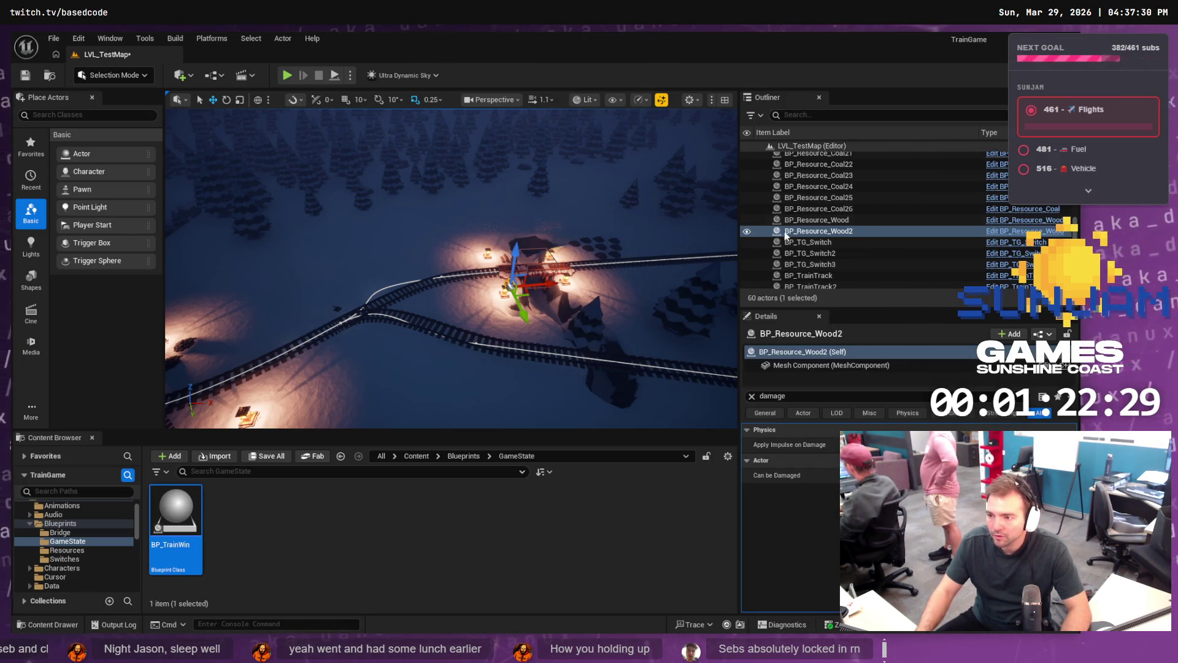
scroll(824, 163, "up", 3)
left_click(822, 161)
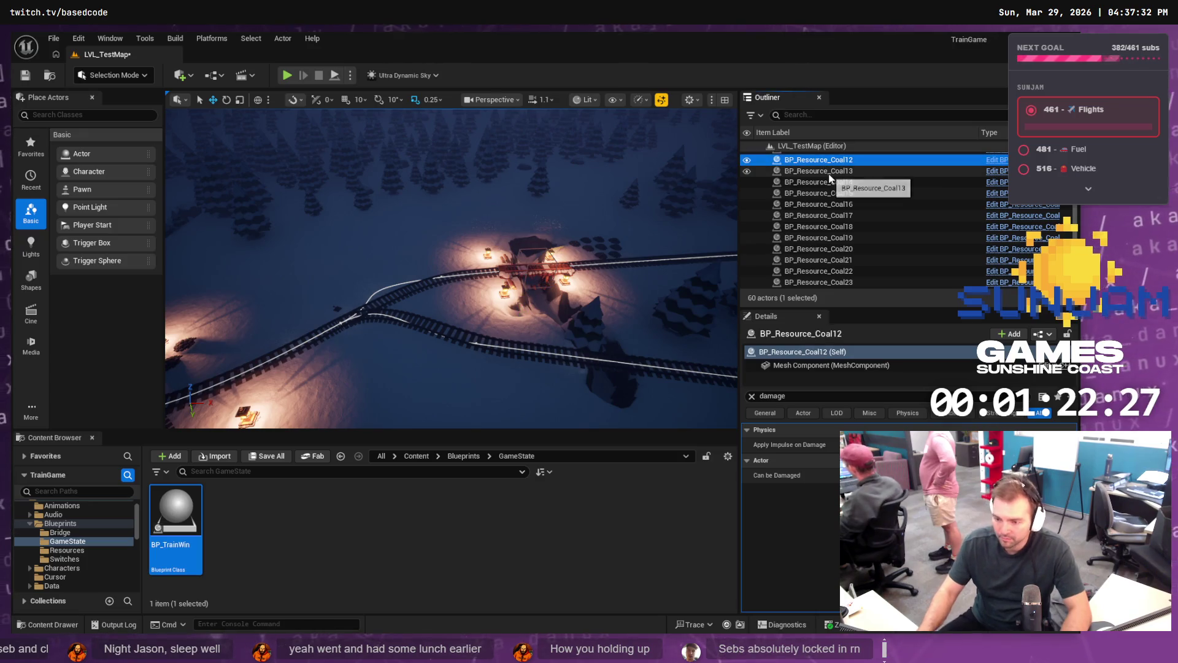
key("ctrl+z")
key("f")
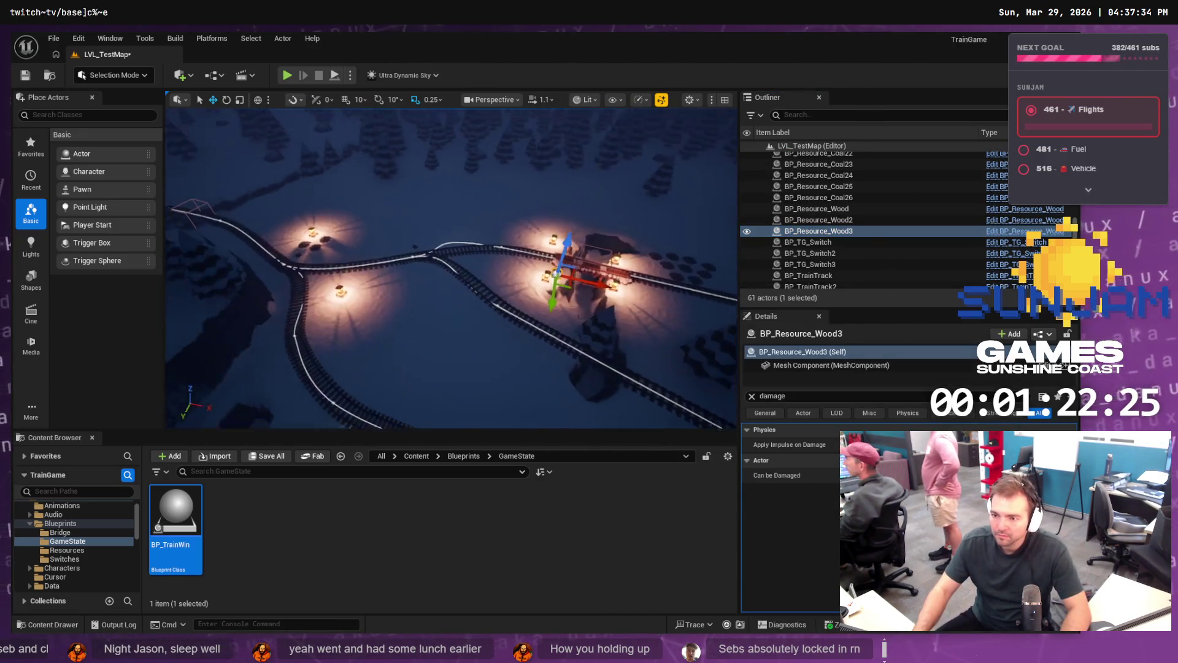
mouse_move(552, 233)
left_mouse_down()
mouse_move(634, 190)
mouse_move(310, 398)
mouse_move(328, 388)
mouse_move(215, 264)
mouse_move(175, 273)
left_mouse_up()
key("f")
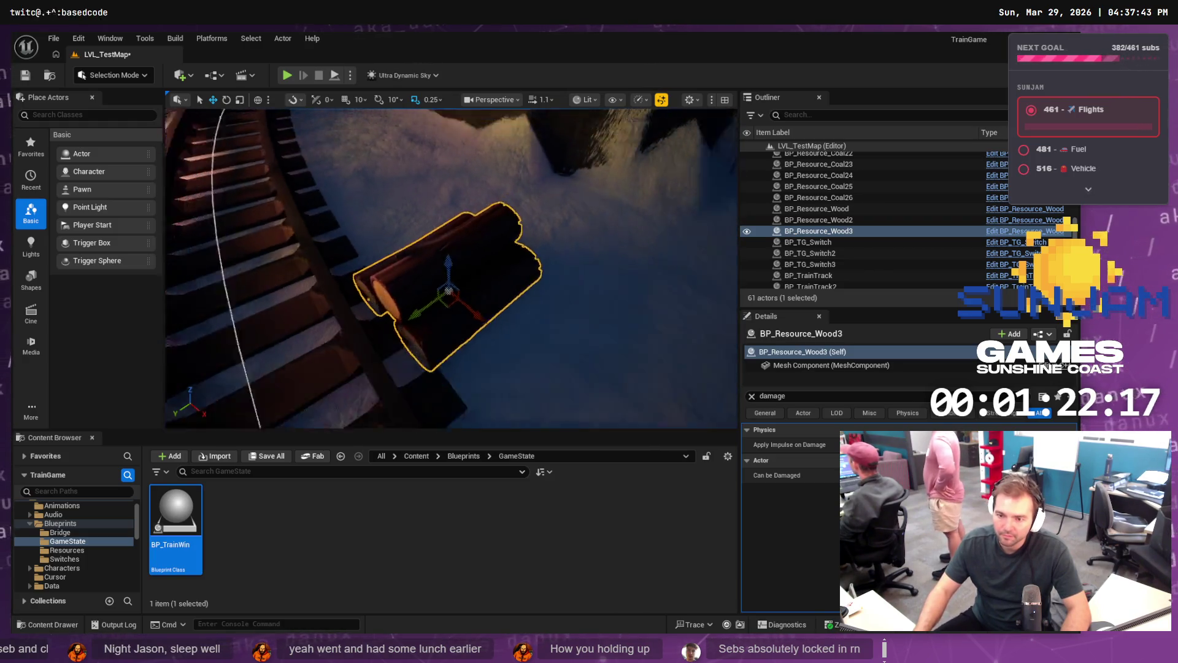
scroll(513, 257, "down", 10)
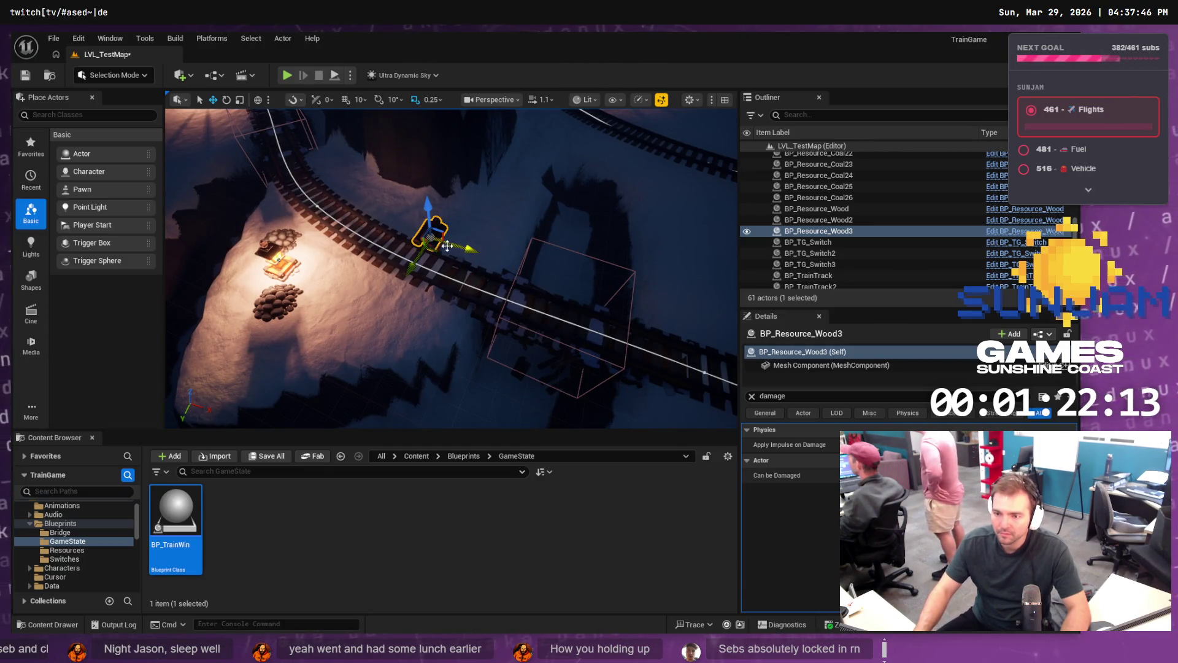
left_click_drag(436, 251, 502, 250)
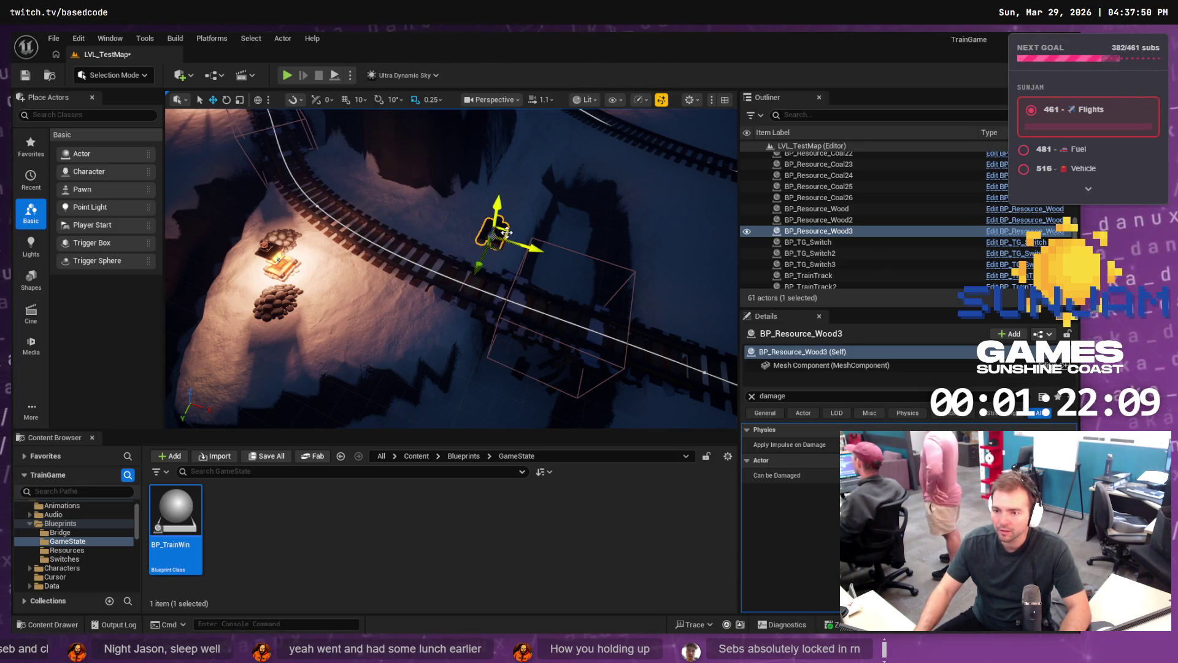
Step: Create BP_Resource_Wood4 and Wood5 copies, placing Wood5 down beside the coal piles
left_click(832, 232)
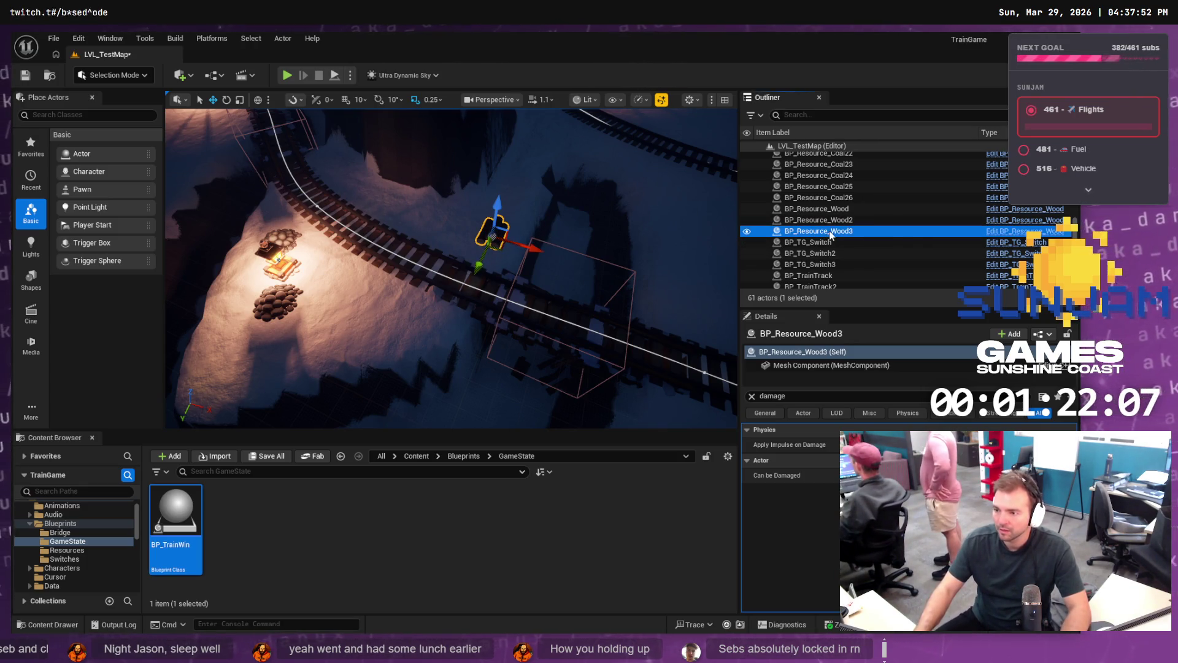
key("ctrl+d")
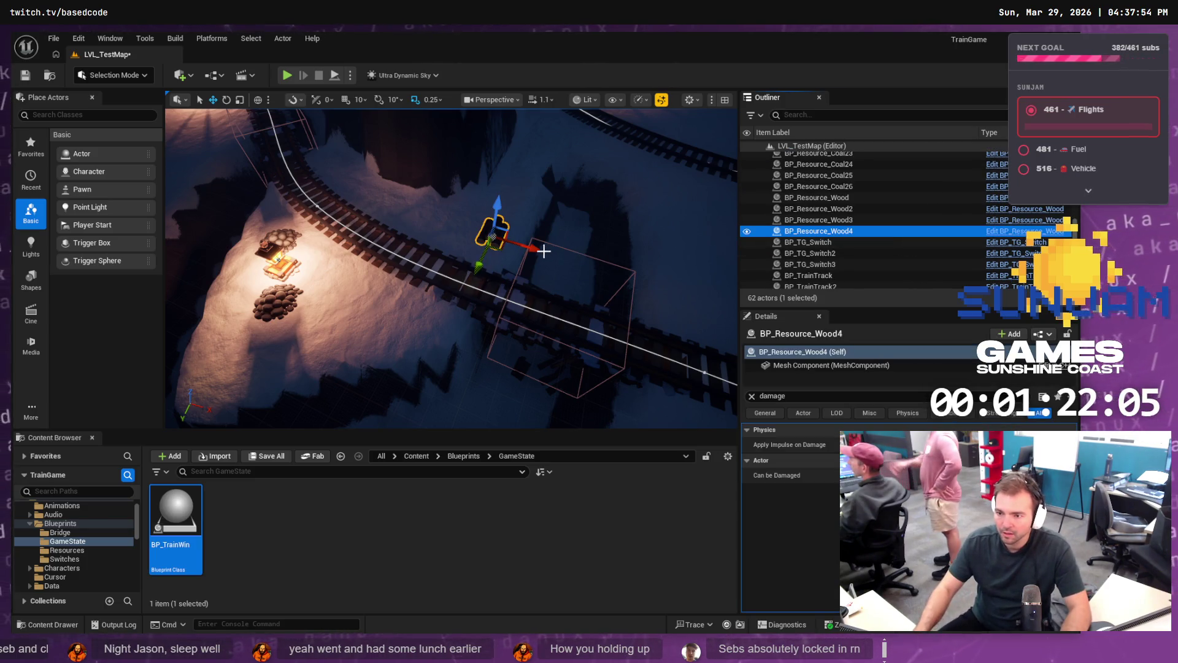
left_click_drag(537, 251, 499, 246)
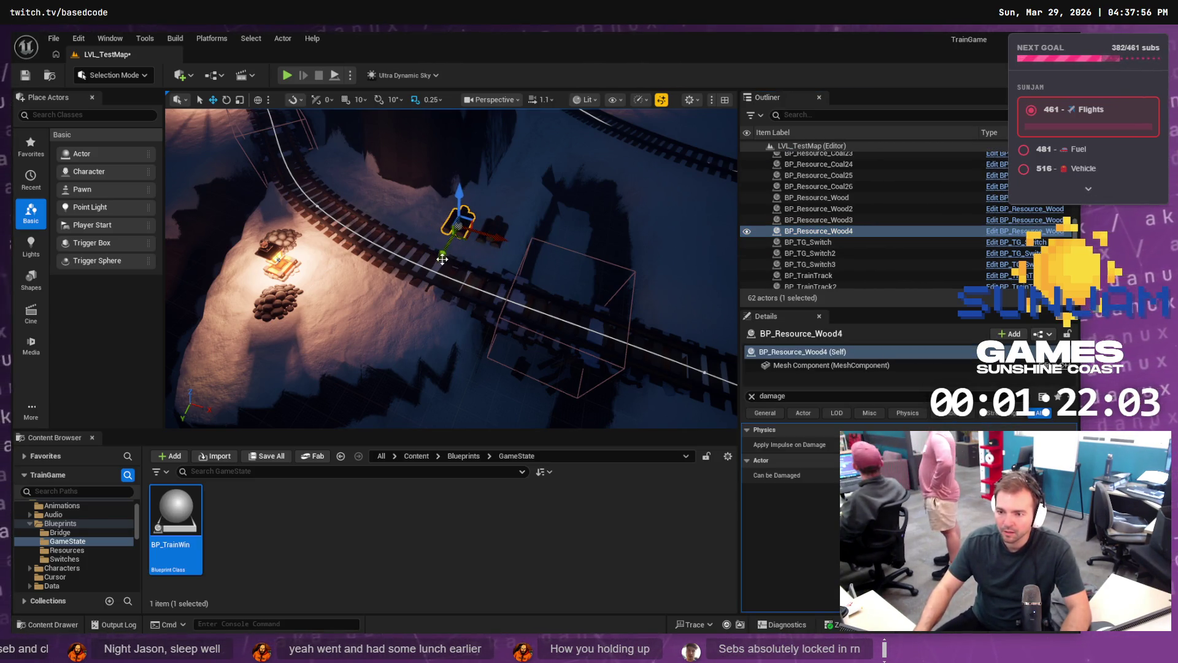
left_click(823, 231)
key("Home")
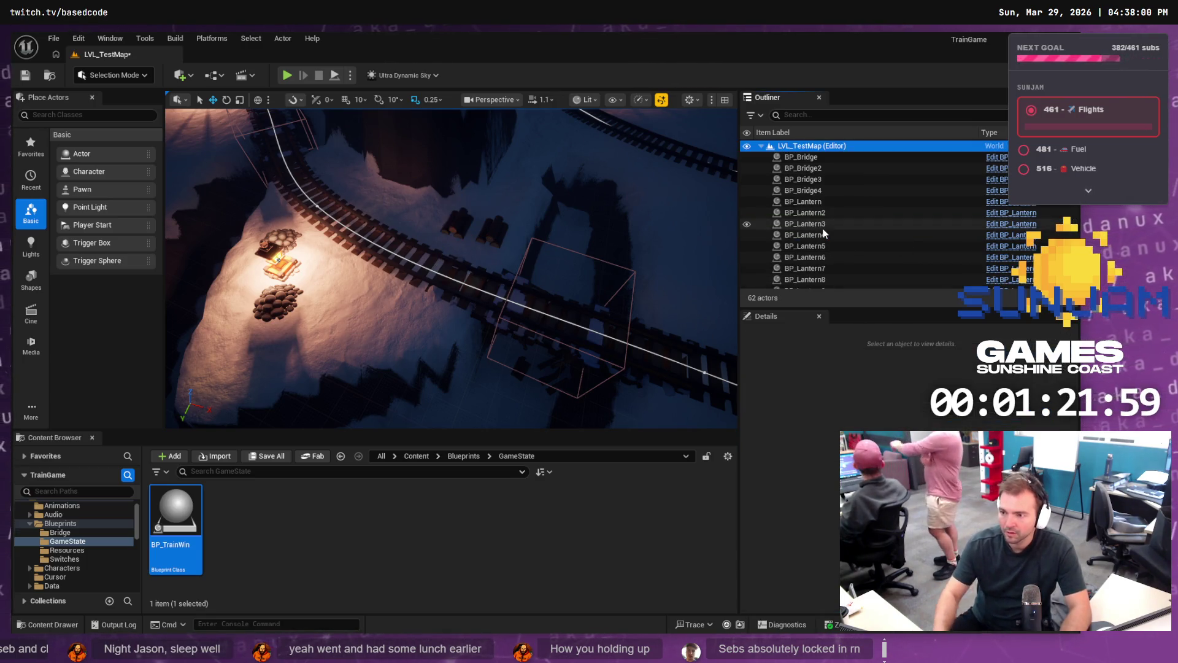
key("ctrl+v")
left_click_drag(432, 262, 362, 350)
left_click_drag(445, 330, 422, 332)
Step: Duplicate BP_Resource_Wood6 and shift it left, save the level and start a play test
left_click(806, 232)
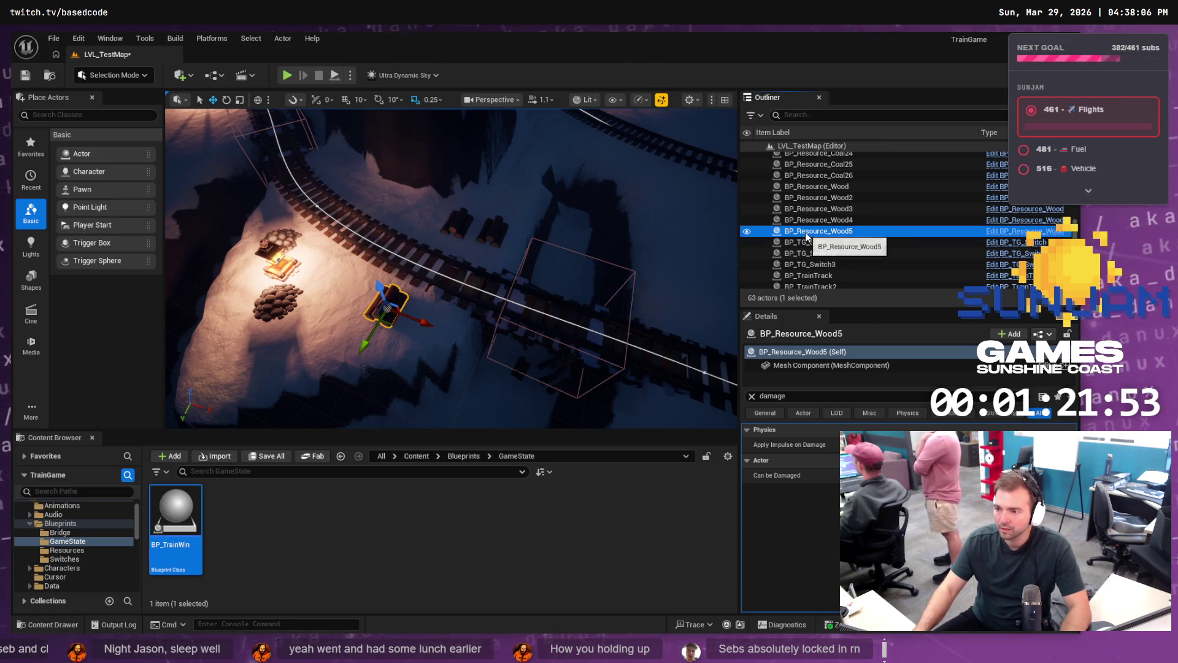
key("ctrl+d")
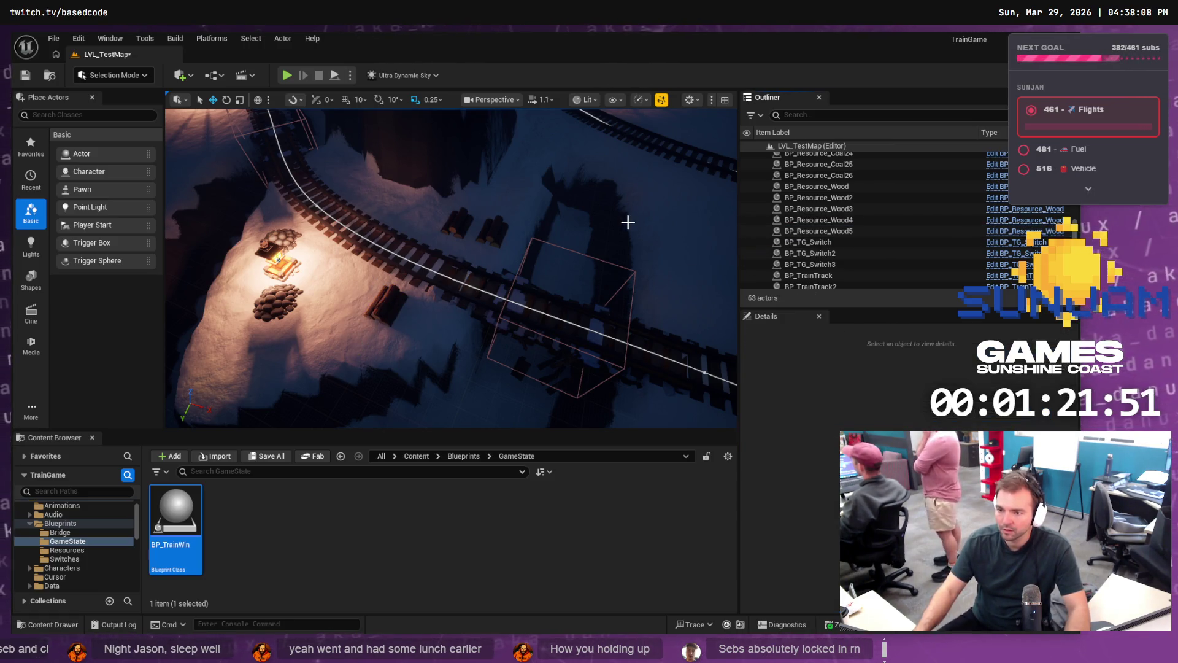
mouse_move(427, 322)
left_mouse_down()
mouse_move(370, 315)
mouse_move(295, 339)
left_mouse_up()
key("ctrl+s")
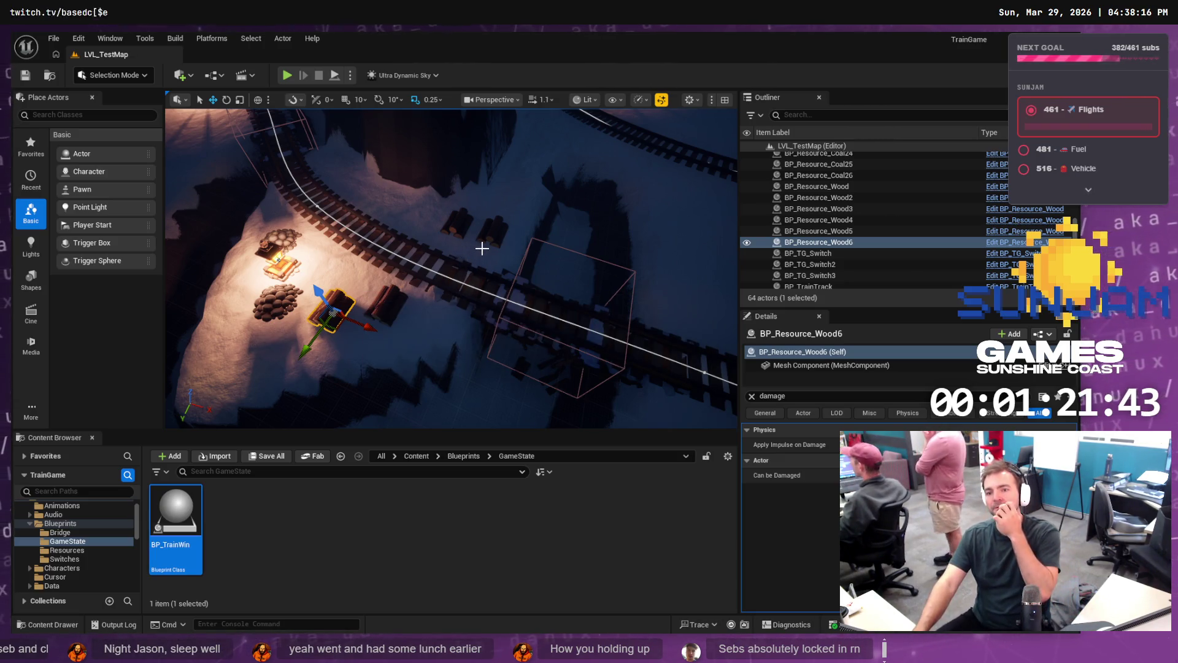
left_click(288, 75)
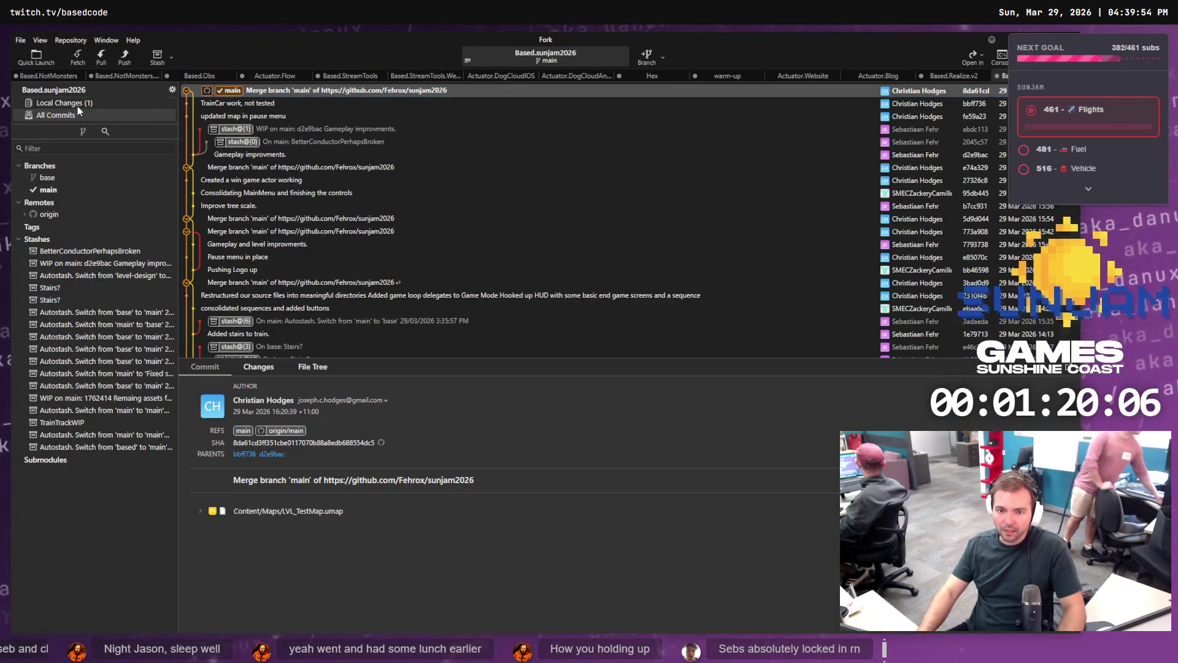
Step: Show Fork's local changes, then save the current level in Unreal via File
left_click(64, 102)
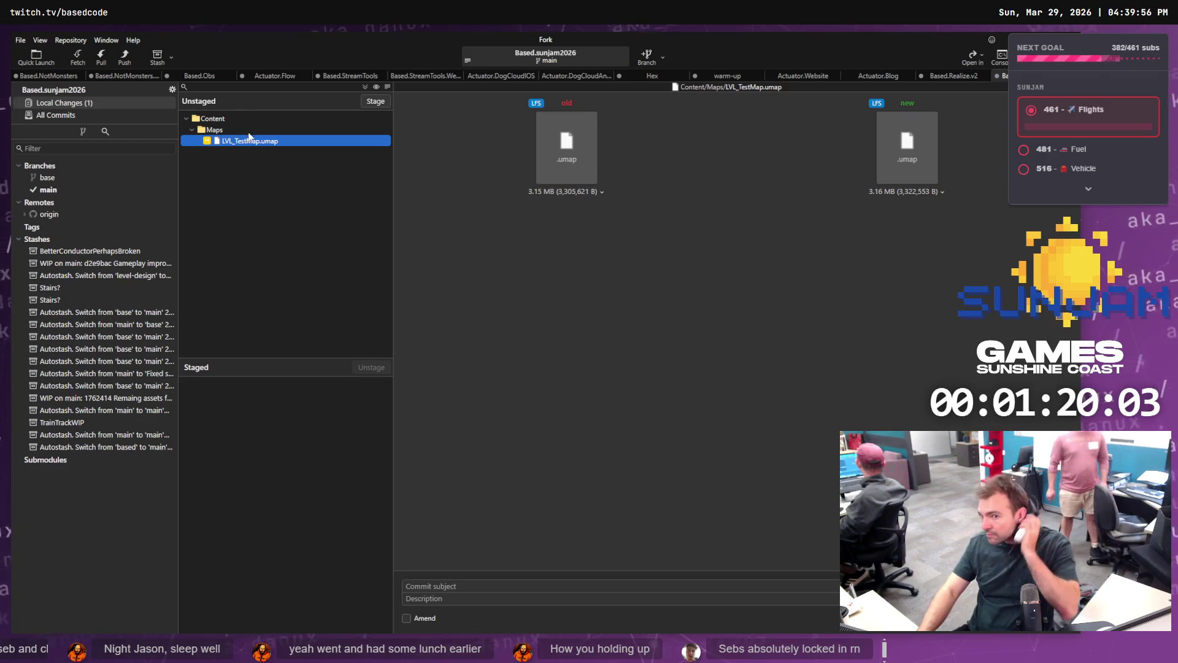
key("alt+Tab")
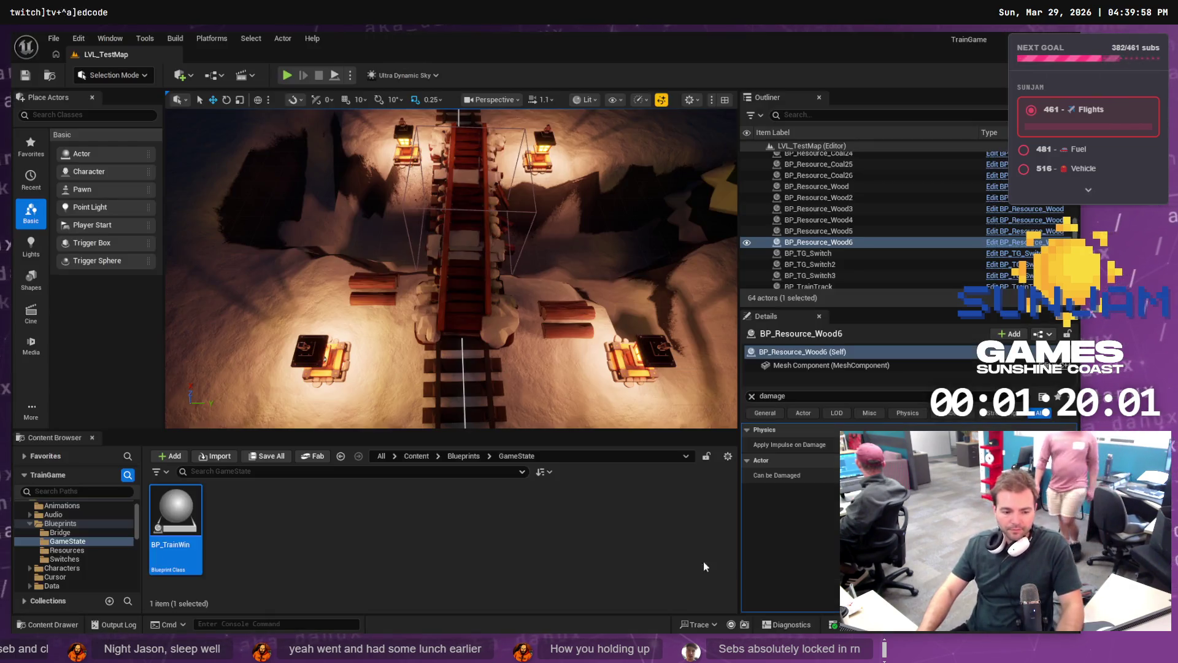
left_click(680, 549)
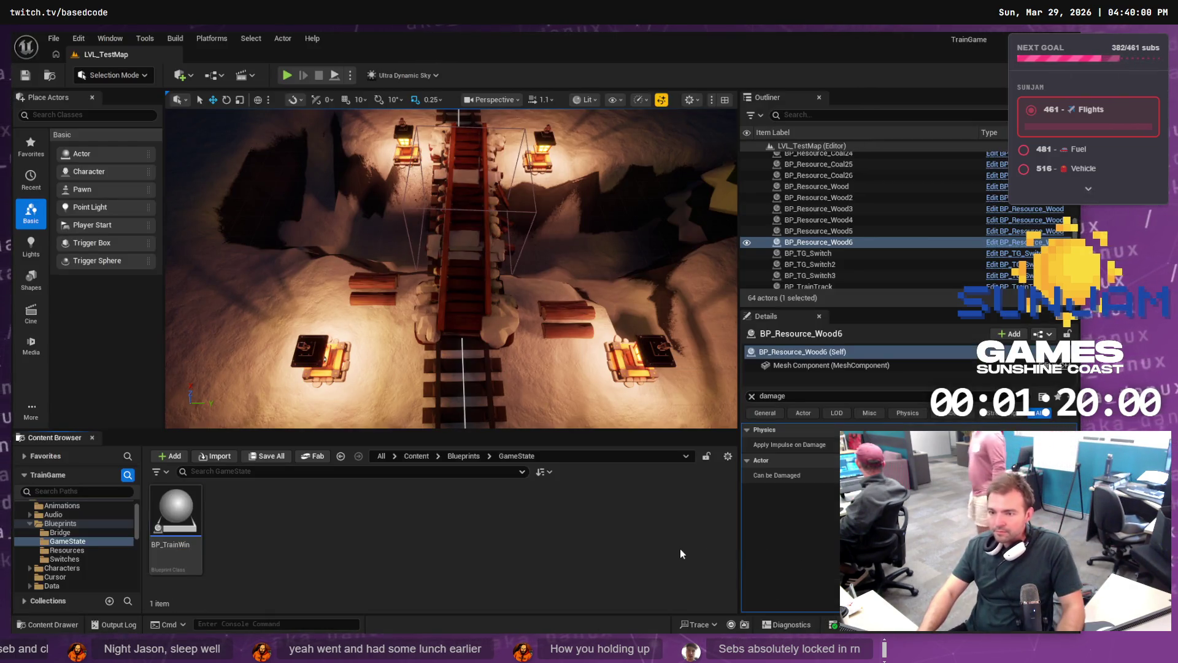
left_click(54, 38)
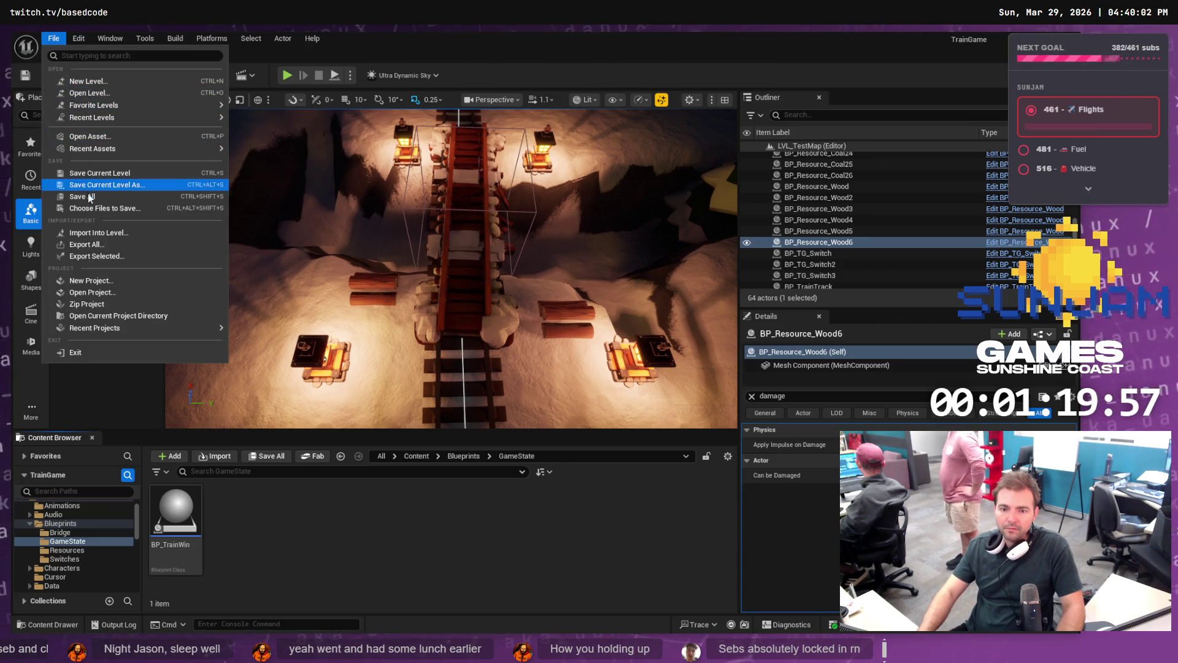
left_click(109, 176)
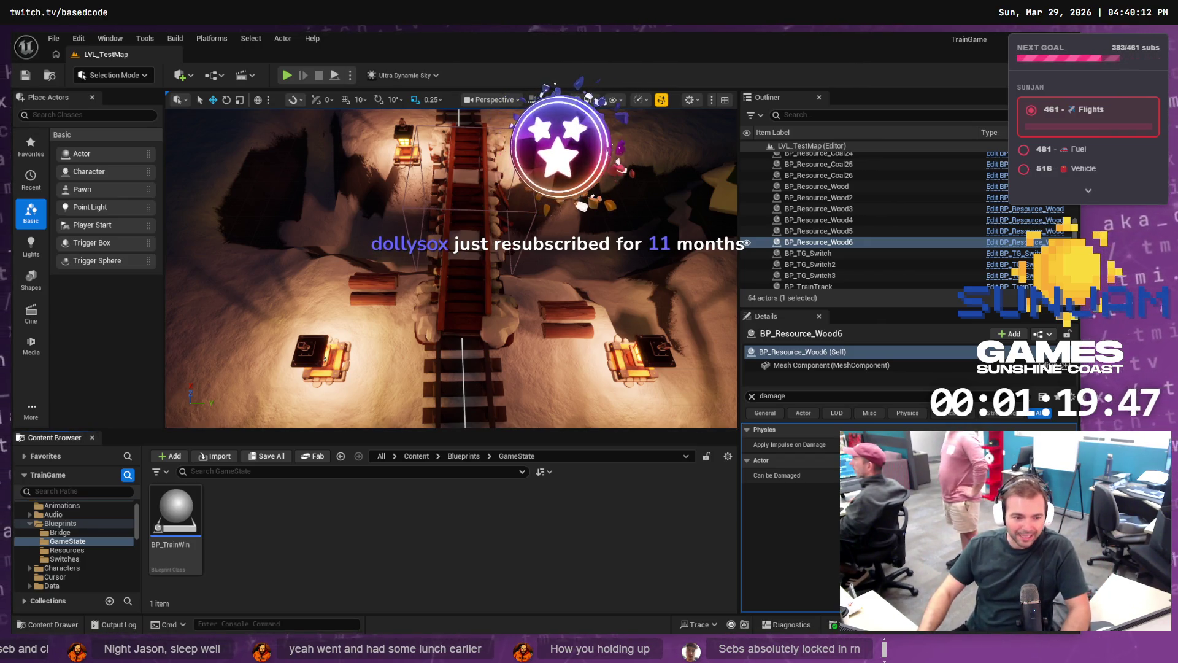
Step: Stage LVL_TestMap.umap in Fork and return to the Unreal Editor
key("alt+Tab")
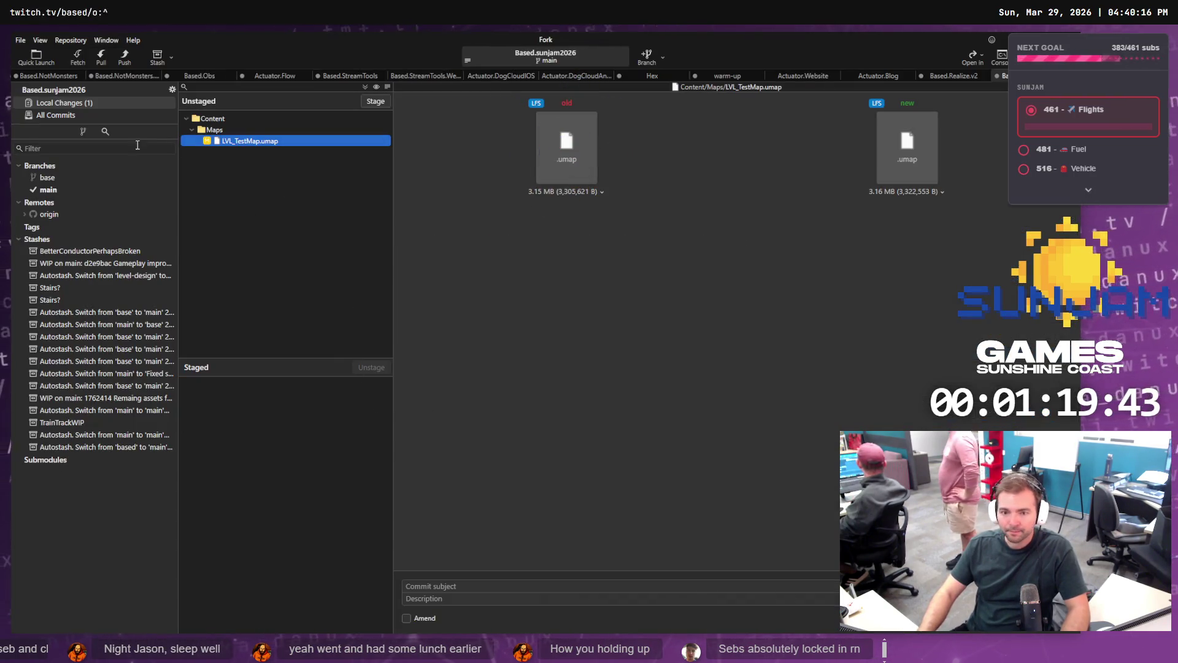
left_click(371, 102)
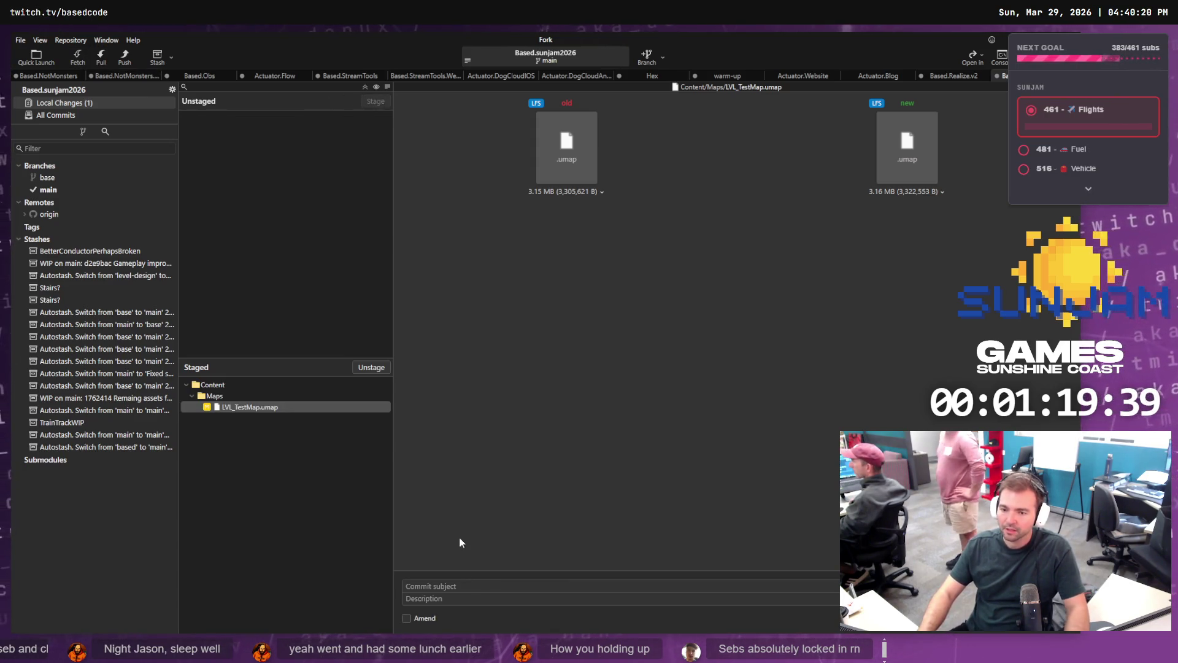
key("alt+Tab")
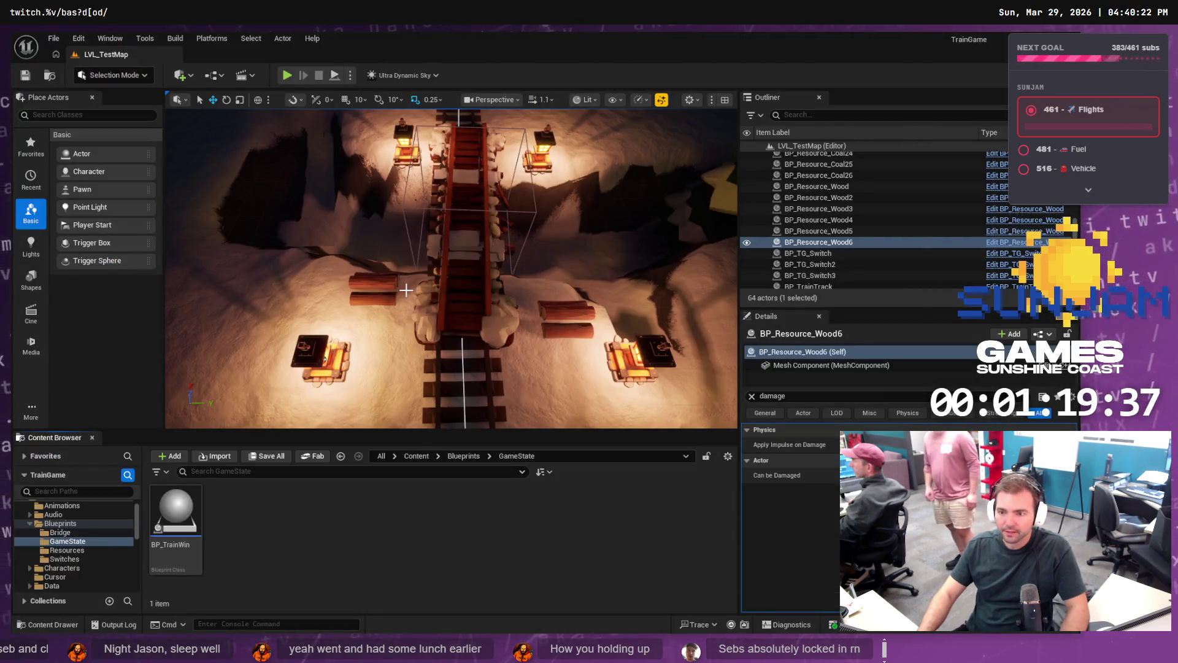
left_click(479, 245)
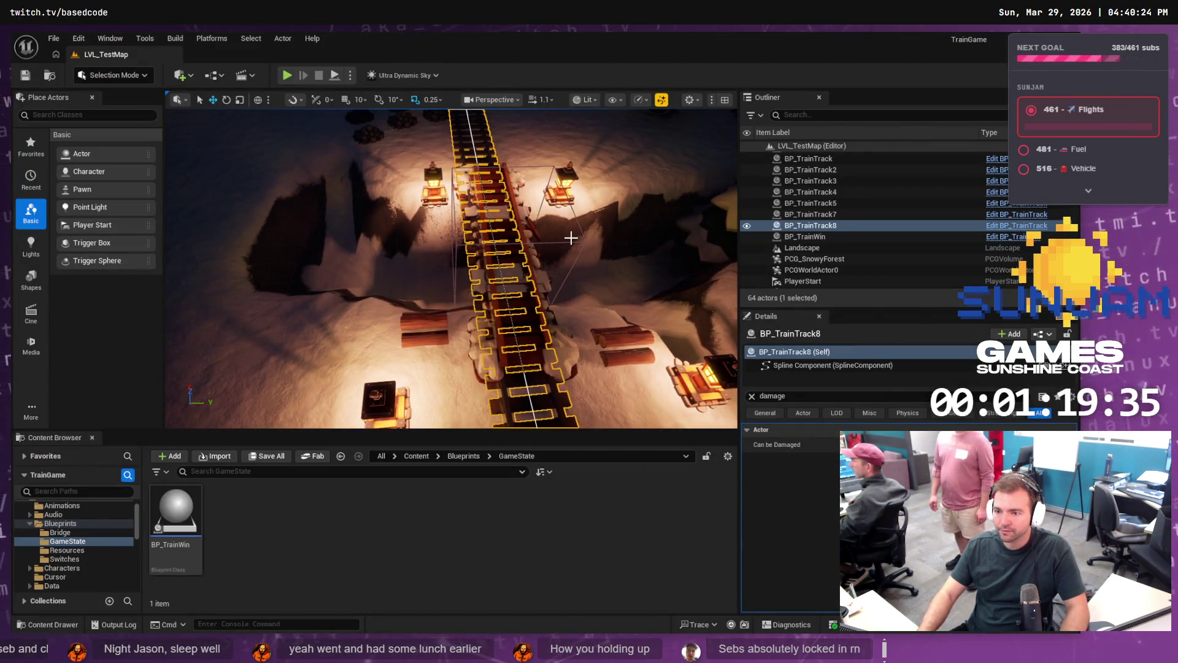
Step: Rotate and nudge BP_Bridge slightly to line up with the track, then save the level
left_click(552, 253)
left_click(526, 266)
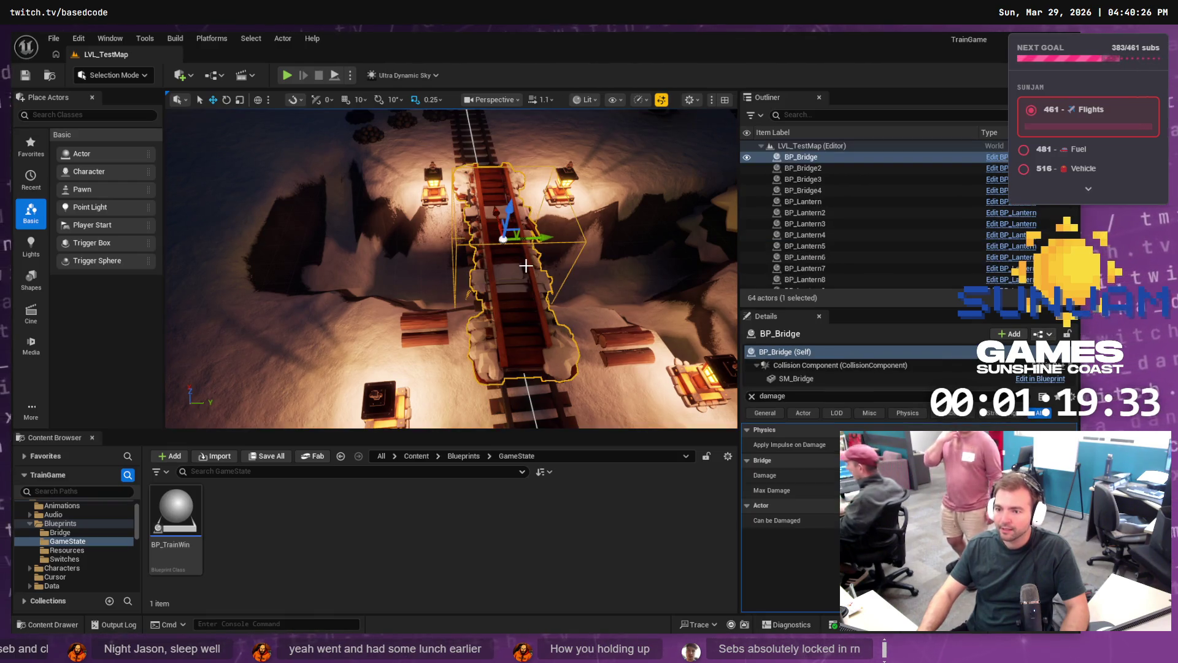
key("e")
left_click_drag(502, 286, 505, 289)
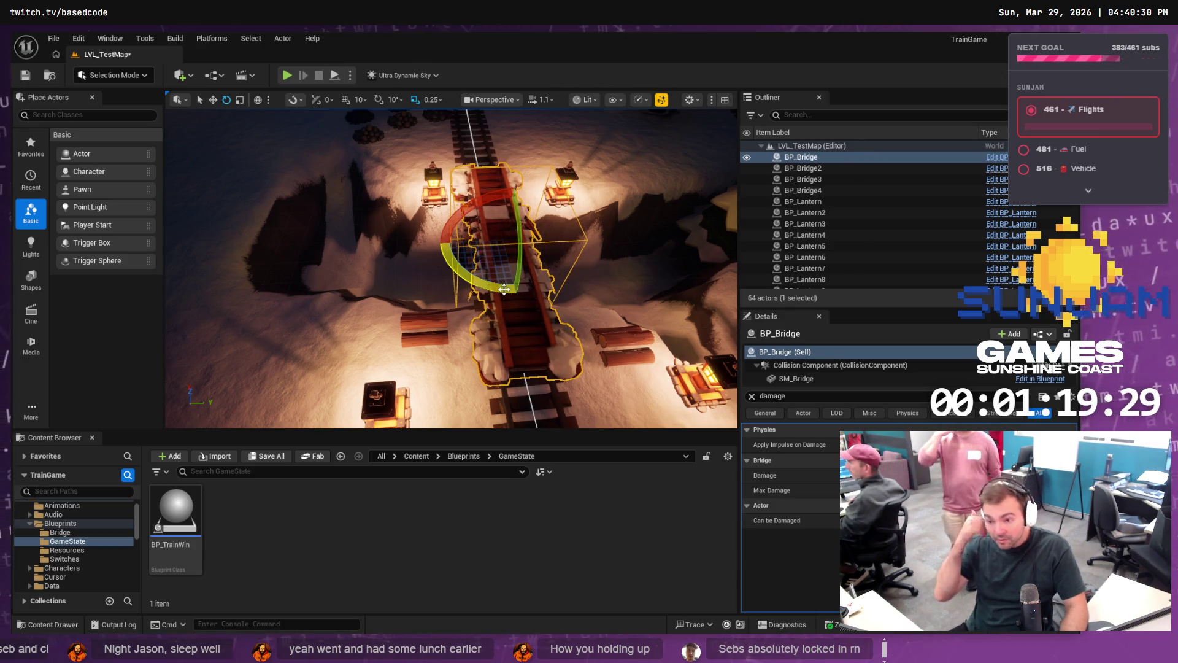
key("w")
left_click_drag(547, 243, 535, 243)
key("e")
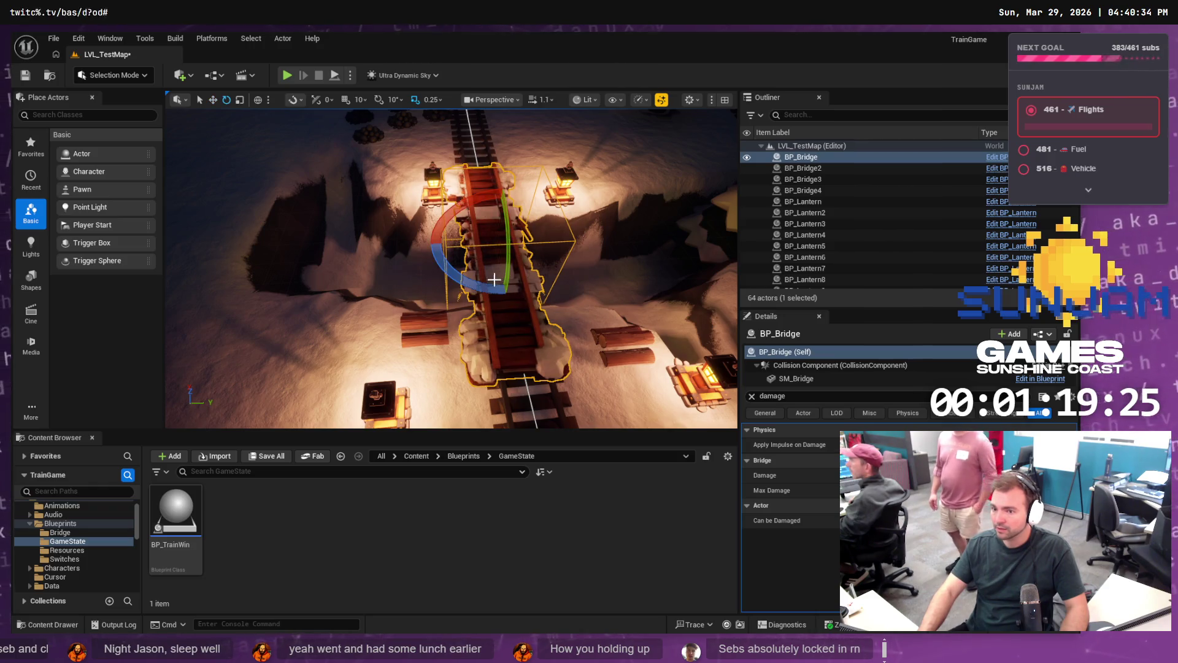
left_click_drag(494, 279, 518, 273)
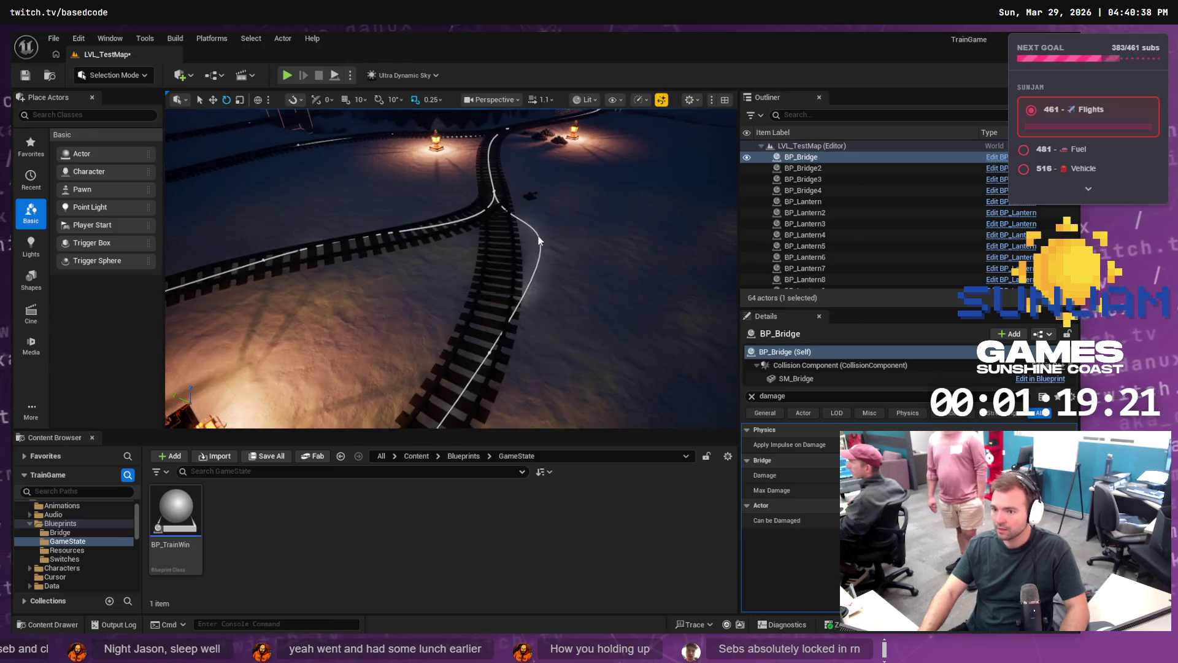
key("ctrl+s")
Step: Reshape BP_TrainTrack8 by pulling one of its spline points down-left
left_click(522, 236)
left_click(510, 222)
key("f")
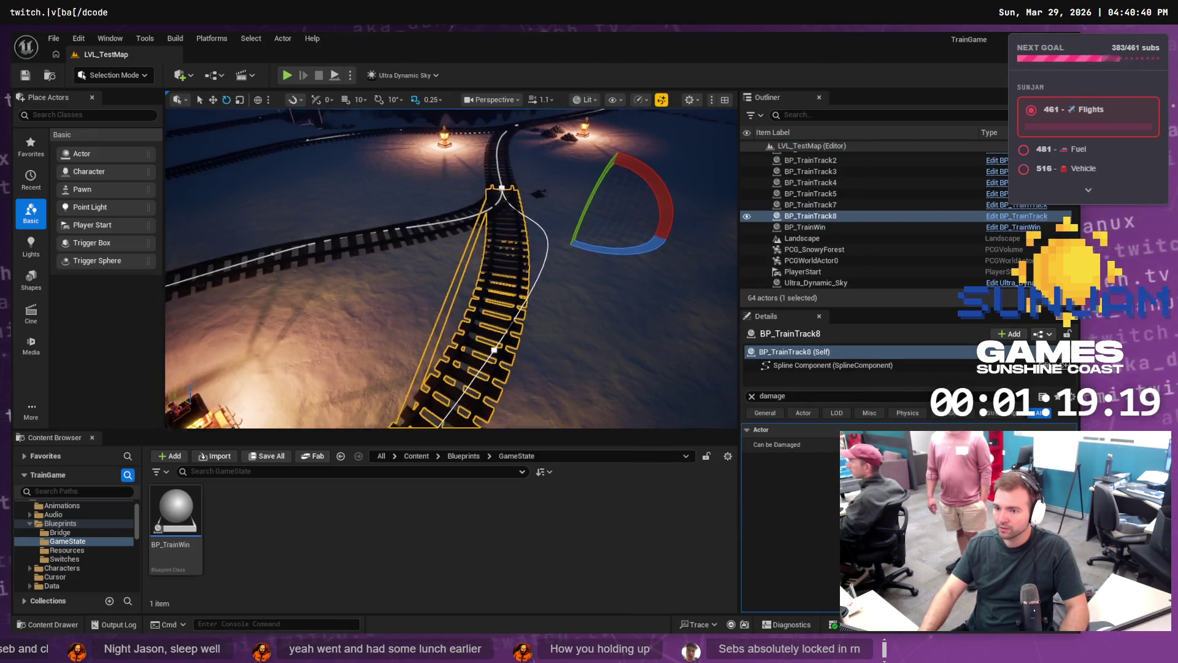
left_click(465, 259)
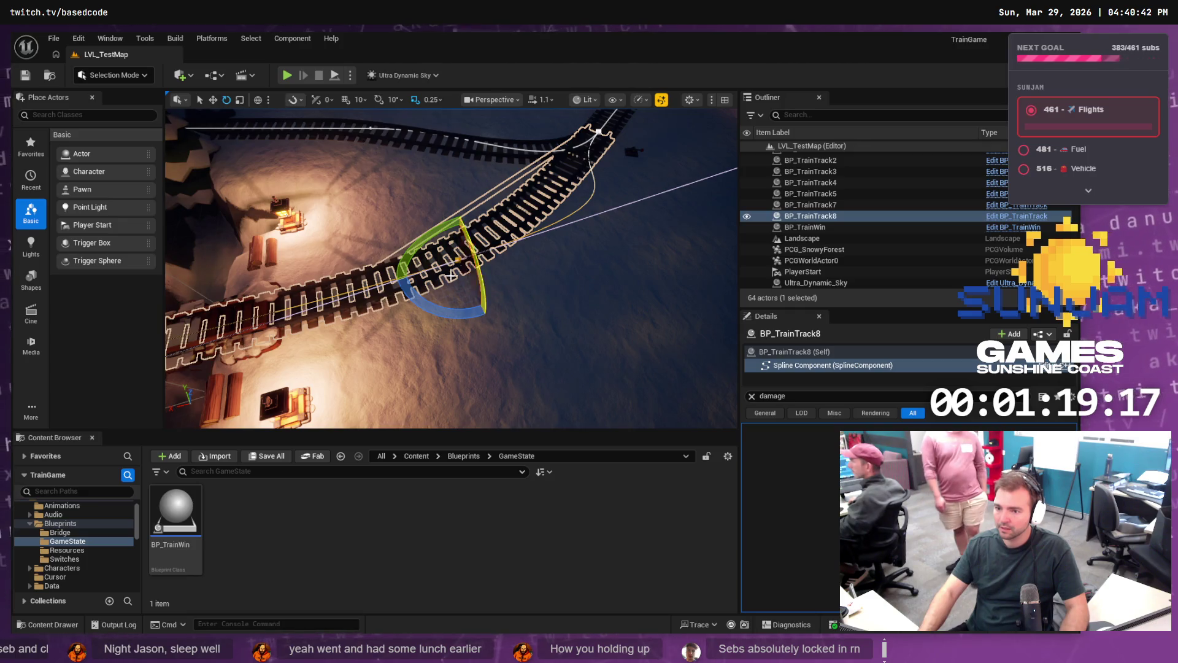
left_click_drag(433, 268, 175, 361)
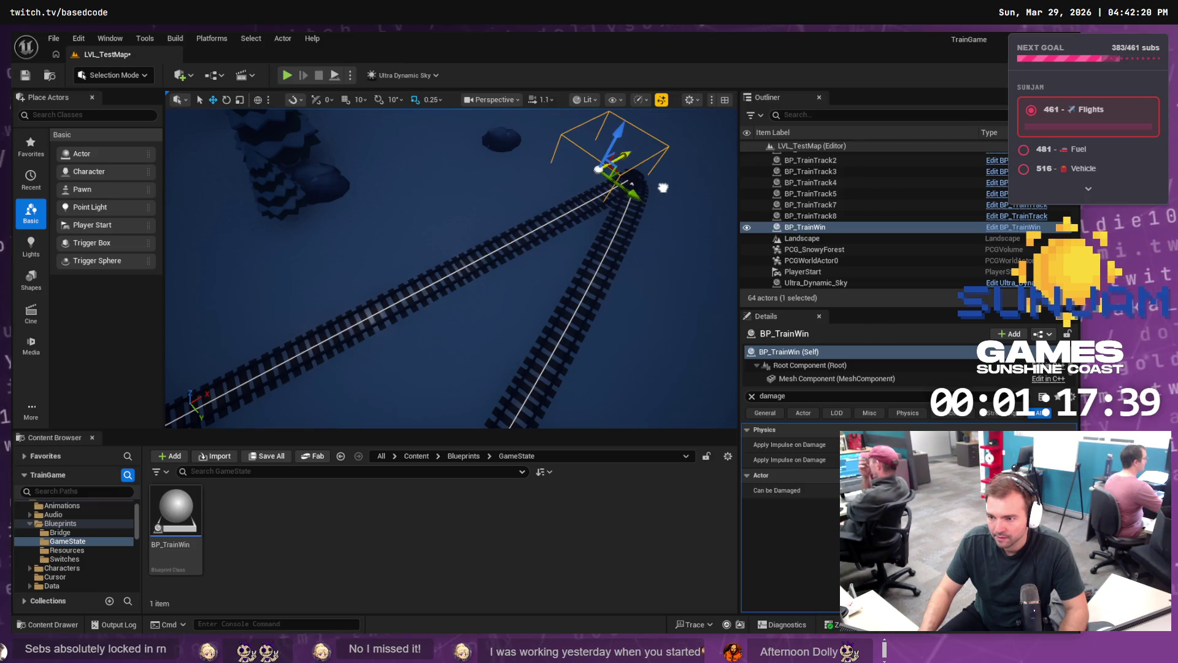
mouse_move(654, 206)
left_mouse_down()
mouse_move(577, 227)
mouse_move(672, 212)
left_mouse_up()
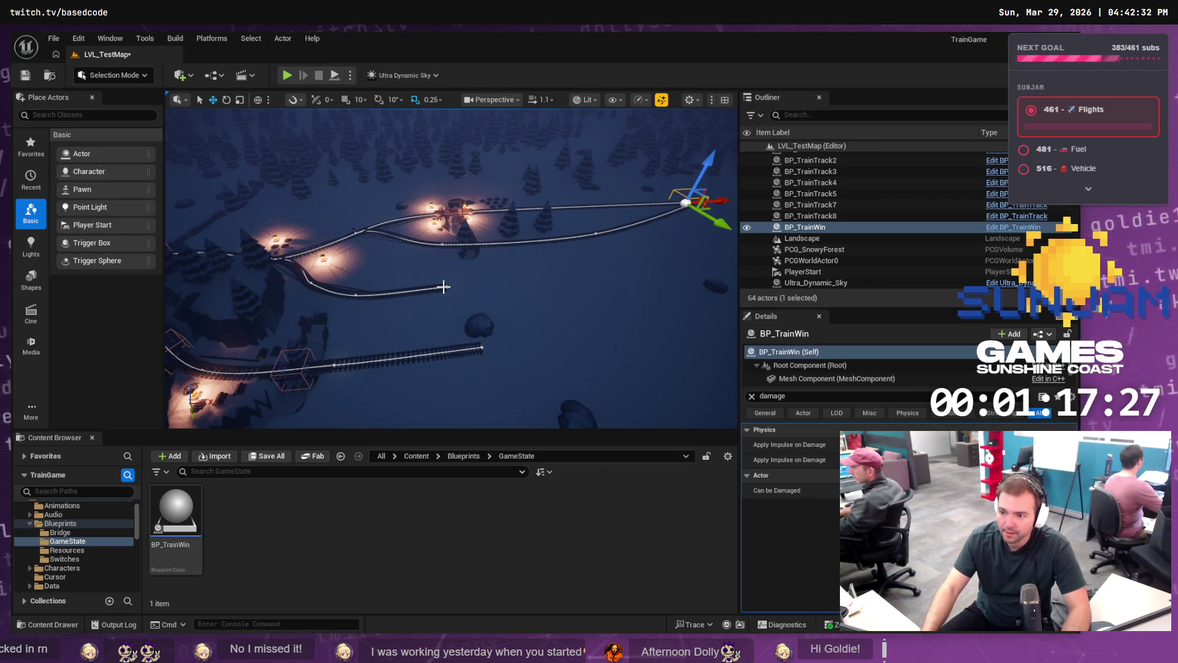
key("f")
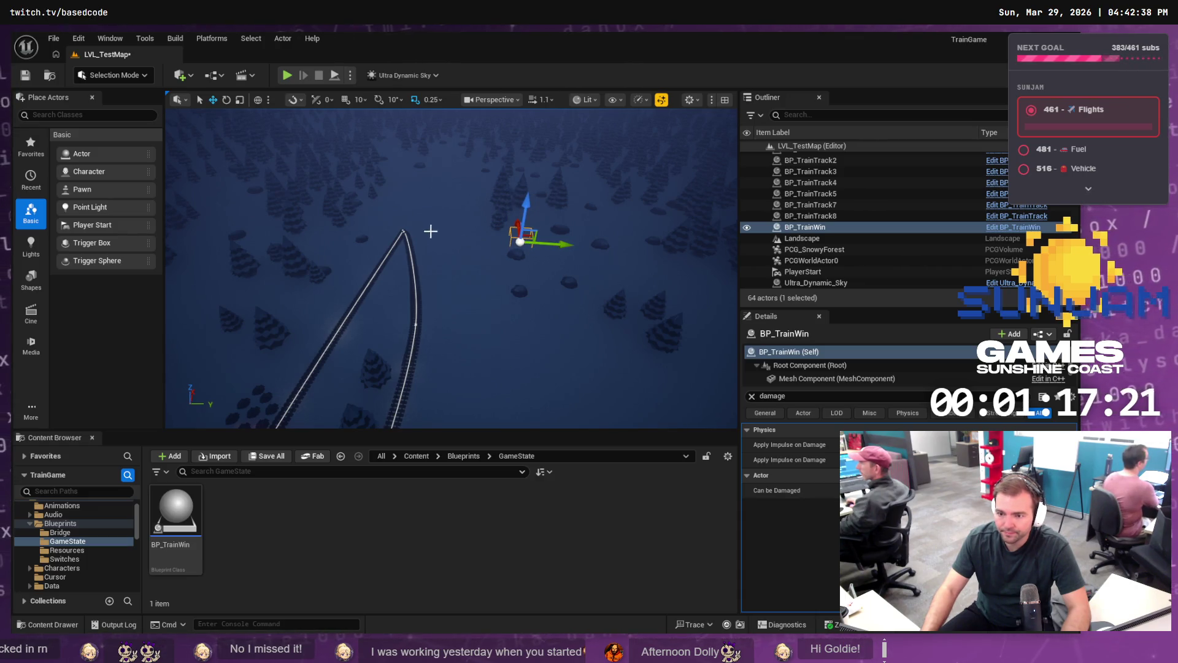
Step: Re-route BP_TrainTrack8's end and add a new spline point to reshape its curve
left_click(403, 228)
left_click(405, 232)
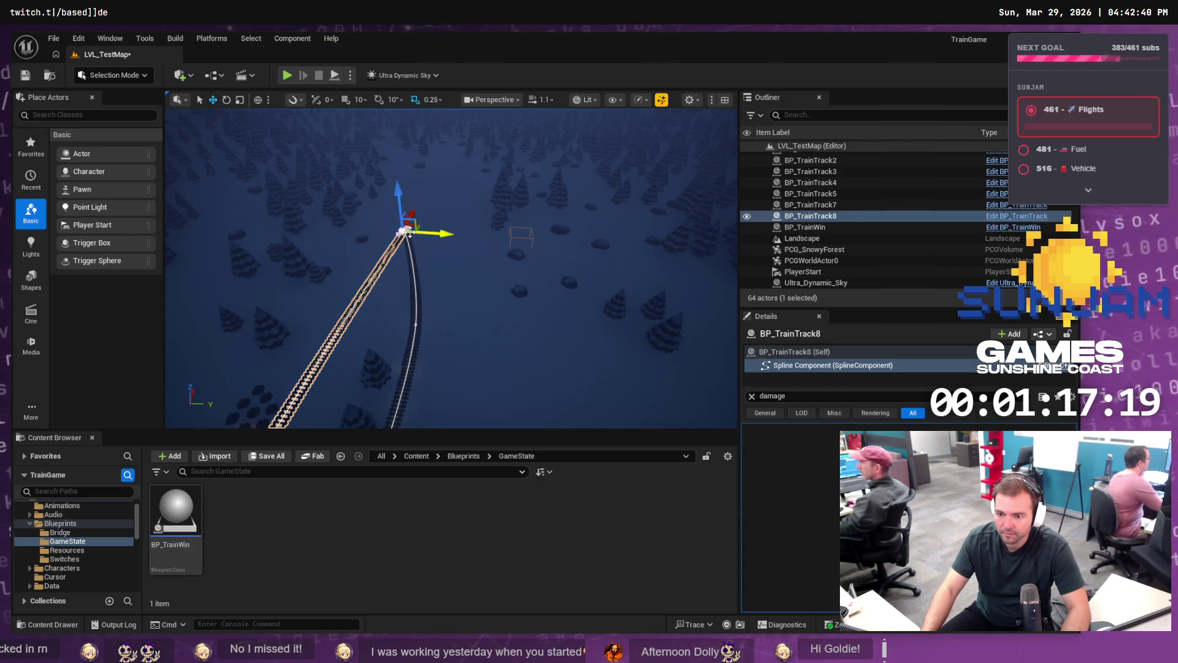
left_click_drag(439, 234, 553, 265)
scroll(507, 276, "up", 3)
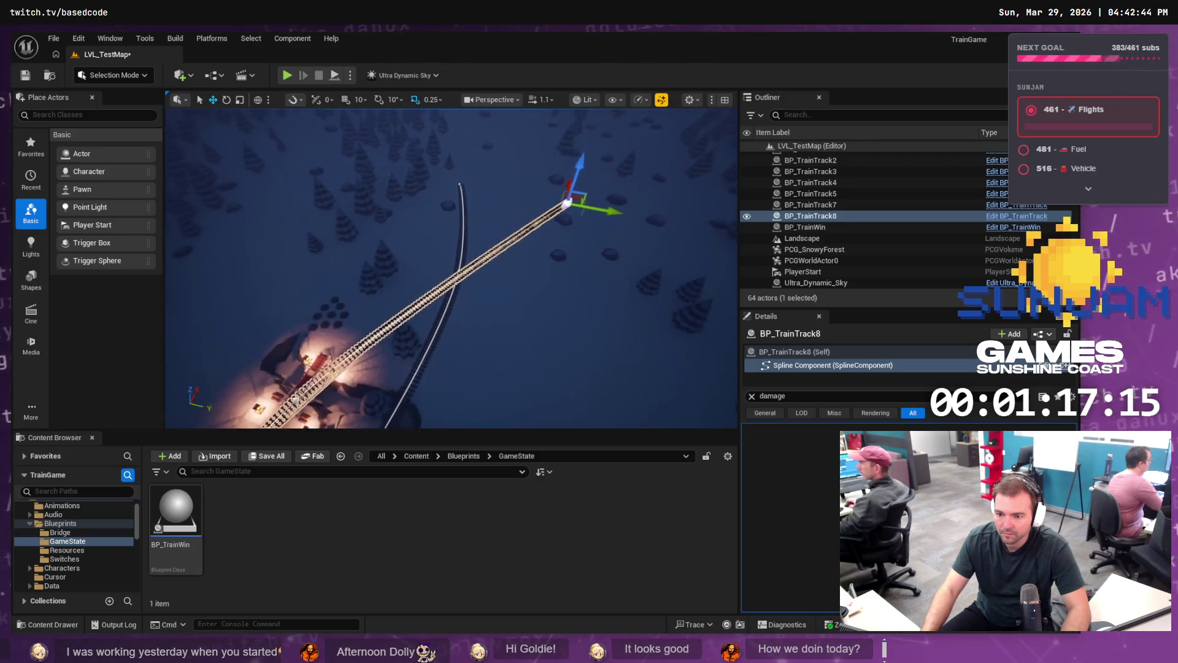
right_click(480, 288)
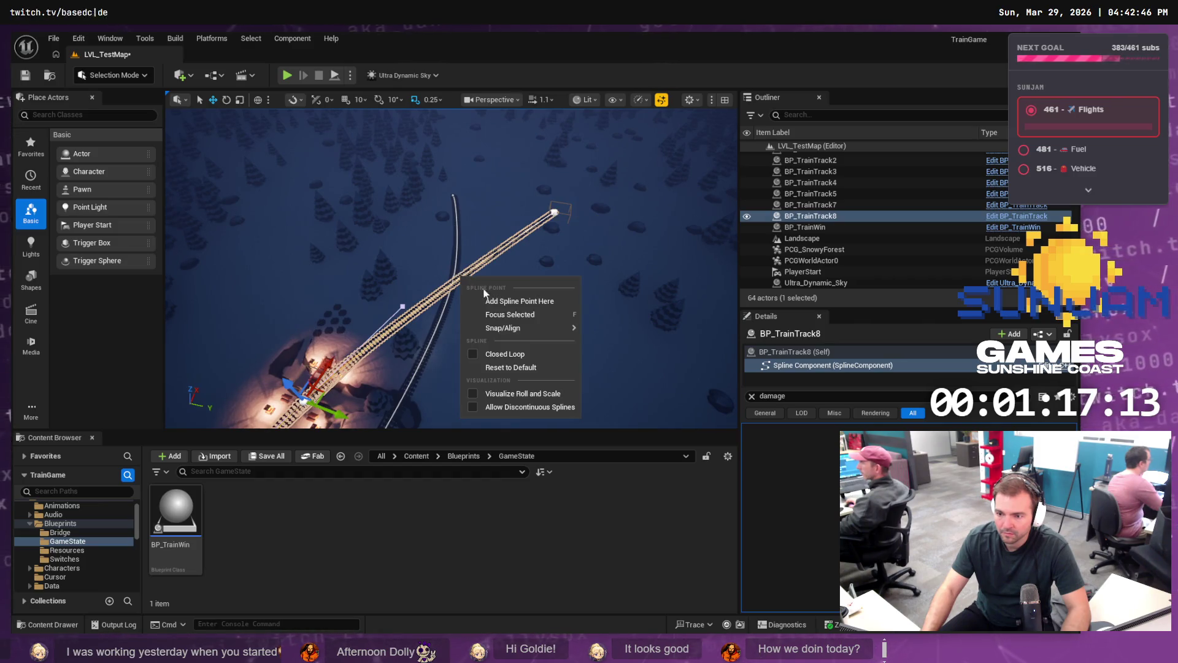
left_click(503, 298)
left_click_drag(500, 286, 455, 216)
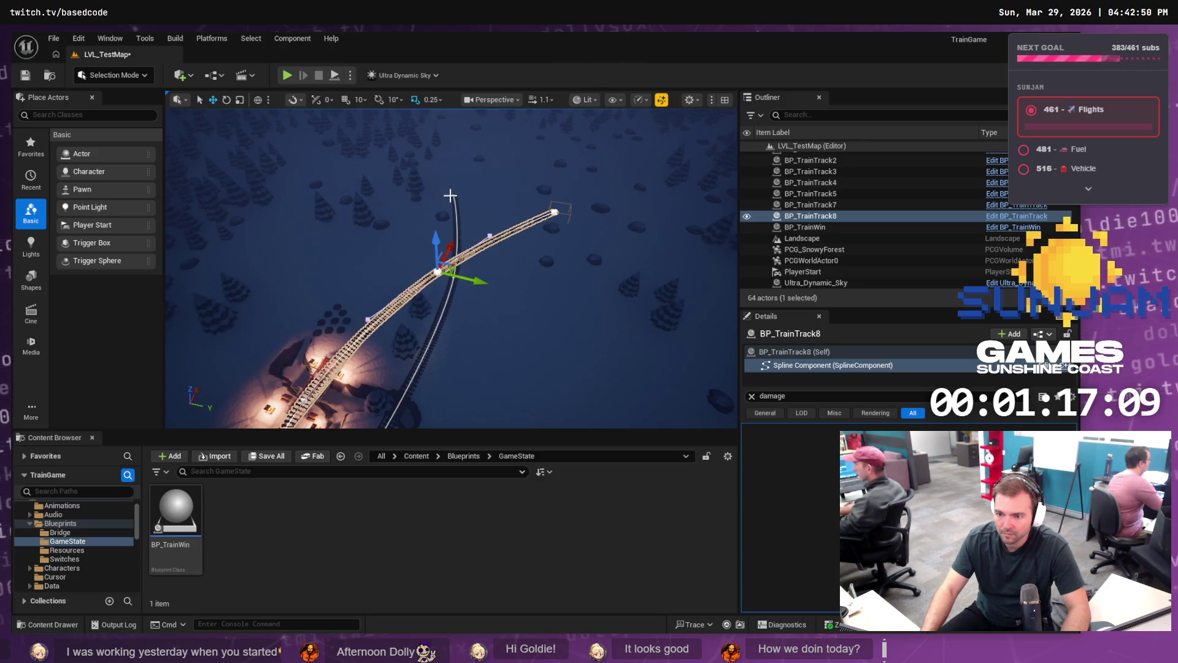
Step: Move BP_TrainTrack7's spline point right to straighten it, then save the level
left_click(452, 195)
left_click(454, 198)
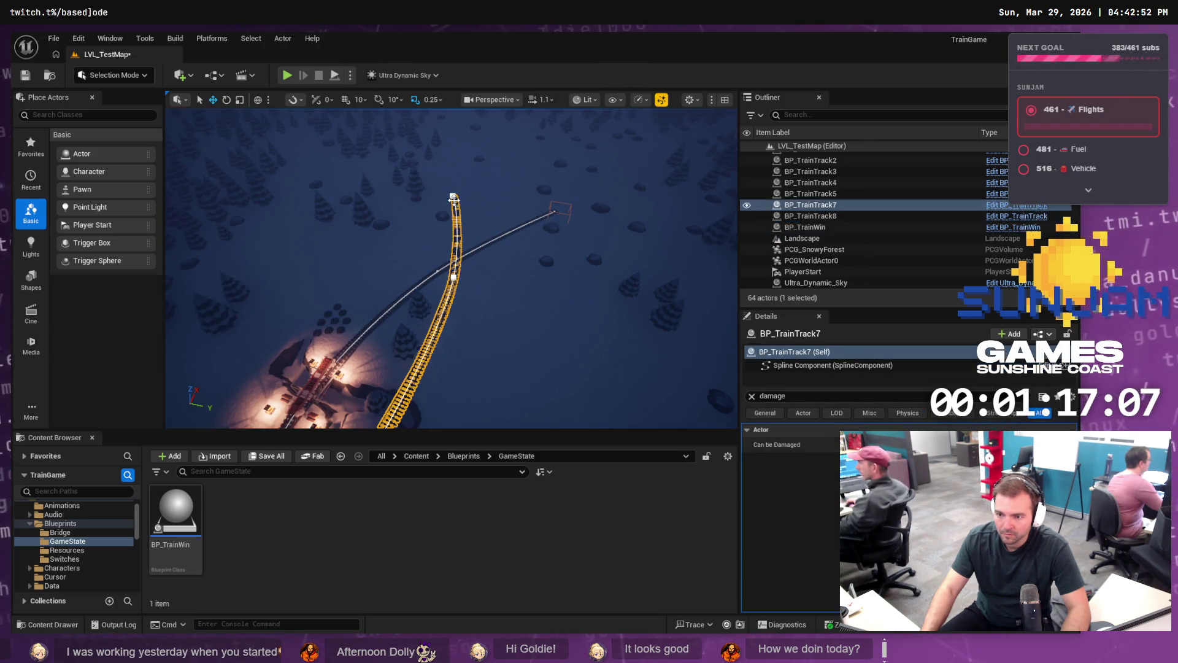
left_click(452, 196)
left_click_drag(493, 209, 588, 237)
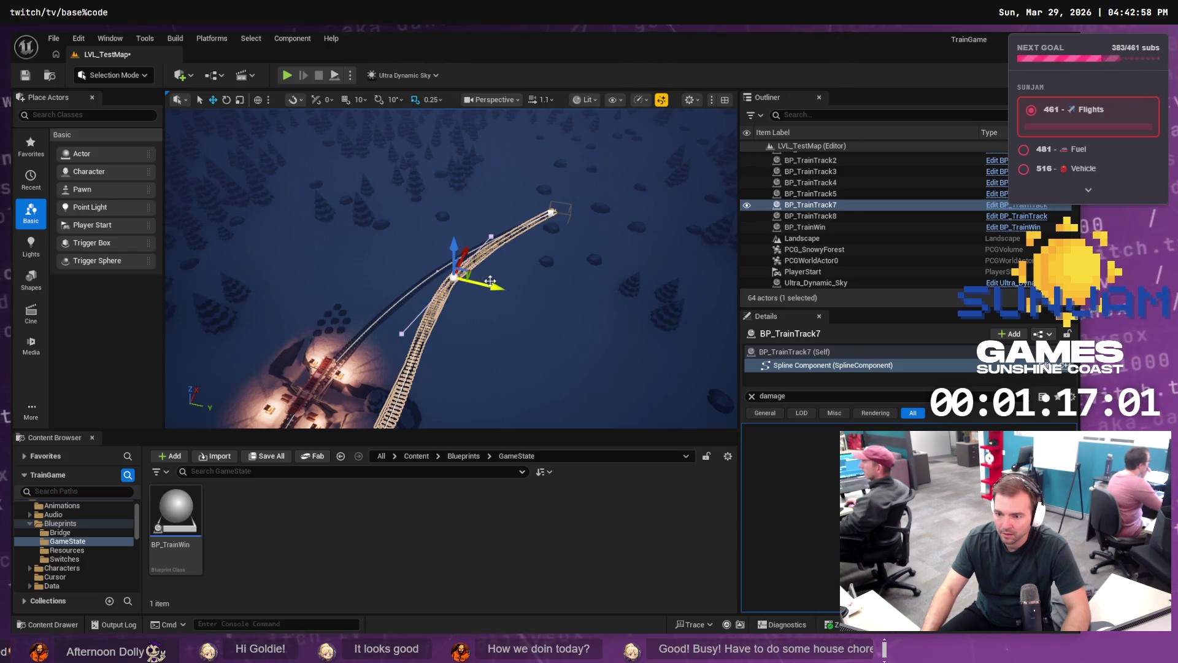
mouse_move(491, 281)
left_mouse_down()
mouse_move(517, 288)
mouse_move(473, 289)
mouse_move(540, 301)
mouse_move(399, 300)
mouse_move(521, 316)
left_mouse_up()
key("ctrl+s")
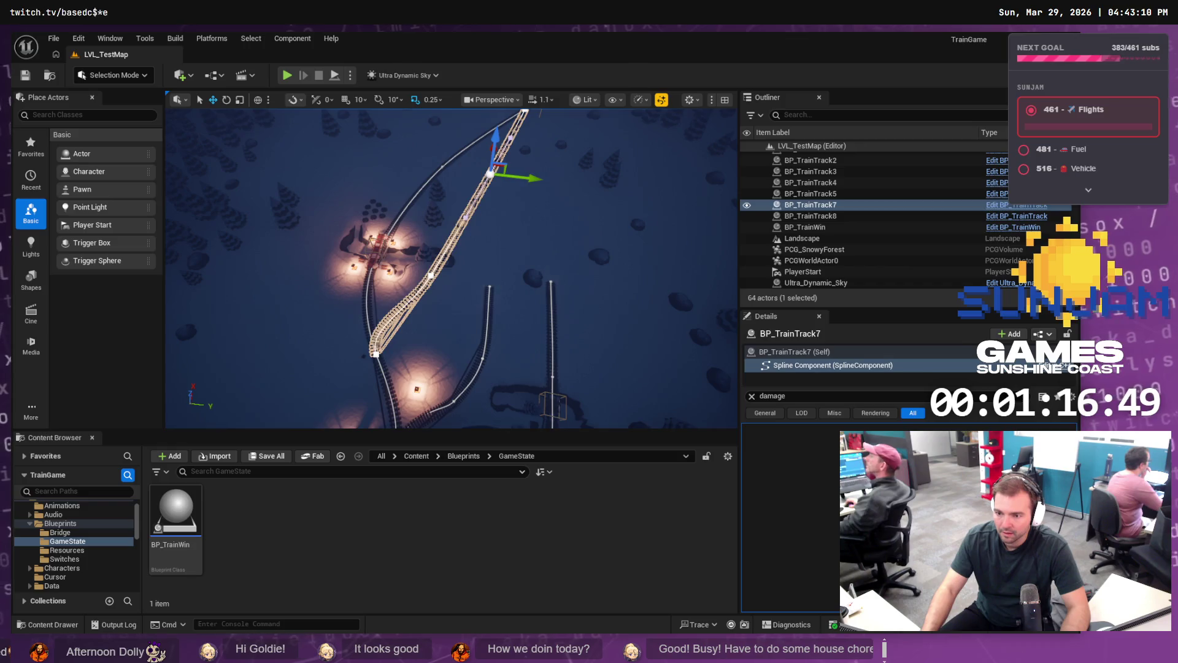
Step: Stretch BP_TrainTrack5's end spline point out toward the other tracks
left_click(487, 284)
left_click(489, 287)
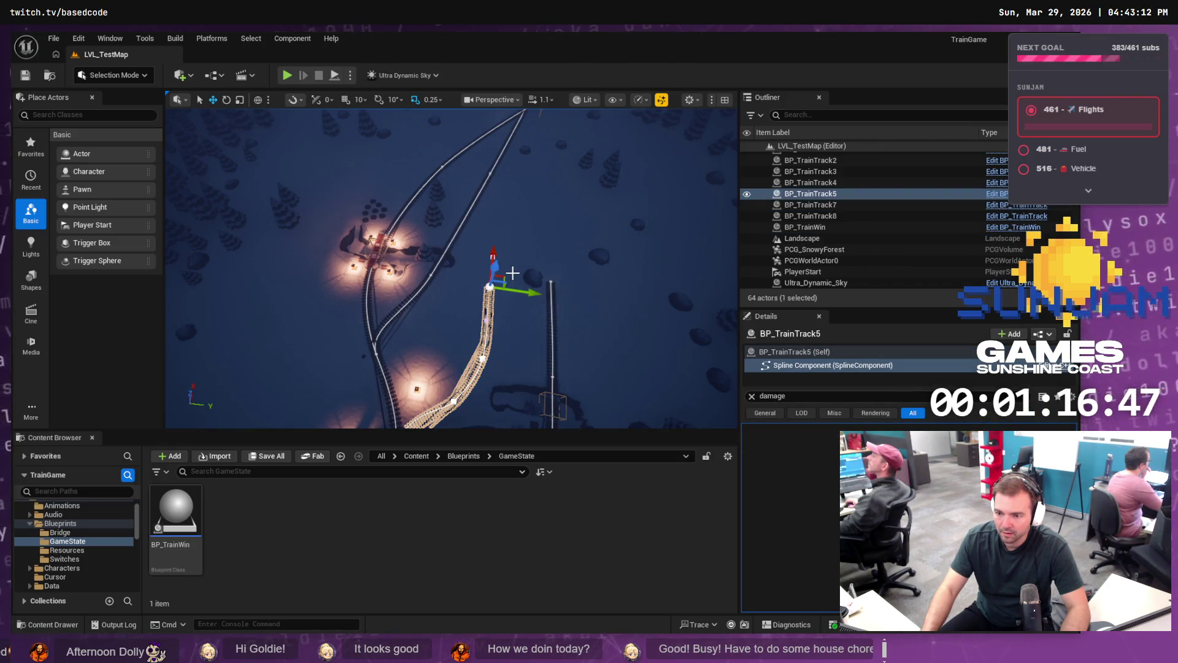
mouse_move(506, 274)
left_mouse_down()
mouse_move(528, 258)
mouse_move(556, 100)
mouse_move(544, 101)
mouse_move(539, 62)
mouse_move(499, 81)
mouse_move(500, 116)
left_mouse_up()
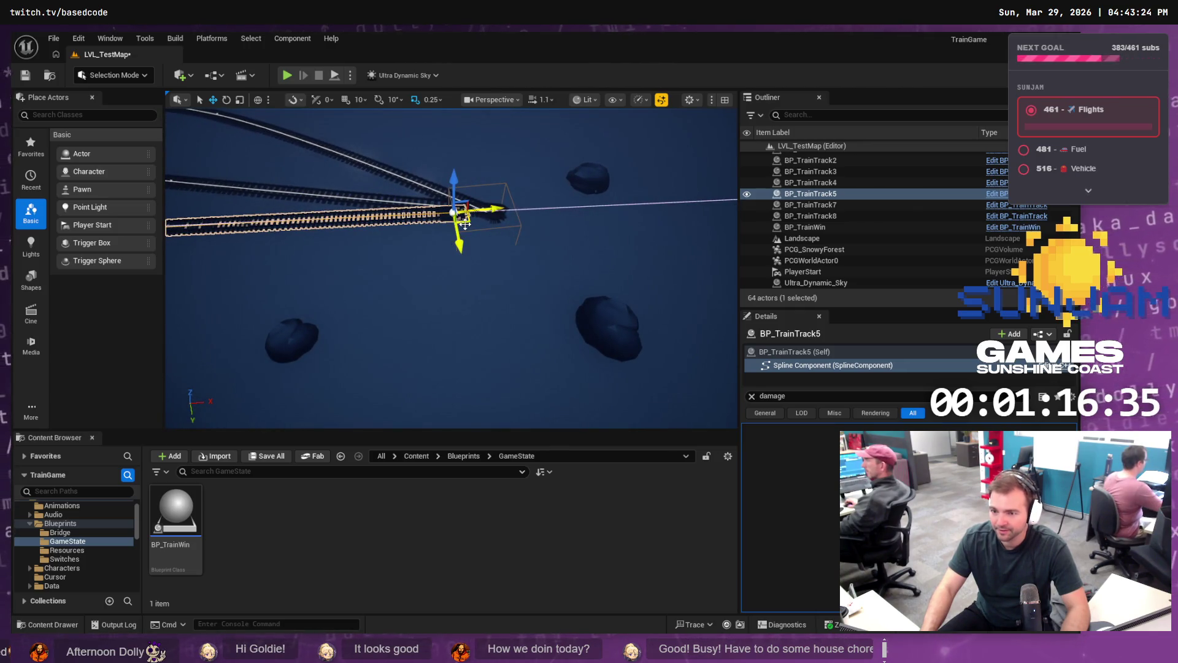
mouse_move(465, 224)
left_mouse_down()
mouse_move(508, 219)
mouse_move(492, 249)
mouse_move(463, 226)
mouse_move(466, 255)
left_mouse_up()
Step: Extend BP_TrainTrack3's end to the right and save the level
left_click(470, 248)
left_click_drag(363, 268, 724, 270)
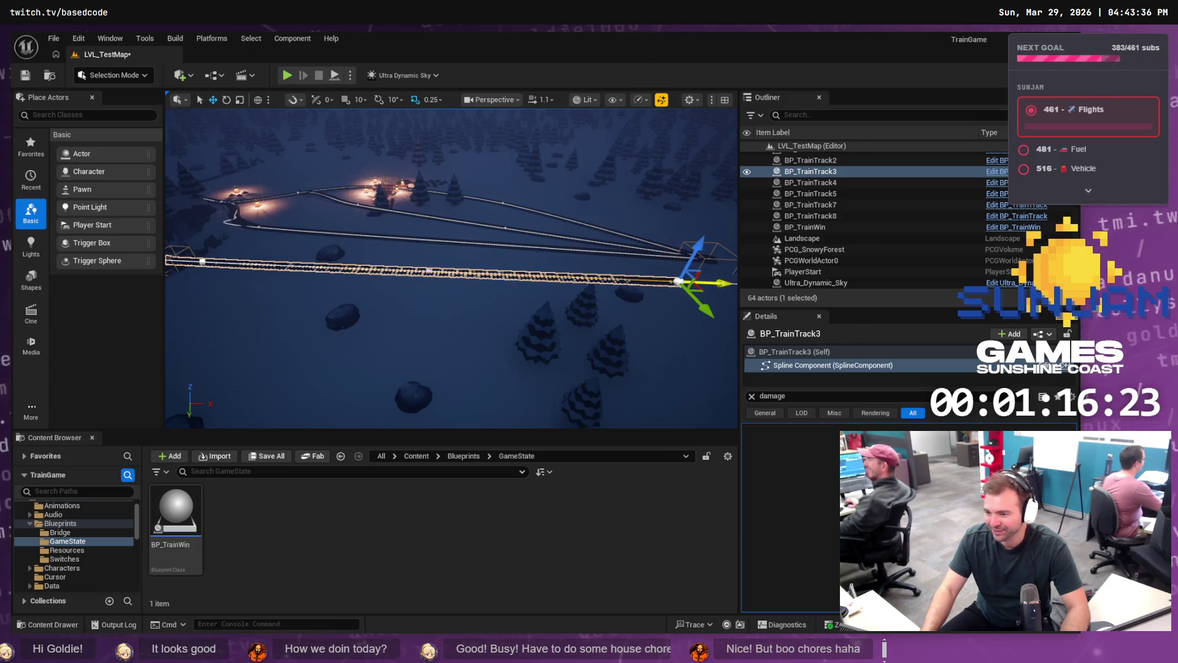
key("w")
mouse_move(526, 302)
left_mouse_down()
mouse_move(624, 291)
mouse_move(576, 281)
left_mouse_up()
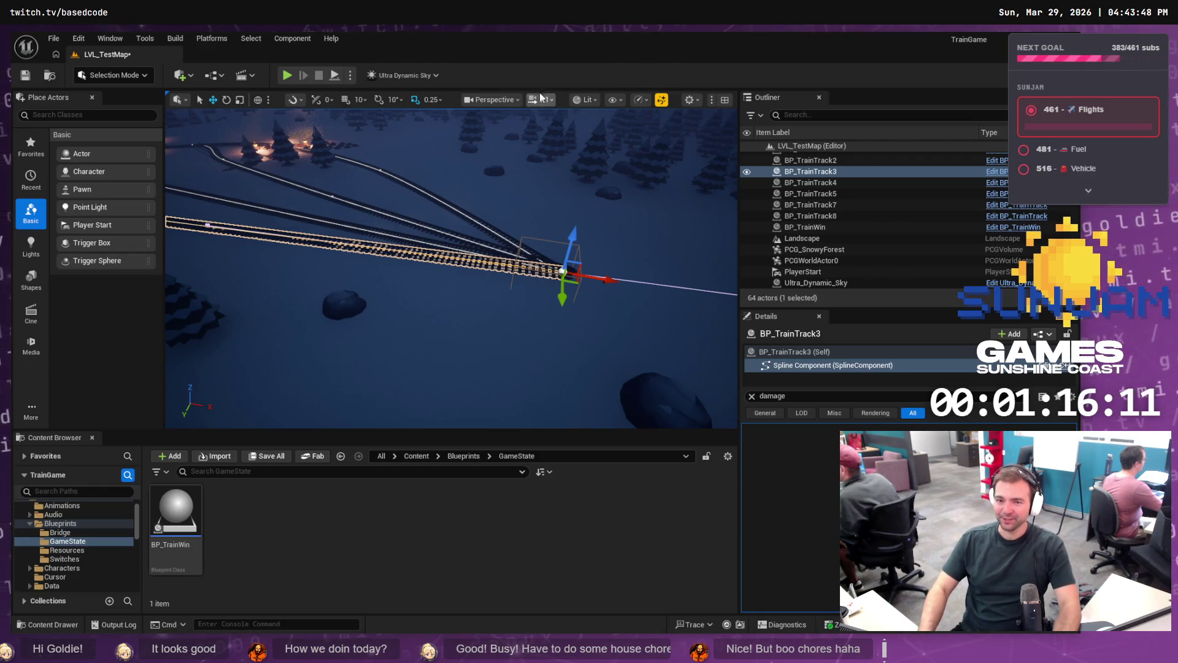
key("ctrl+s")
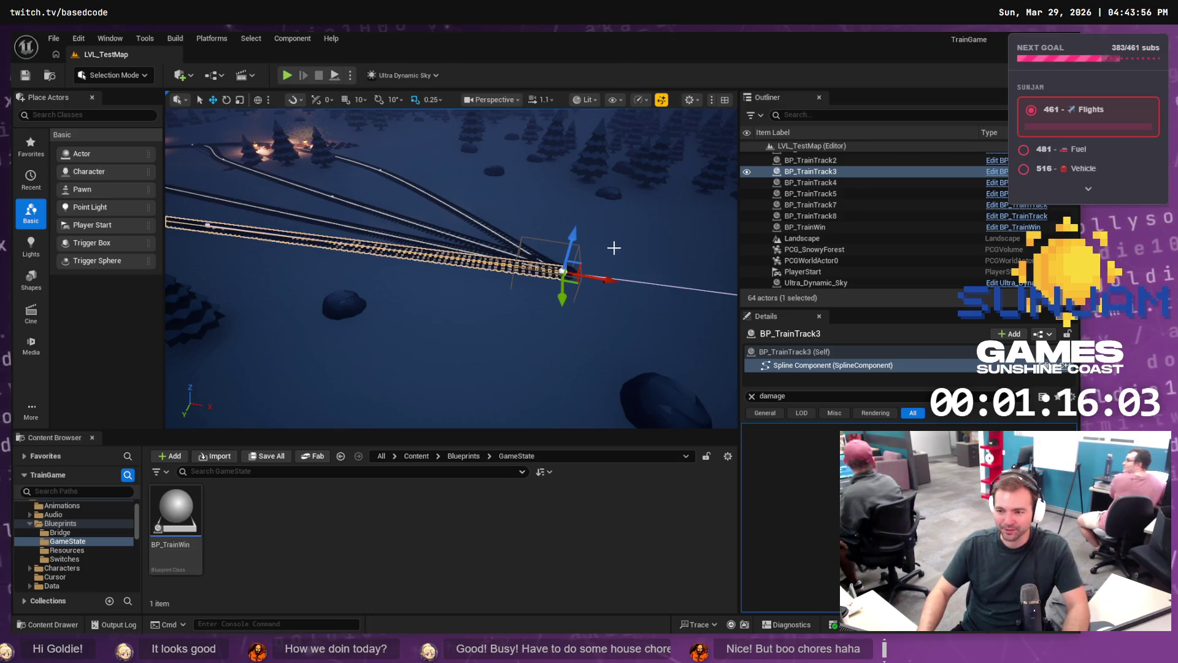
mouse_move(614, 248)
left_mouse_down()
mouse_move(596, 286)
mouse_move(571, 265)
left_mouse_up()
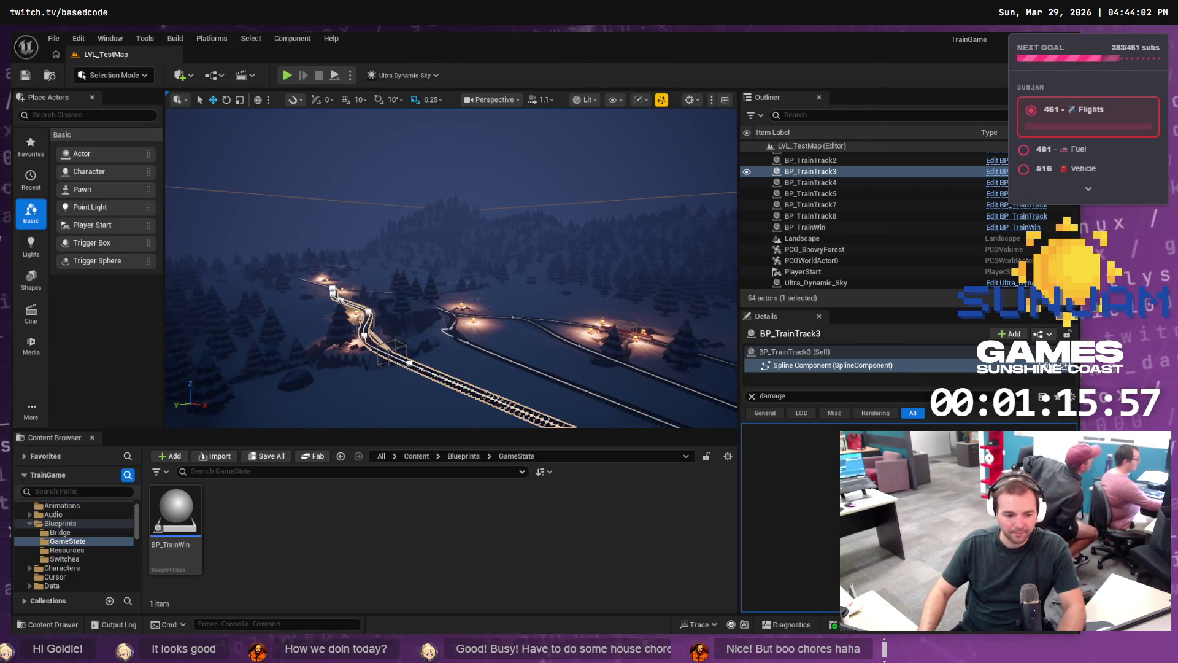
key("alt+Tab")
Step: Fetch the latest changes from the remote in Fork
left_click(77, 58)
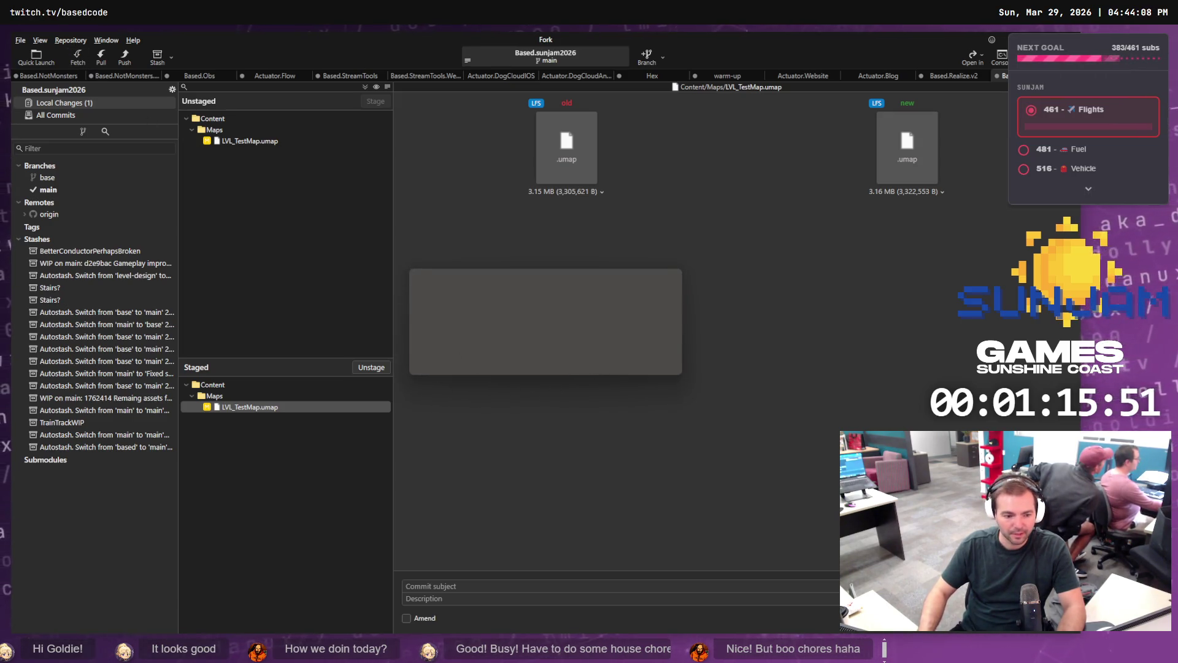
key("alt+Tab")
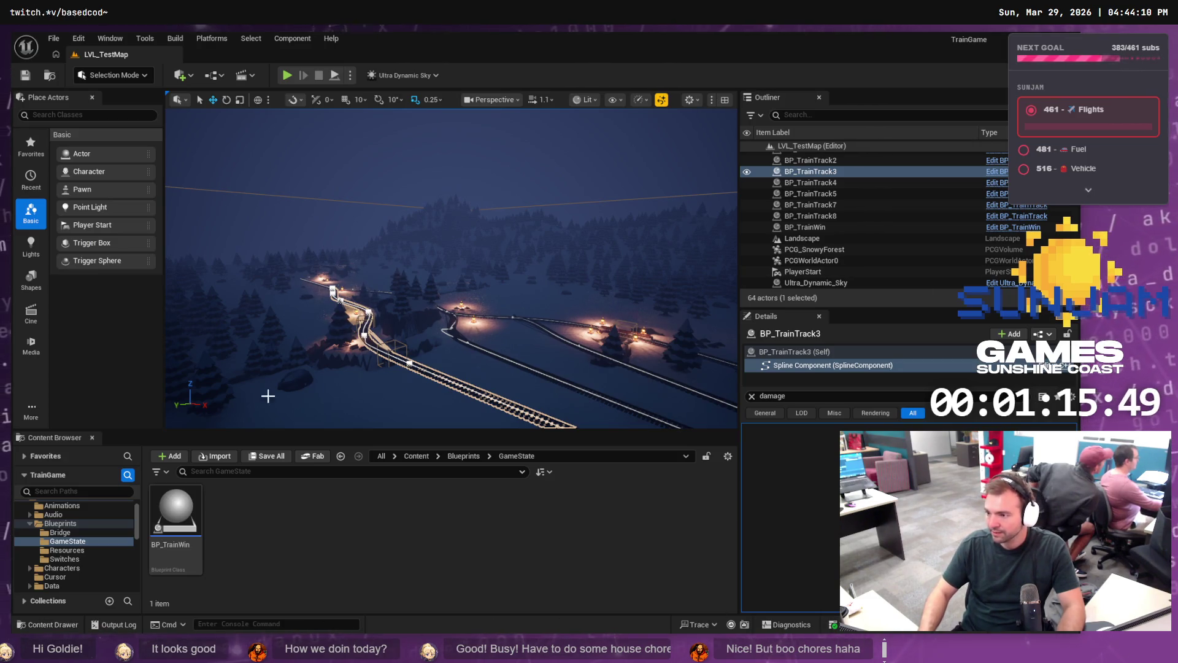
key("alt+Tab")
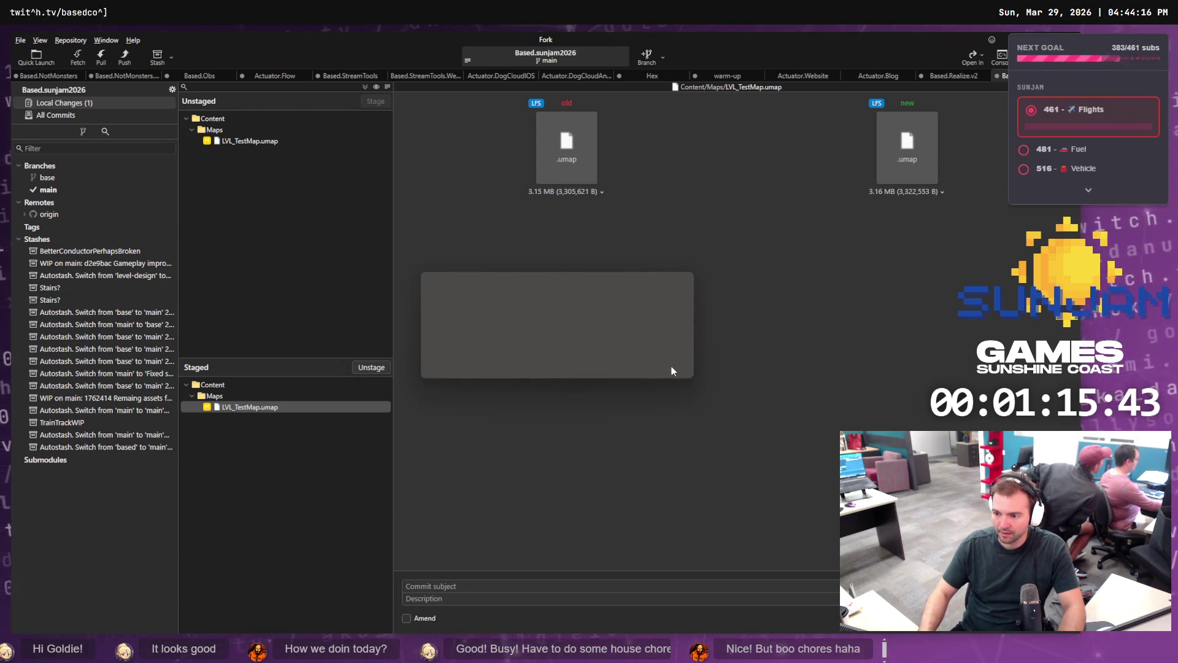
Step: Stage the updated LVL_TestMap.umap and enter the commit subject 'Move destinations to same point.'
left_click(272, 142)
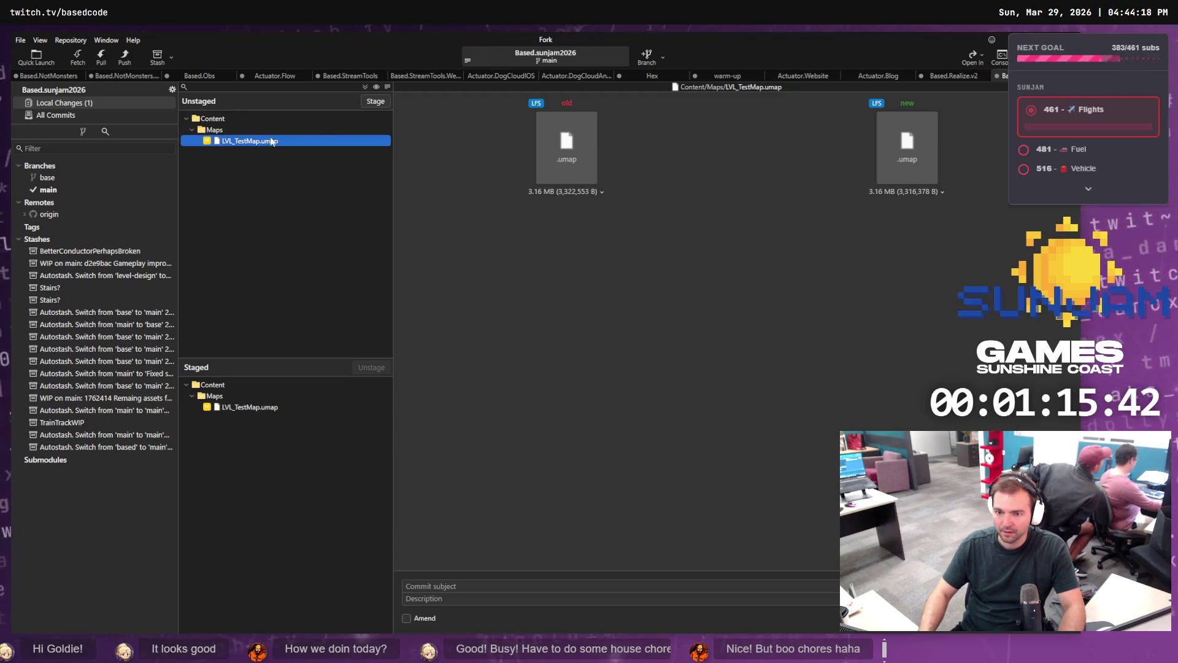
left_click(368, 102)
left_click(436, 587)
type("Level")
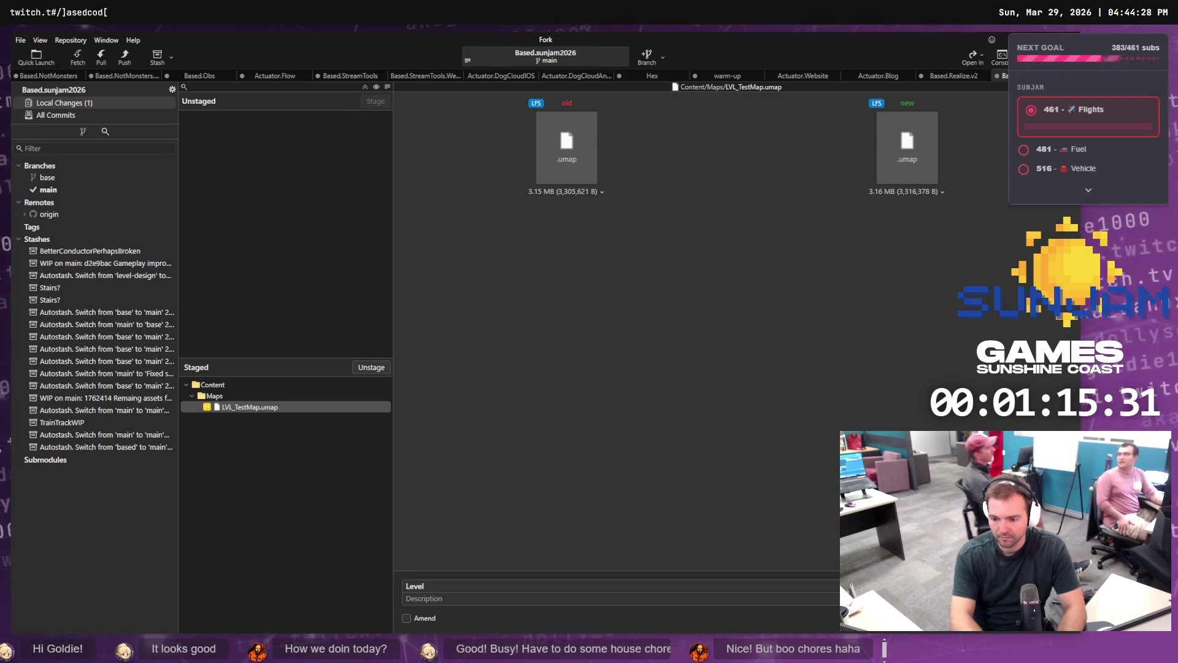
key("BackSpace")
key("BackSpace")
key("BackSpace")
type("Move ")
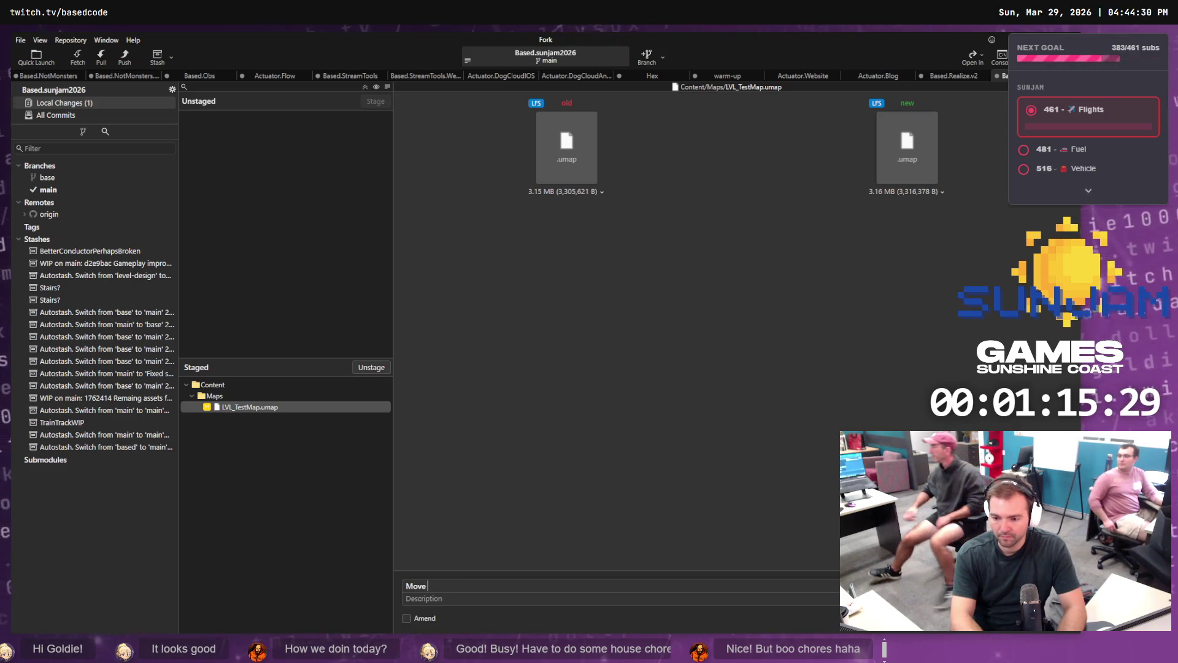
type("destinations")
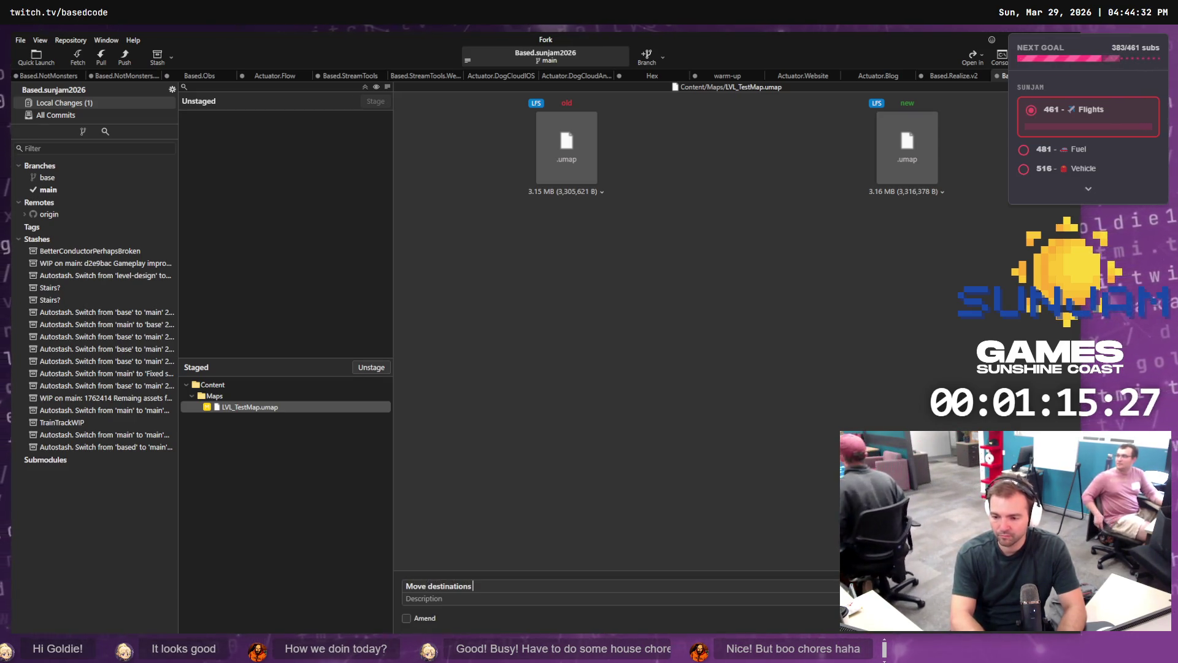
type(" to same point.")
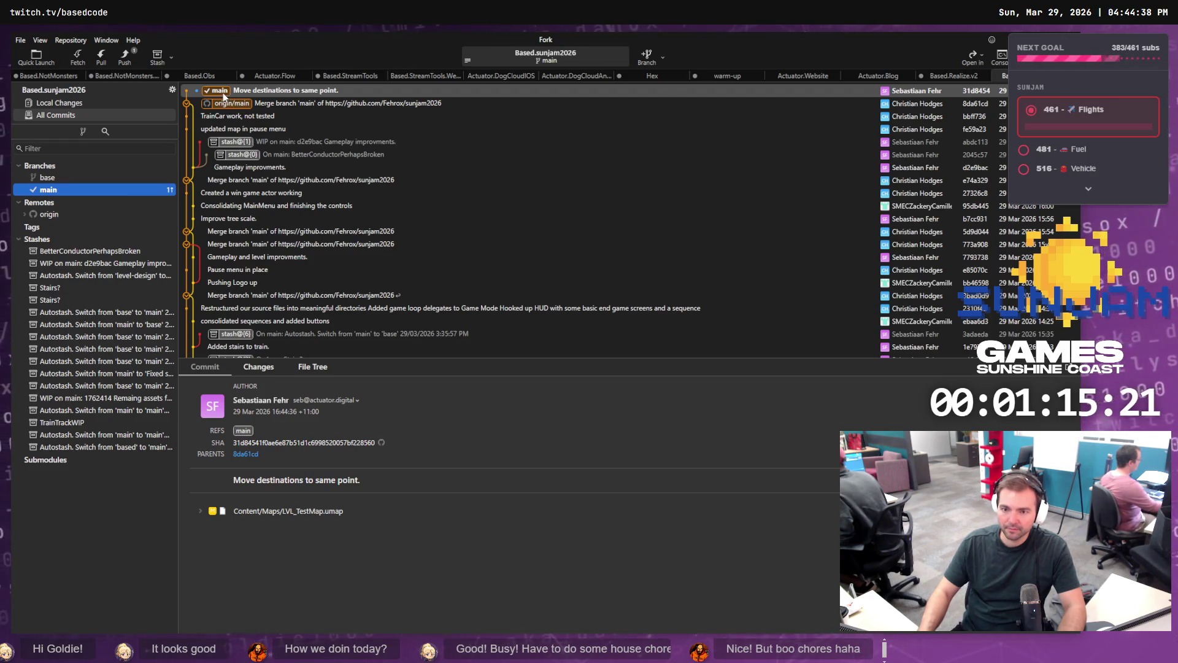
Step: Push main to origin, then inspect the merge commit before returning to Unreal
right_click(223, 93)
mouse_move(323, 105)
left_click(418, 153)
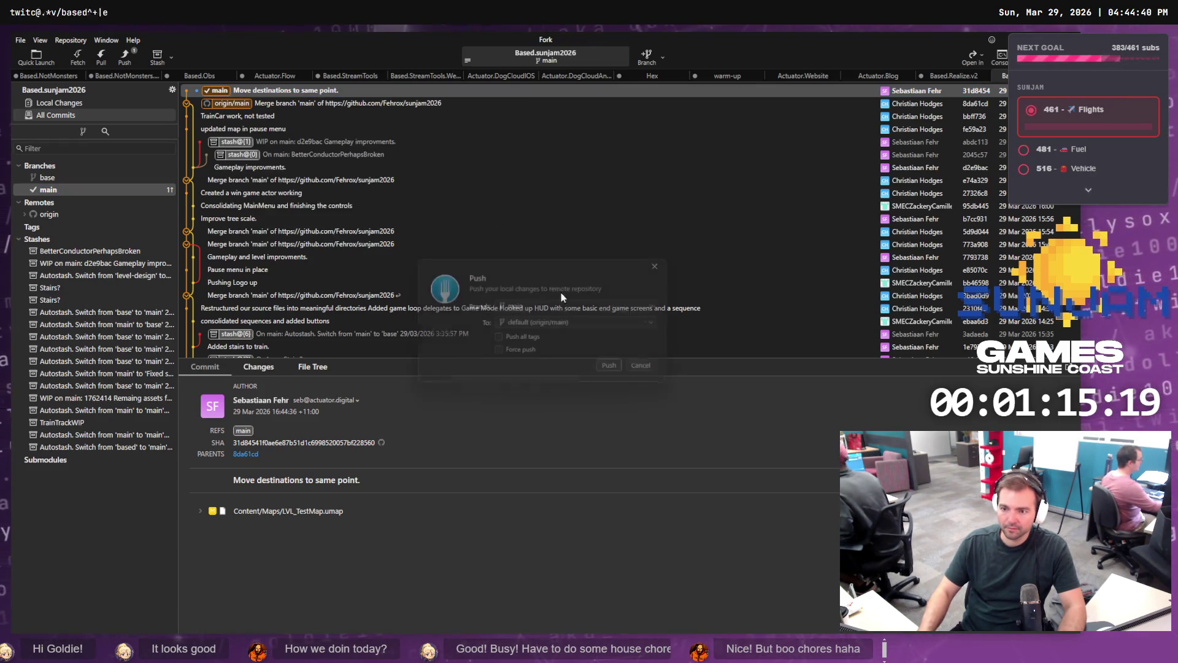
left_click(618, 371)
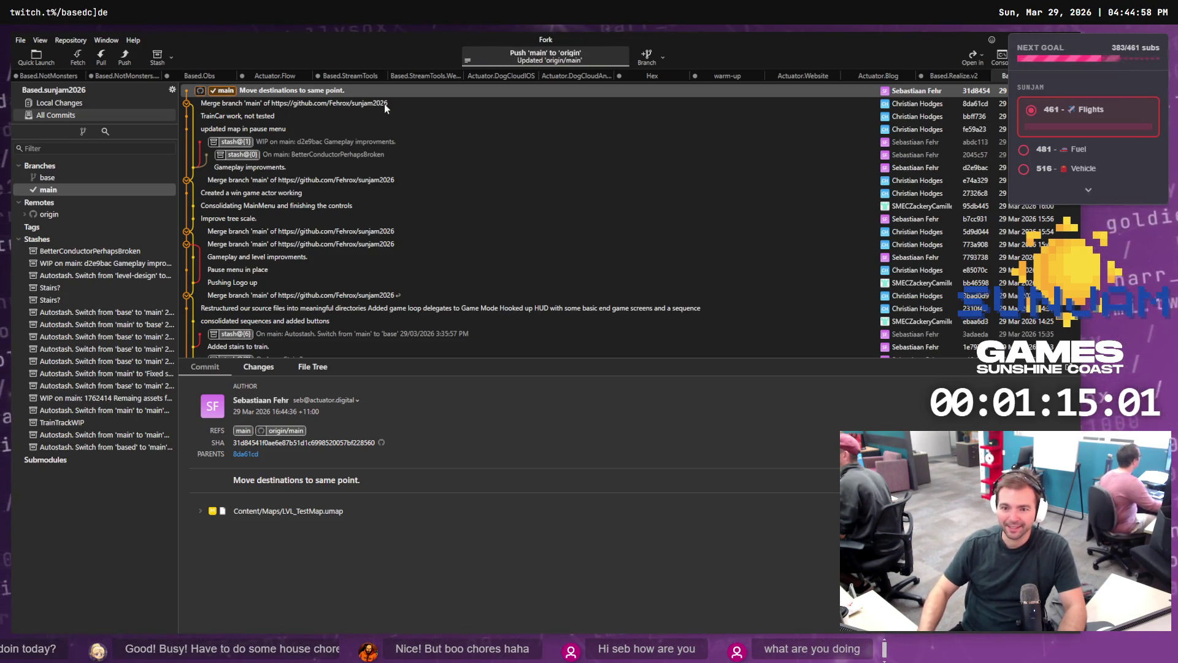
left_click(311, 104)
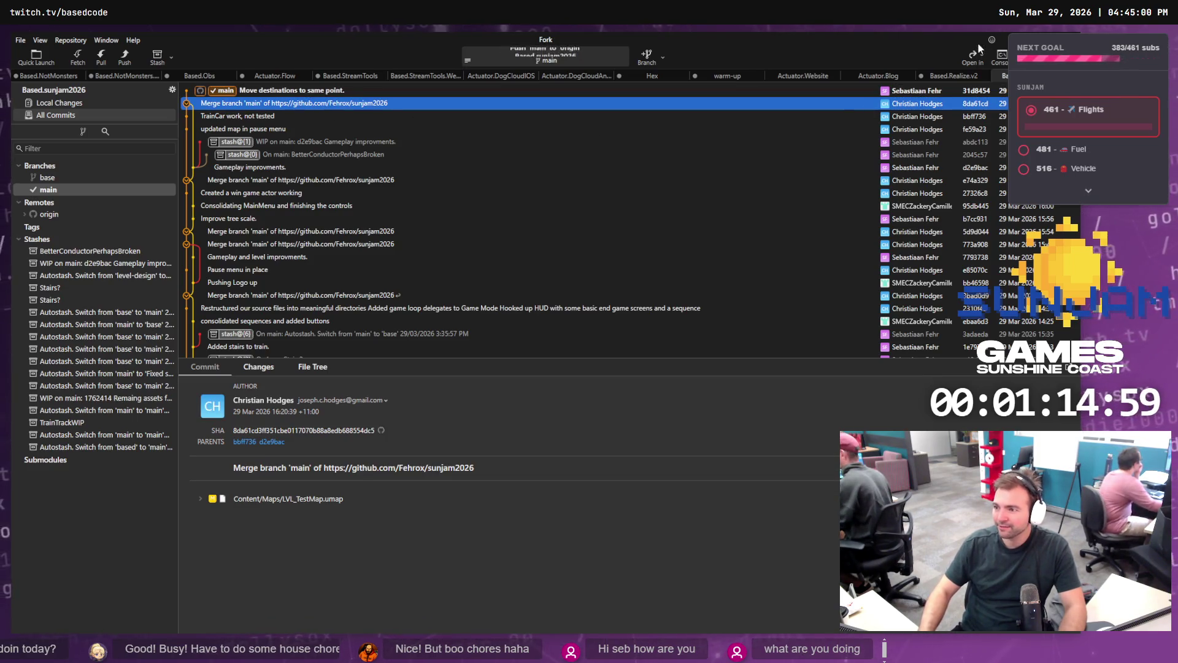
key("alt+Tab")
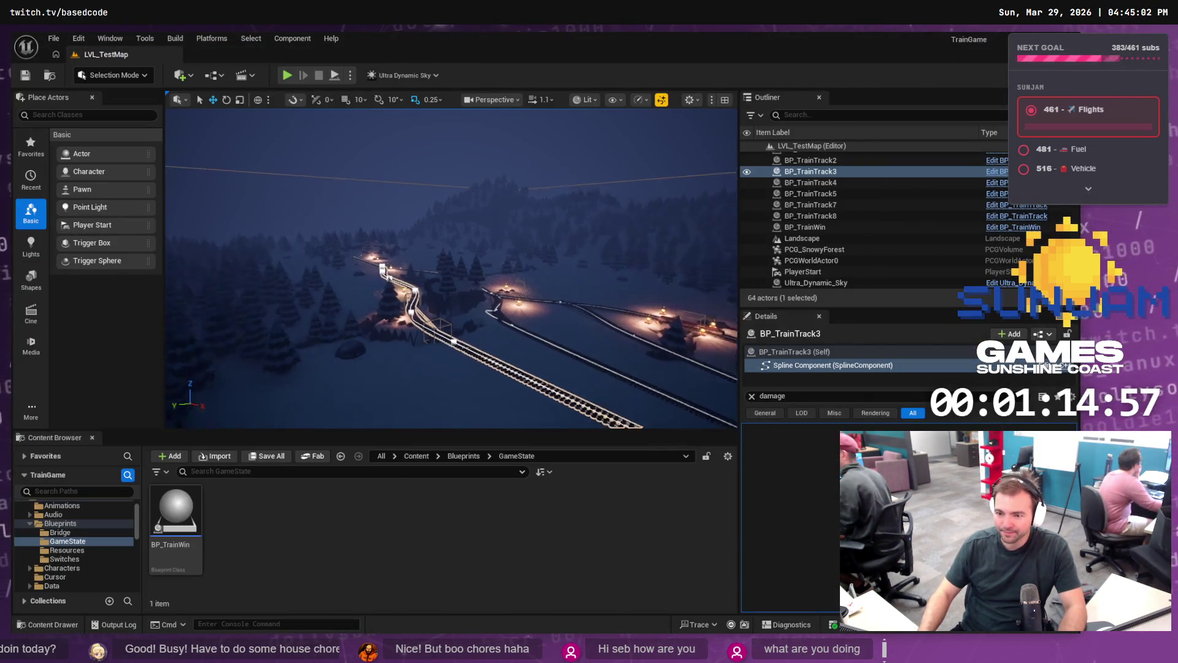
Step: Move BP_TrainTrack5's upper corner spline point to reshape the curve at the junction, then save
key("w")
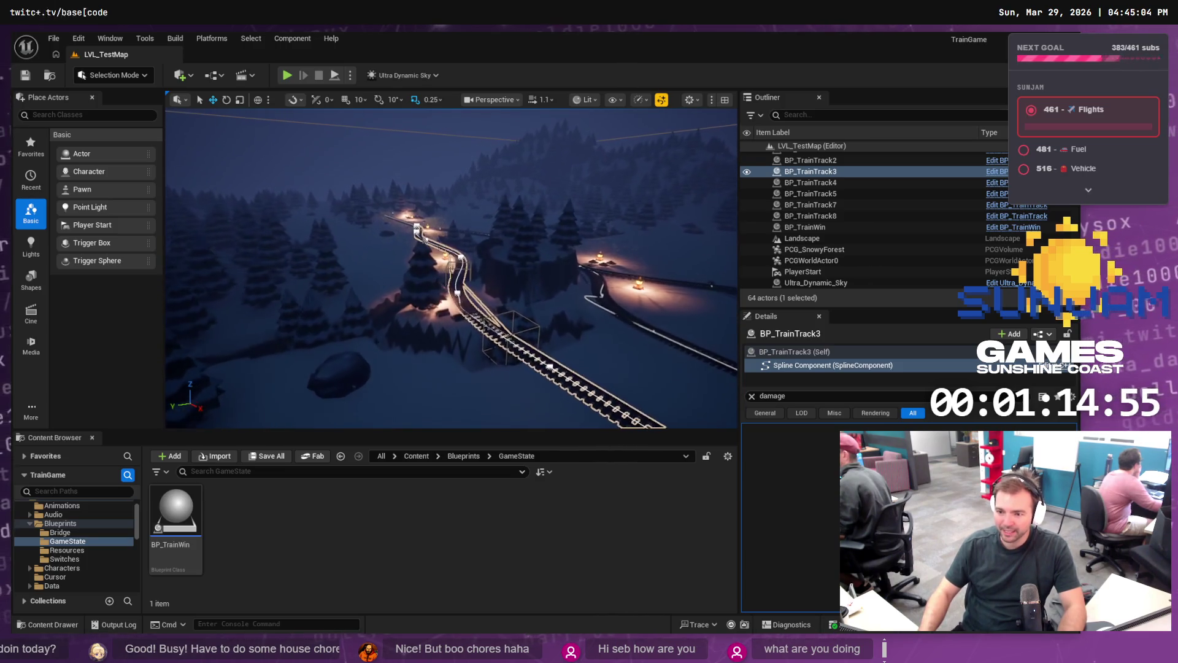
key("w")
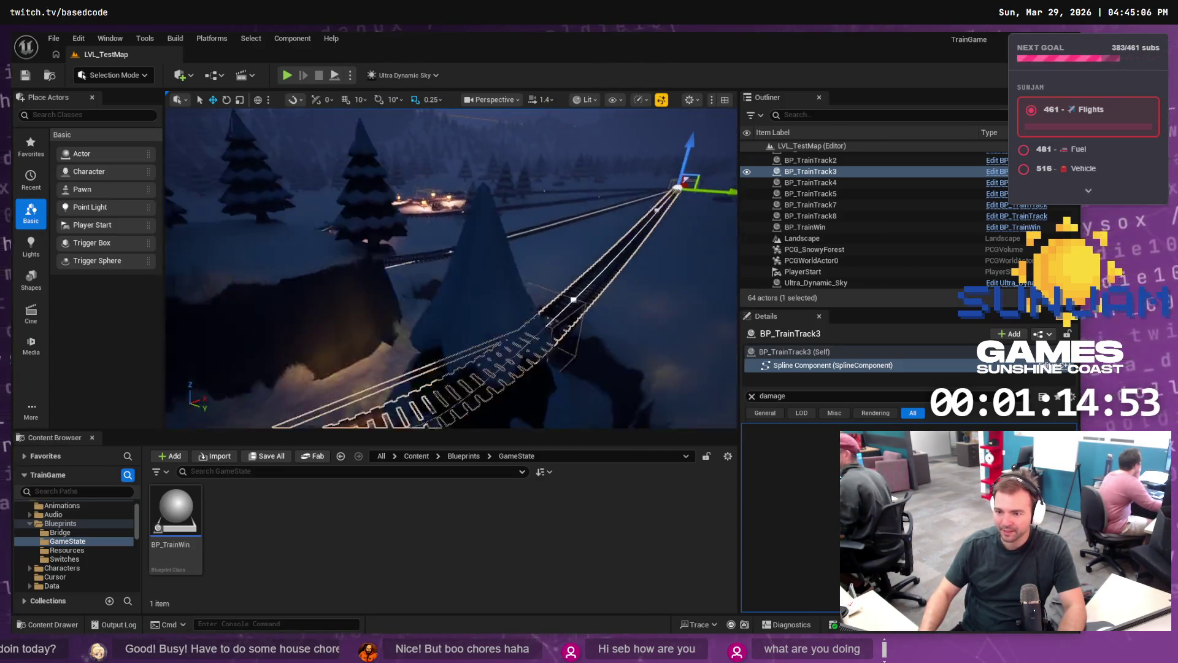
key("e")
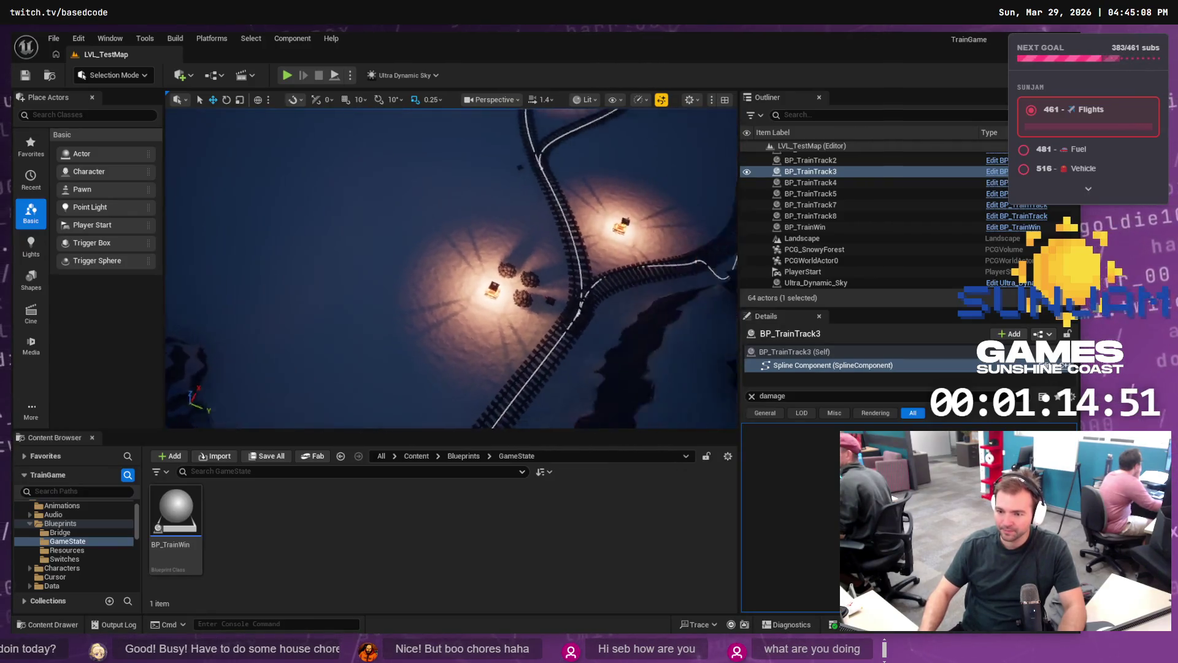
key("w")
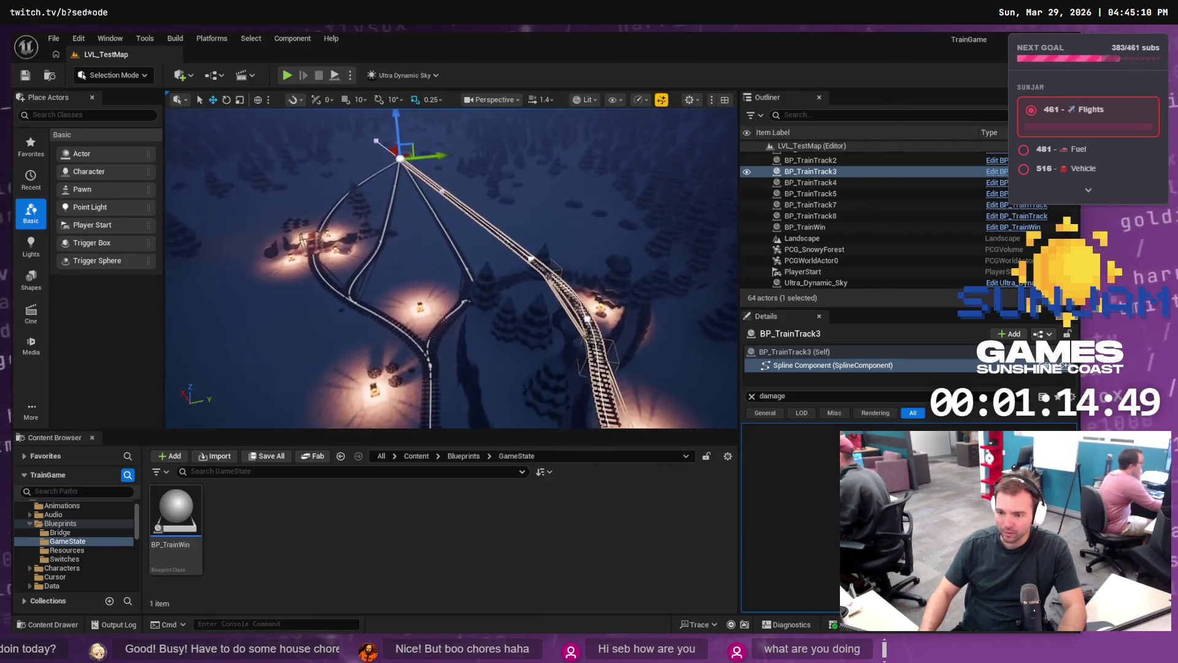
key("w")
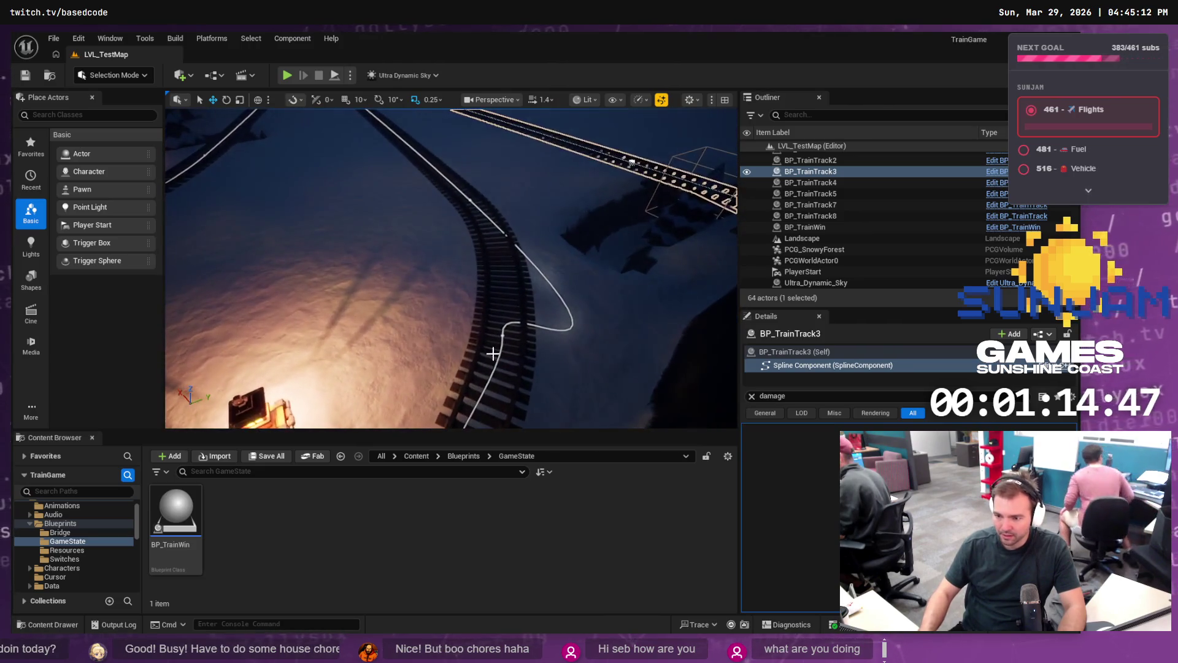
left_click(485, 199)
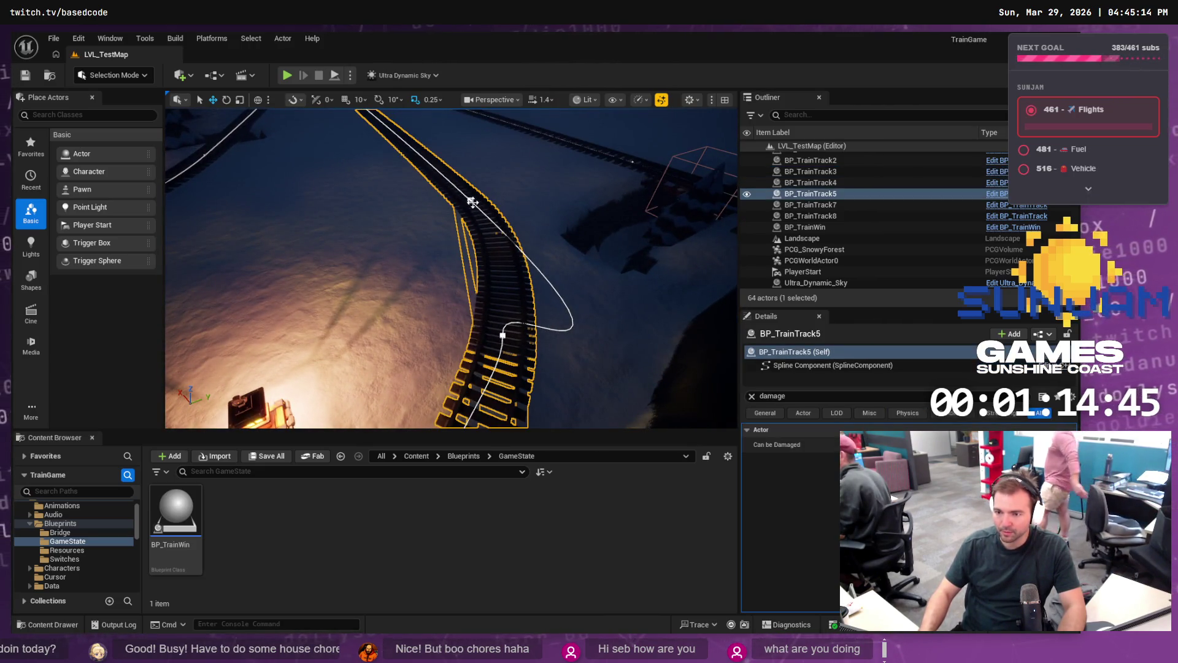
left_click(501, 217)
scroll(500, 217, "down", 3)
left_click(468, 239)
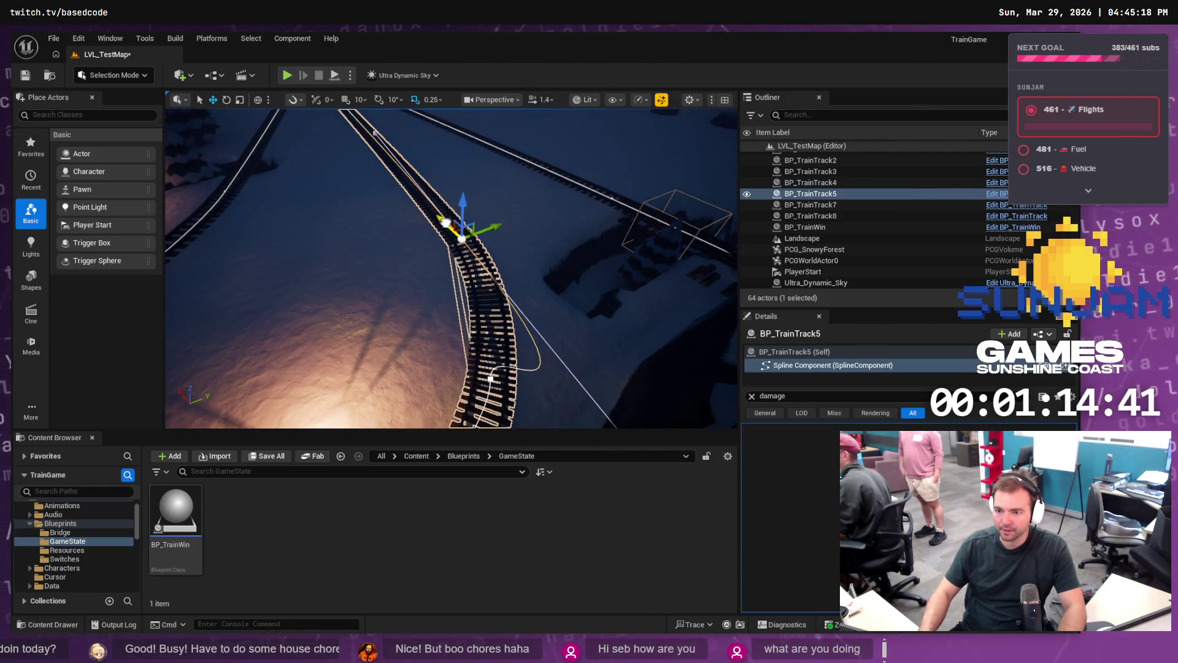
left_click_drag(468, 239, 344, 154)
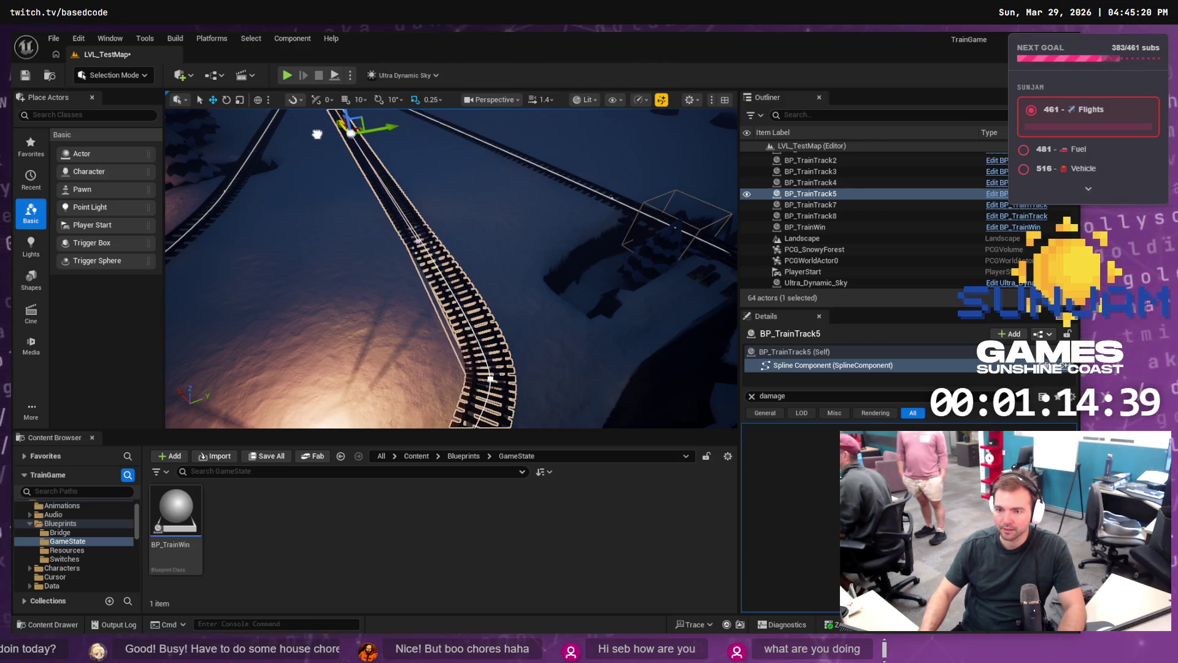
key("f")
key("ctrl+s")
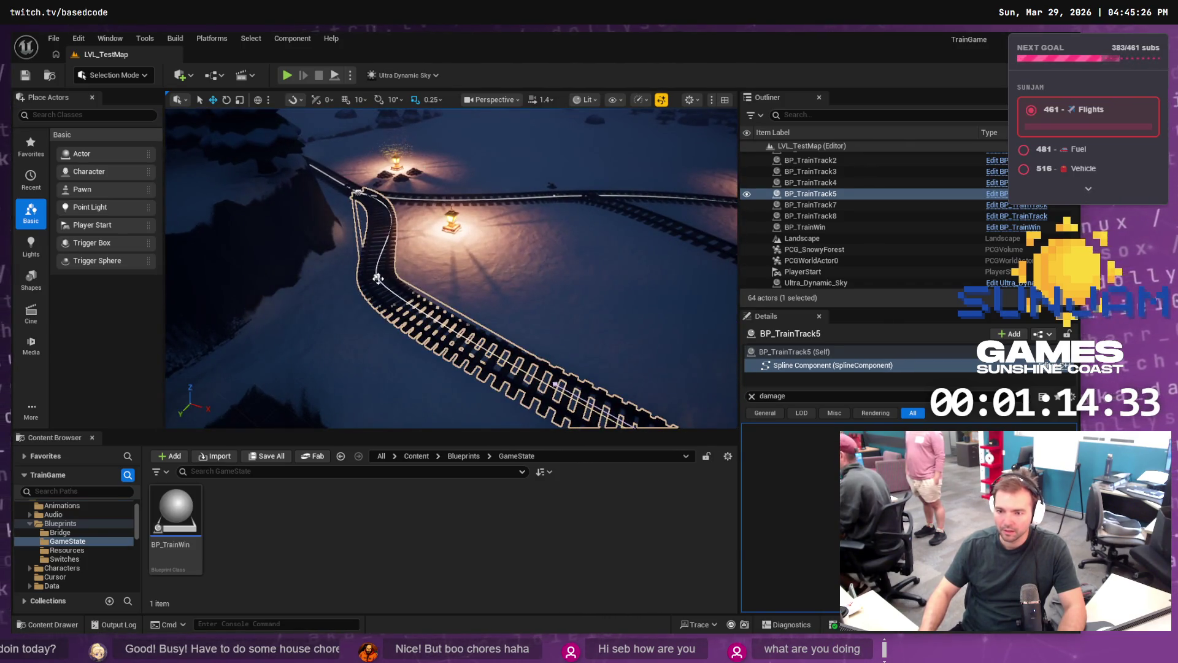
Step: Pull another BP_TrainTrack5 spline point to straighten the curve onto the junction
left_click(376, 278)
mouse_move(381, 286)
left_mouse_down()
mouse_move(508, 344)
mouse_move(521, 386)
left_mouse_up()
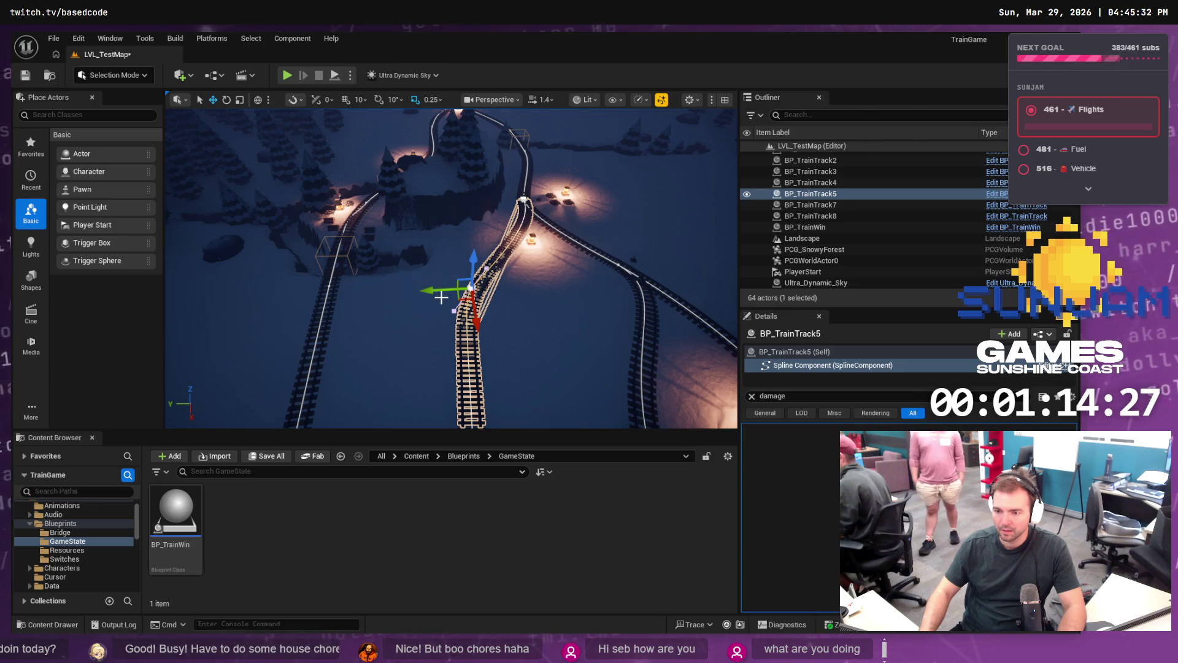
left_click_drag(432, 291, 435, 298)
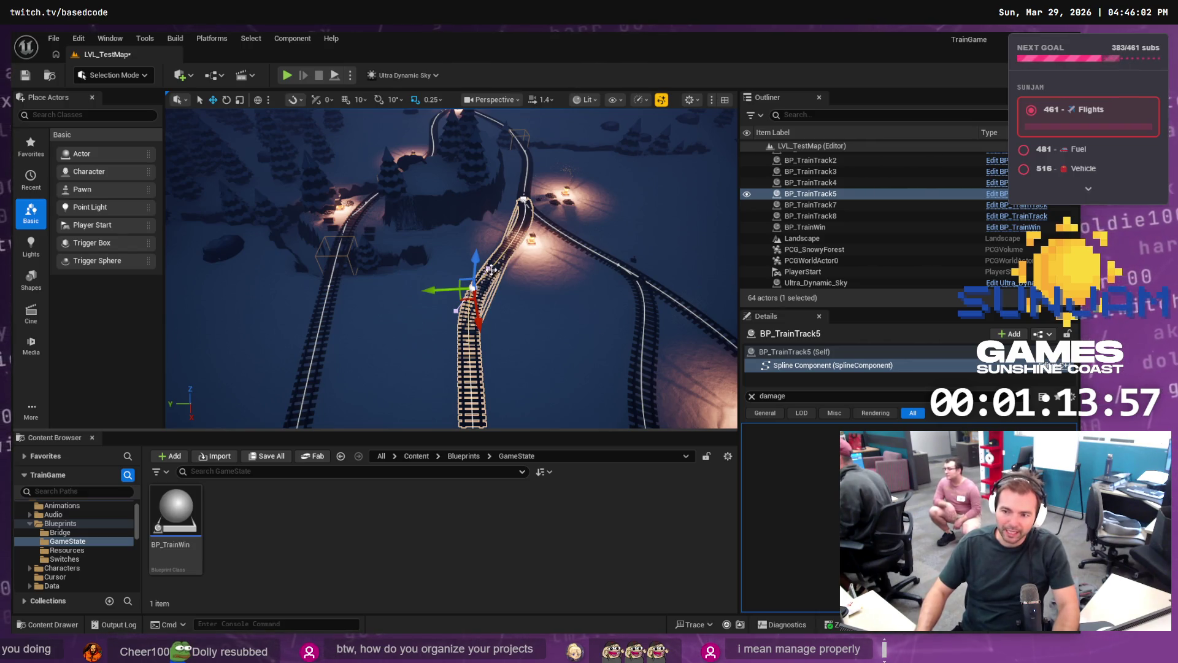
Step: Rotate BP_TrainTrack5's junction spline point by about -10 degrees
scroll(491, 269, "up", 3)
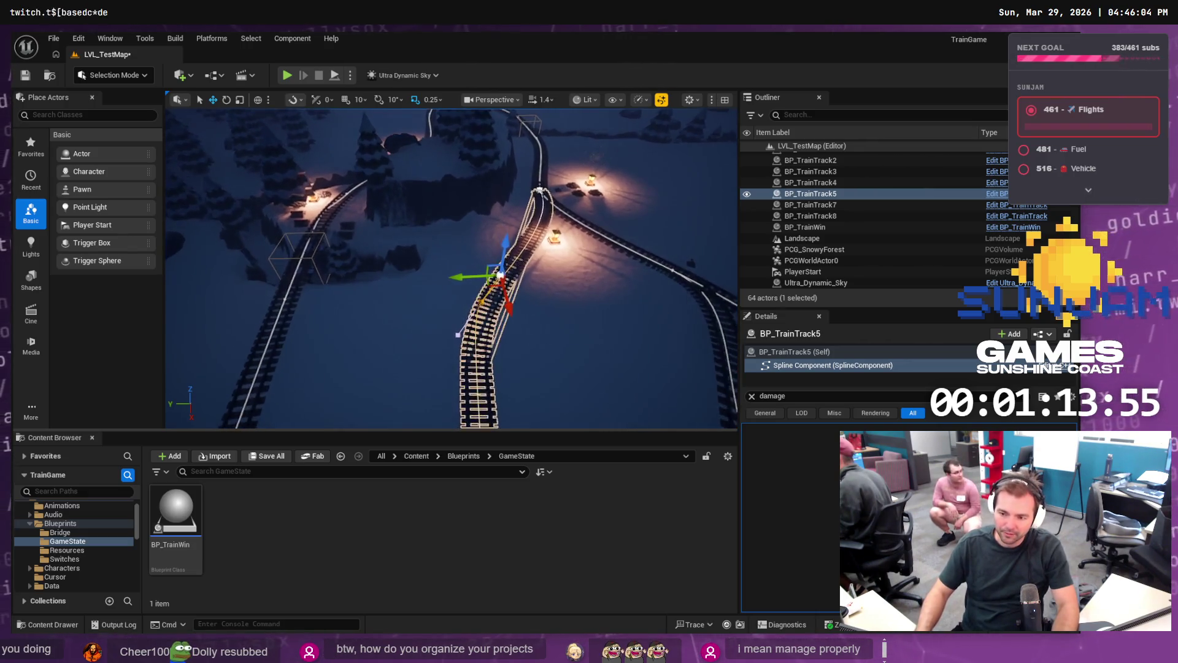
mouse_move(491, 269)
left_mouse_down()
mouse_move(442, 270)
mouse_move(424, 295)
mouse_move(496, 300)
mouse_move(497, 289)
left_mouse_up()
key("e")
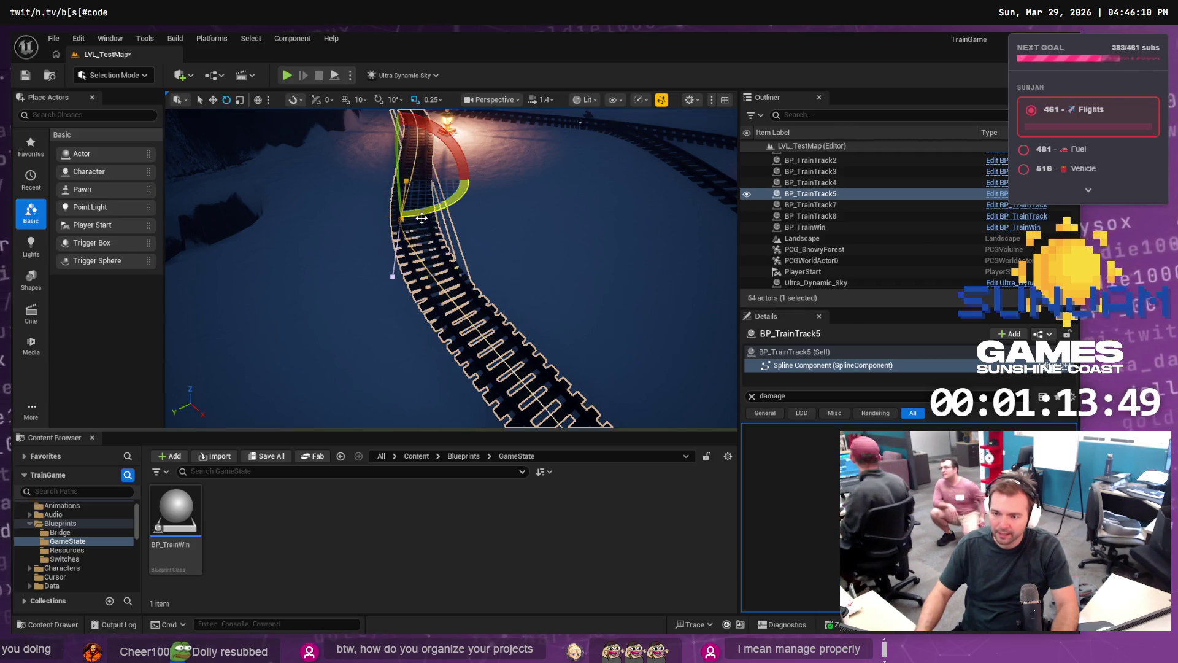
left_click(394, 234)
left_click(400, 223)
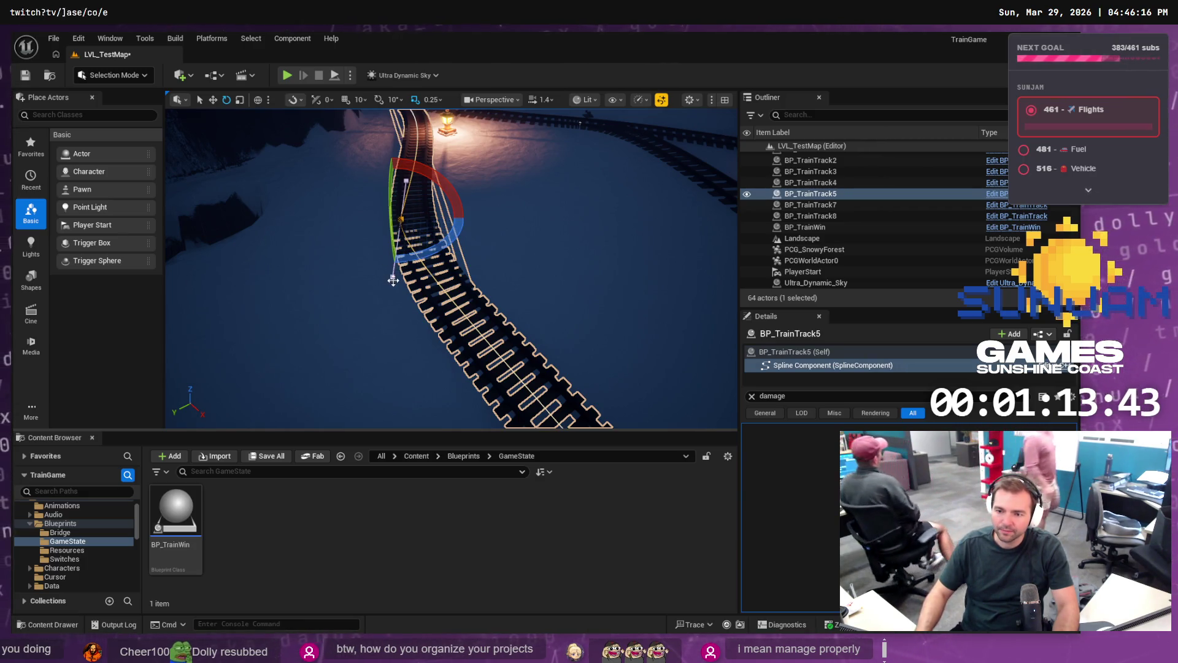
mouse_move(398, 272)
left_mouse_down()
mouse_move(436, 255)
mouse_move(399, 255)
mouse_move(420, 228)
mouse_move(447, 232)
mouse_move(440, 206)
mouse_move(354, 232)
mouse_move(329, 300)
left_mouse_up()
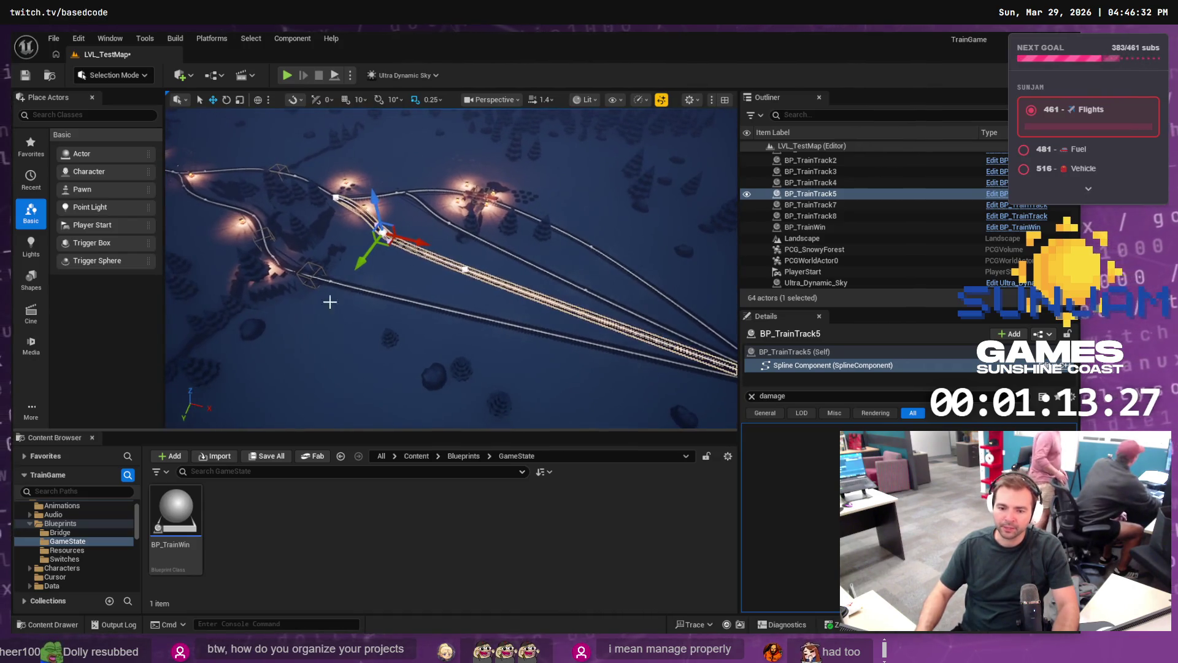
Step: Show the Blueprints folder's 18 items and orbit down to inspect the tracks
double_click(60, 524)
scroll(58, 539, "up", 1)
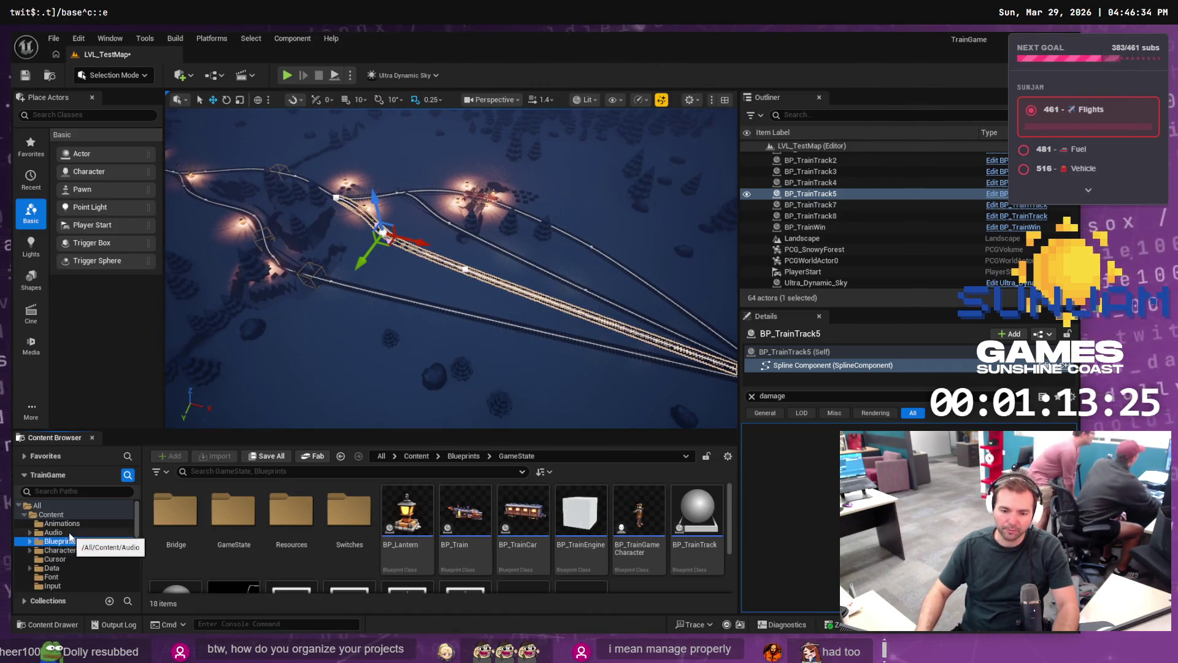
scroll(76, 548, "down", 2)
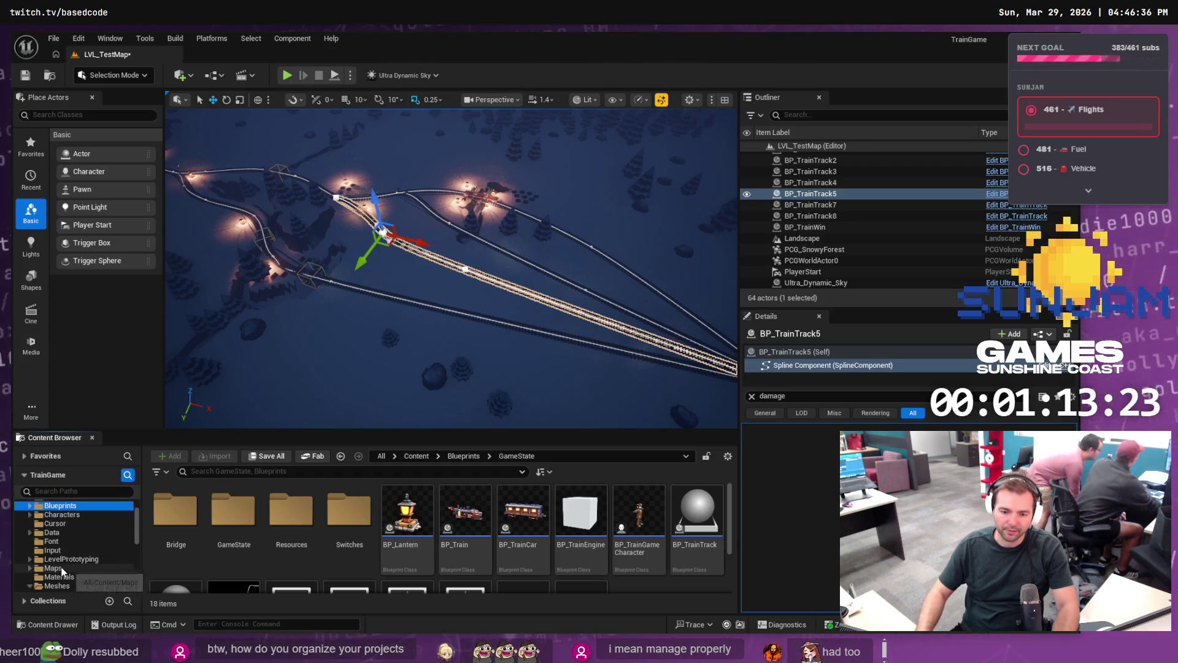
scroll(49, 568, "down", 2)
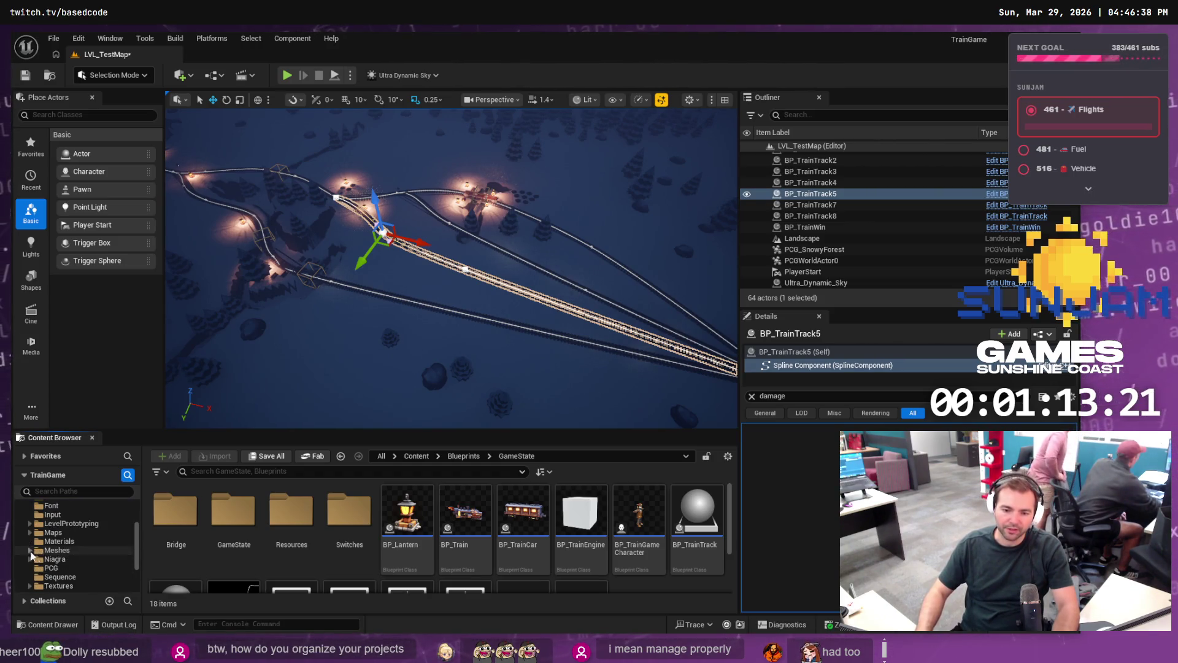
mouse_move(362, 294)
left_mouse_down()
mouse_move(421, 276)
mouse_move(421, 252)
mouse_move(383, 252)
left_mouse_up()
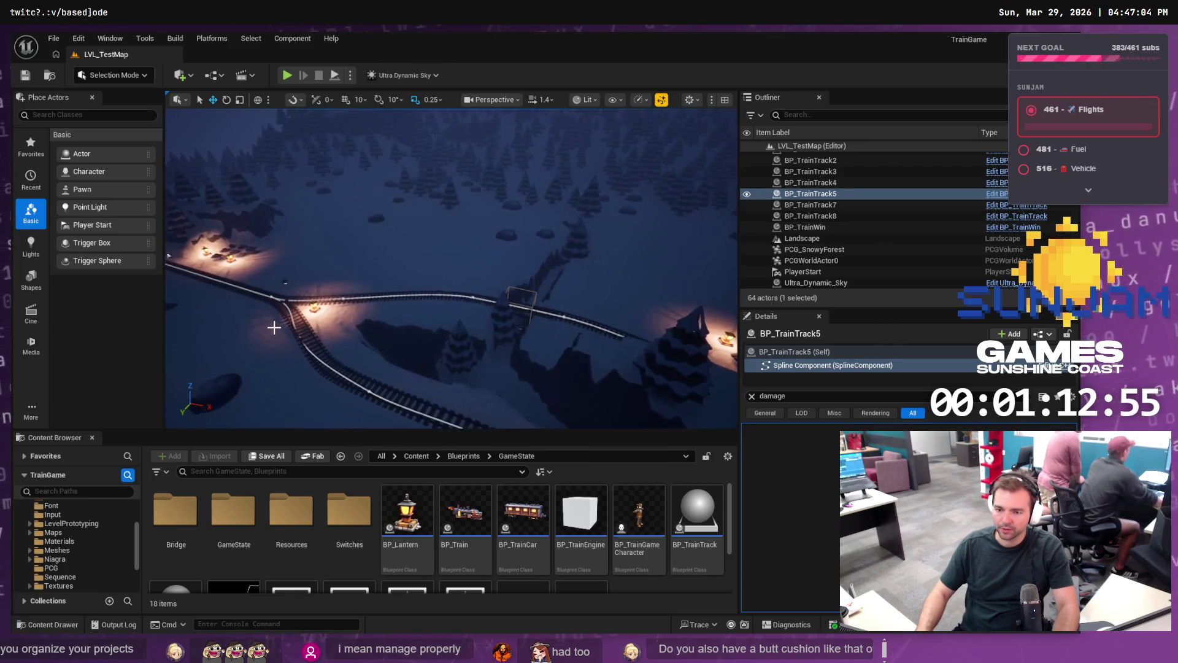
left_click_drag(452, 270, 459, 209)
scroll(305, 314, "down", 5)
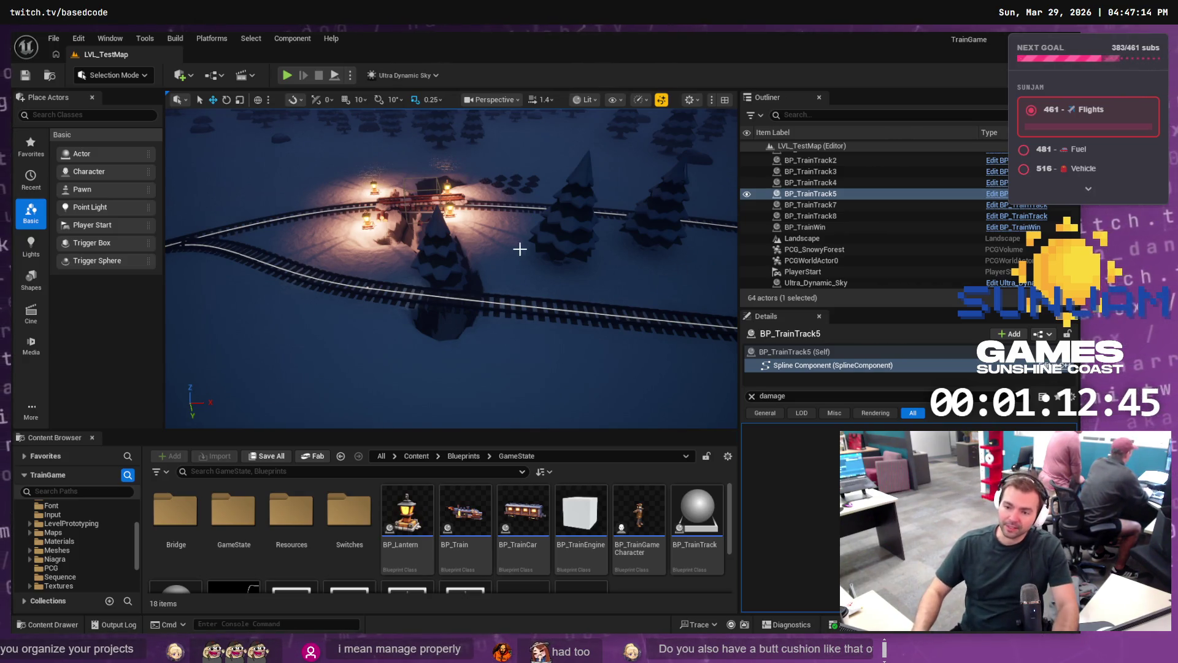
Step: Shift a BP_TrainTrack7 spline point to bend the track near the junction
mouse_move(503, 326)
left_mouse_down()
mouse_move(485, 289)
mouse_move(565, 301)
left_mouse_up()
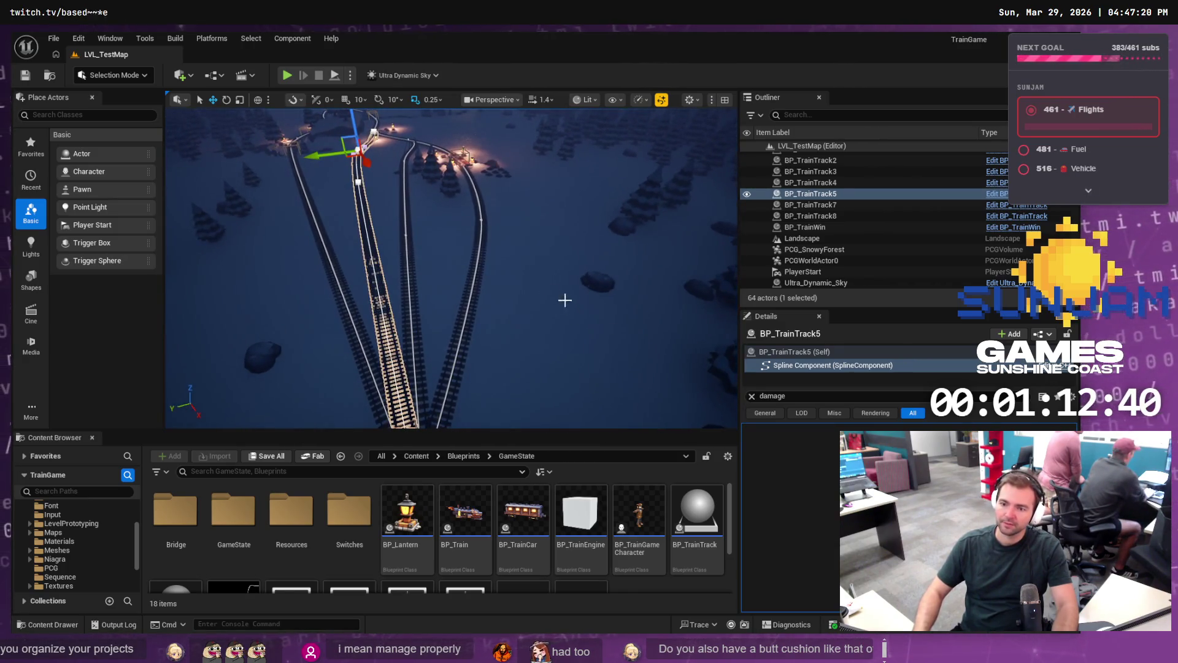
left_click(405, 236)
left_click(406, 237)
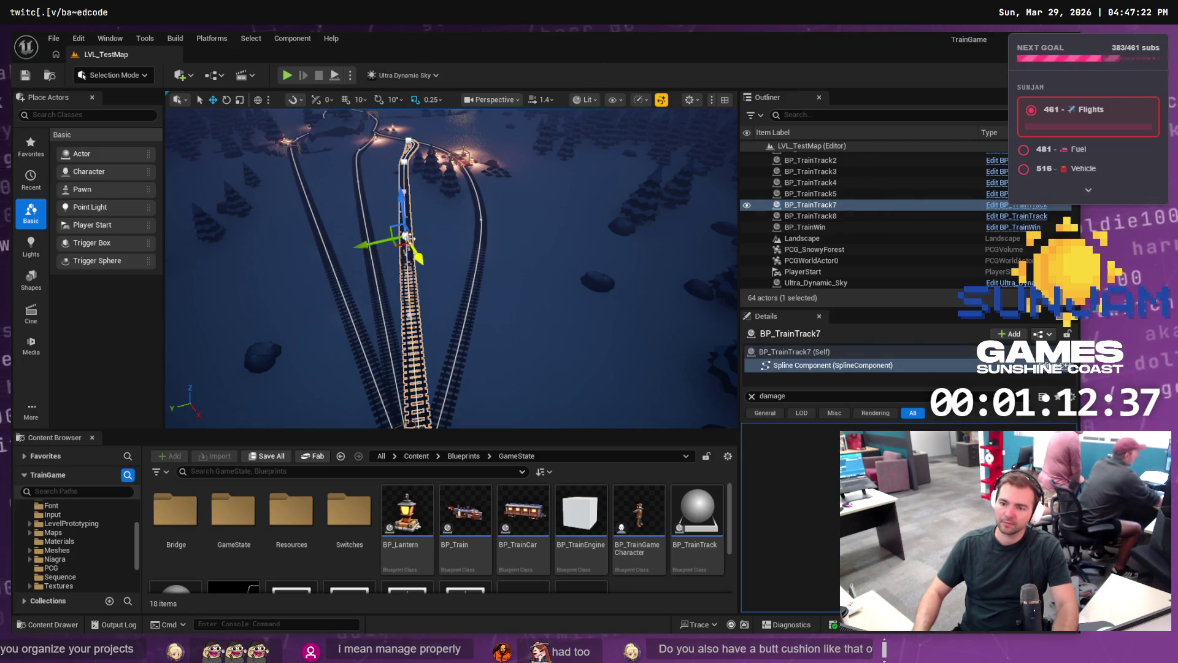
mouse_move(375, 244)
left_mouse_down()
mouse_move(393, 258)
mouse_move(380, 288)
mouse_move(397, 243)
left_mouse_up()
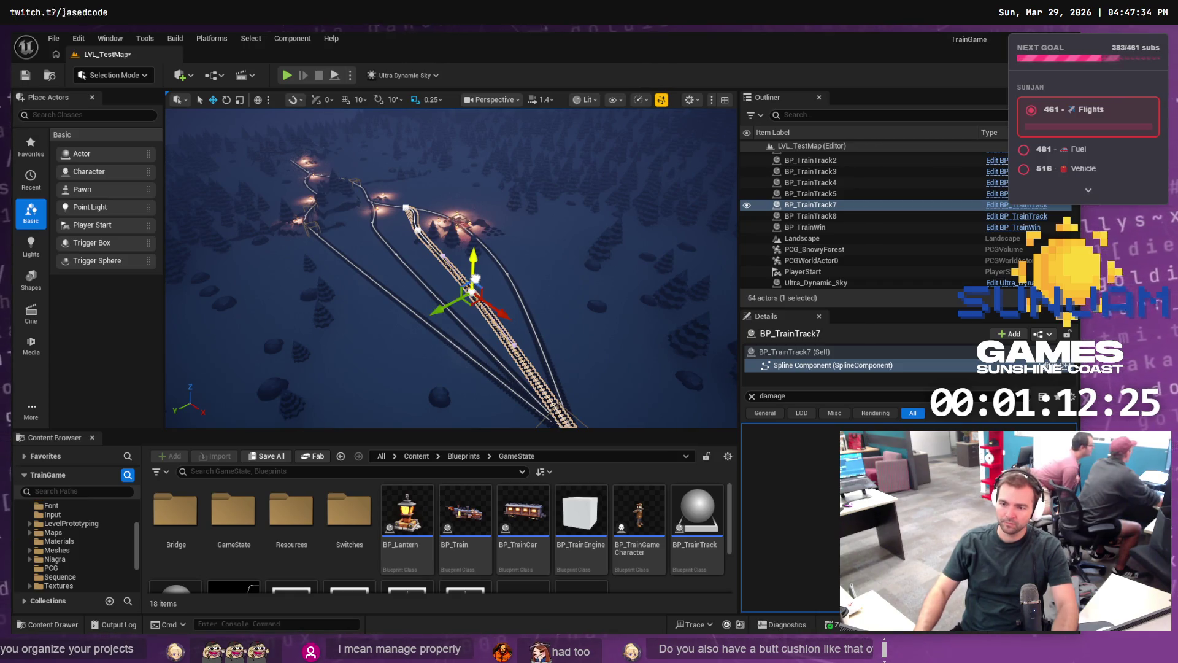
Step: Select the Landscape actor
right_click(469, 259)
right_click(485, 251)
right_click(477, 255)
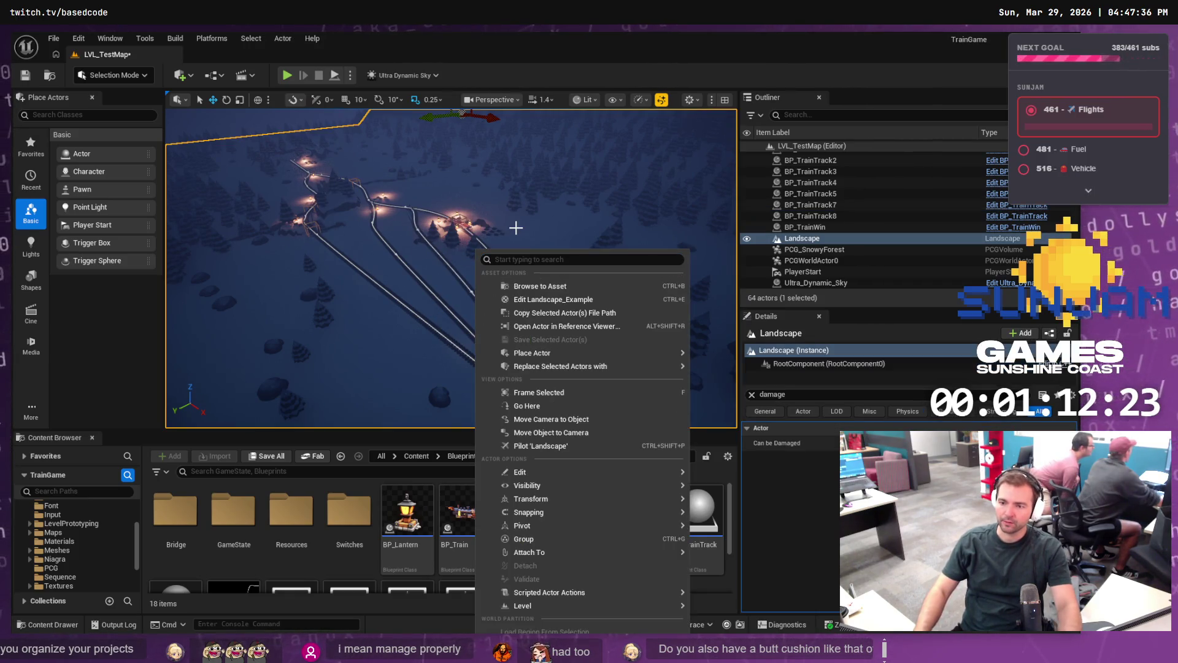
left_click(517, 227)
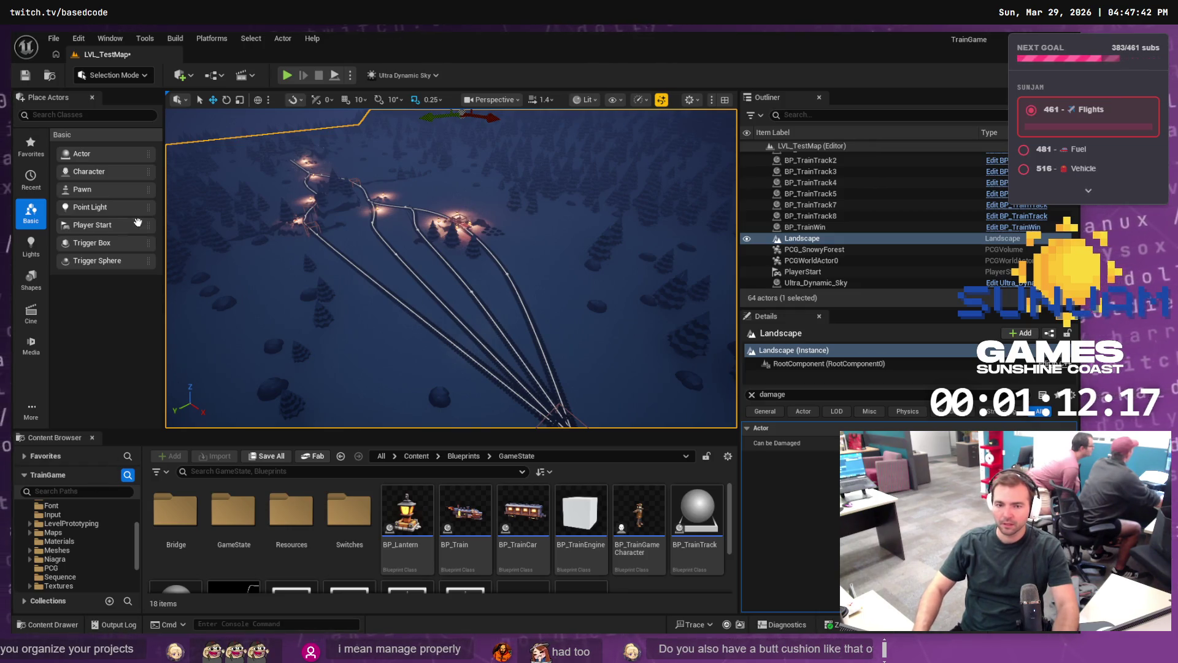
left_click(811, 215)
left_click(805, 226)
left_click(812, 239)
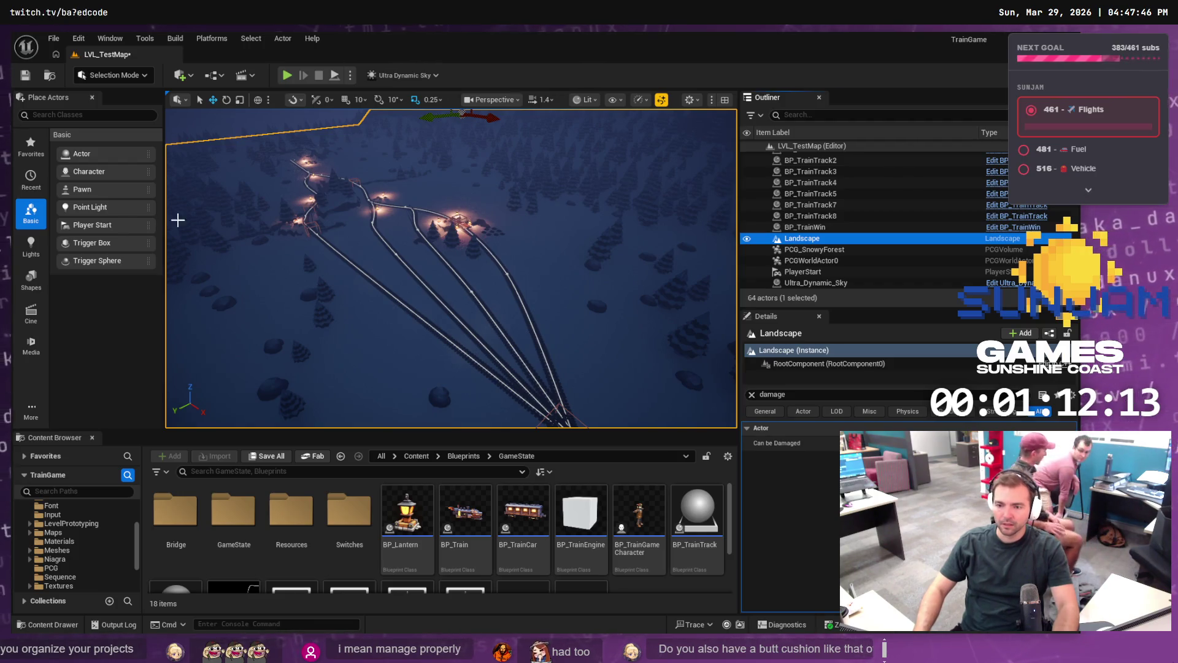
Step: Switch to Landscape mode's Flatten tool and sample the Flatten Target from the terrain
left_click(114, 75)
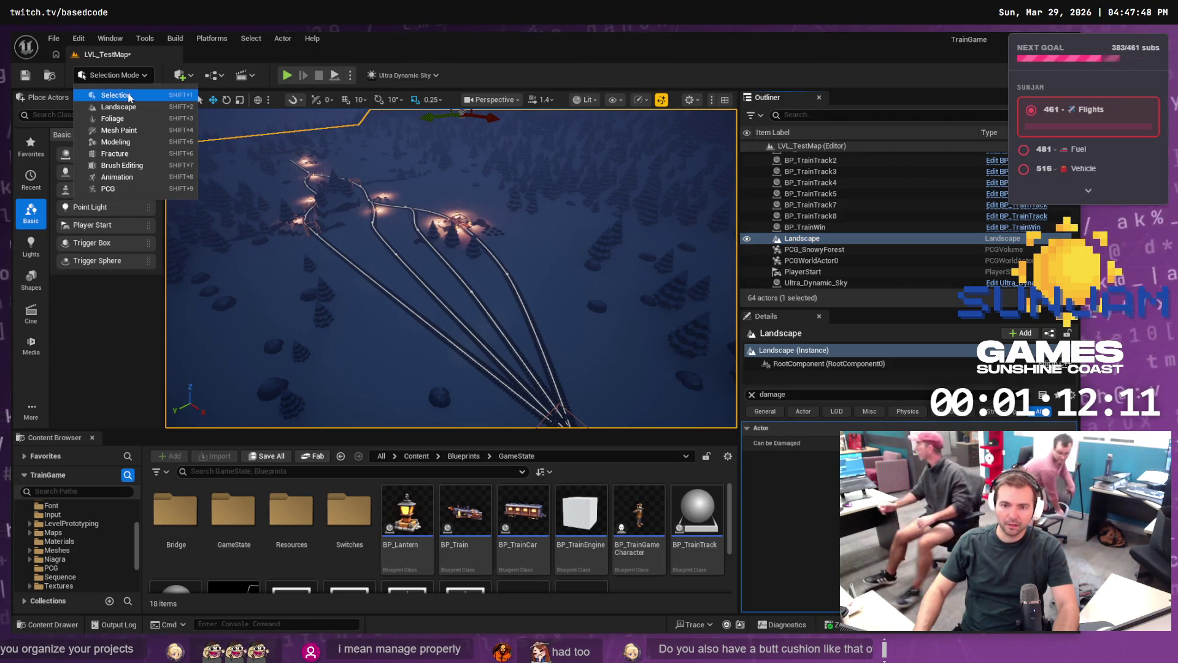
left_click(118, 106)
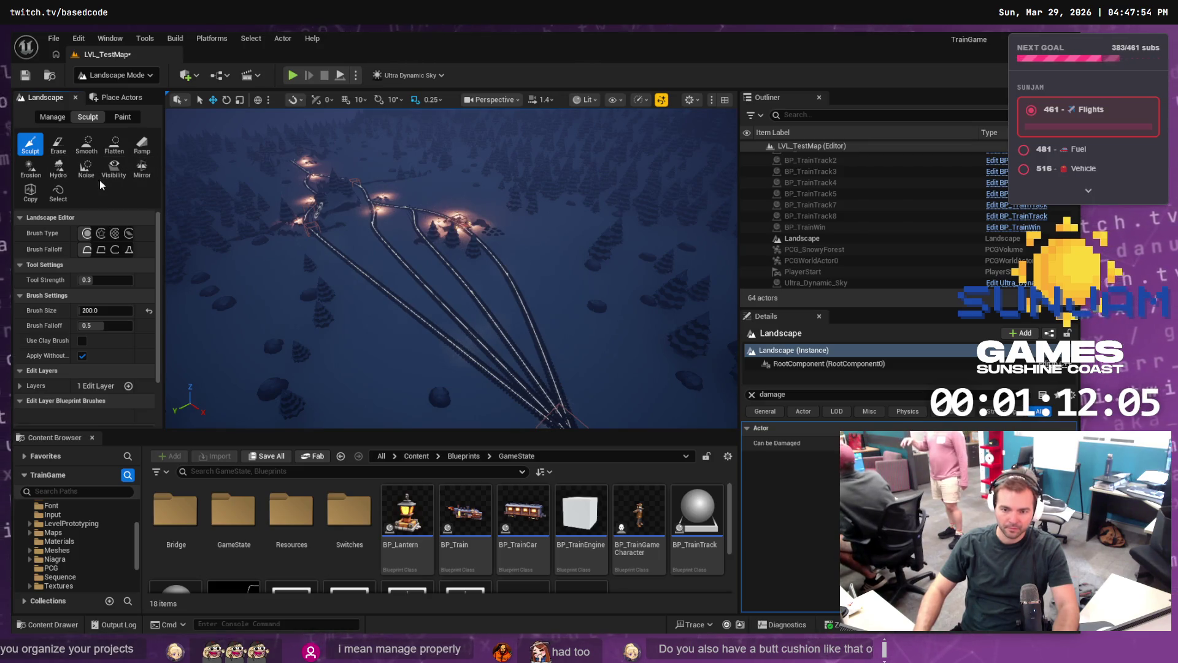
left_click(112, 149)
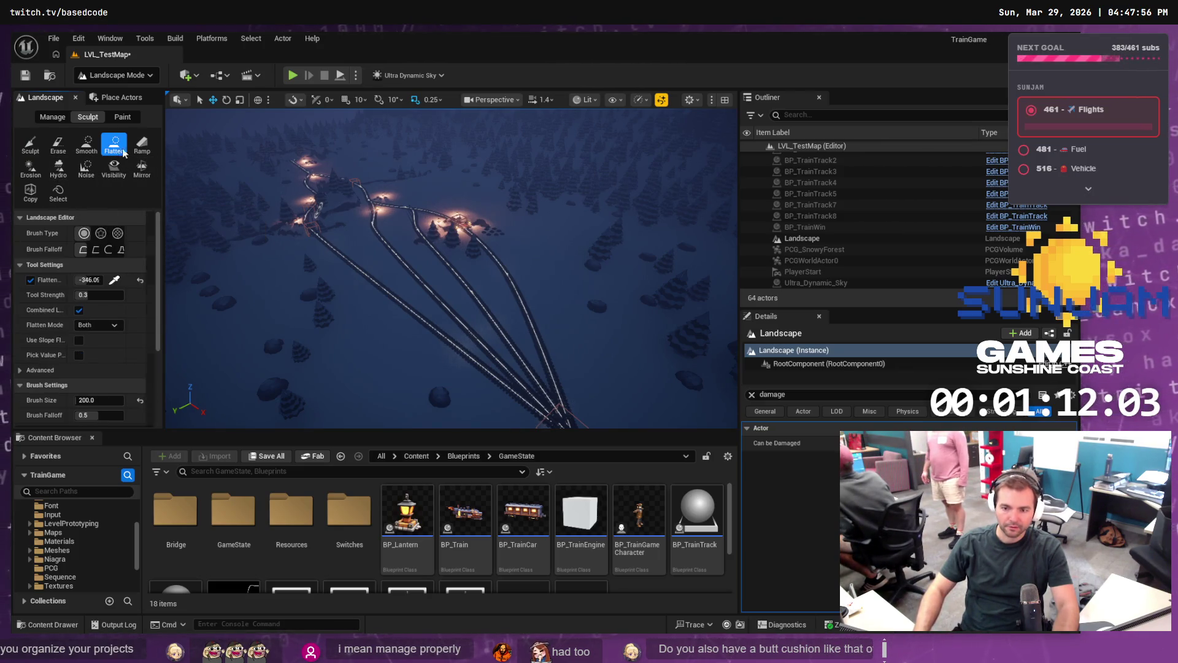
scroll(451, 269, "up", 2)
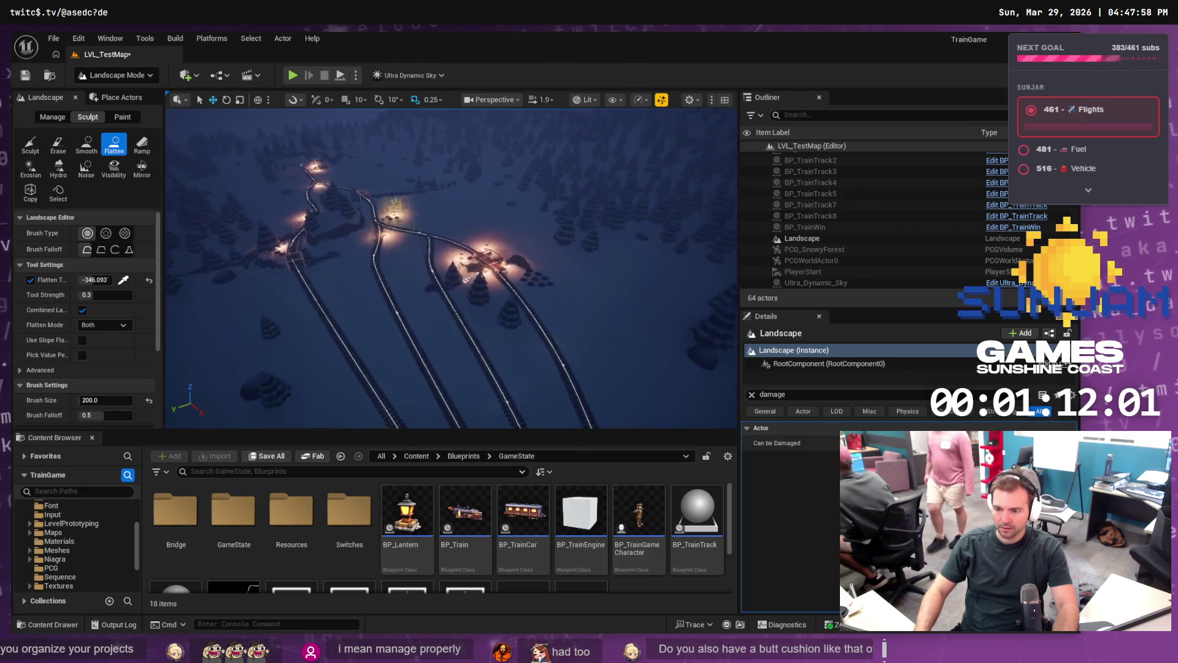
scroll(490, 245, "up", 5)
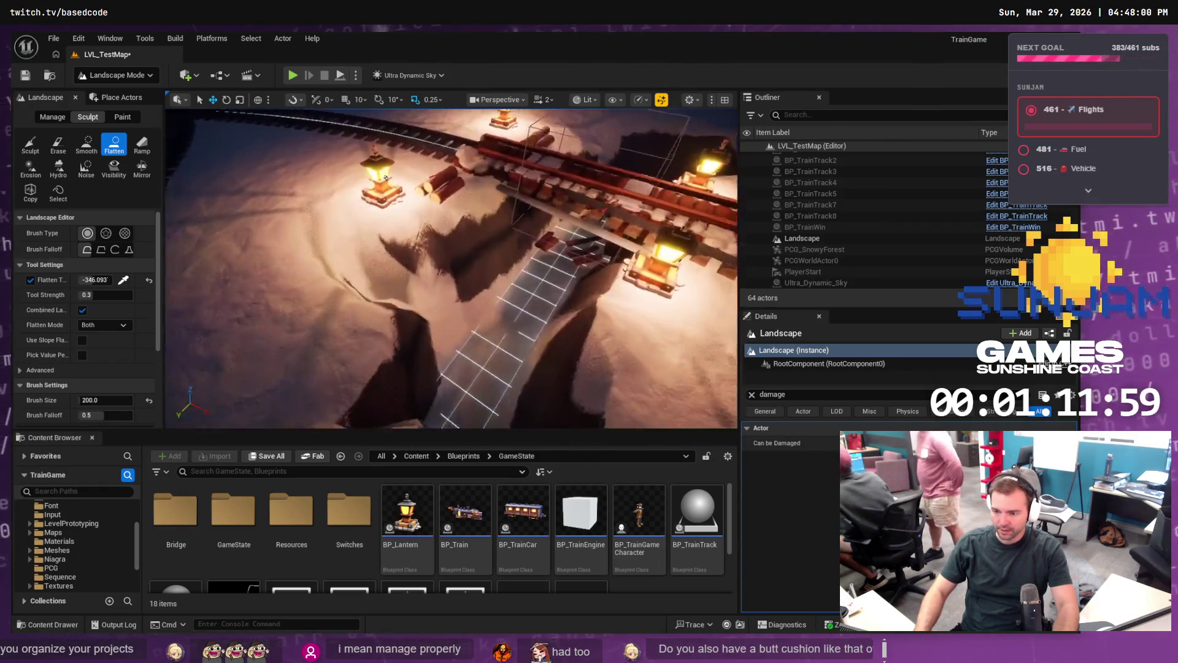
left_click(123, 281)
left_click(462, 316)
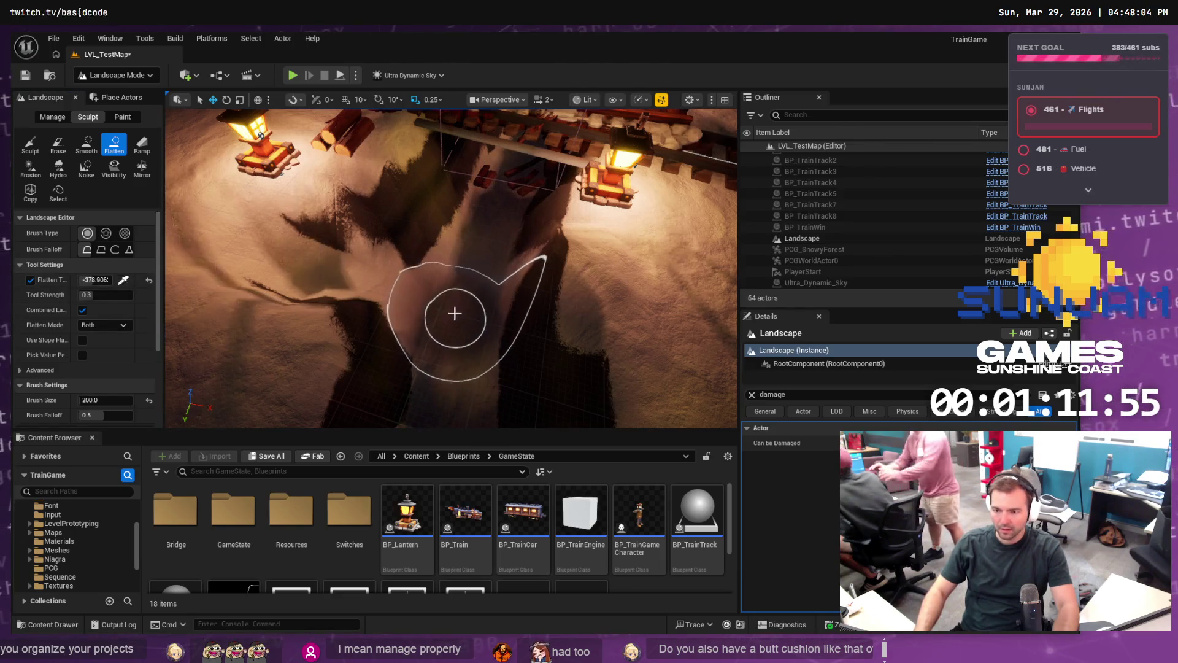
Step: Flatten a groove beside the tracks near the lantern station with the 200-size, 0.3-strength brush
key("w")
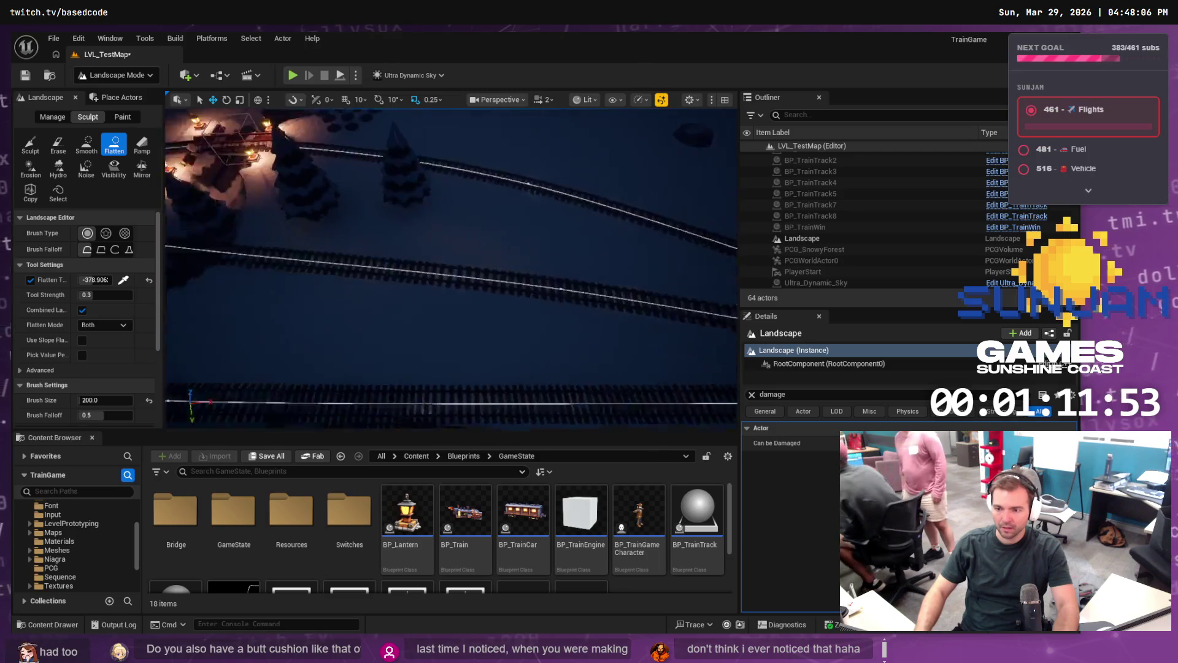
key("w")
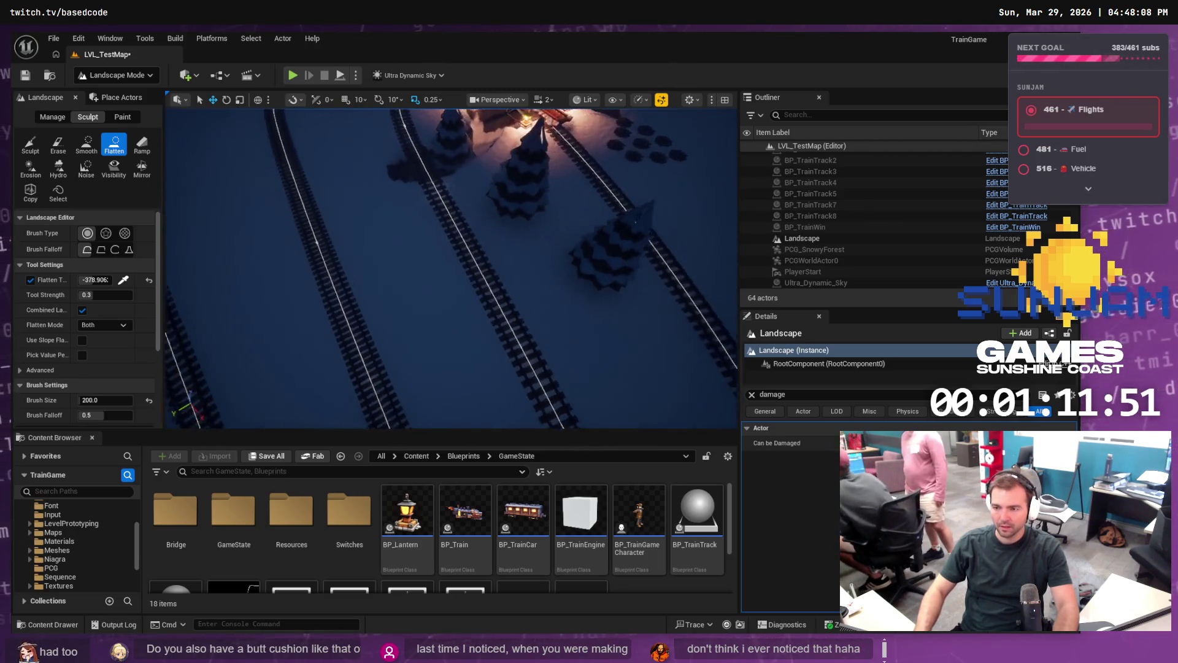
key("w")
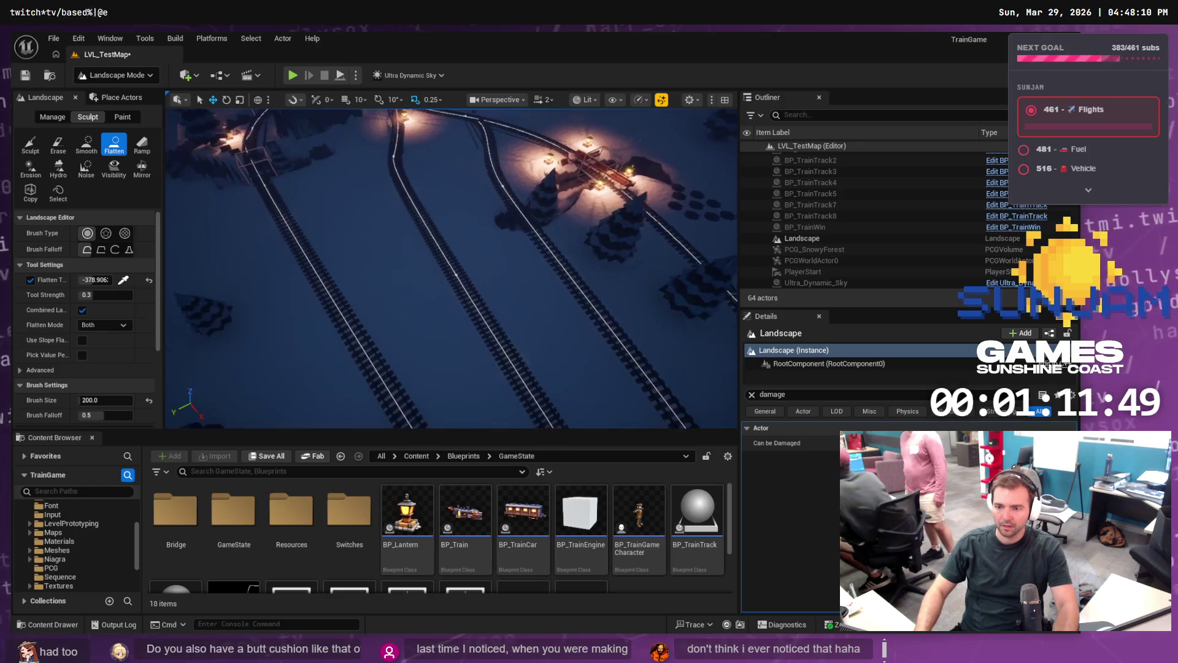
key("w")
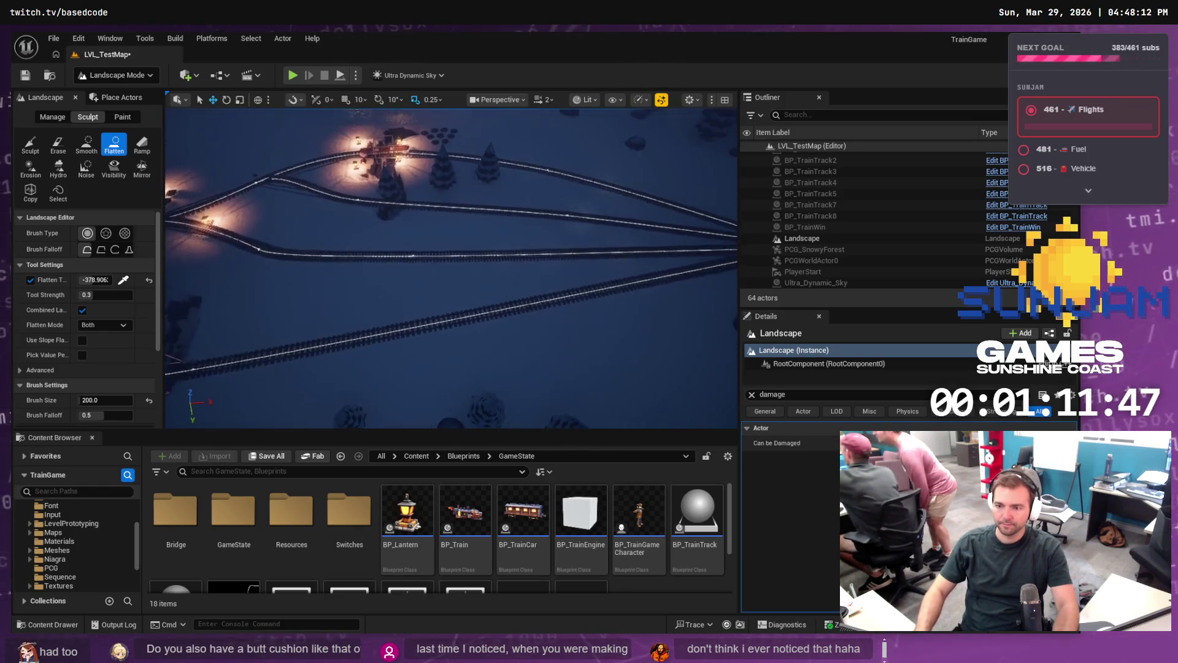
key("w")
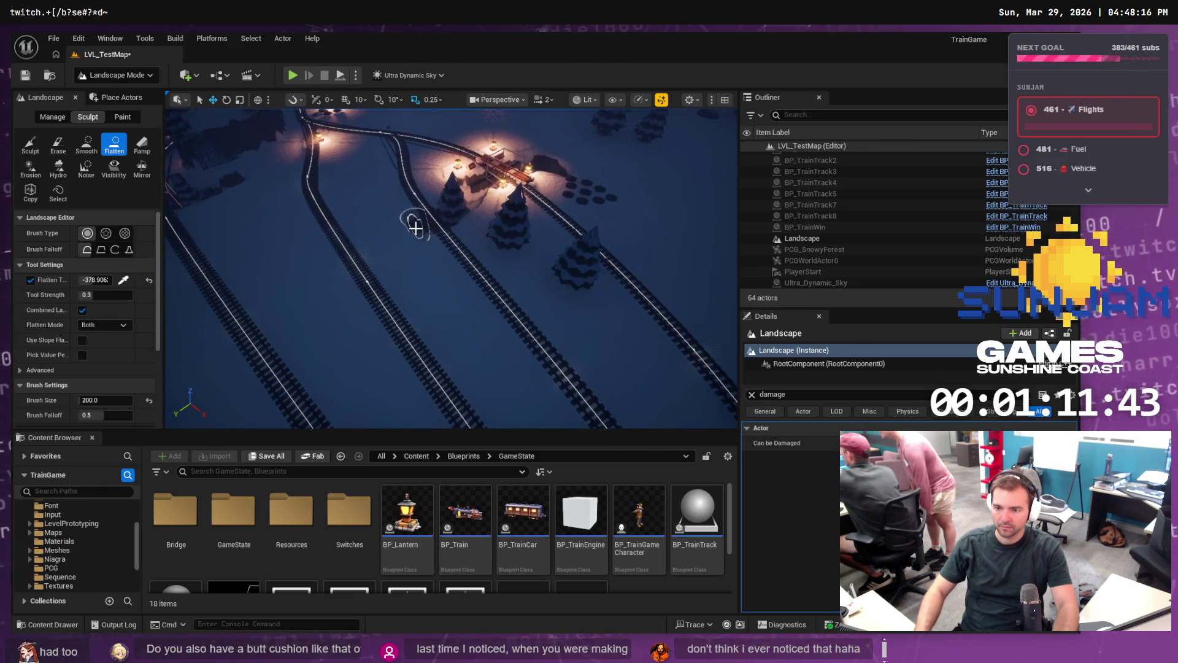
mouse_move(418, 234)
left_mouse_down()
mouse_move(434, 297)
mouse_move(500, 363)
mouse_move(565, 376)
mouse_move(598, 360)
left_mouse_up()
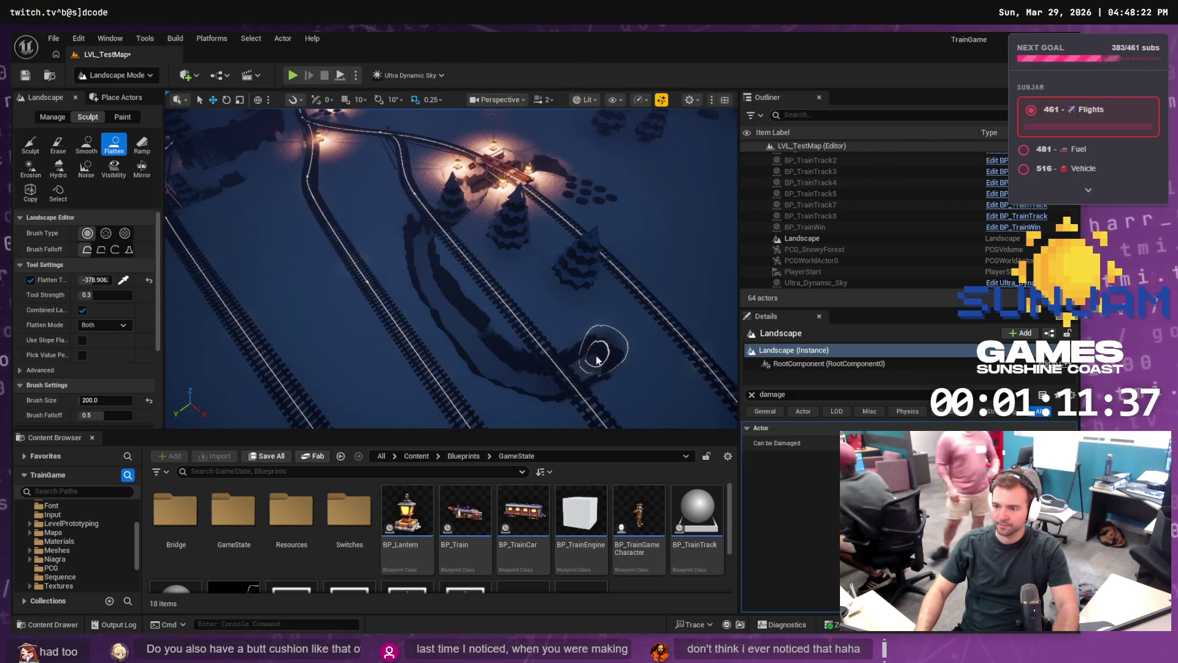
scroll(598, 360, "down", 3)
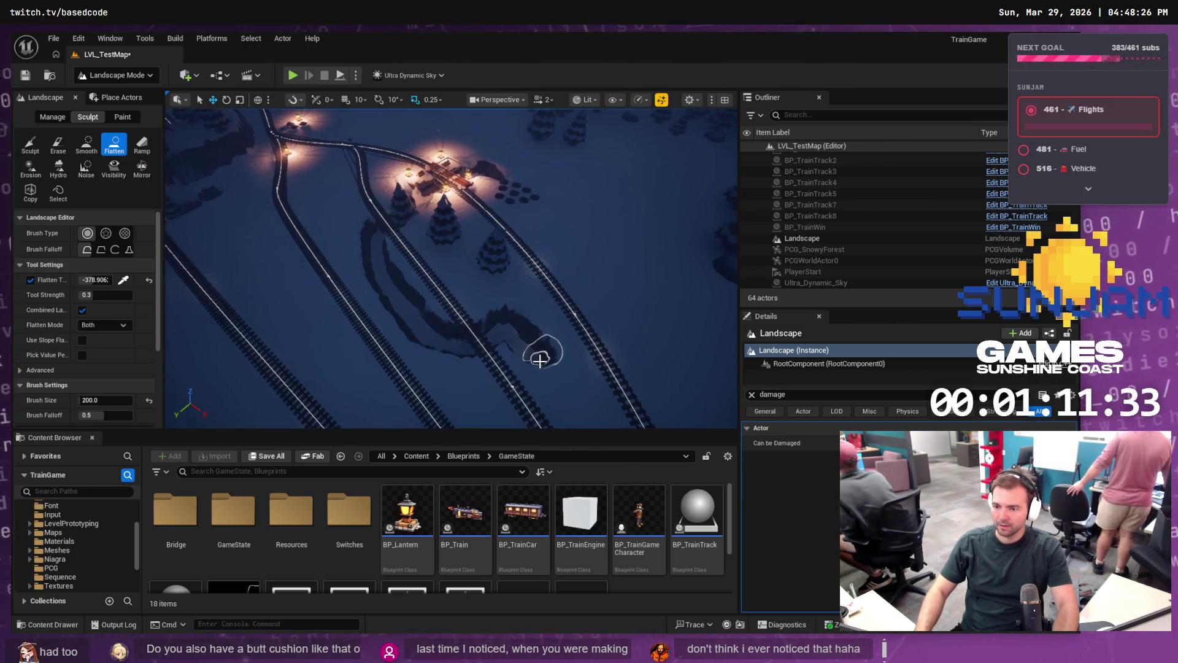
scroll(483, 339, "up", 4)
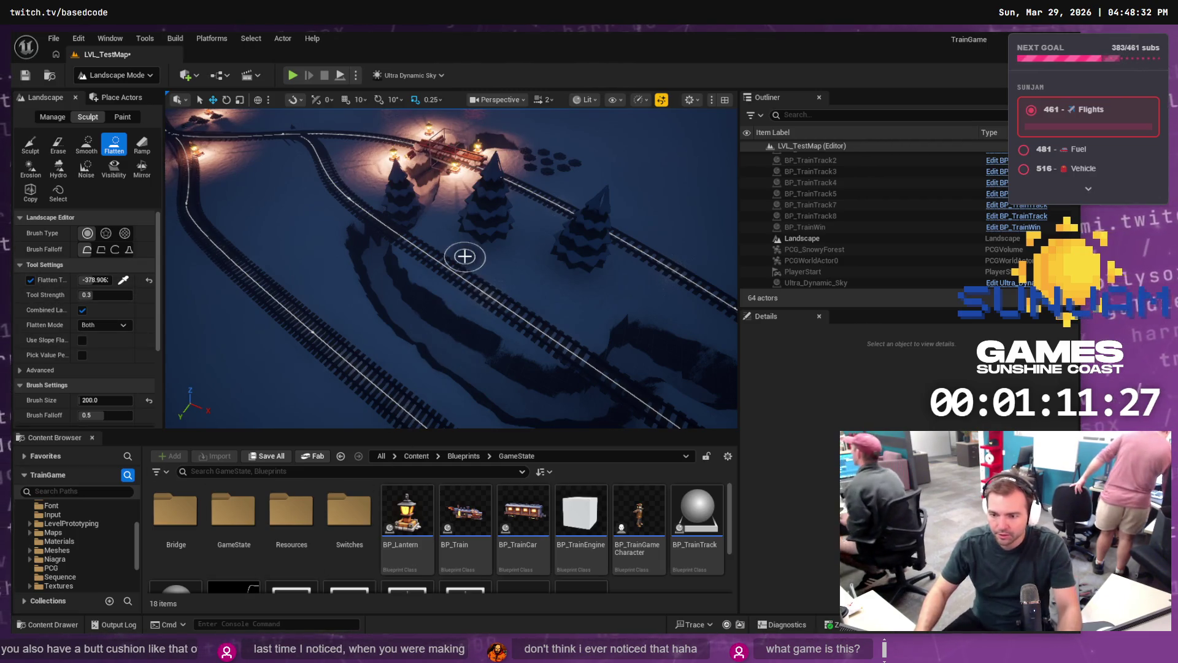
Step: Return to Selection Mode and select BP_TrainTrack8 and the bridge at its end
left_click(92, 75)
left_click(110, 97)
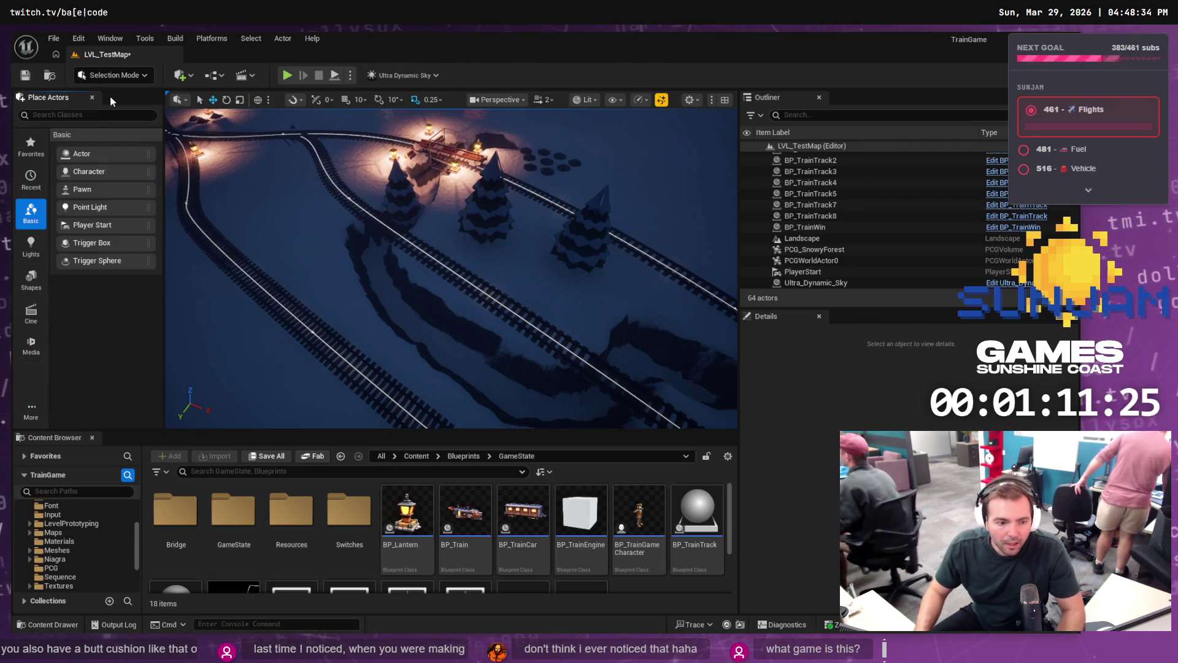
mouse_move(394, 210)
left_mouse_down()
mouse_move(393, 233)
mouse_move(394, 211)
mouse_move(448, 214)
mouse_move(433, 230)
left_mouse_up()
left_click(425, 211)
left_click_drag(203, 257, 202, 242)
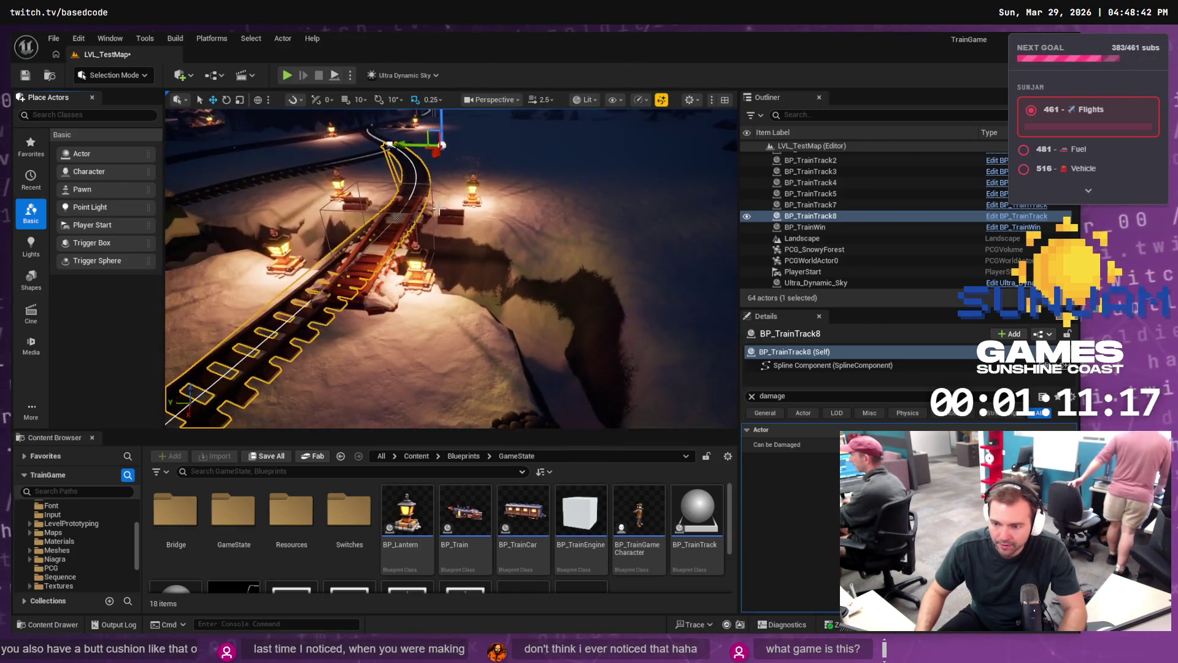
left_click(388, 270)
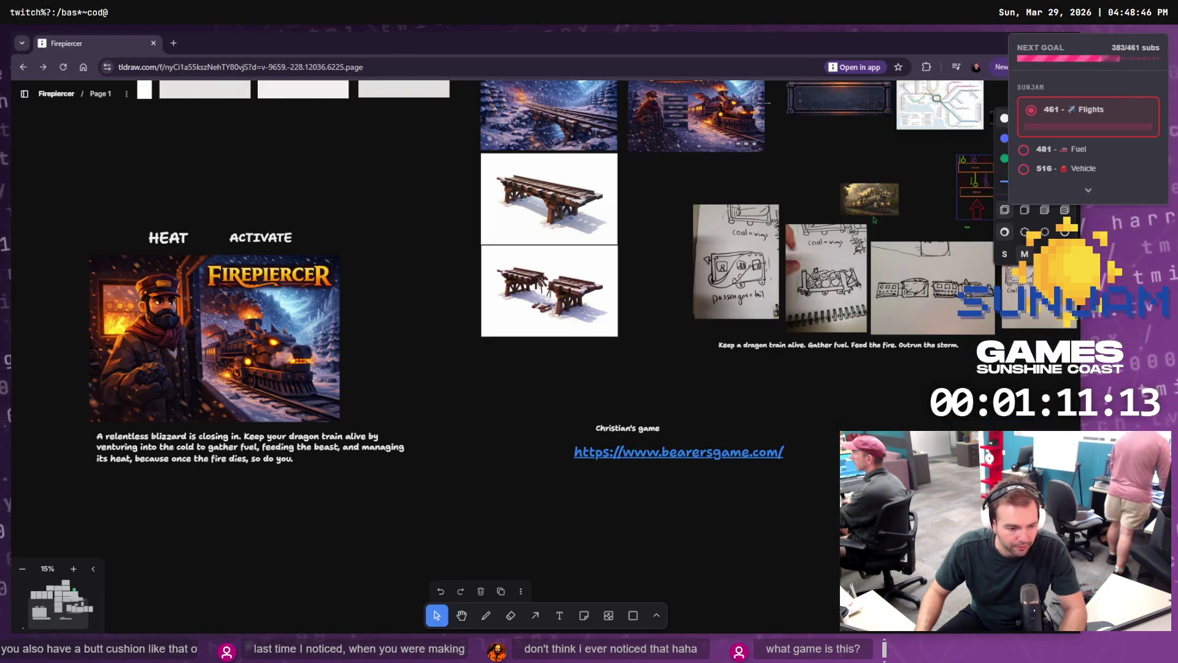
Step: Enlarge and centre the Firepiercer cover art and blizzard pitch text on the tldraw board
scroll(254, 397, "up", 5)
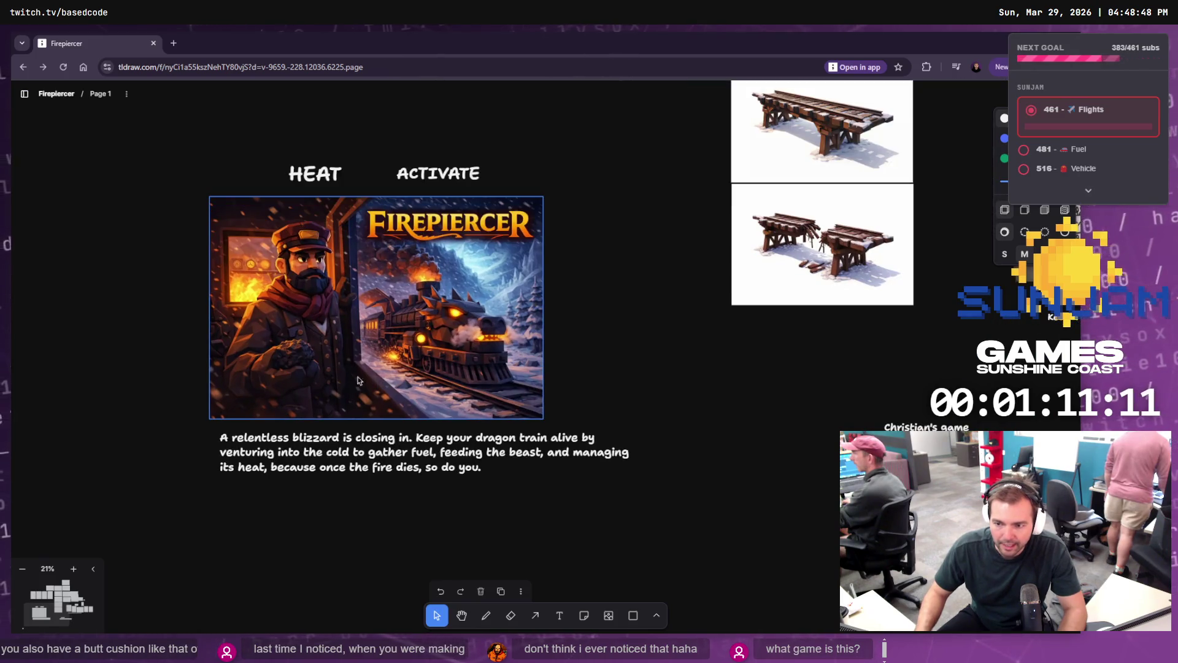
scroll(350, 373, "up", 3)
left_click_drag(339, 366, 351, 393)
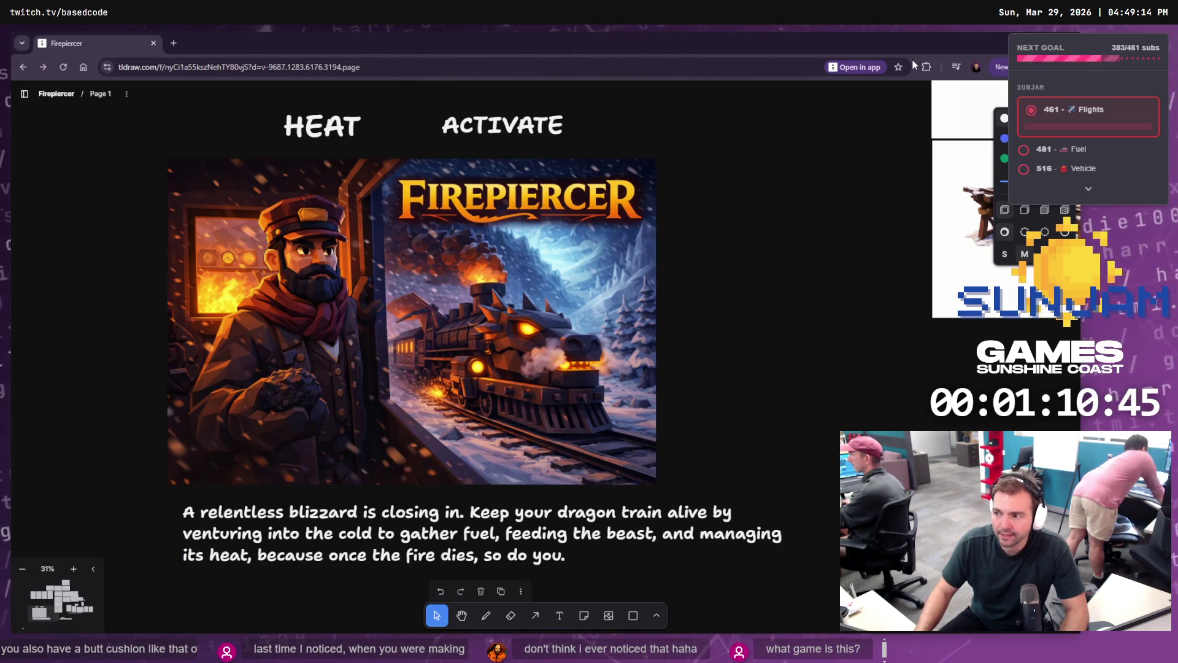
Step: Back in Unreal, select the bridge over the gap and rotate it around its vertical axis
key("alt+Tab")
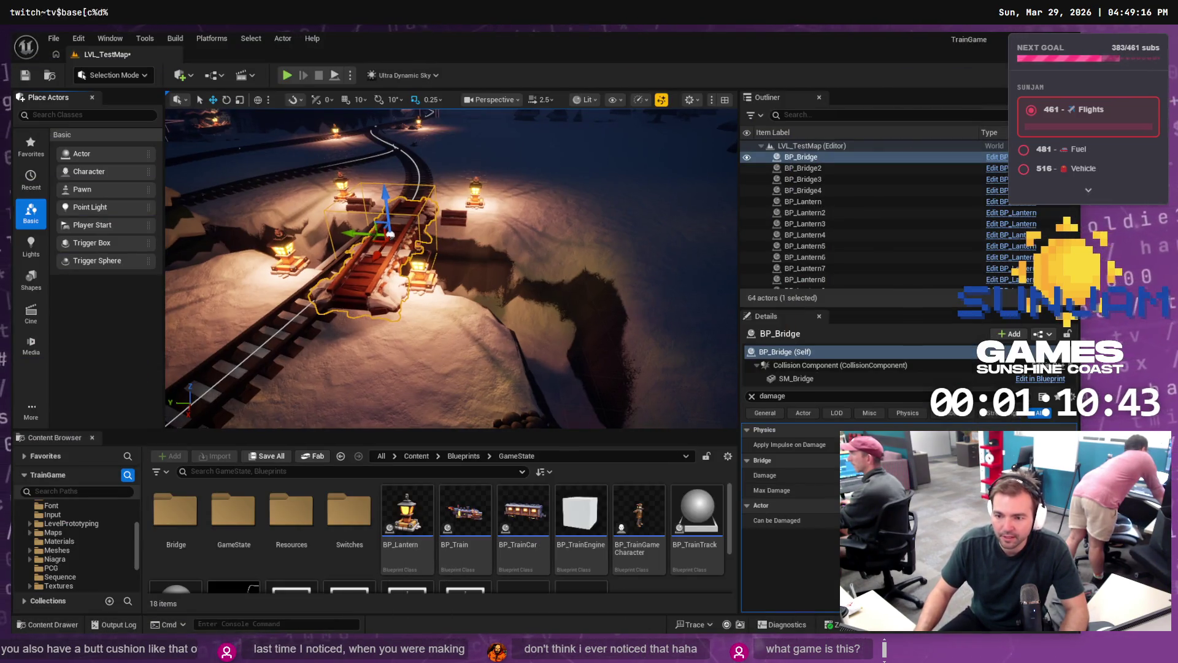
right_click(471, 241)
left_click(388, 243)
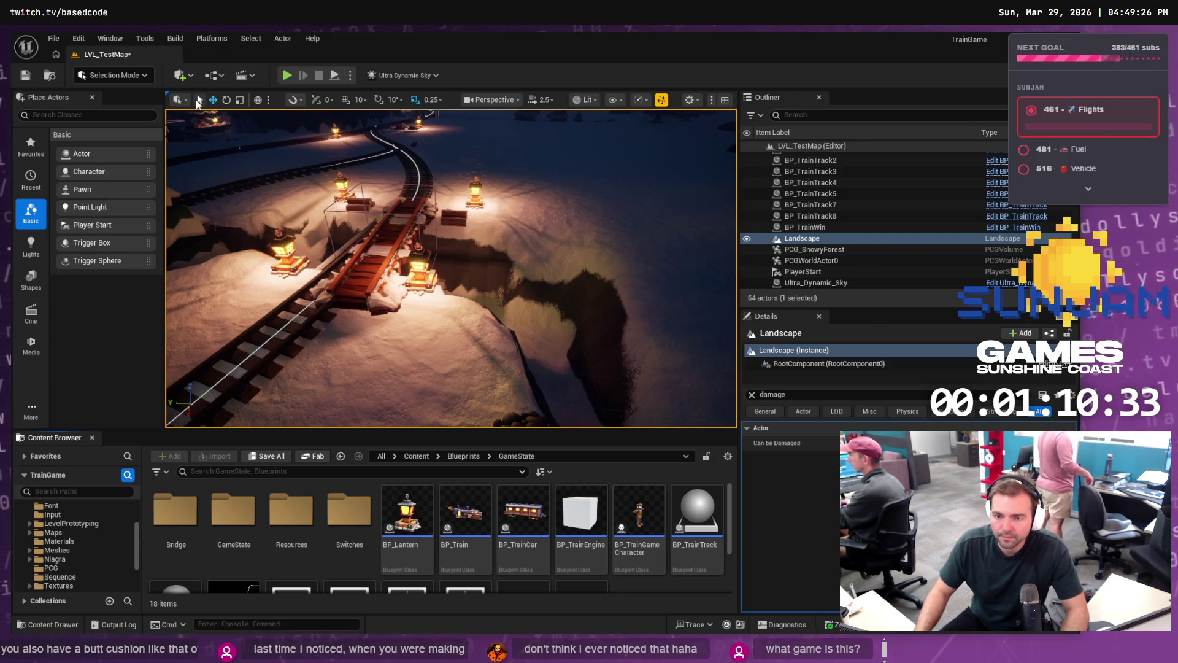
left_click(392, 251)
key("e")
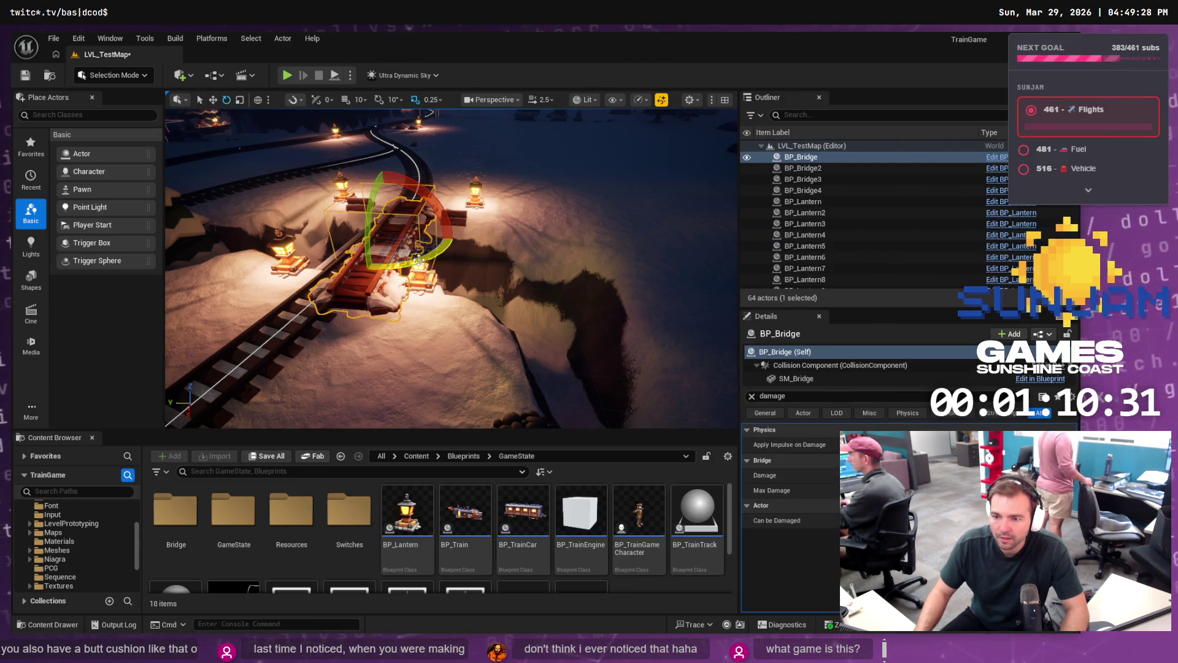
mouse_move(408, 267)
left_mouse_down()
mouse_move(436, 254)
mouse_move(405, 252)
mouse_move(424, 289)
mouse_move(412, 293)
left_mouse_up()
Step: Fine-tune the bridge rotation to line up with the curving track and save the level
key("f")
key("w")
key("e")
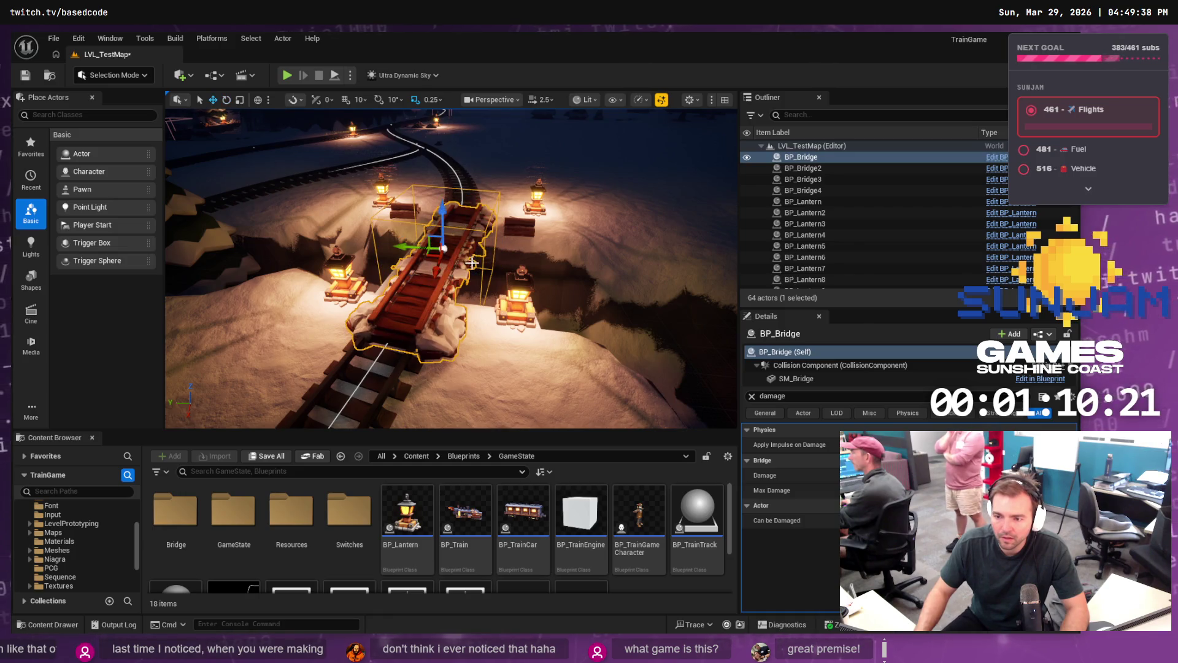
left_click_drag(472, 262, 546, 232)
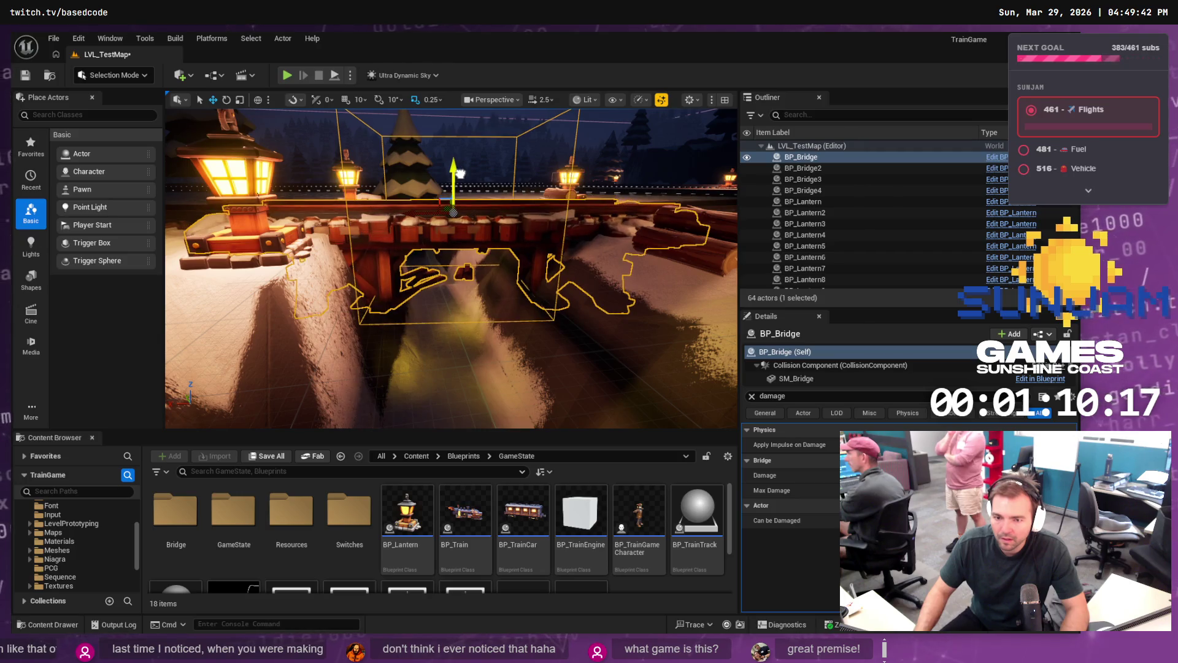
key("f")
scroll(451, 269, "up", 5)
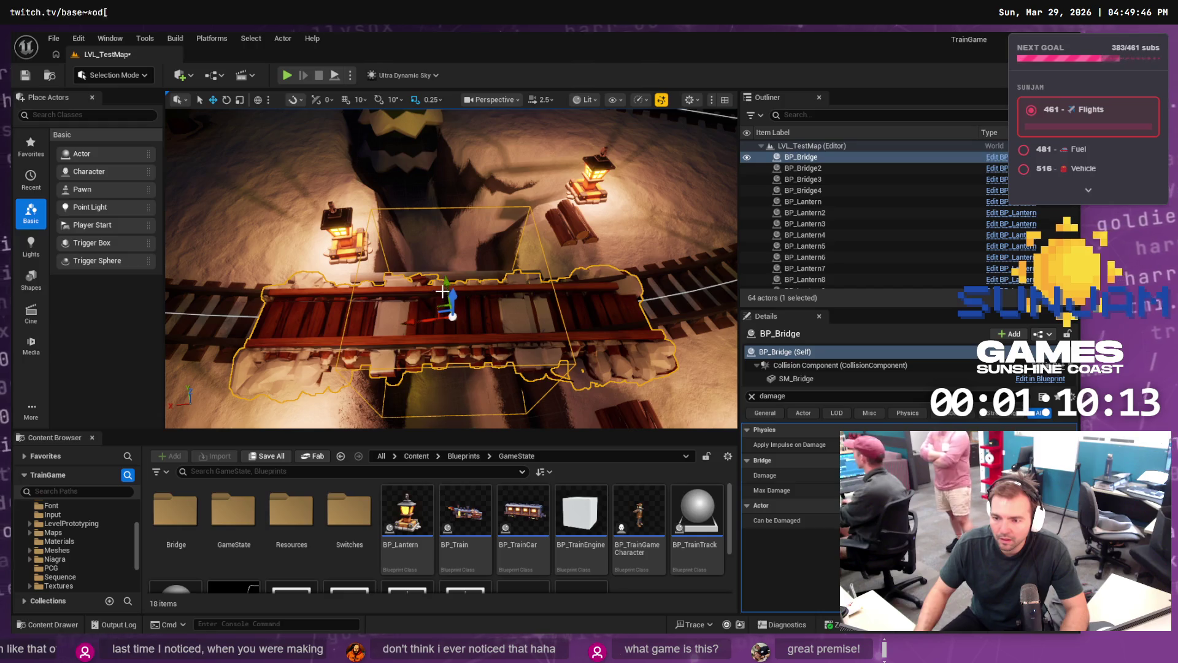
scroll(446, 283, "up", 3)
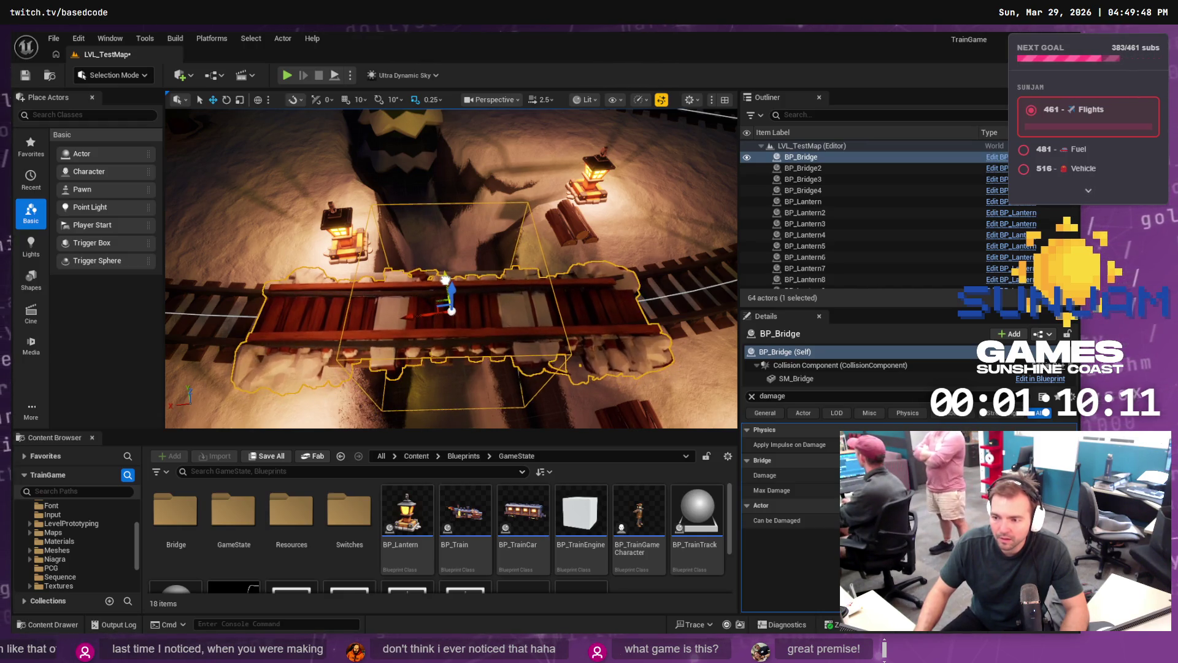
key("e")
left_click_drag(437, 363, 431, 363)
key("ctrl+s")
scroll(490, 258, "down", 10)
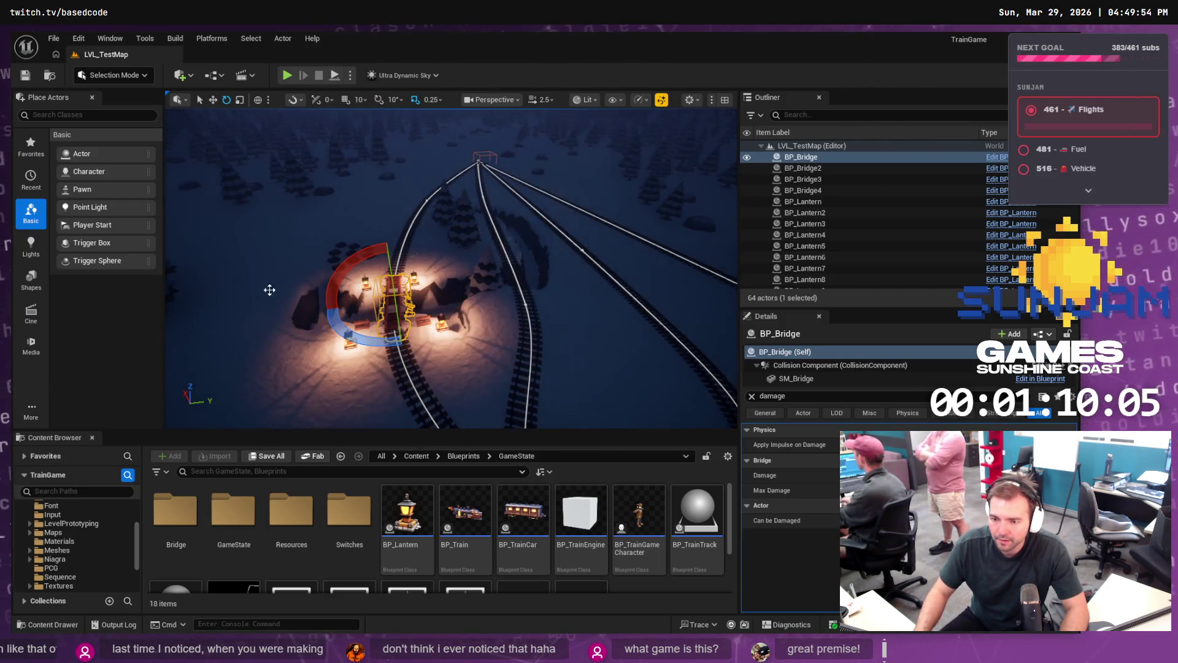
Step: Duplicate the bridge as BP_Bridge5 and move it onto the right-hand track
left_click(813, 146)
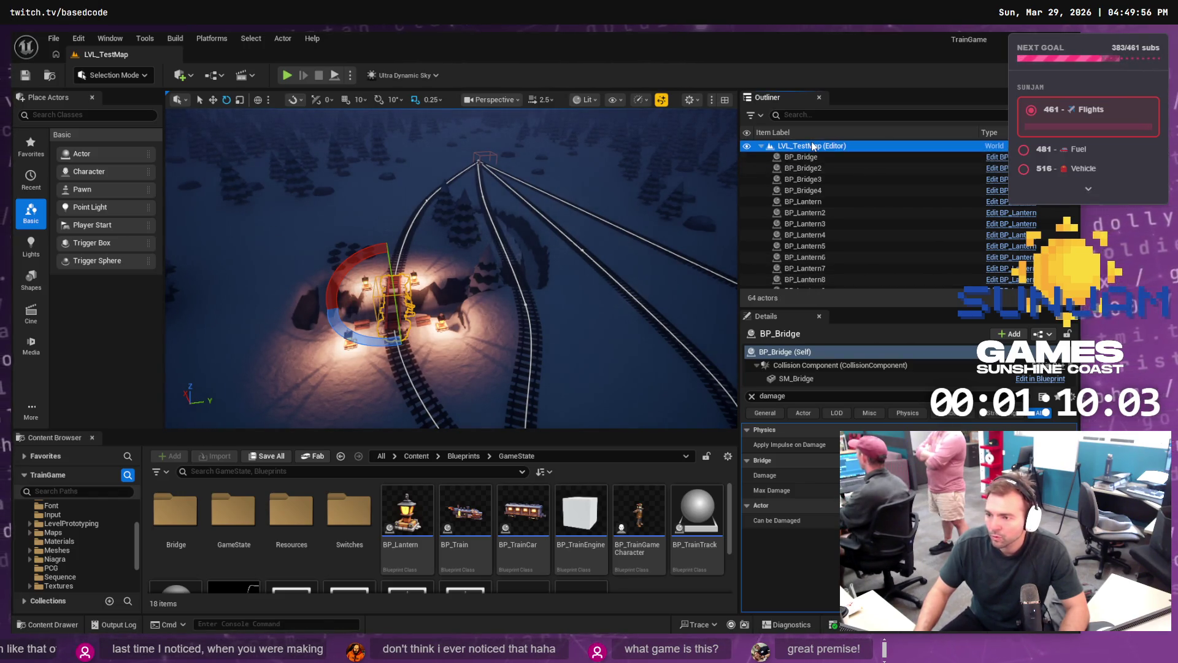
key("ctrl+d")
key("w")
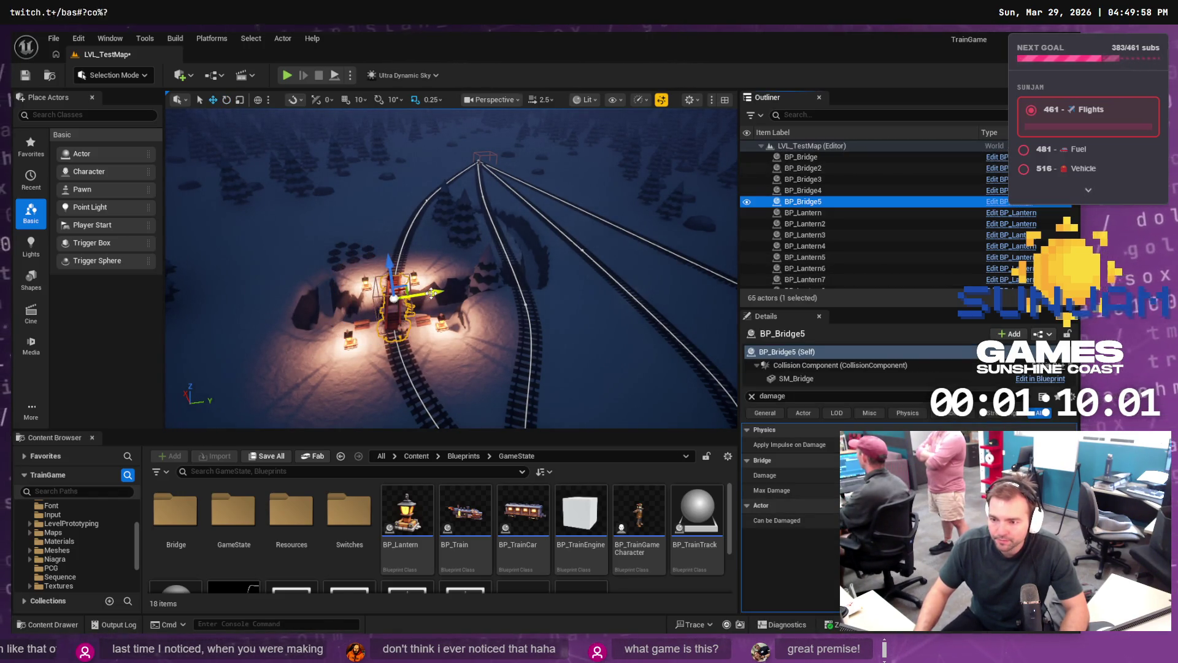
left_click_drag(432, 292, 551, 268)
Step: Turn BP_Bridge5 about 6 degrees and slide it slightly sideways over the track
key("f")
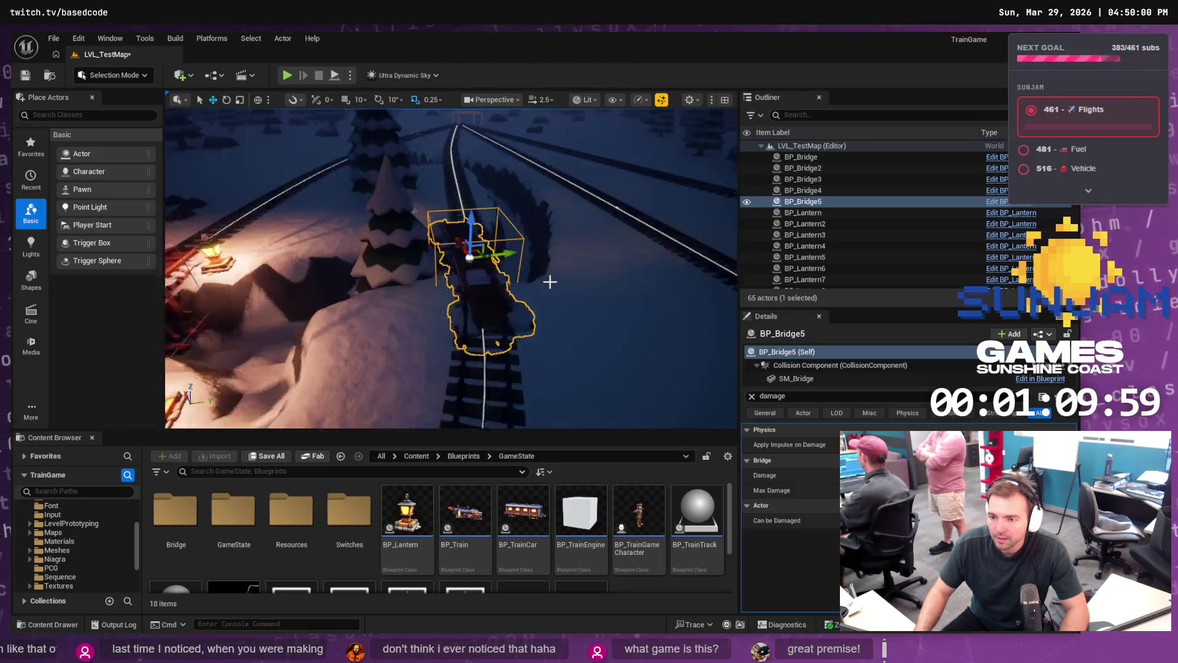
key("e")
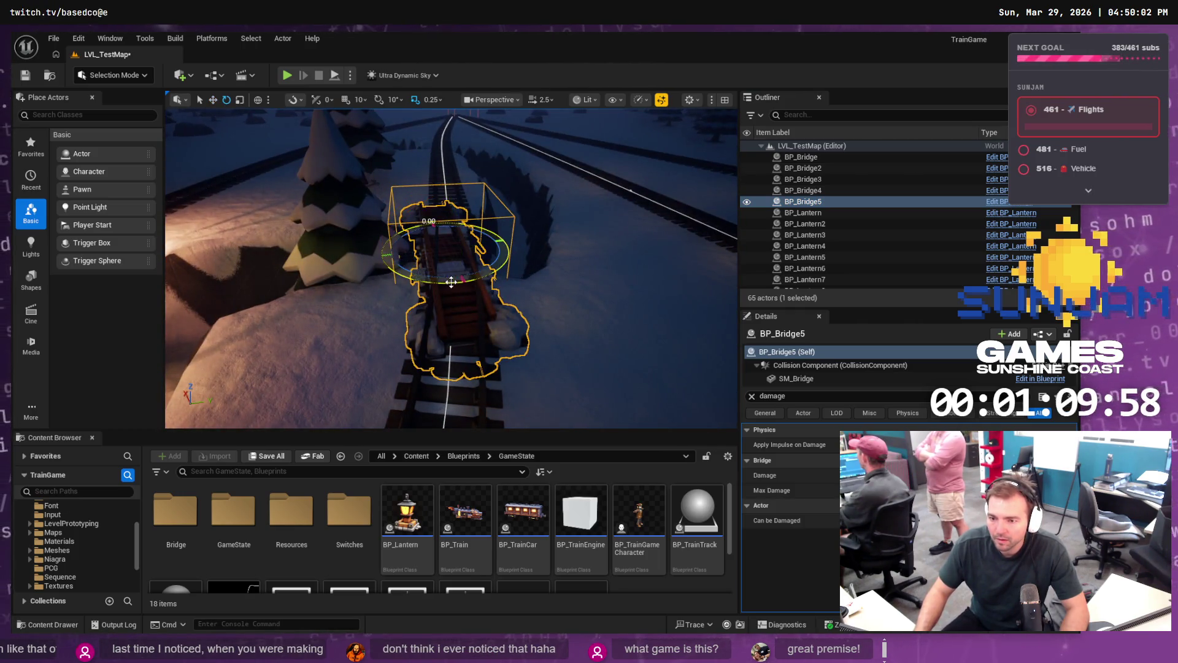
left_click_drag(451, 282, 440, 283)
key("w")
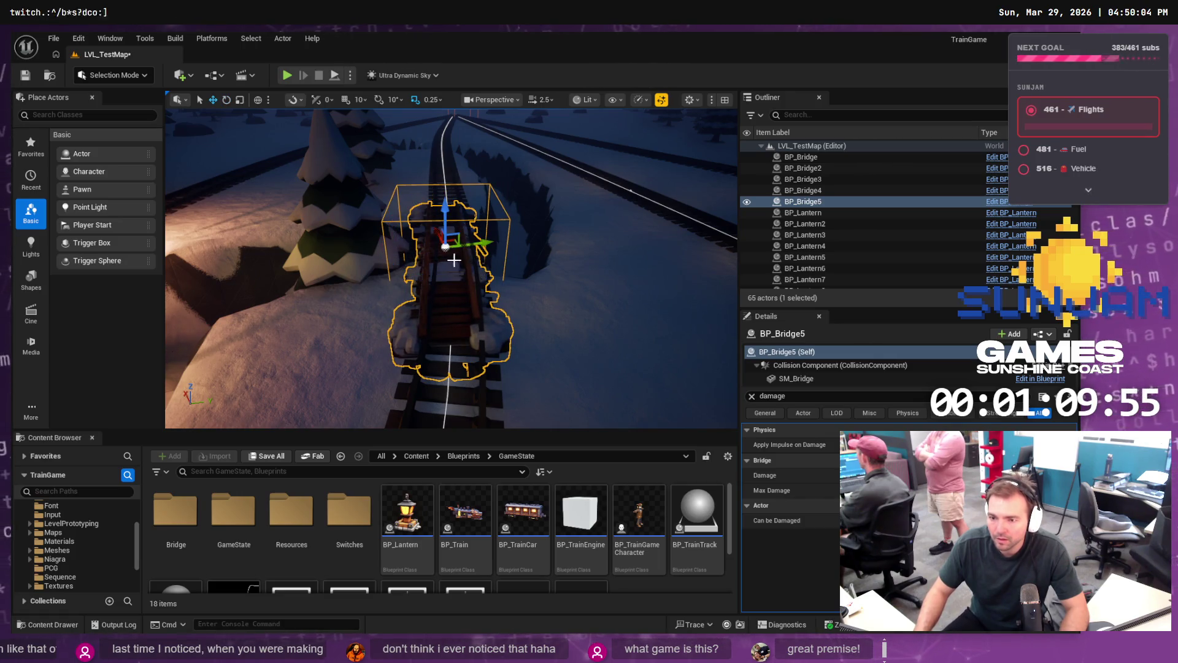
left_click_drag(484, 245, 470, 278)
key("e")
scroll(451, 269, "down", 10)
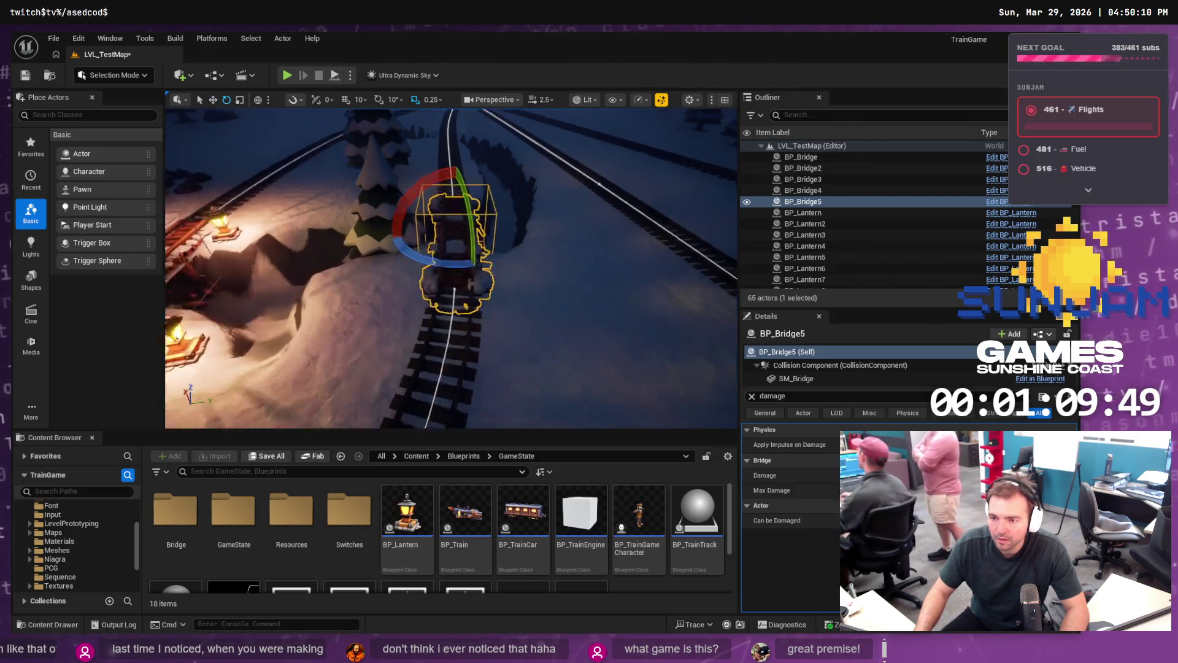
key("f")
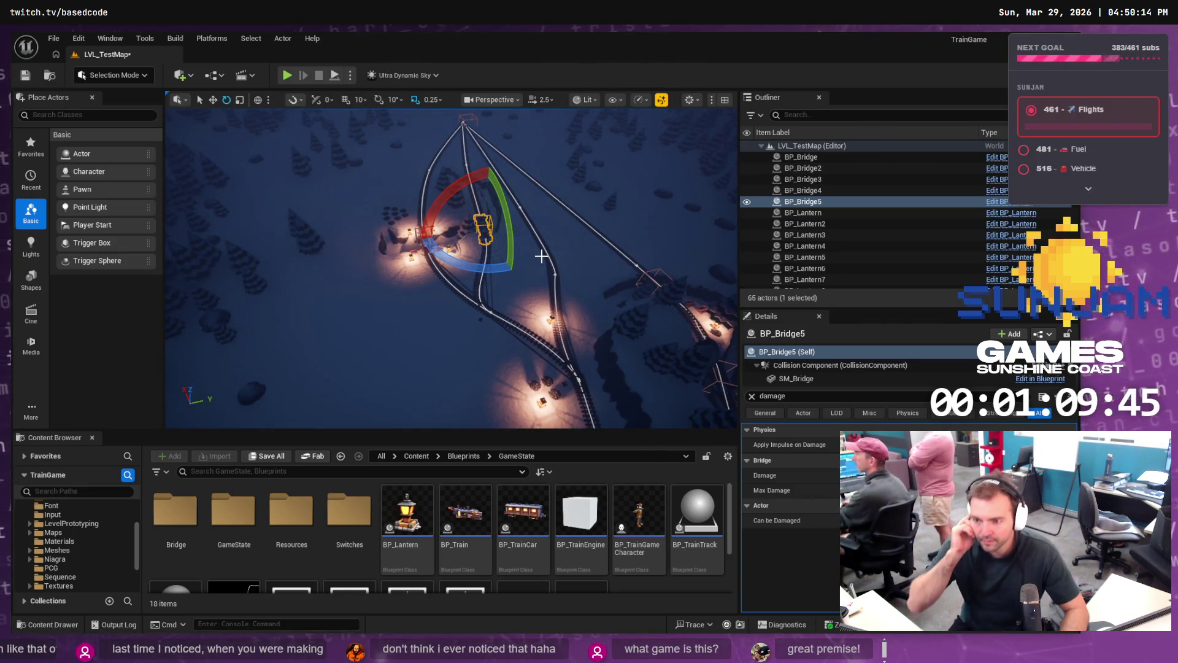
Step: Inspect a control point on the track spline under the bridge and fly along the track
left_click(520, 207)
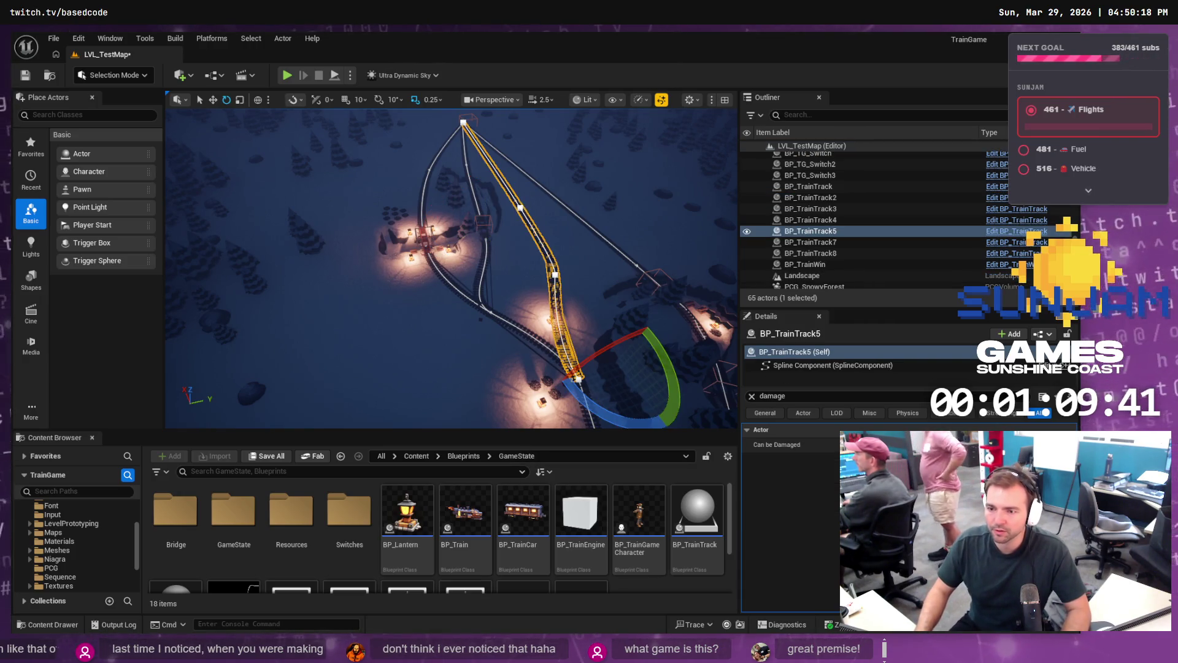
left_click(519, 207)
key("w")
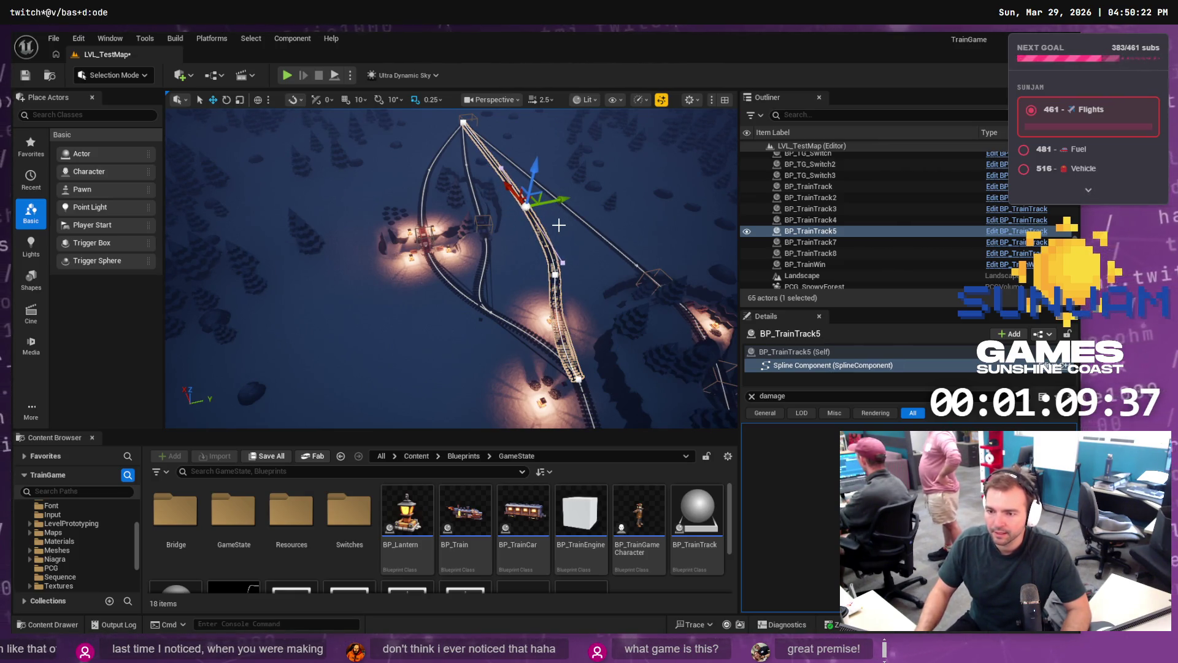
mouse_move(559, 225)
left_mouse_down()
mouse_move(550, 178)
mouse_move(408, 263)
mouse_move(434, 256)
mouse_move(496, 360)
mouse_move(496, 246)
left_mouse_up()
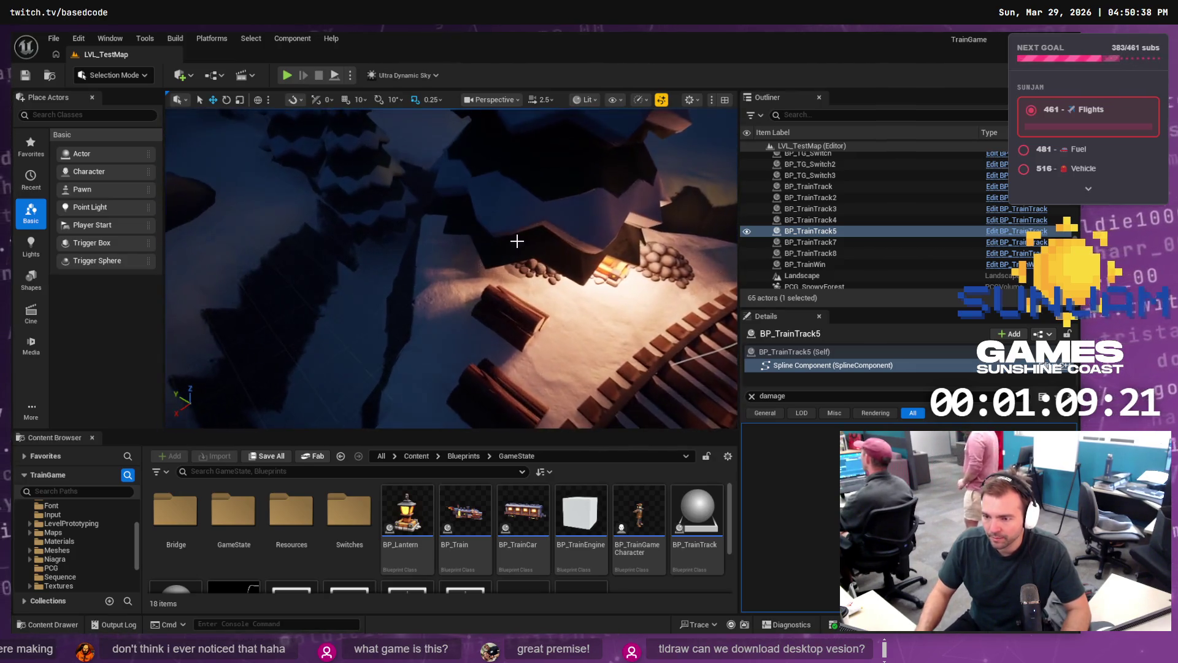
Step: Select and frame the coal resource beside the tree, saving the level
left_click(467, 263)
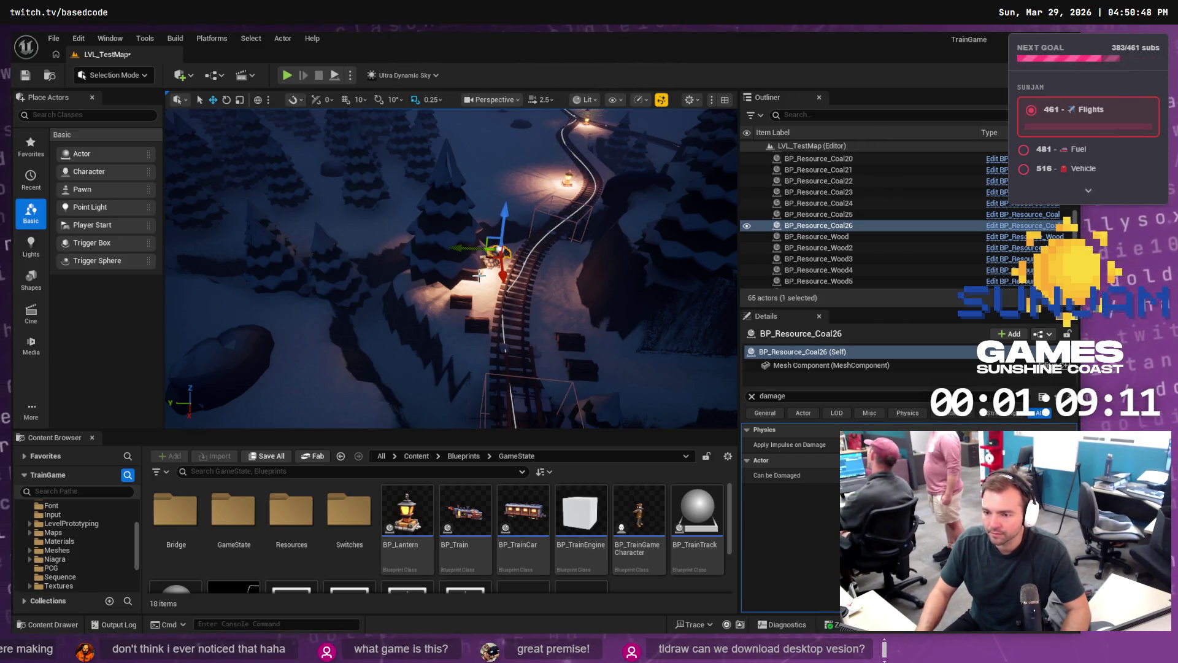
key("ctrl+s")
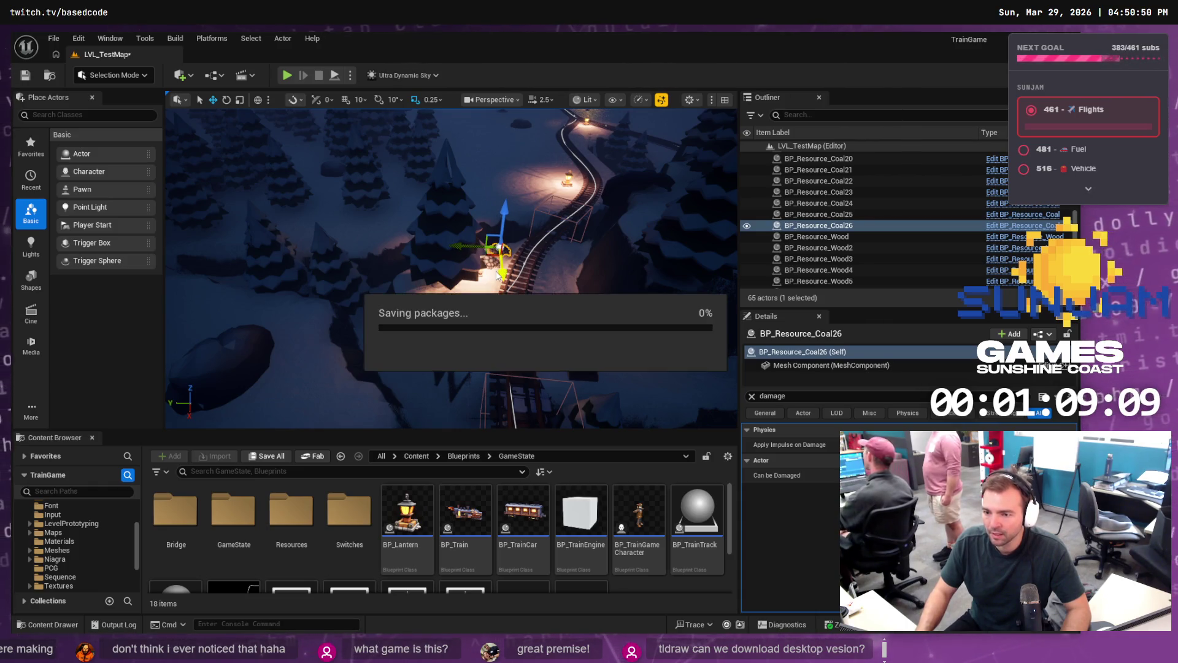
scroll(502, 272, "down", 10)
key("f")
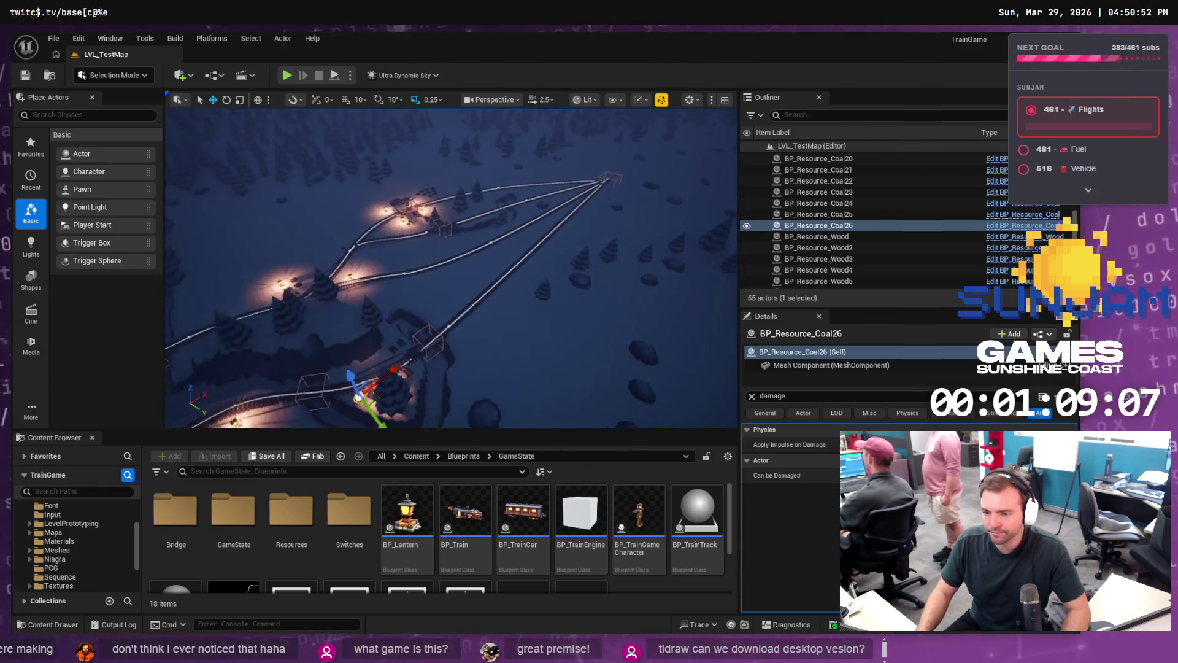
mouse_move(452, 271)
left_mouse_down()
mouse_move(451, 197)
mouse_move(452, 270)
left_mouse_up()
Step: Duplicate the lantern-area wood resource as BP_Resource_Wood7, undoing its moves so it stays there
left_click(287, 294)
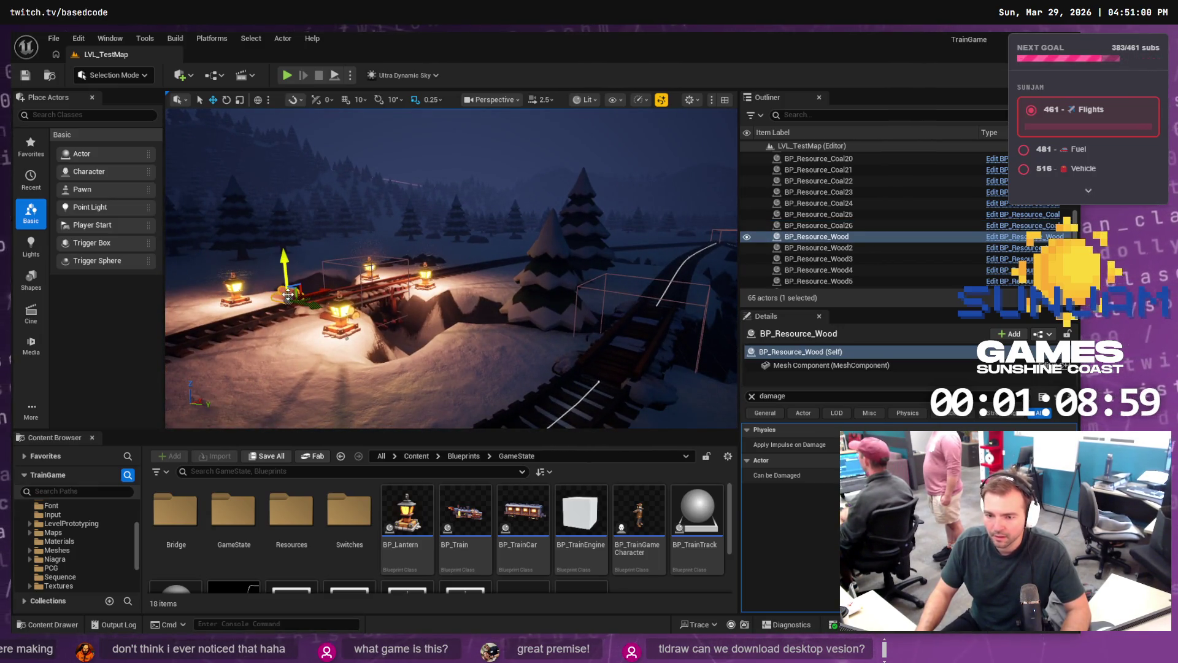
left_click_drag(435, 319, 388, 317)
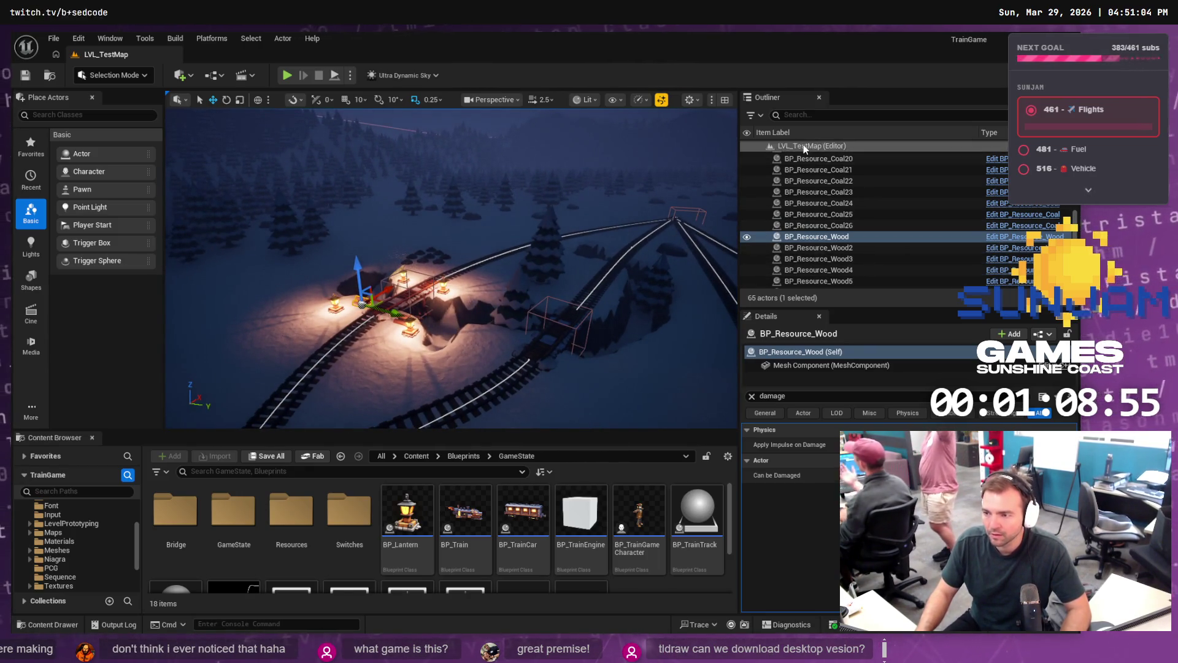
key("ctrl+d")
left_click_drag(398, 317, 572, 385)
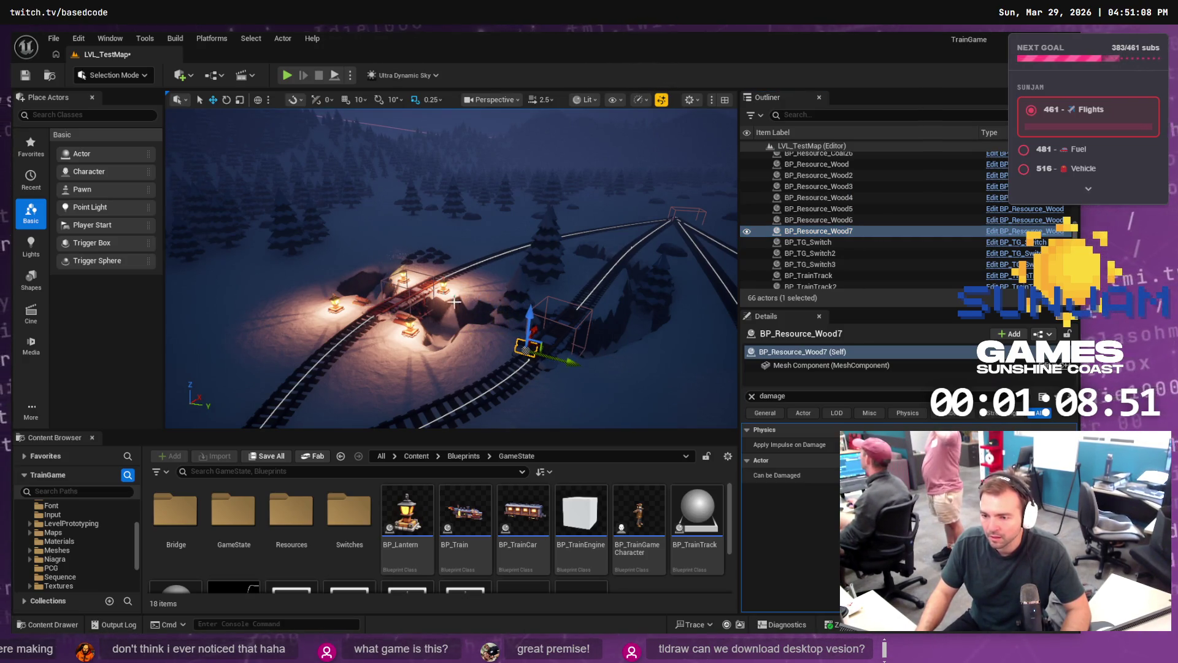
left_click_drag(535, 328, 565, 301)
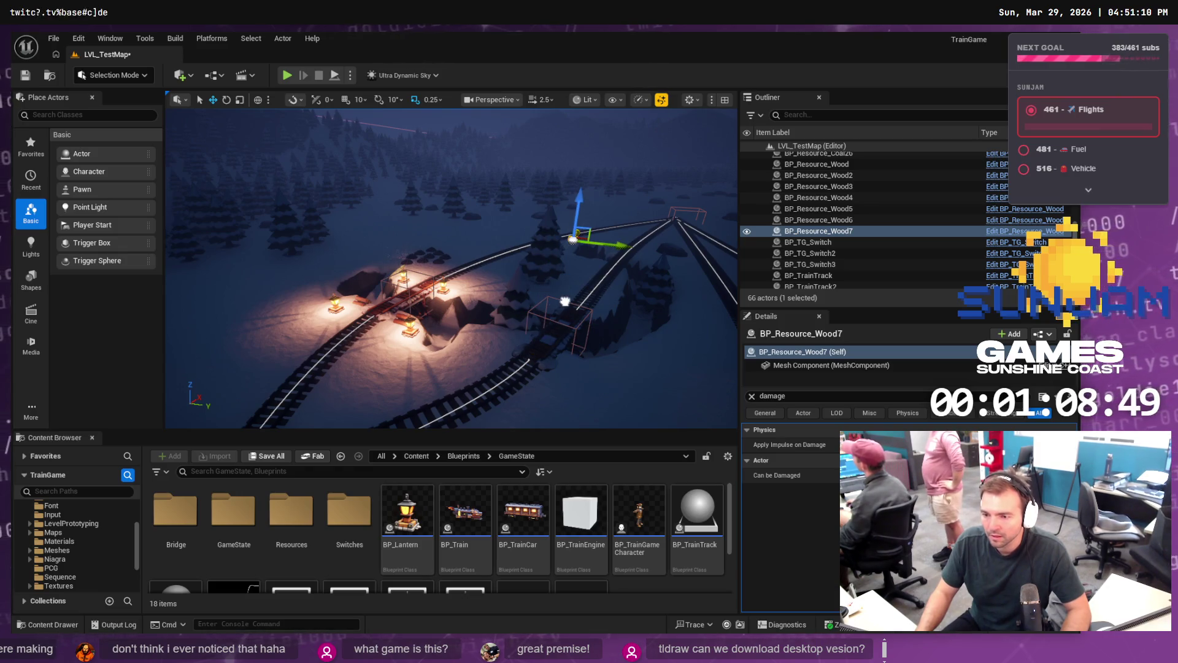
key("ctrl+z")
key("ctrl+z")
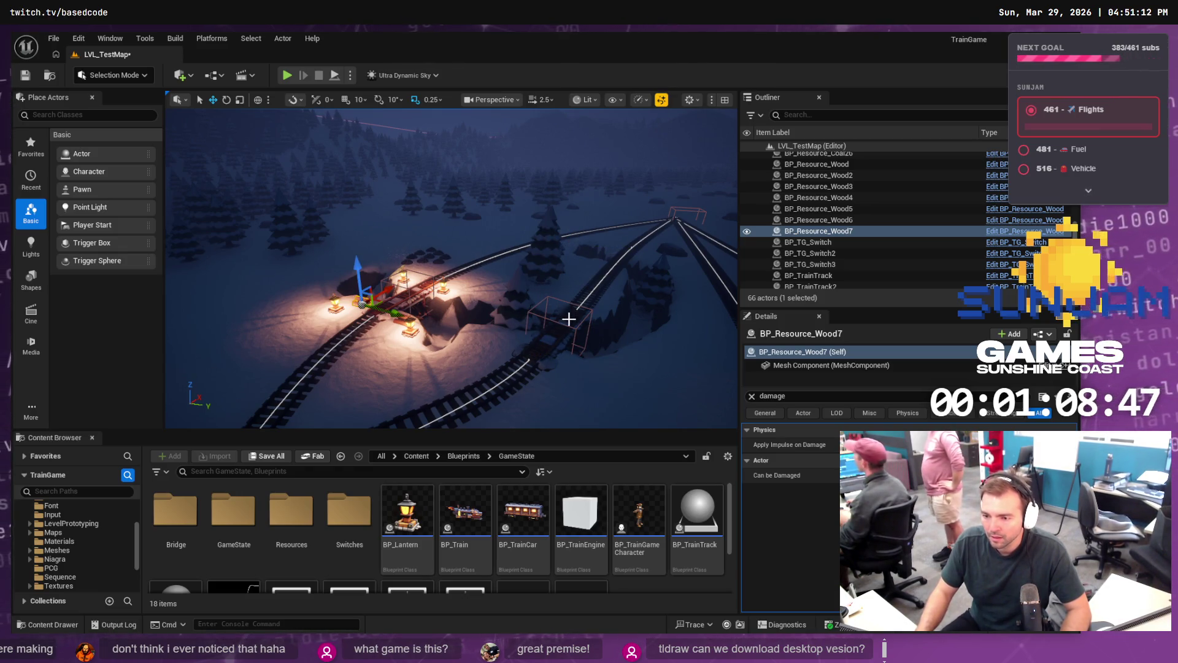
left_click(565, 327)
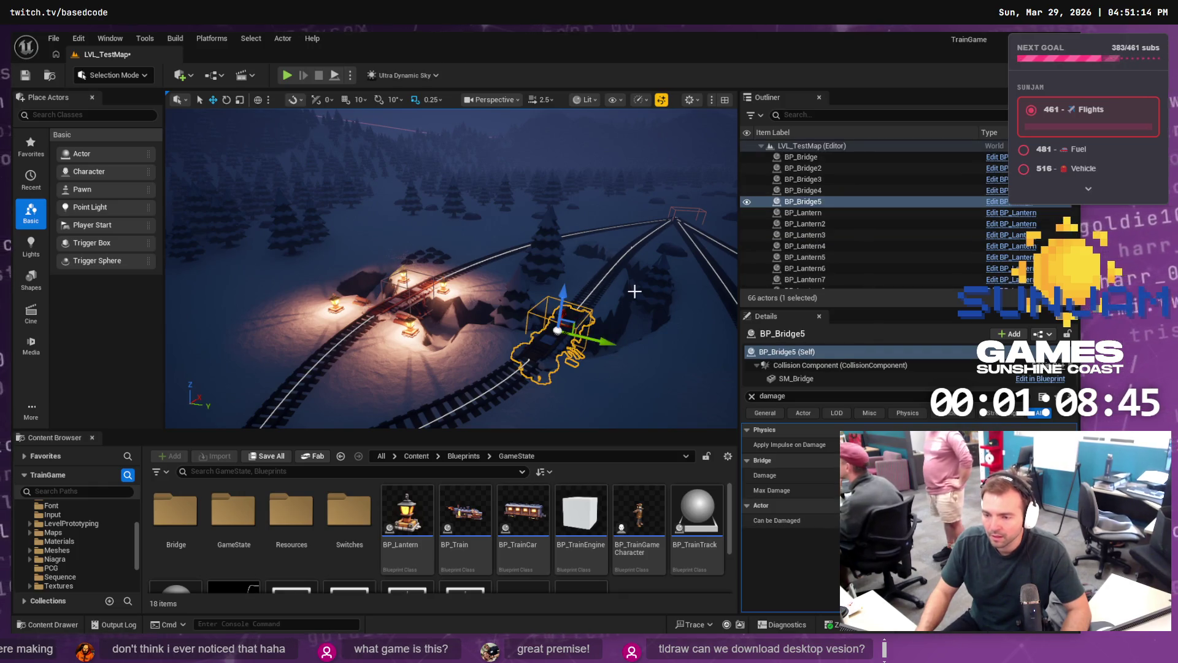
Step: Duplicate BP_Bridge5 as BP_Bridge6 and move it further right along the track
key("f")
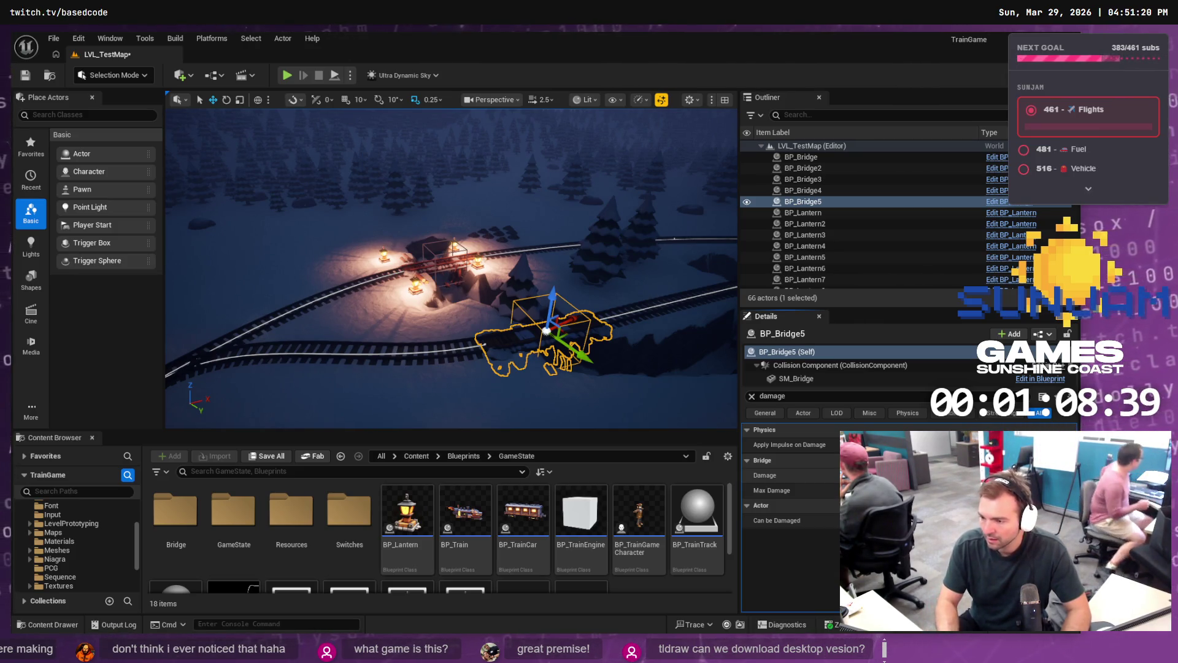
left_click(825, 201)
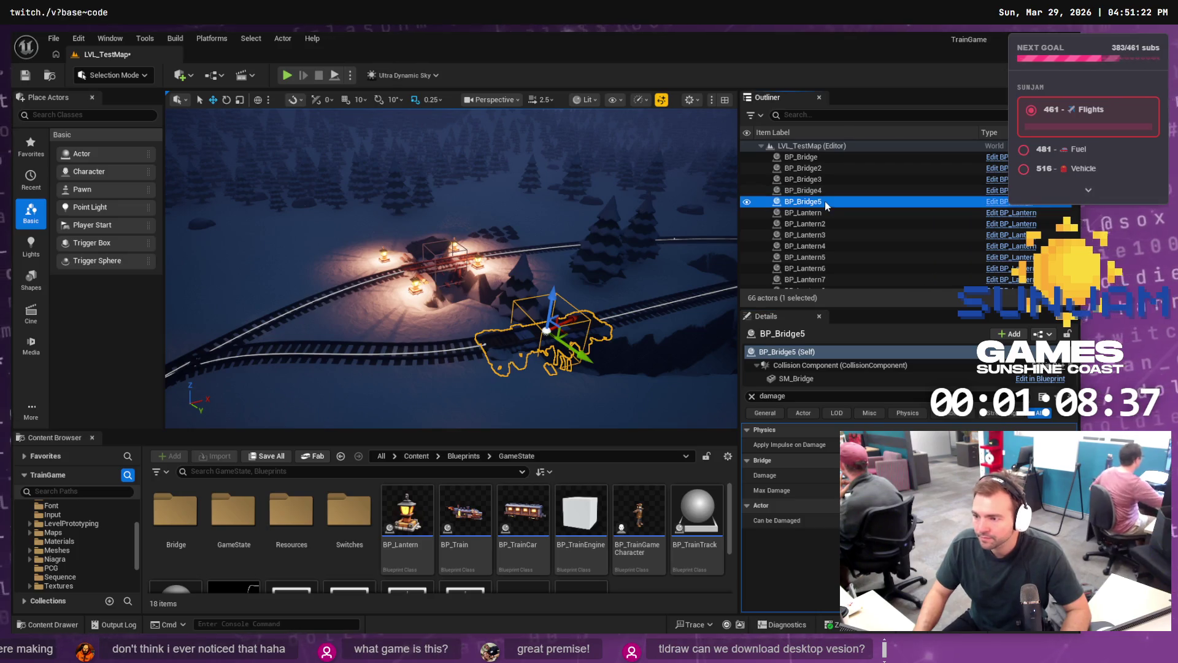
key("ctrl+d")
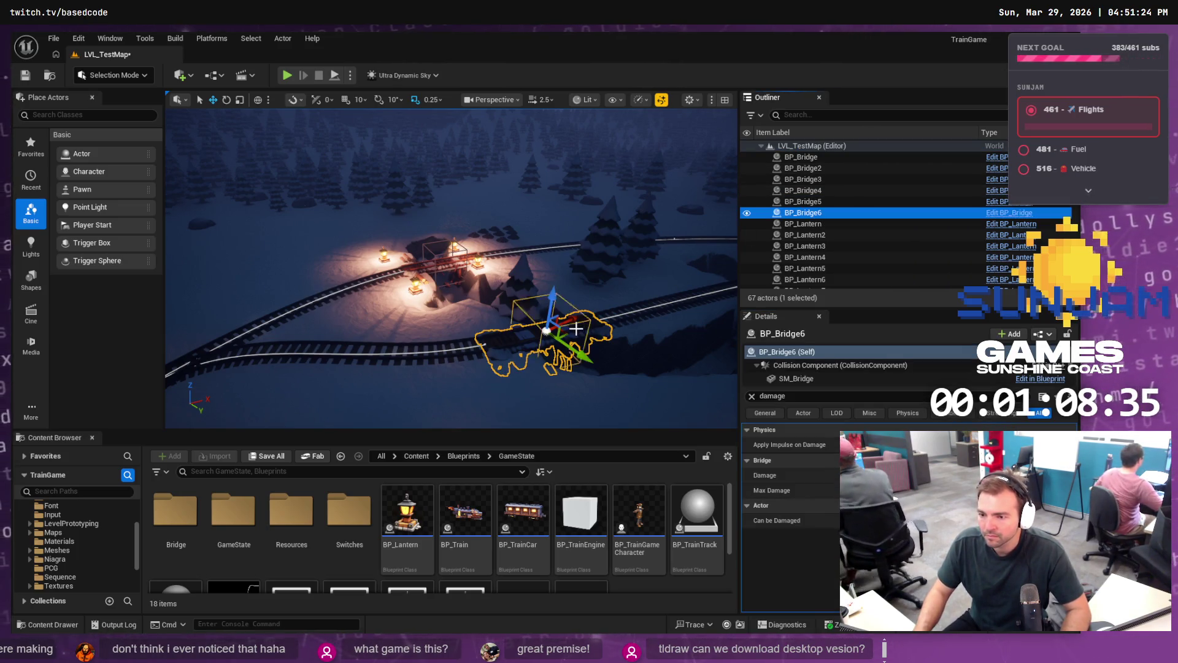
left_click_drag(575, 329, 565, 329)
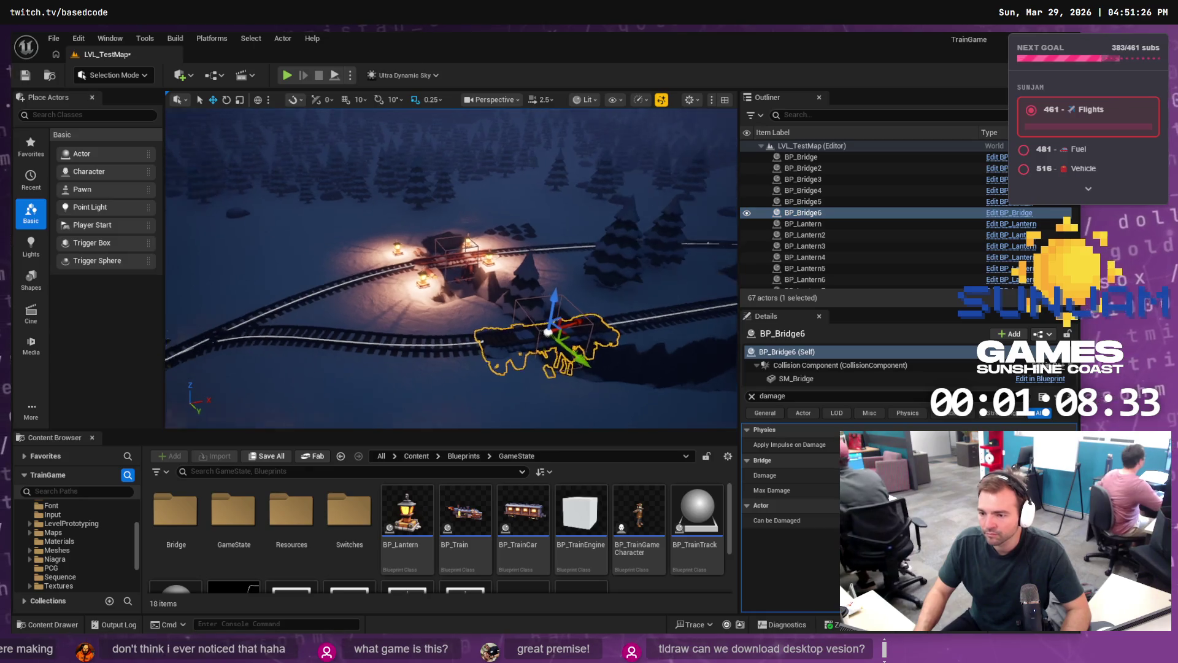
left_click_drag(468, 334, 552, 334)
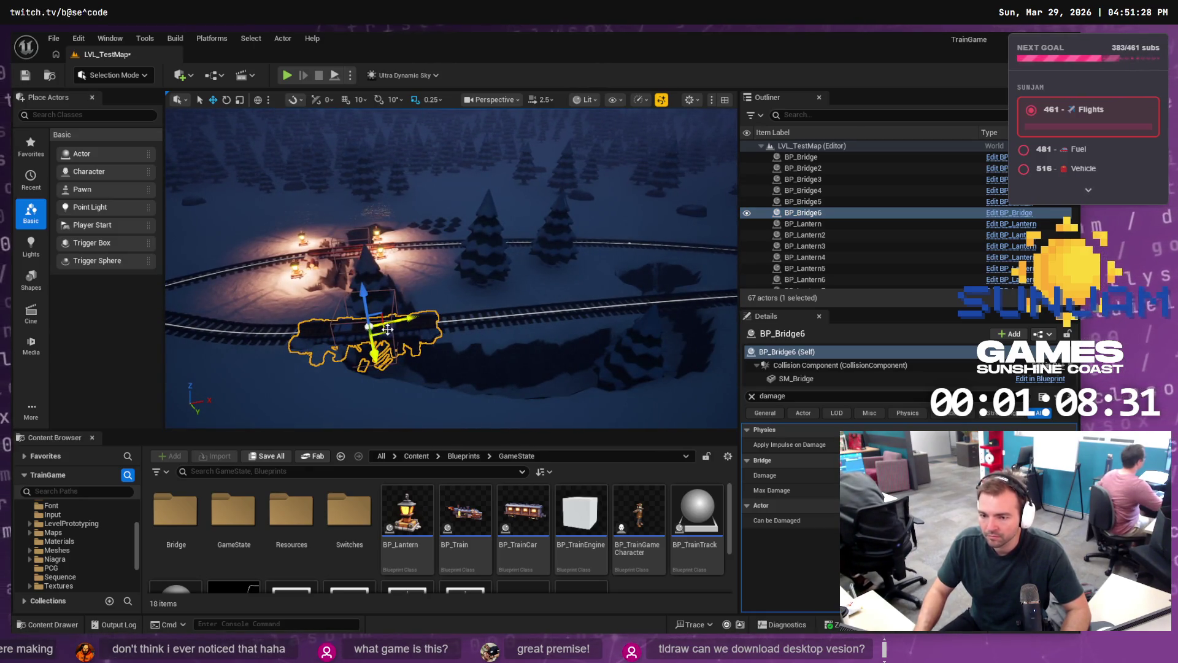
mouse_move(387, 329)
left_mouse_down()
mouse_move(662, 316)
mouse_move(687, 300)
mouse_move(638, 343)
mouse_move(666, 313)
left_mouse_up()
key("f")
left_click_drag(537, 273, 541, 302)
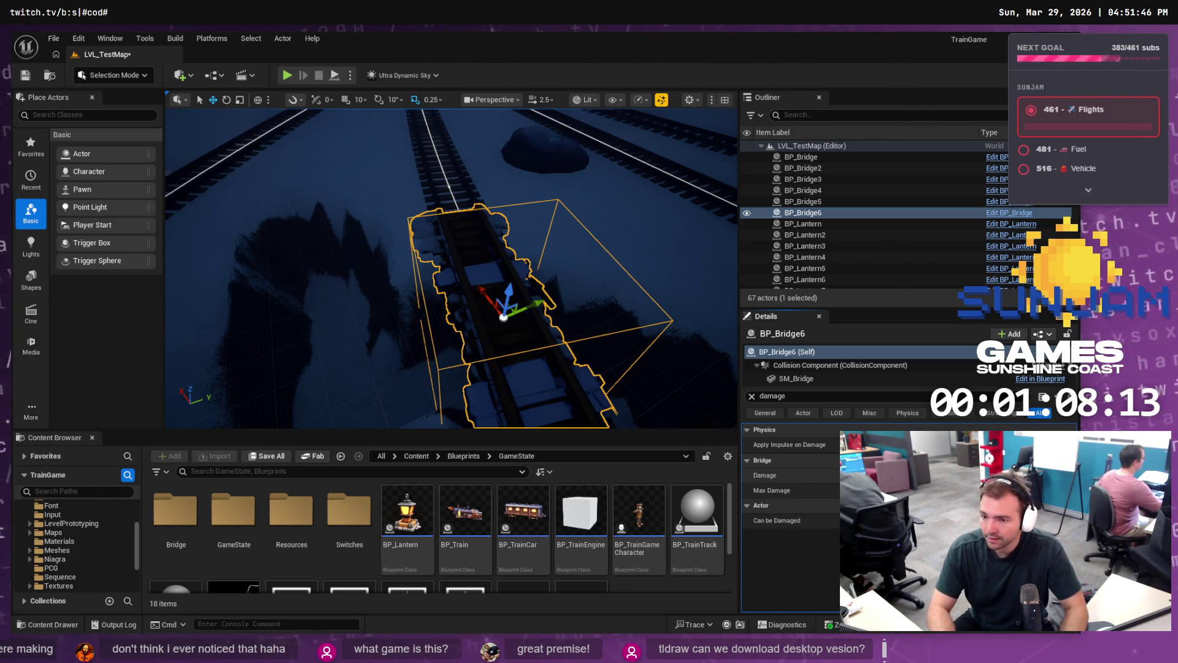
left_click_drag(431, 236, 432, 236)
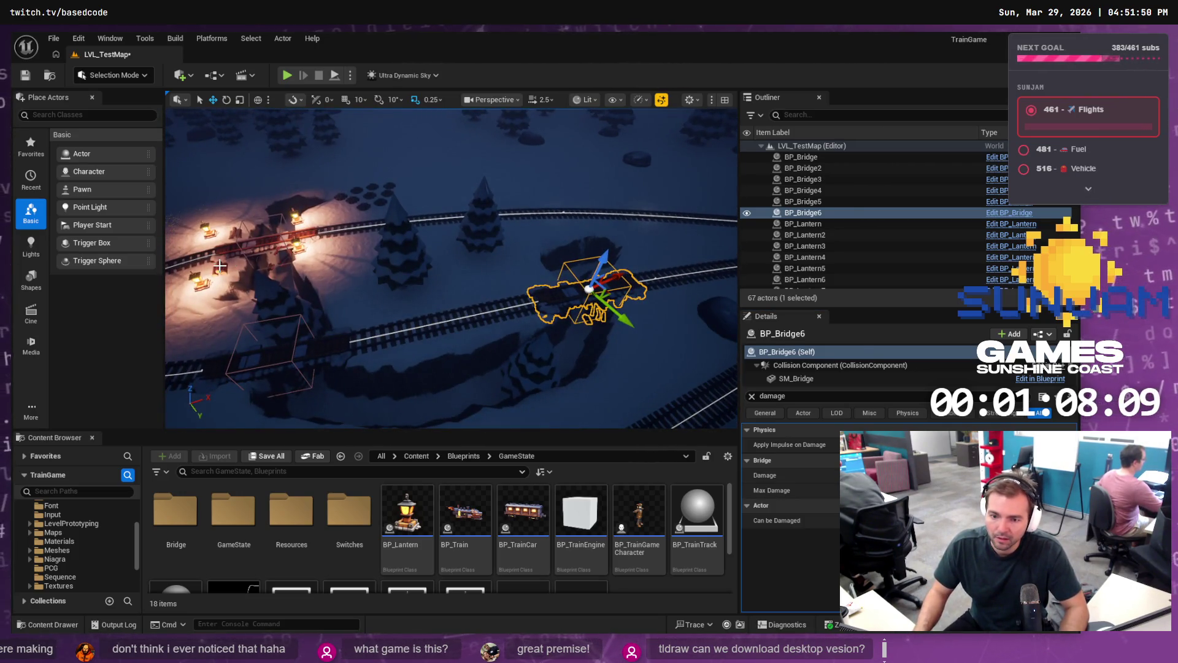
left_click(221, 265)
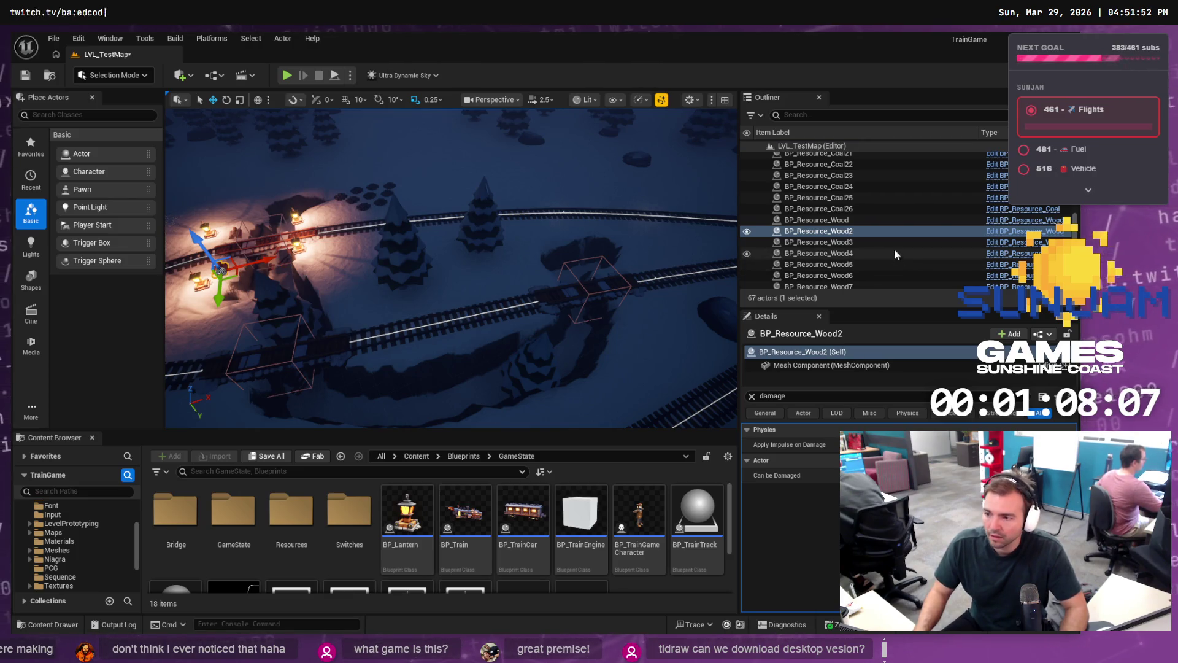
Step: Create BP_Resource_Wood8 from a wood resource and move it beside the right track
scroll(878, 171, "up", 3)
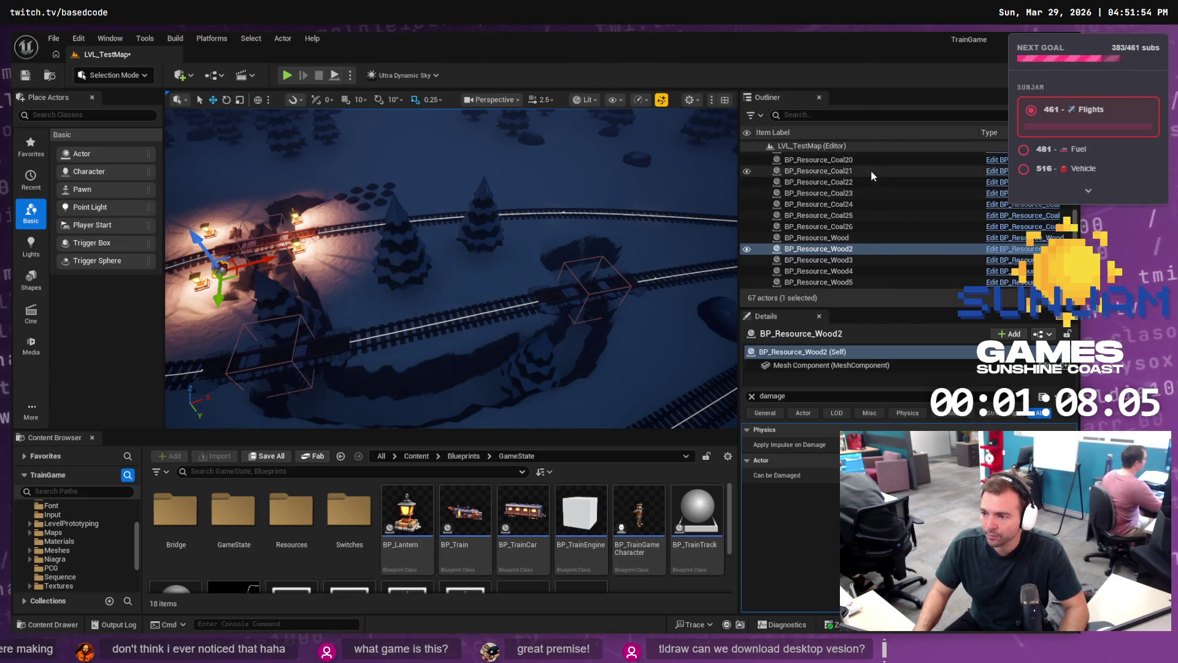
left_click(872, 168)
scroll(874, 171, "up", 1)
scroll(874, 171, "up", 3)
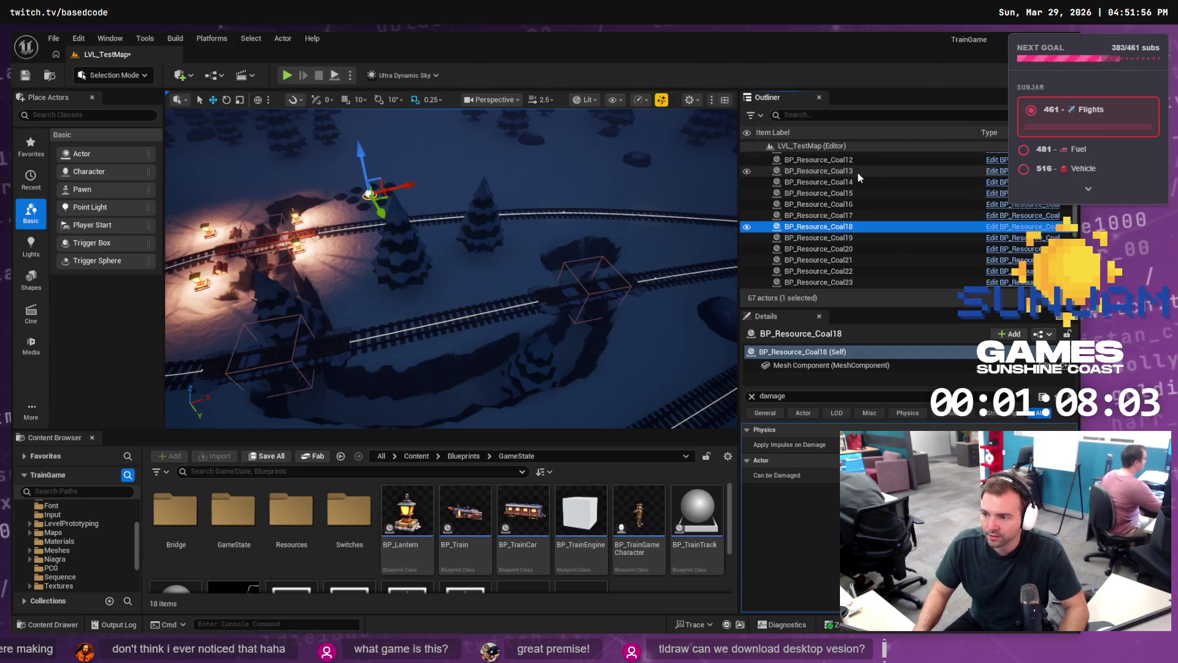
scroll(792, 153, "up", 10)
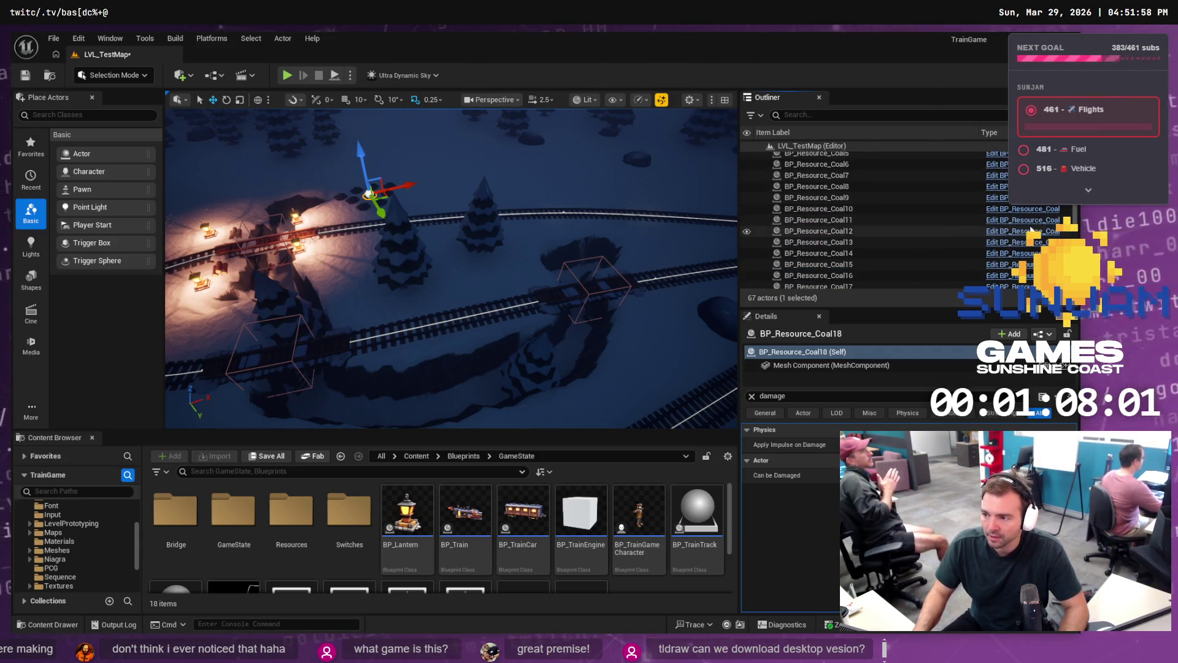
key("ctrl+z")
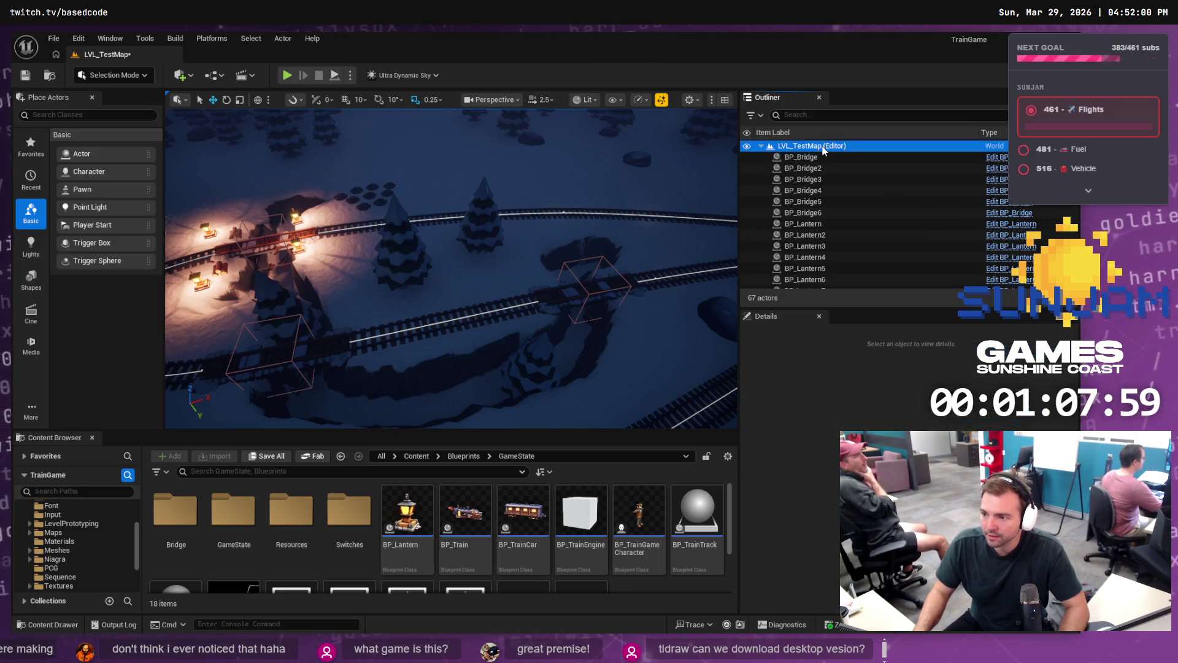
mouse_move(234, 274)
left_mouse_down()
mouse_move(568, 291)
mouse_move(664, 312)
left_mouse_up()
Step: Place BP_Resource_Wood8 by the track and duplicate it as BP_Resource_Wood9
left_click(813, 229)
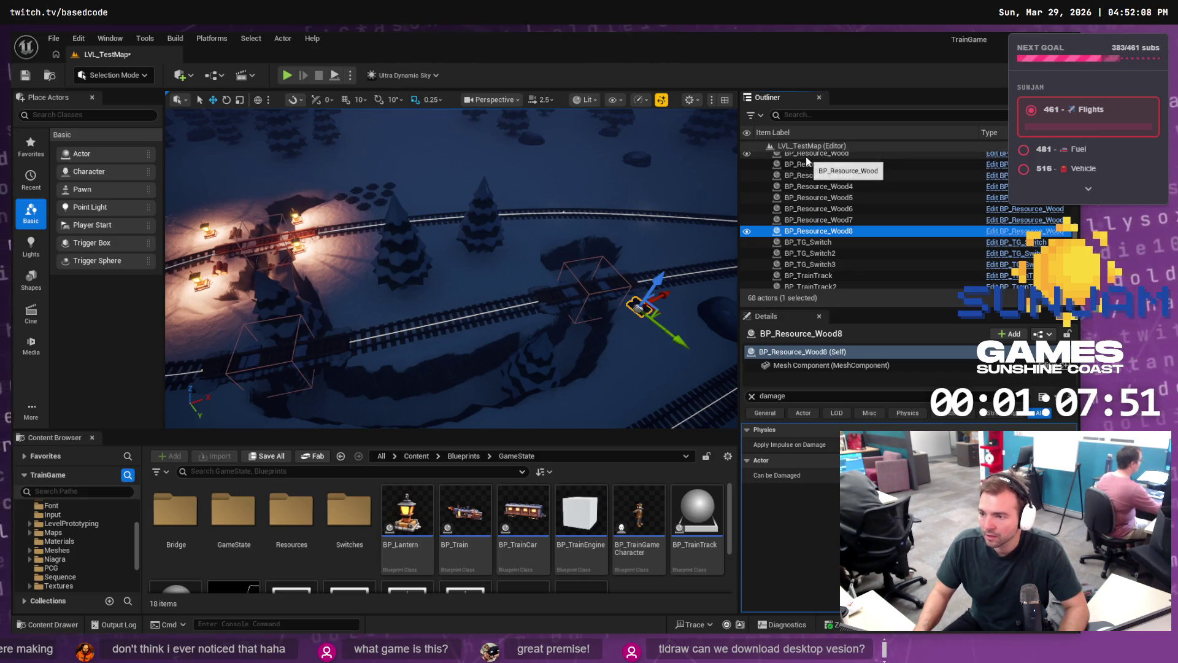
key("ctrl+d")
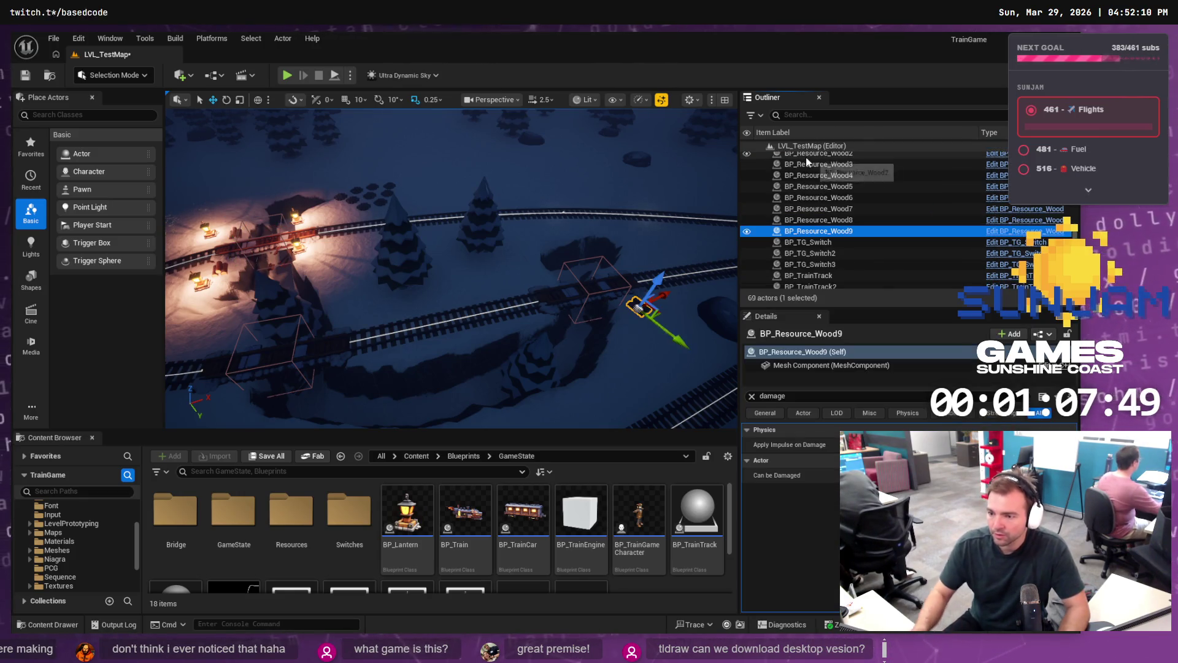
left_click_drag(667, 295, 668, 295)
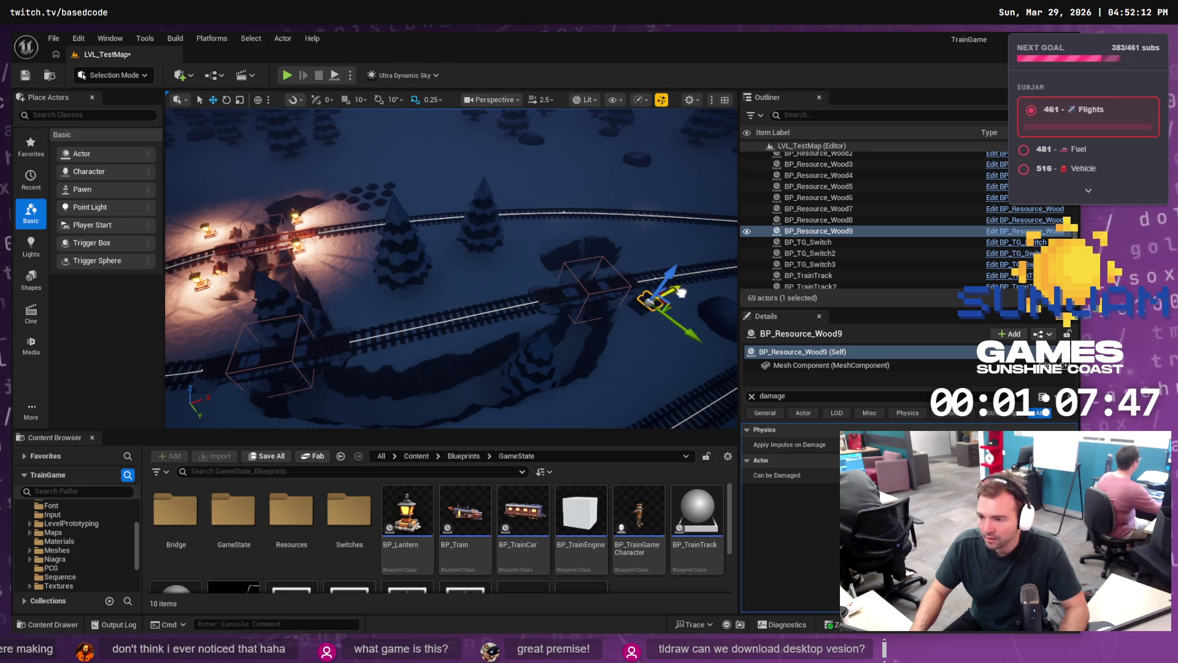
key("e")
key("w")
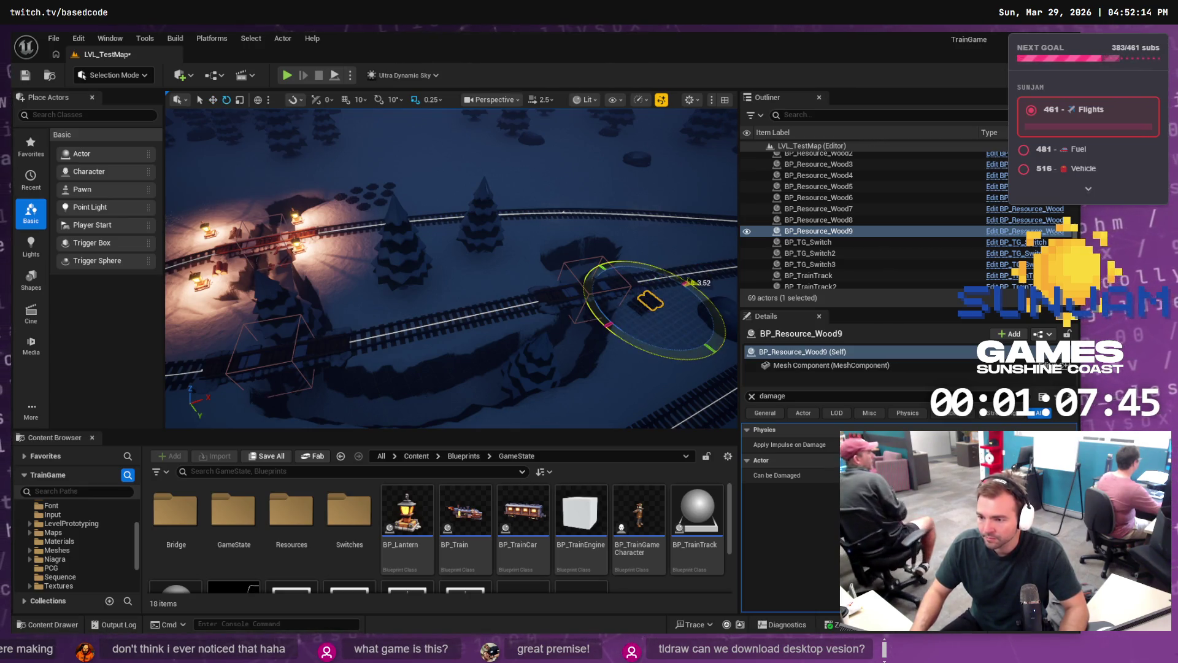
key("e")
key("w")
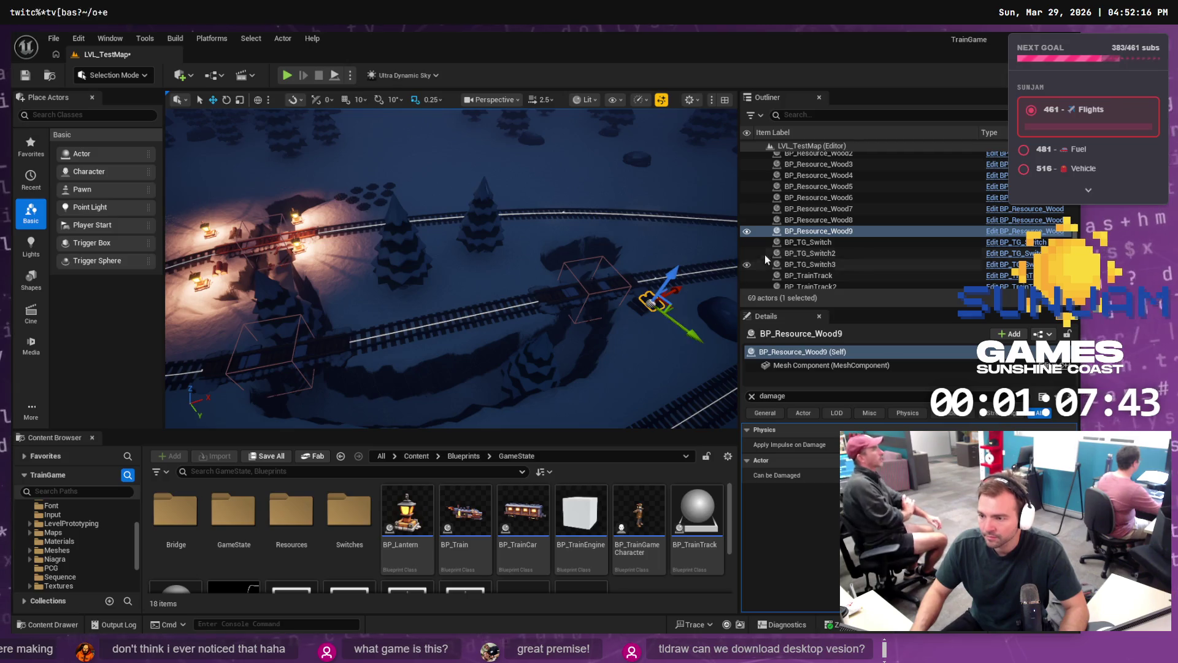
left_click(823, 219)
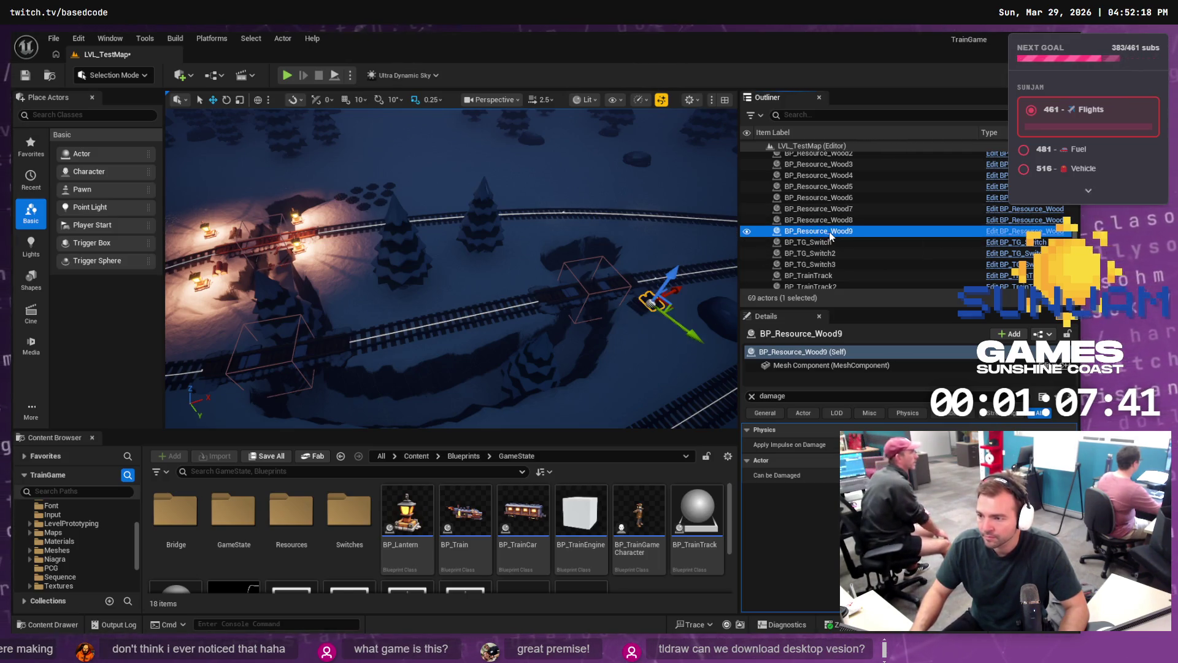
key("Home")
Step: Add a BP_Resource_Wood10 log pile and move it down beside the track
key("ctrl+z")
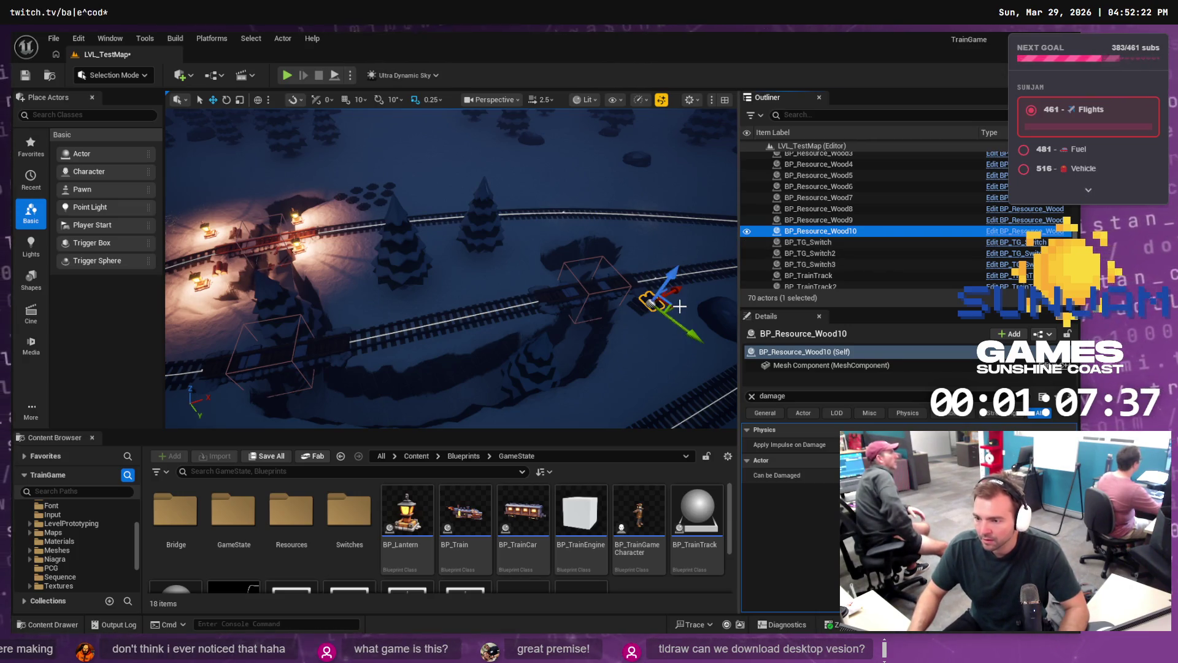
left_click_drag(676, 306, 691, 303)
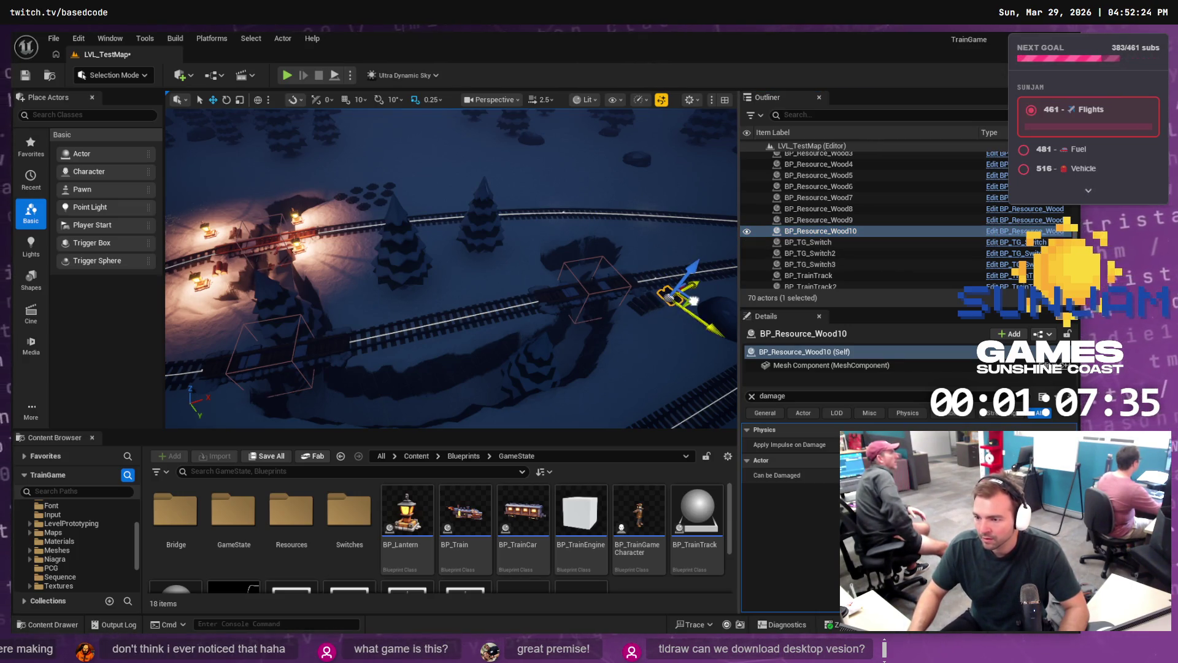
key("f")
scroll(577, 264, "down", 5)
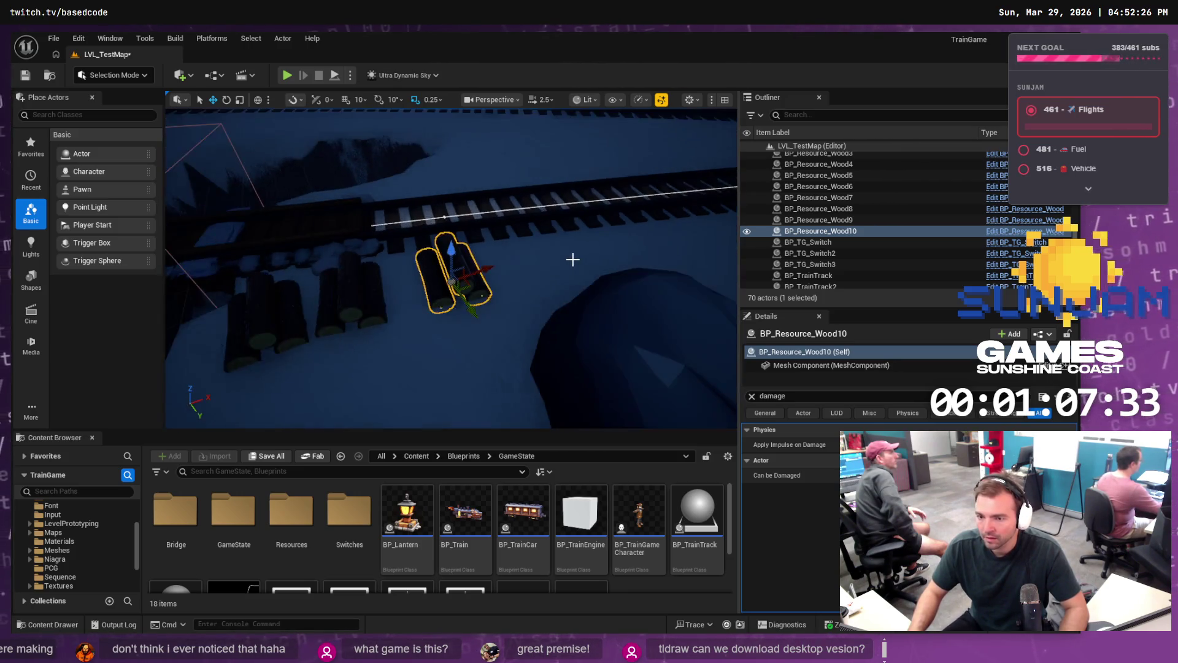
left_click_drag(469, 279, 463, 294)
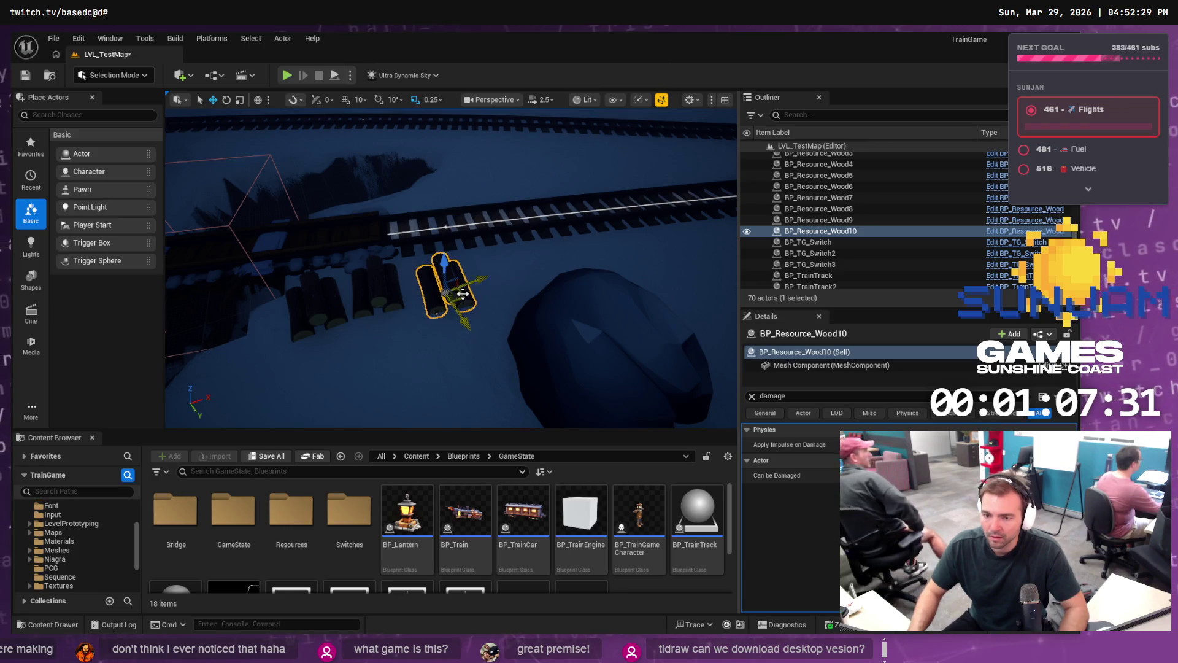
left_click(823, 220)
left_click(827, 233)
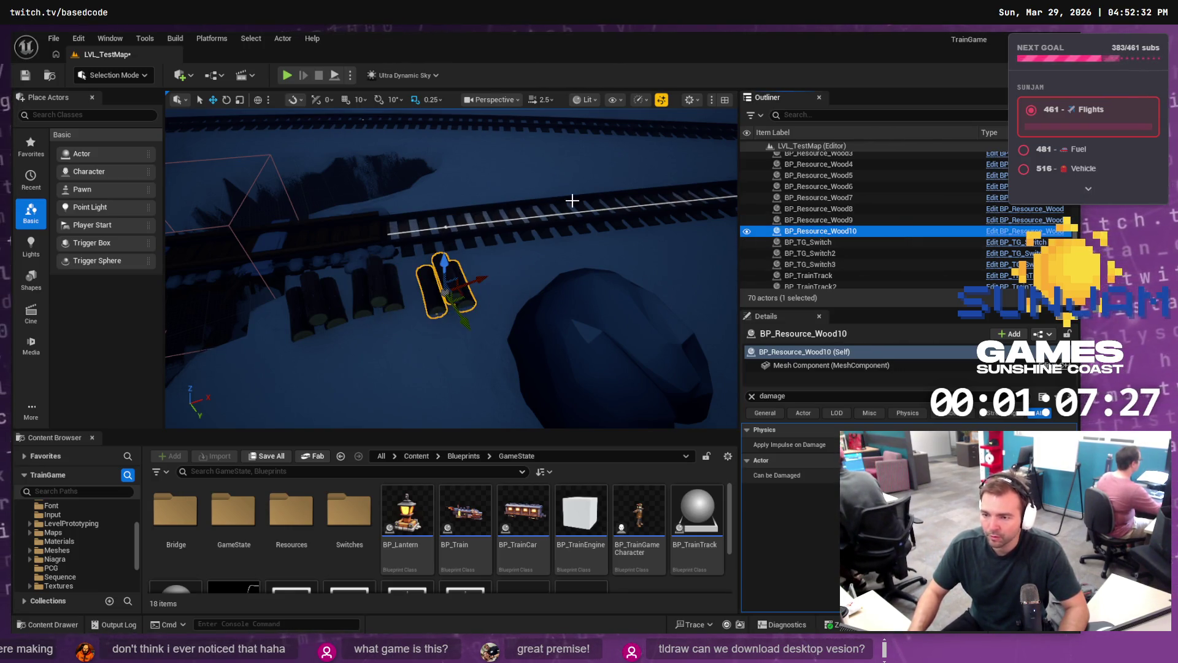
Step: Add BP_Resource_Wood11 and BP_Resource_Wood12 log piles further along the rail
key("ctrl+d")
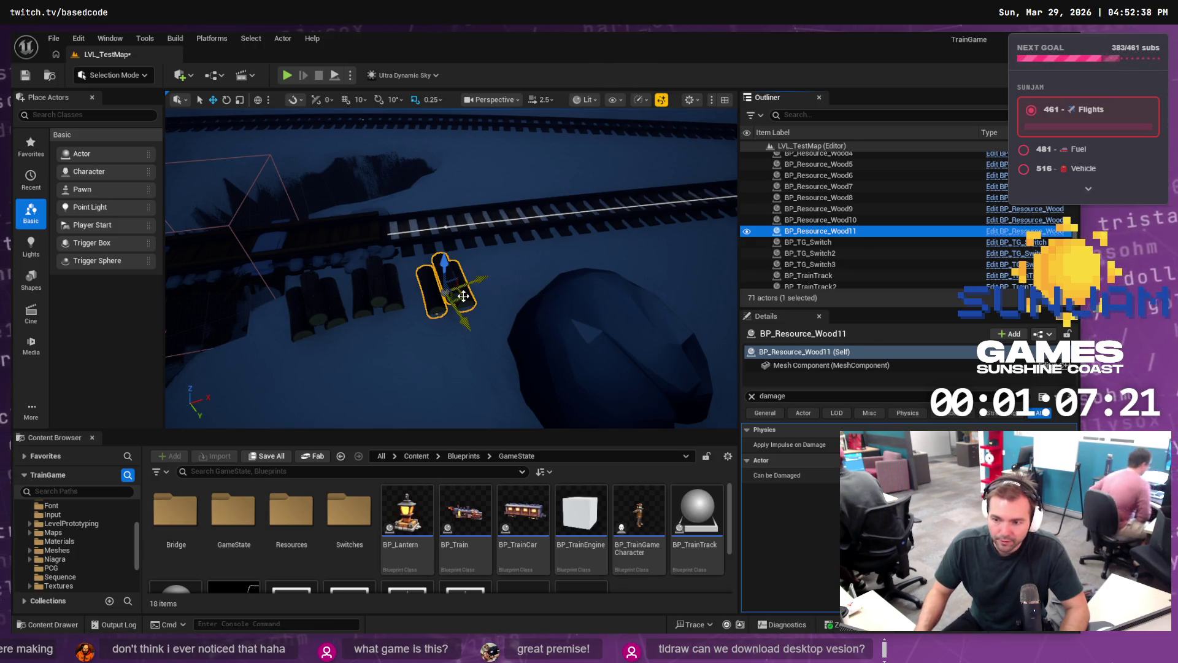
left_click_drag(463, 297, 515, 287)
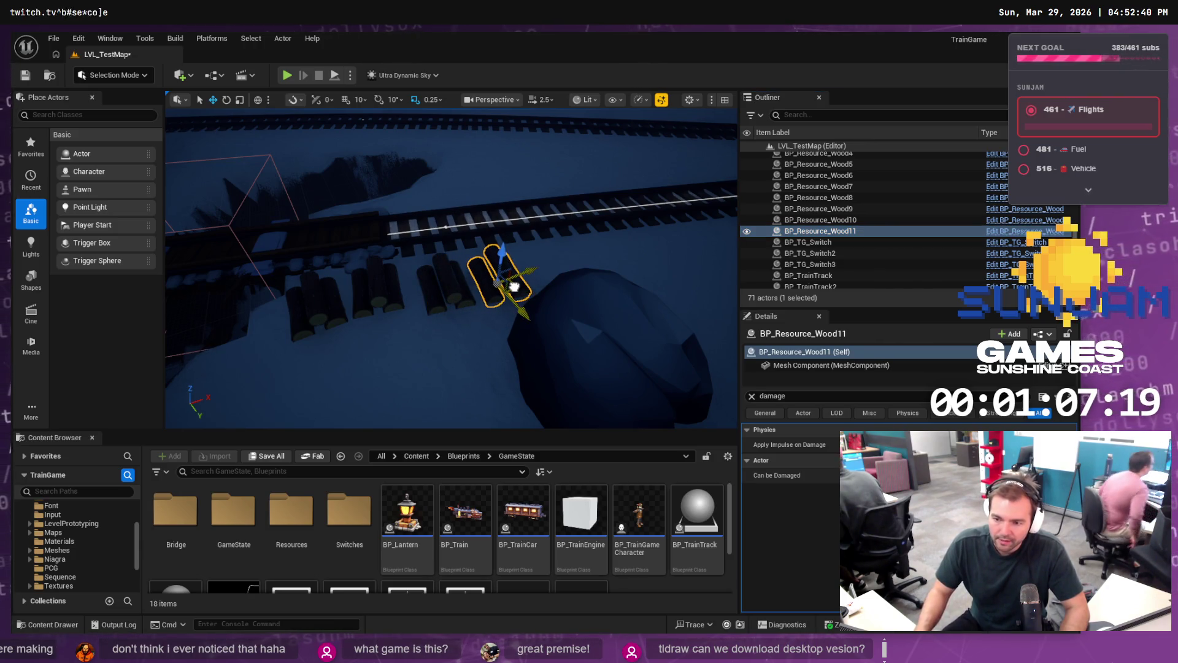
left_click(396, 294)
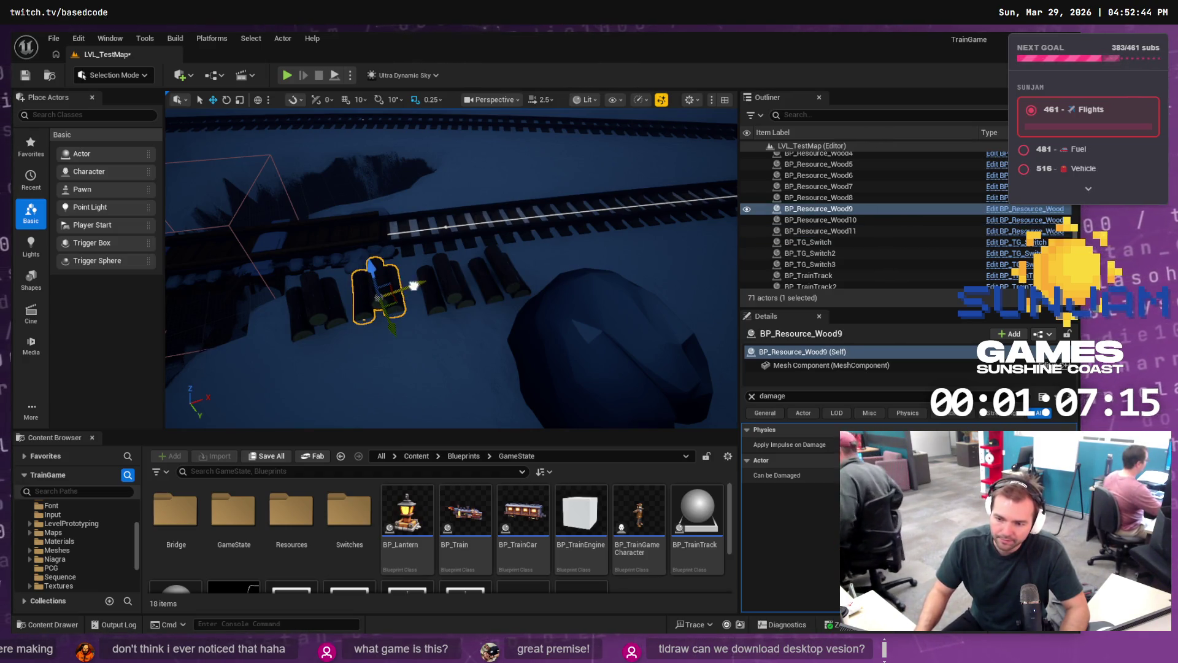
left_click(800, 233)
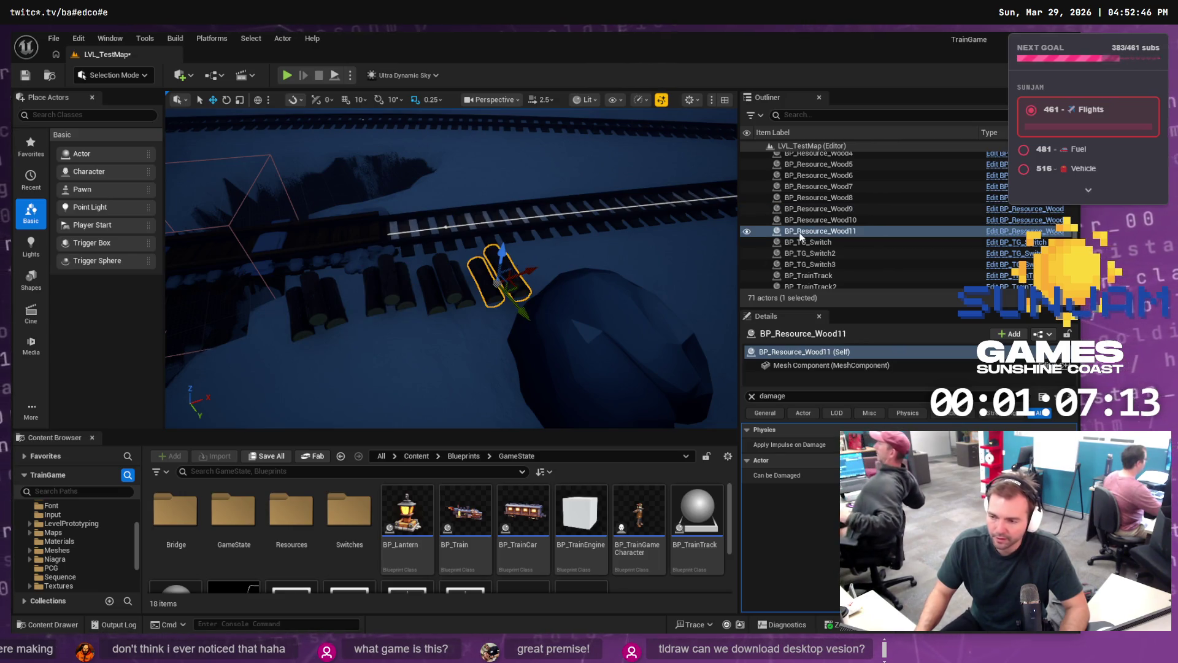
left_click(800, 234)
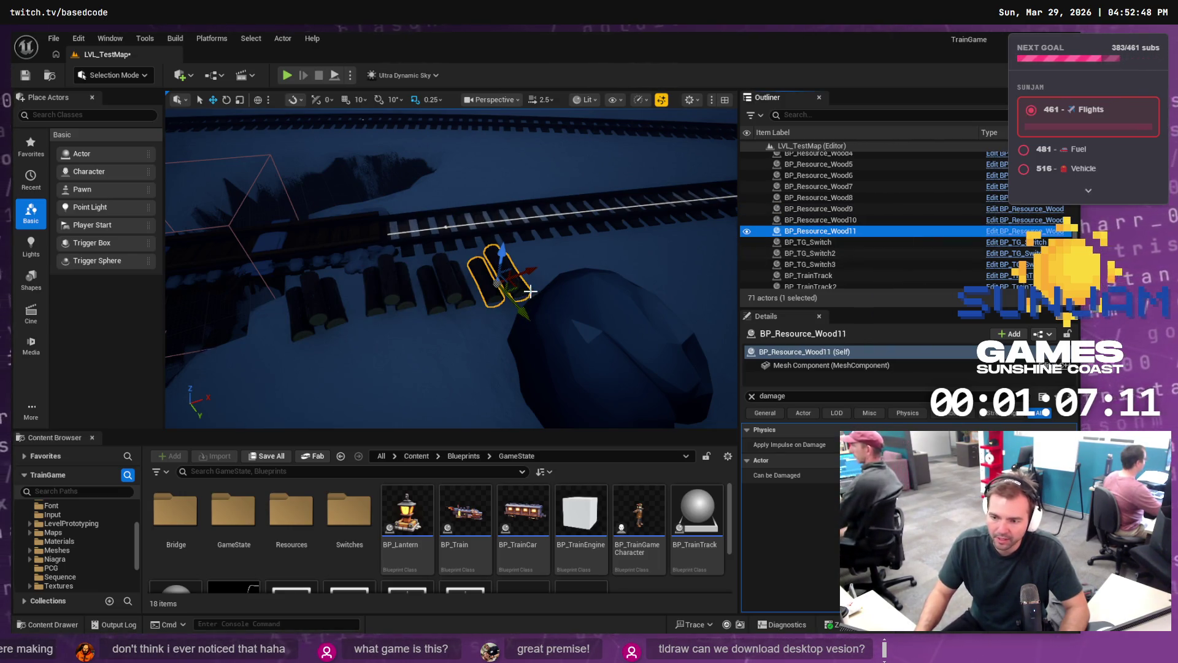
scroll(808, 214, "up", 2)
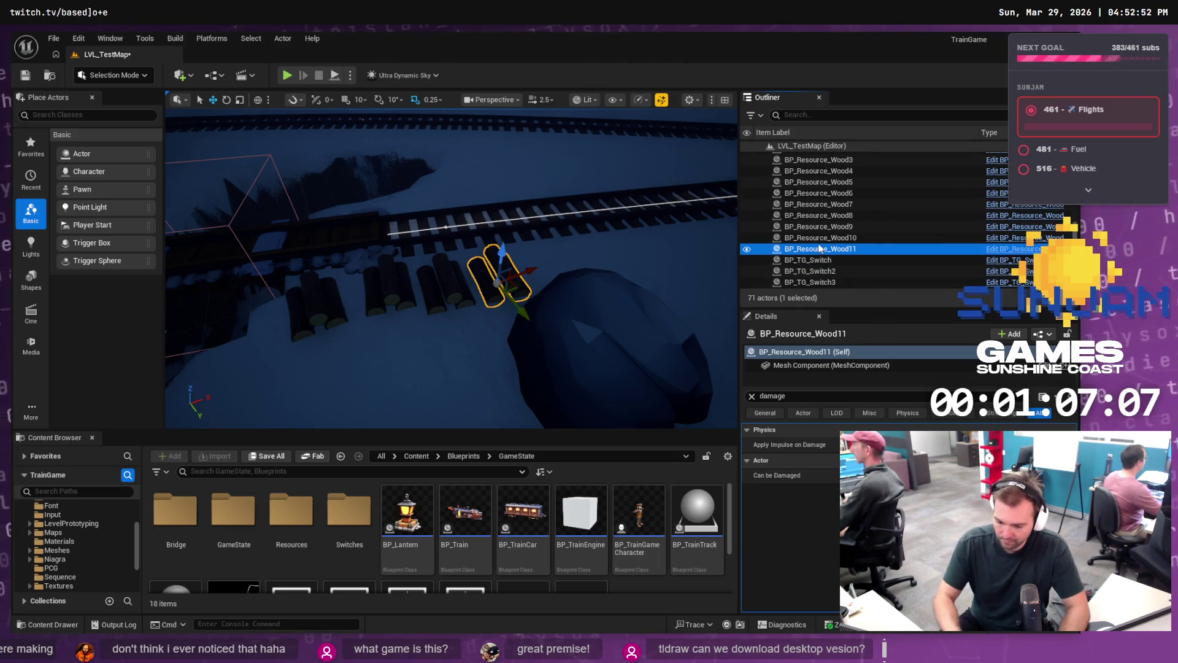
key("ctrl+d")
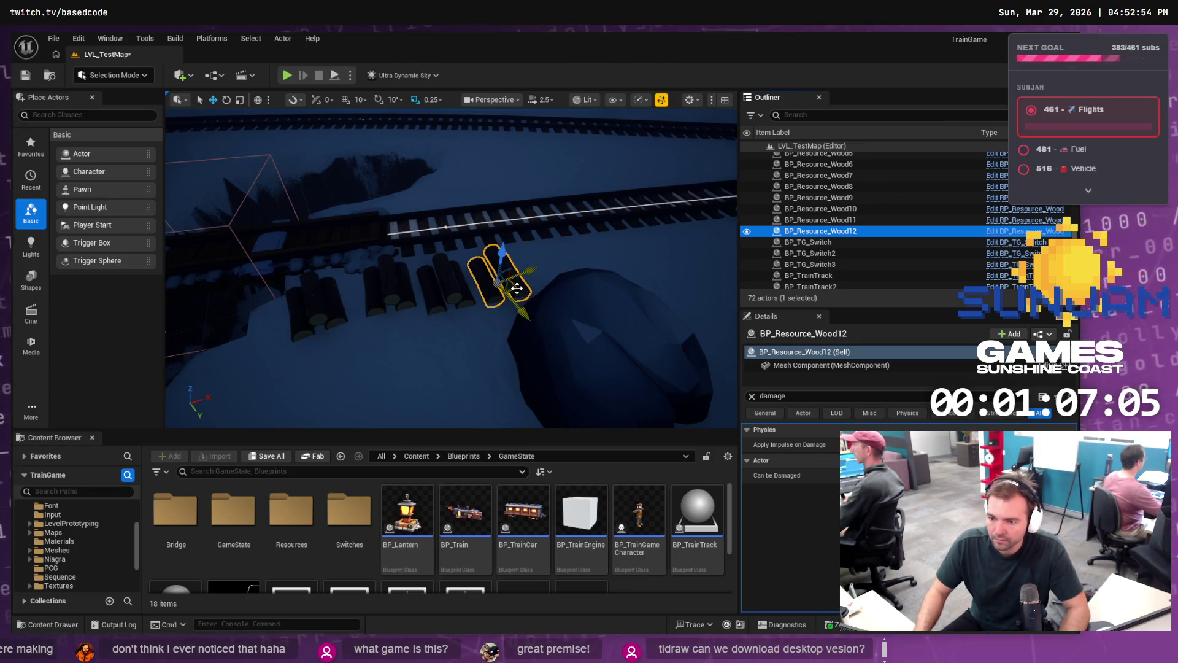
left_click_drag(517, 288, 562, 276)
Step: Save LVL_TestMap with 72 actors and bring up Fork's commit history
key("ctrl+s")
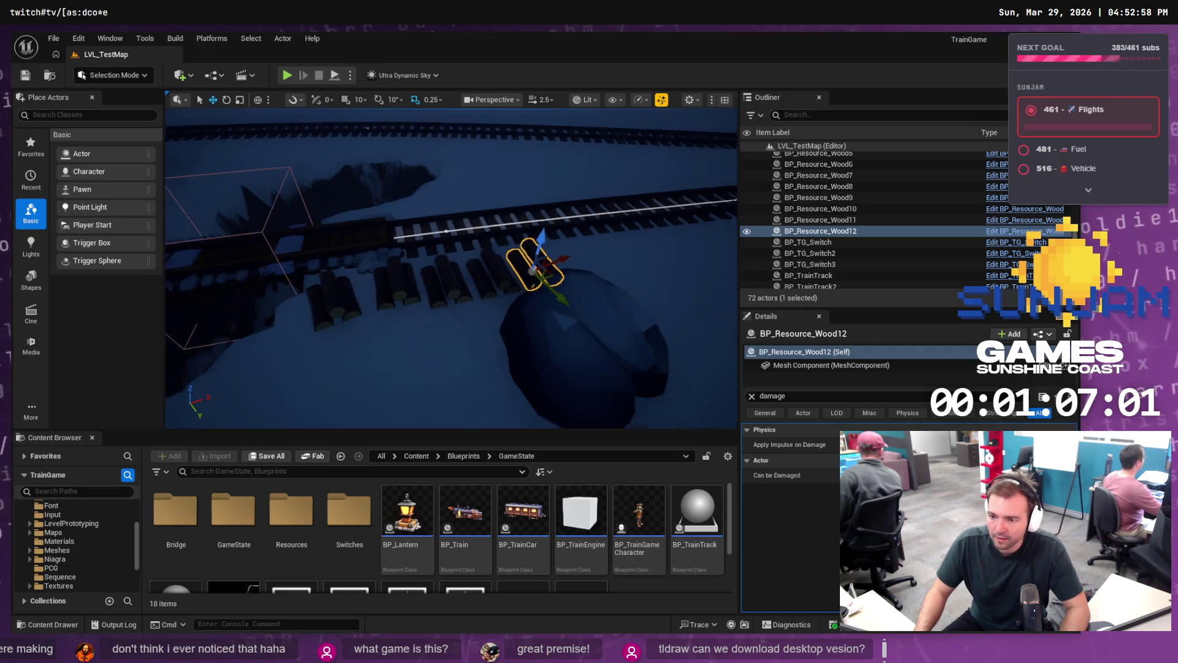
scroll(552, 268, "down", 10)
scroll(451, 269, "down", 10)
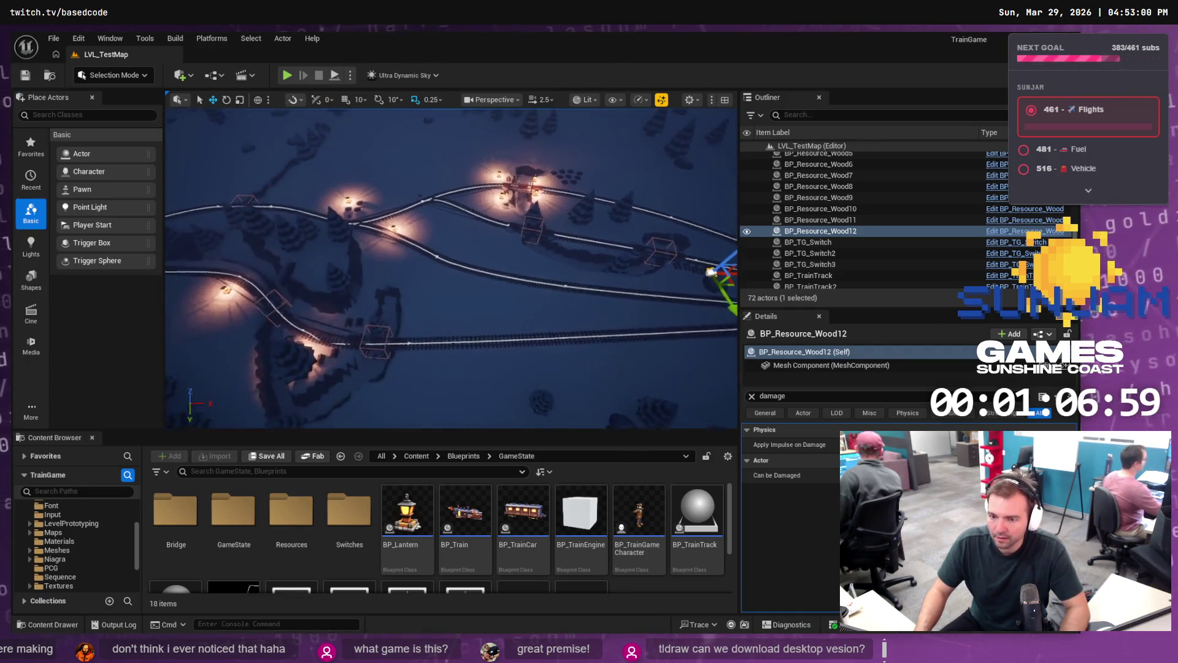
mouse_move(534, 236)
left_mouse_down()
mouse_move(498, 238)
mouse_move(535, 236)
left_mouse_up()
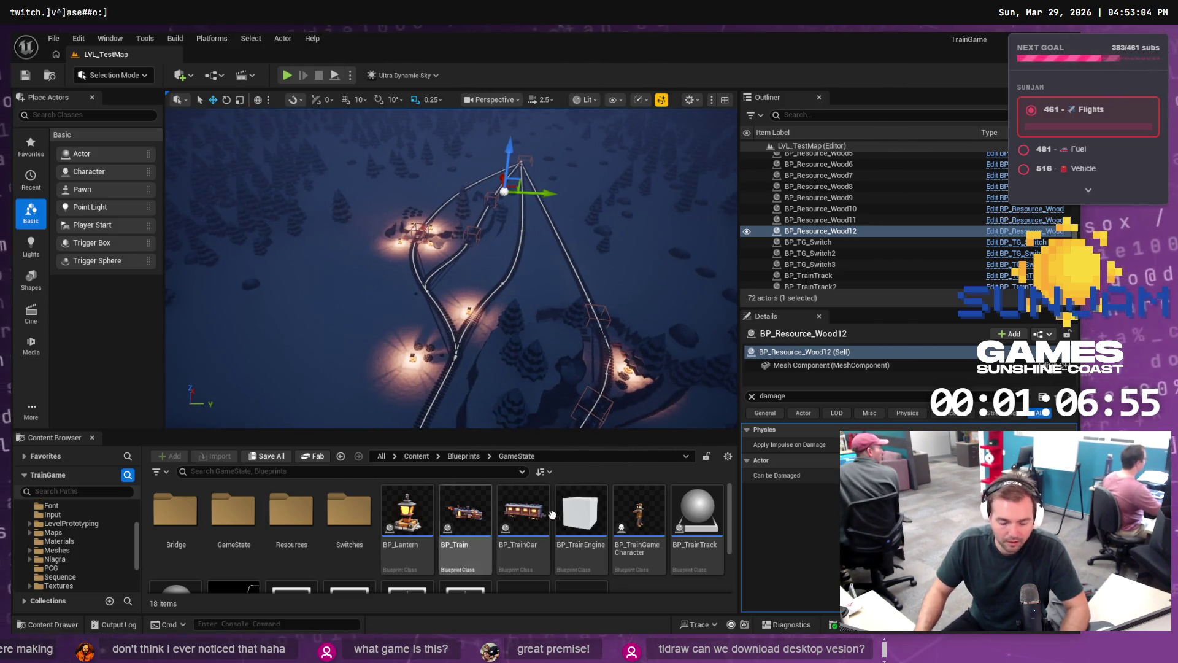
key("alt+Tab")
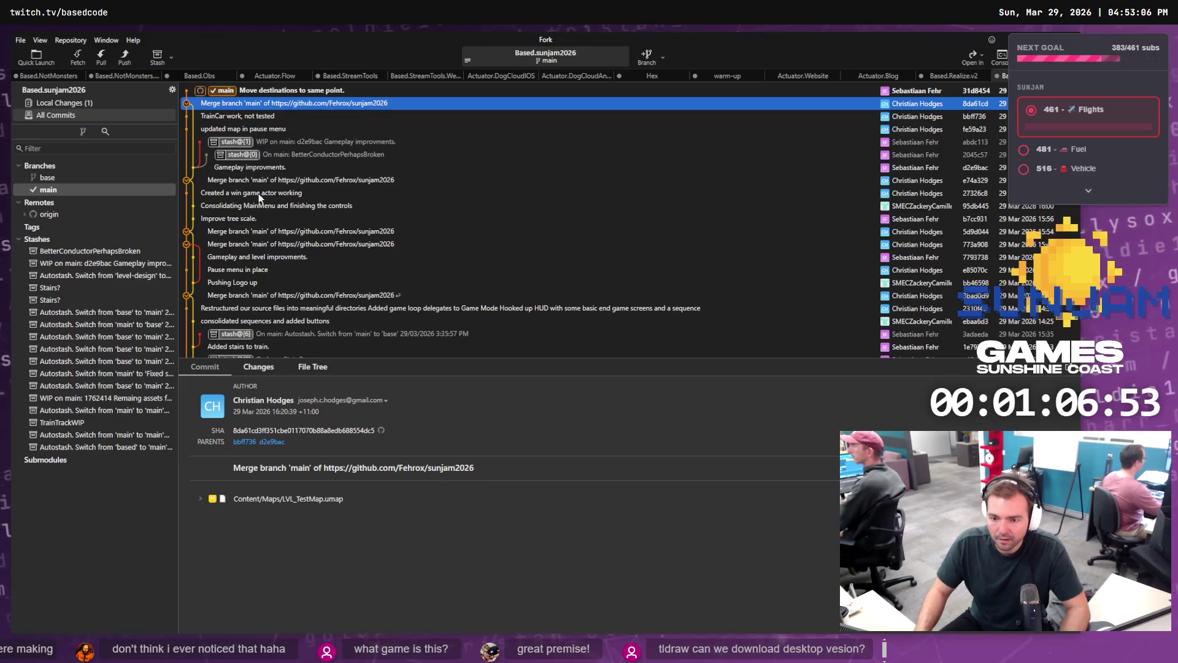
Step: Stage the modified LVL_TestMap.umap in Fork's Local Changes
key("ctrl+1")
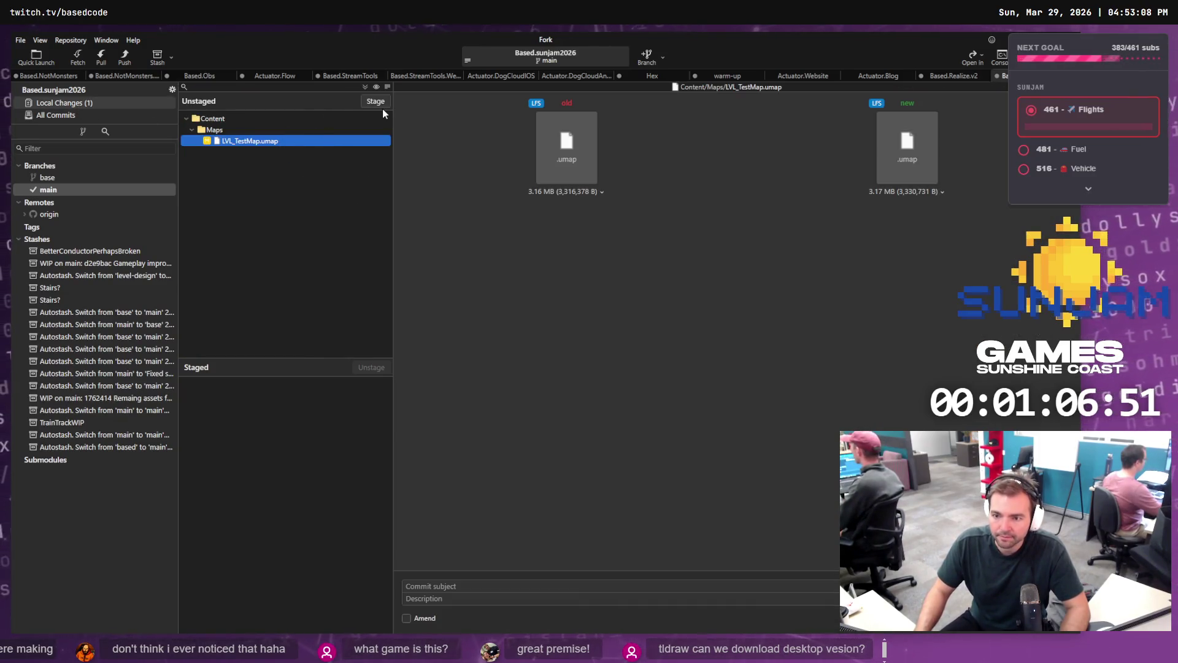
left_click(379, 102)
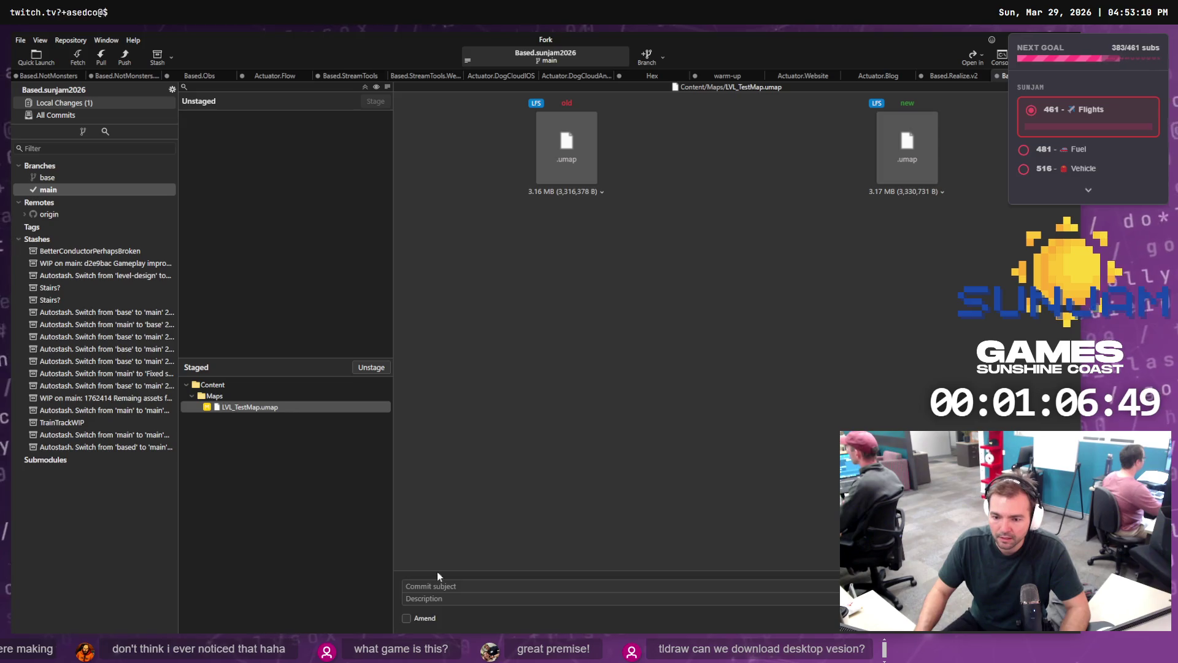